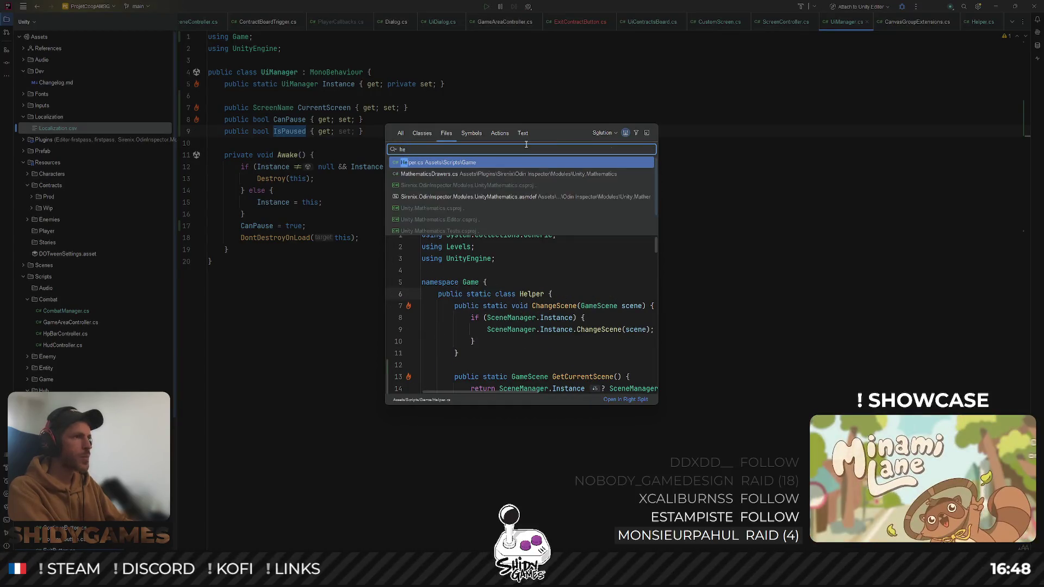
Open Helper.cs and inspect the IsPaused helper and its UiManager reference
key("Return")
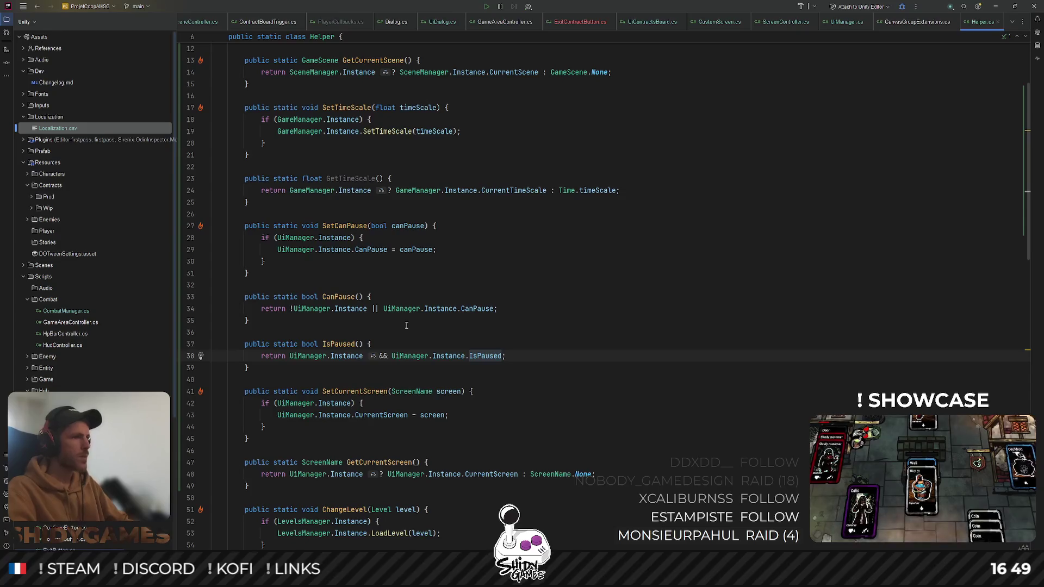
scroll(406, 326, "up", 1)
scroll(406, 325, "down", 1)
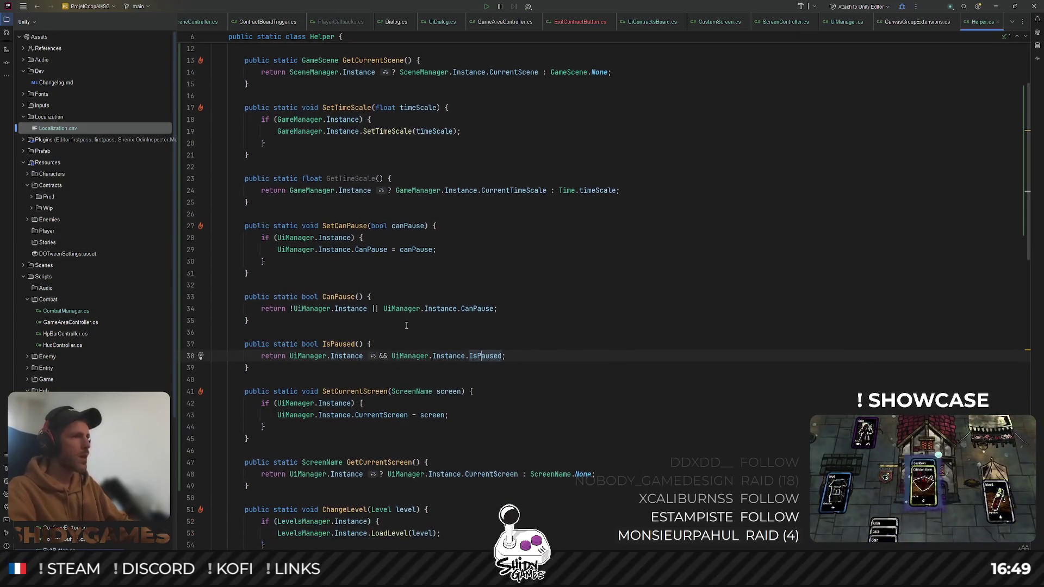
left_click(376, 340)
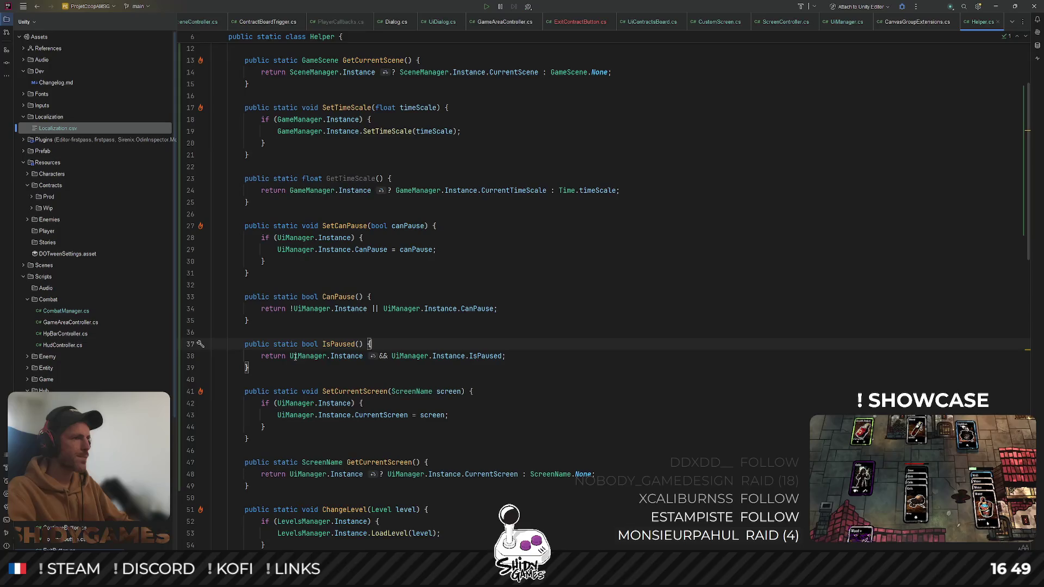
left_click(472, 356)
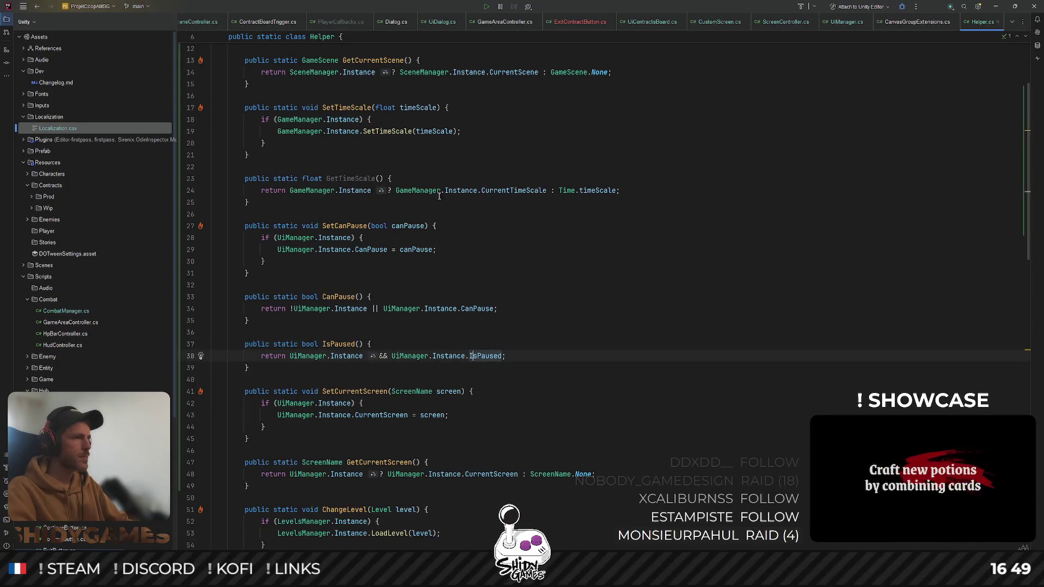
Review SetCanPause and CanPause, then add blank lines below CanPause for a new method
left_click(441, 225)
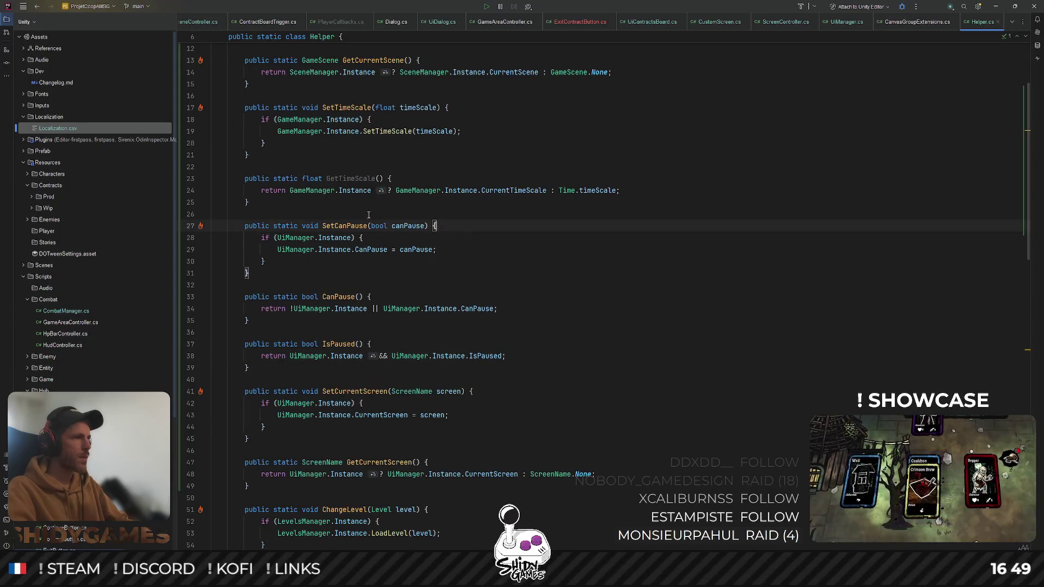
double_click(351, 226)
left_click(311, 297)
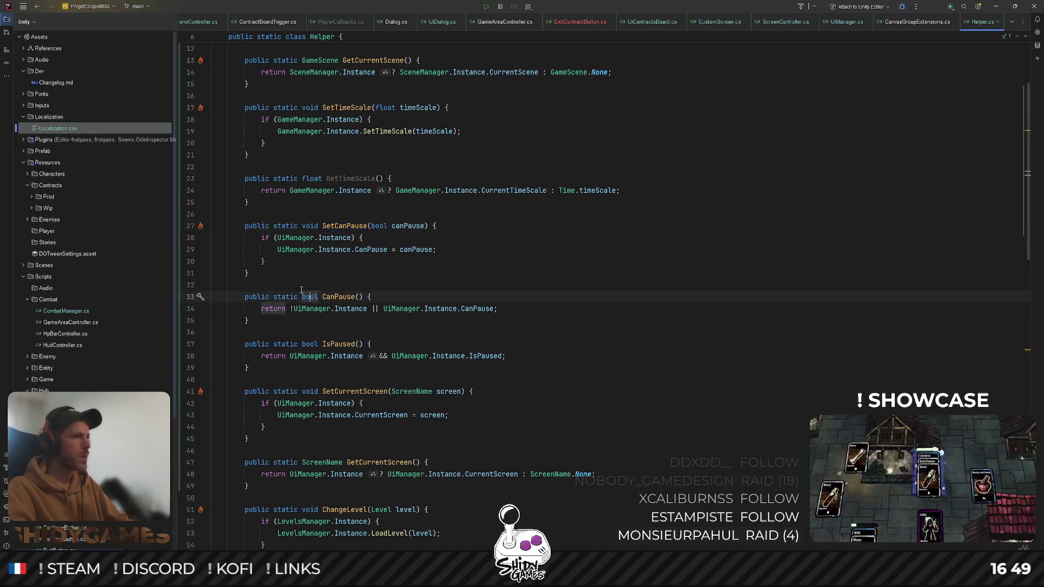
left_click(310, 321)
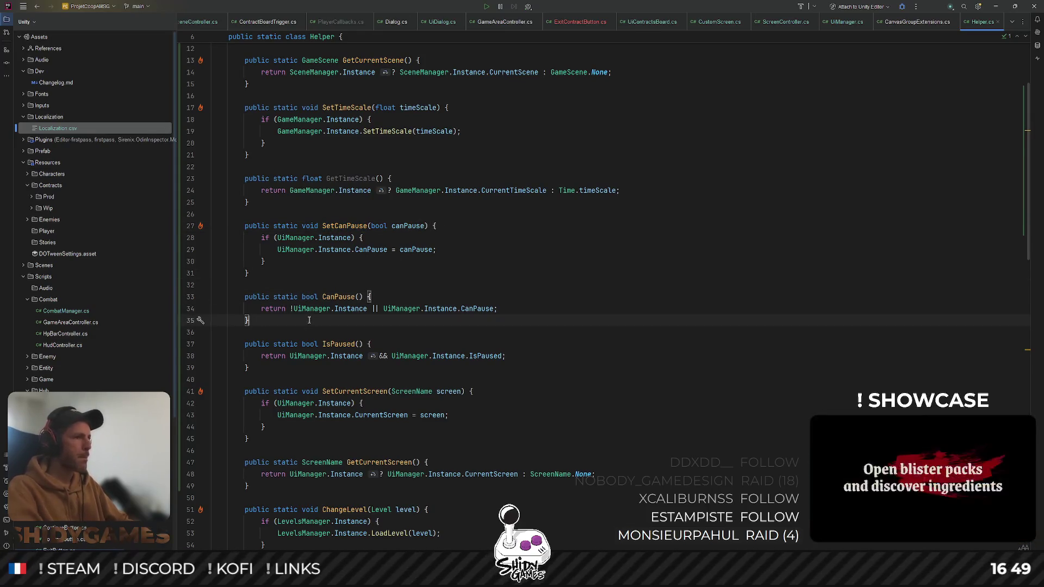
key("Return")
key("Return")
Declare public static void SetPaused() containing an if (UiManager.Instance) check on UiManager.Instance.IsPaused
type("public static")
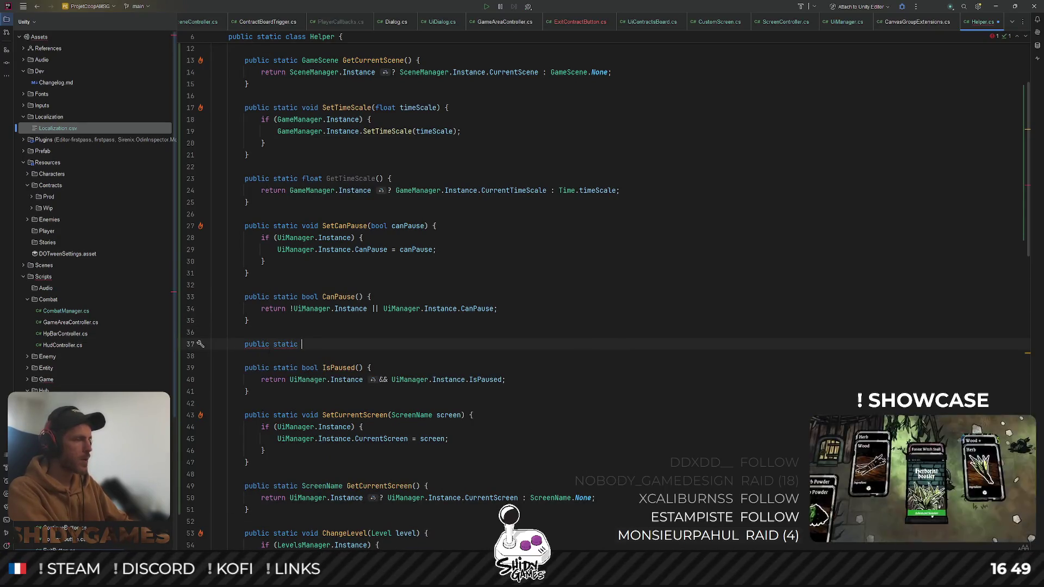
type(" void S")
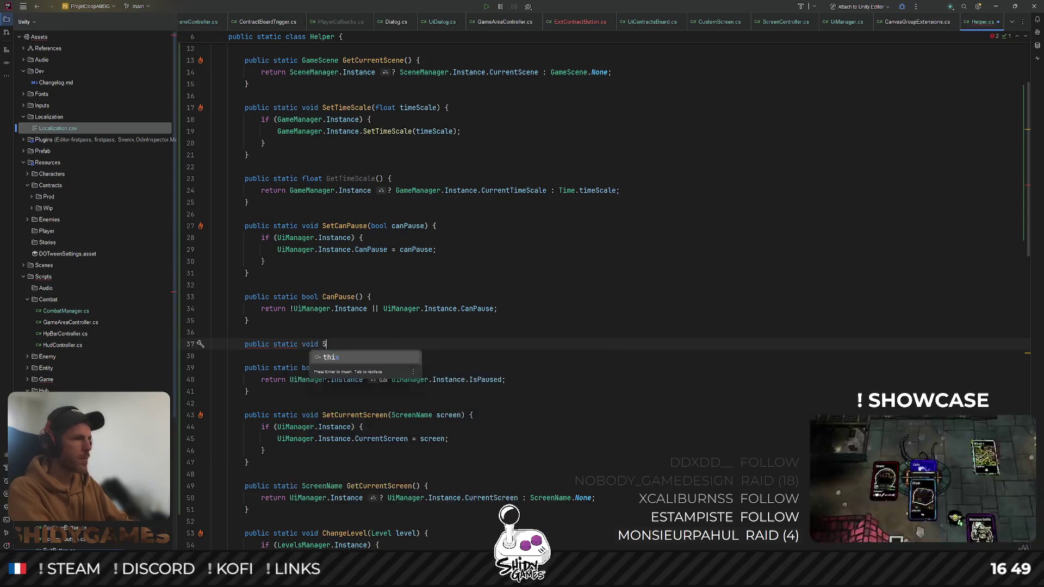
type("etPaused() {")
key("Return")
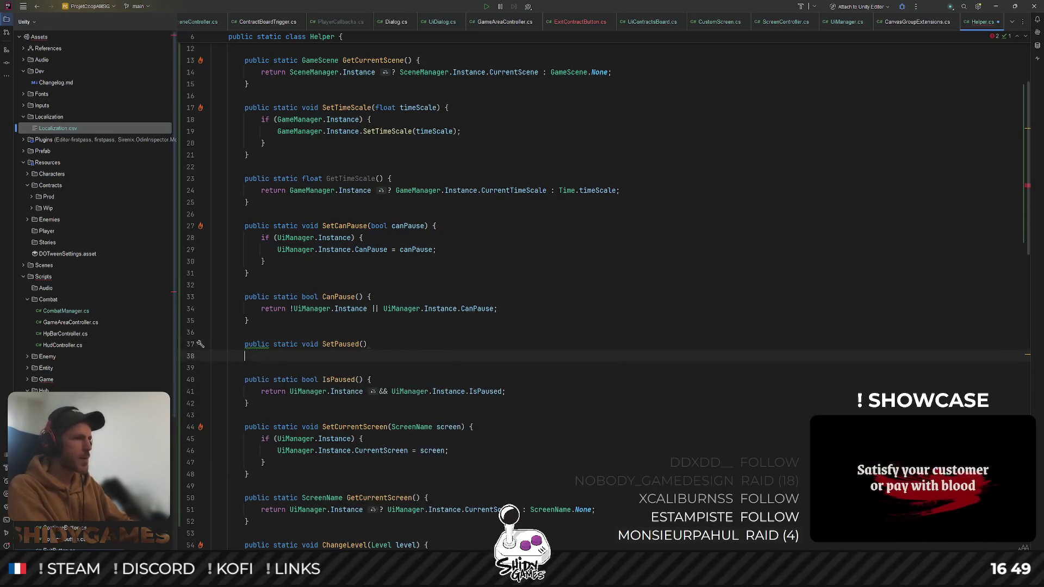
type("if (UiManager.Instance")
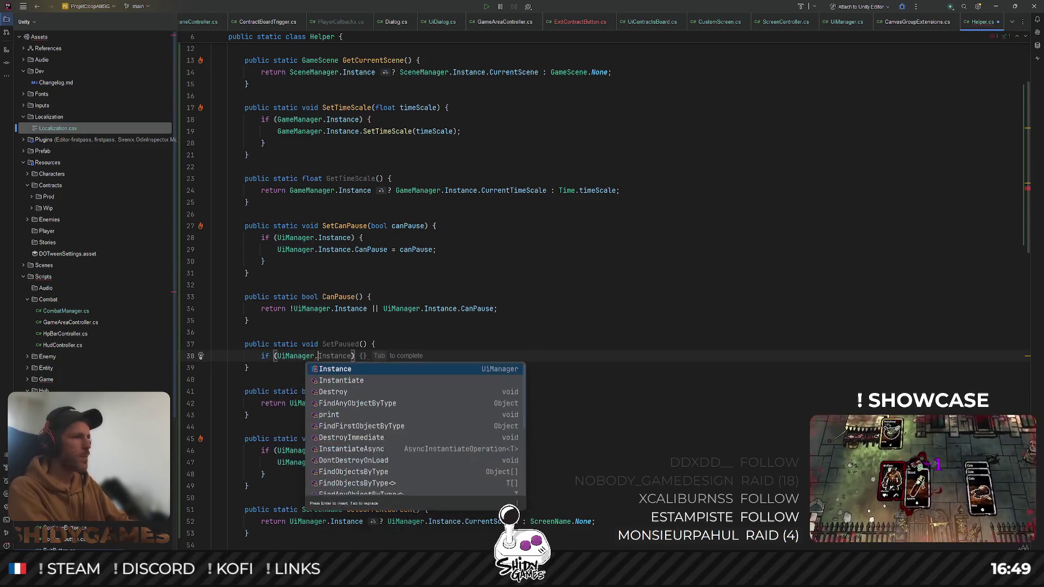
key("Tab")
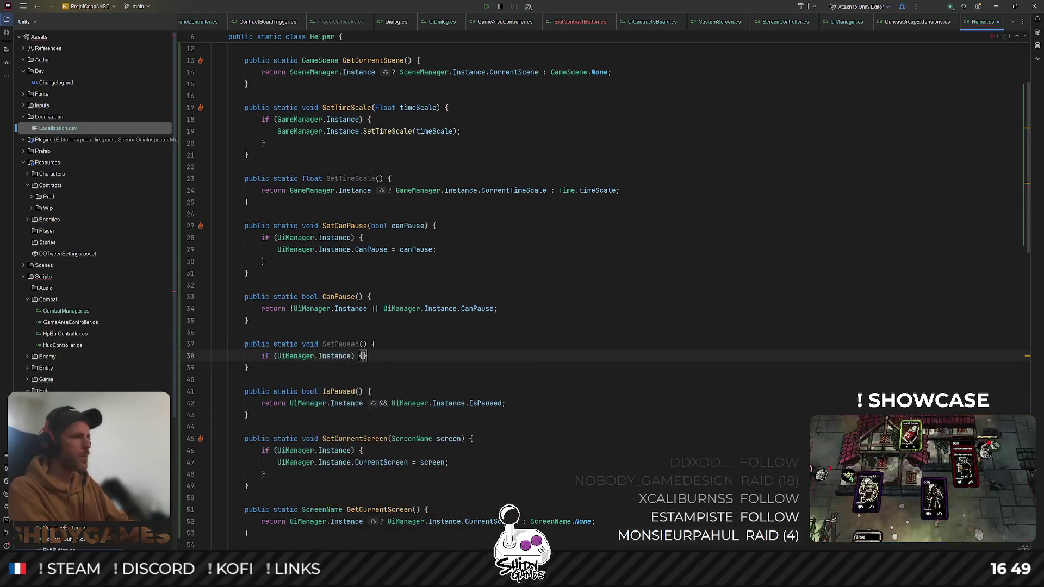
key("Return")
type("Ui")
key("Return")
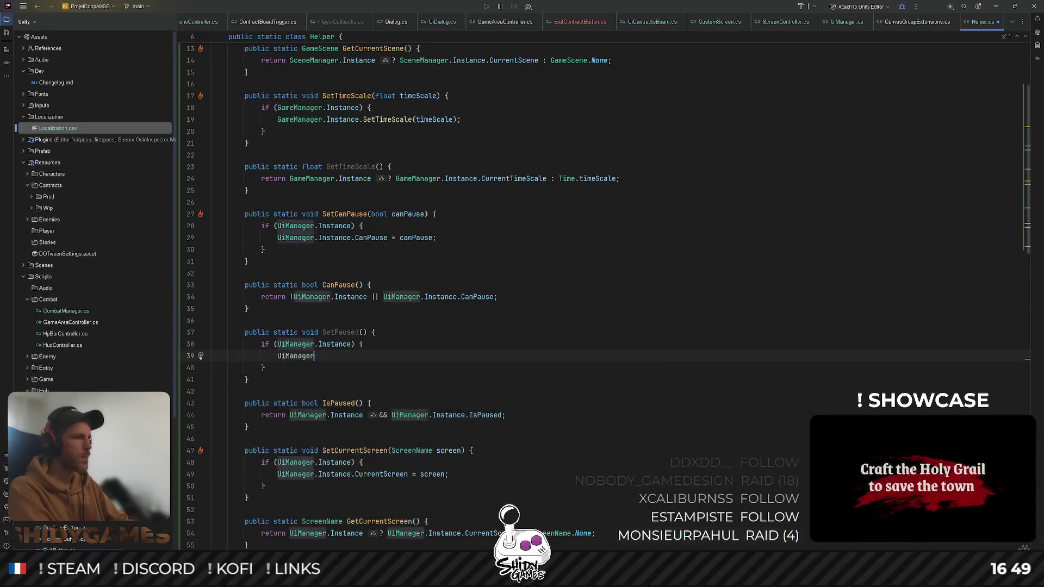
type(".U")
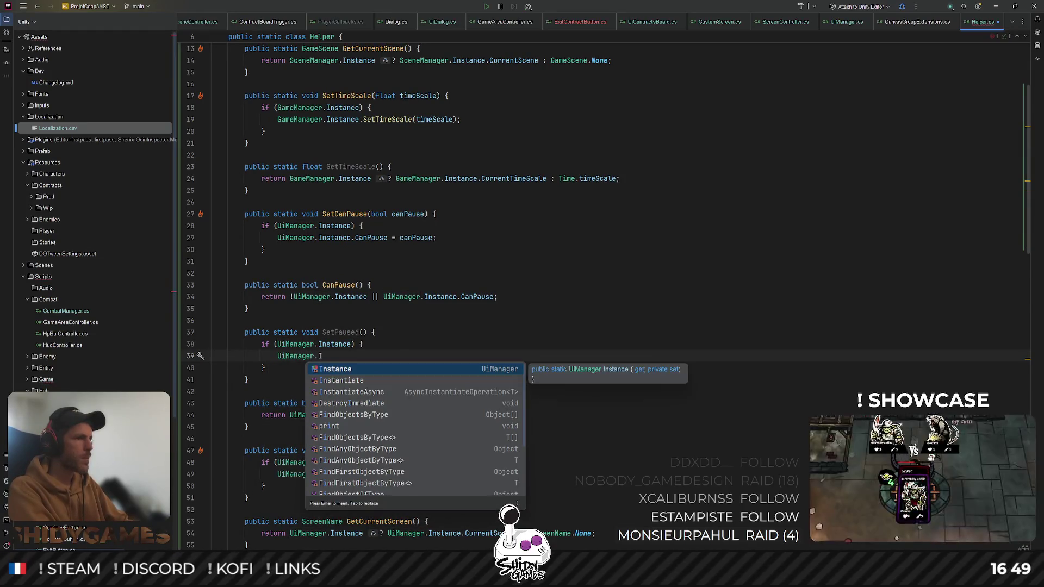
key("Return")
type(".is")
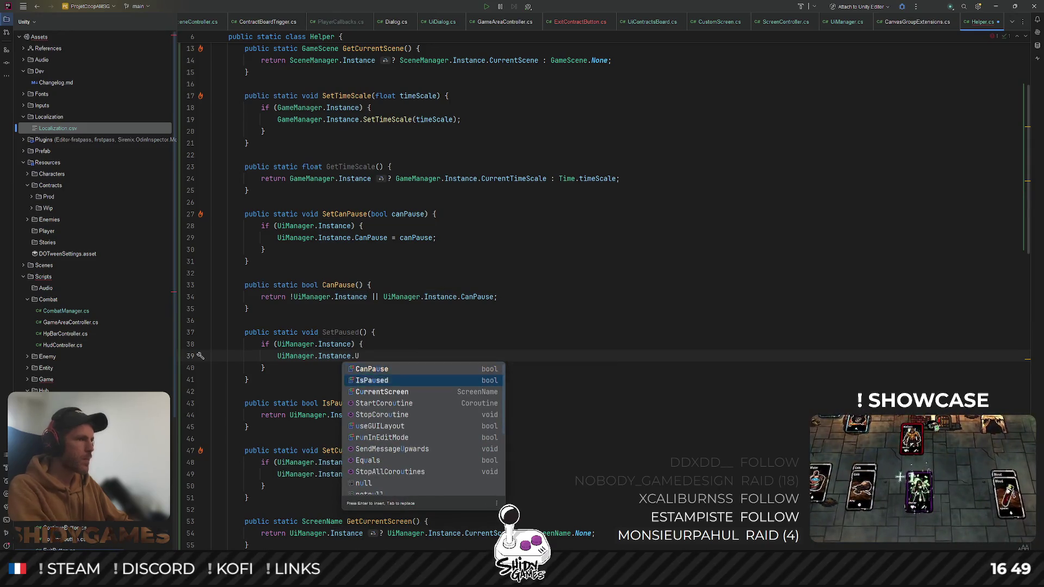
key("Return")
Complete the IsPaused assignment line and remove the stray call parentheses
type("= ")
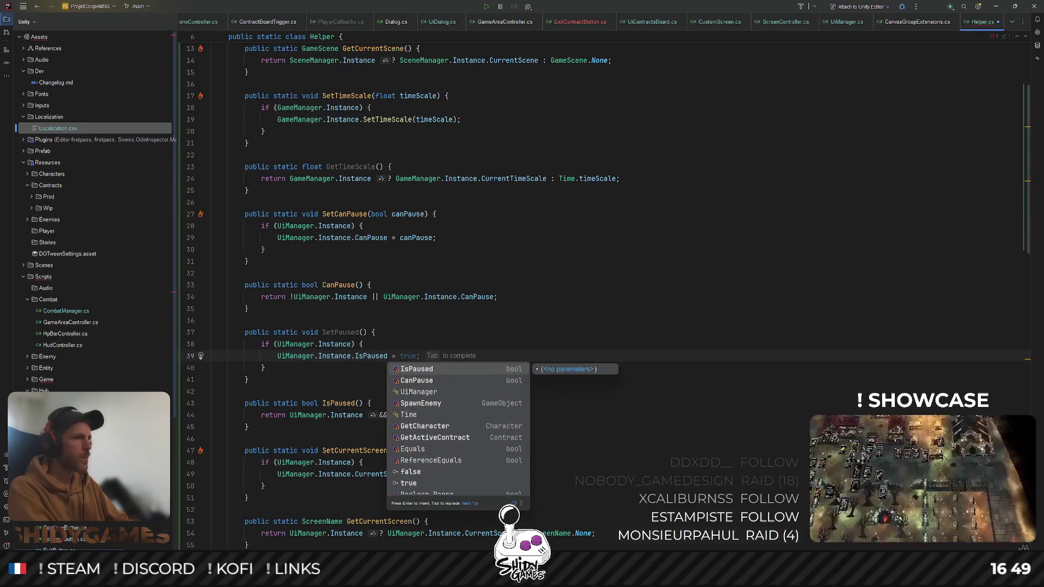
type("isMP")
key("BackSpace")
key("BackSpace")
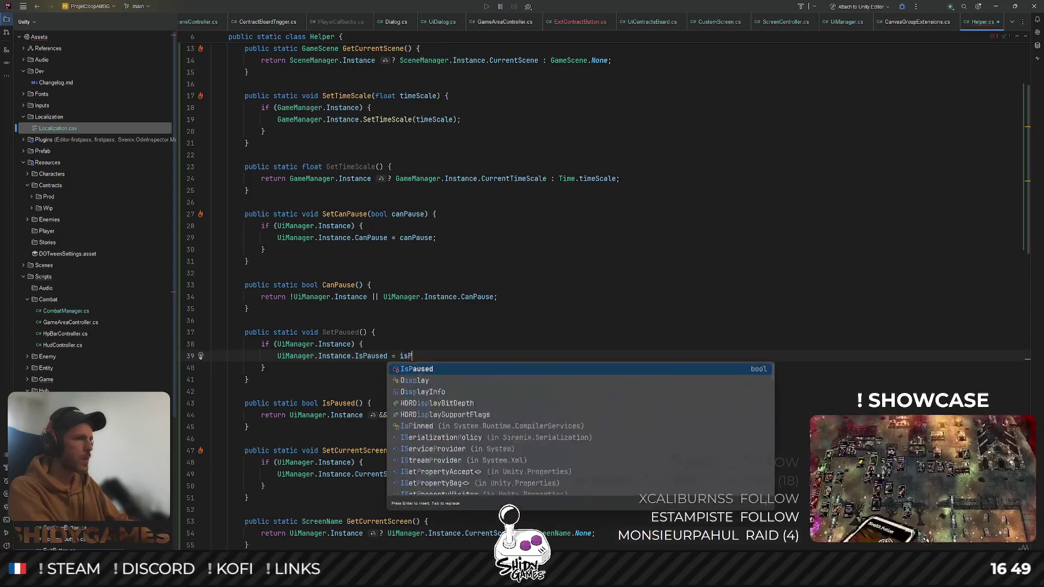
type("Pai")
key("BackSpace")
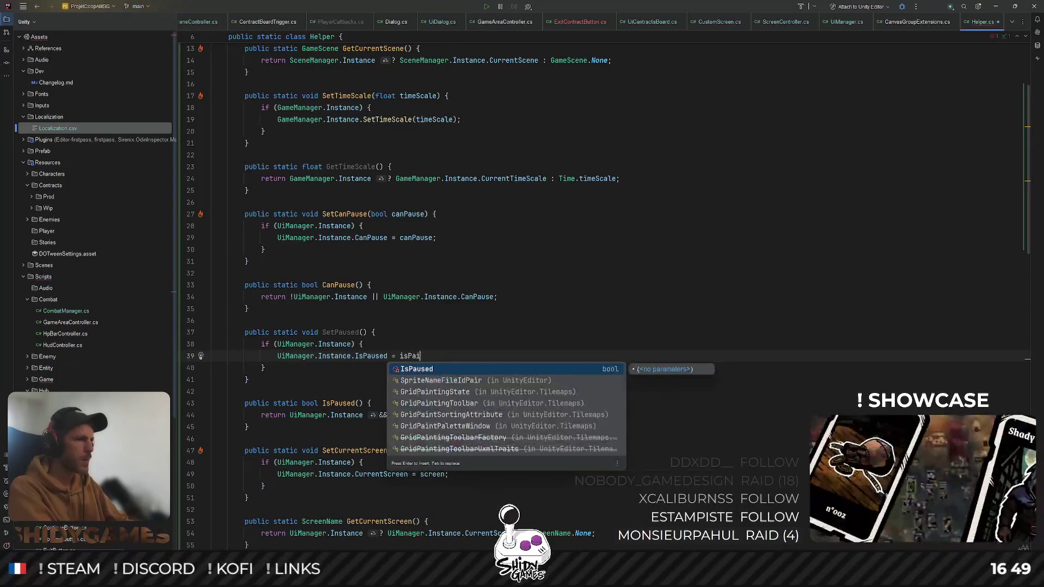
type("use")
key("Return")
type(";")
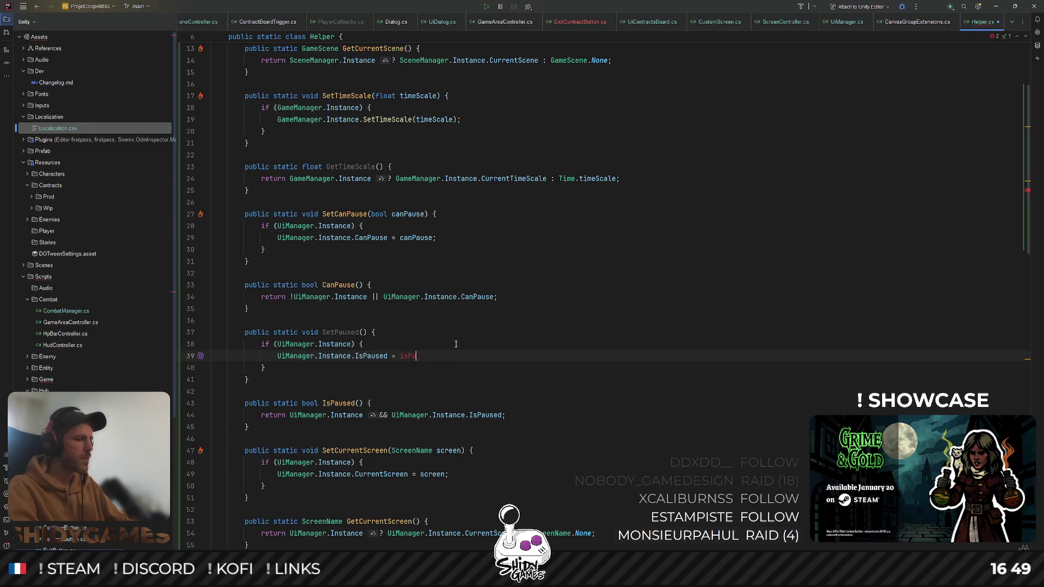
type("use")
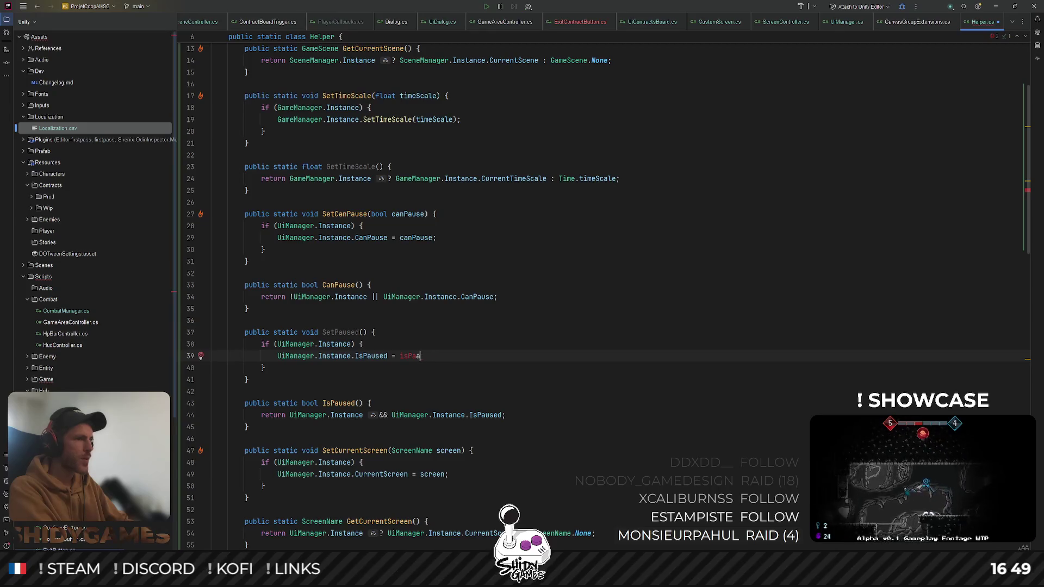
type("used")
key("Return")
type(";")
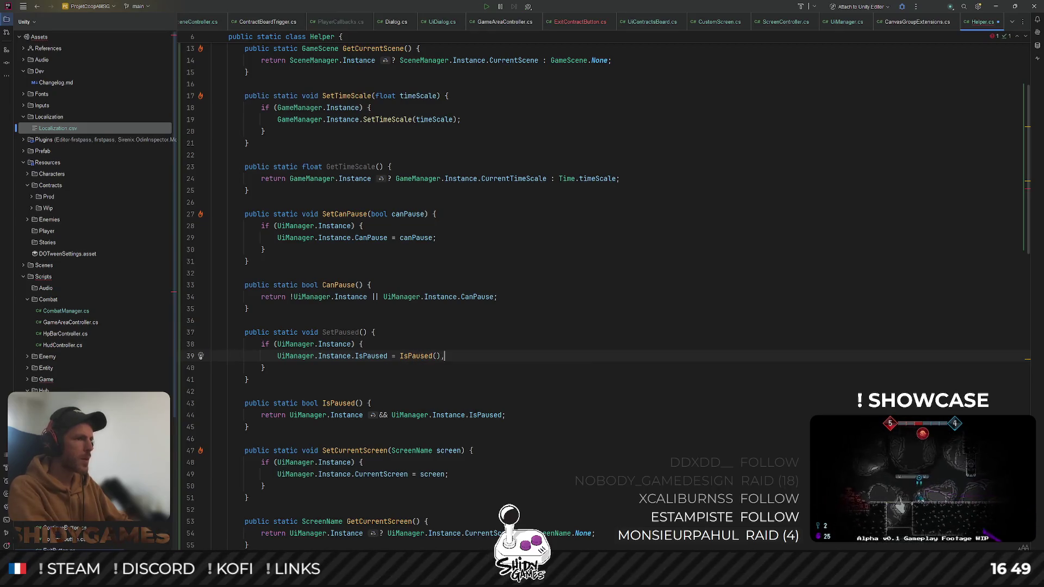
key("Left")
key("BackSpace")
key("BackSpace")
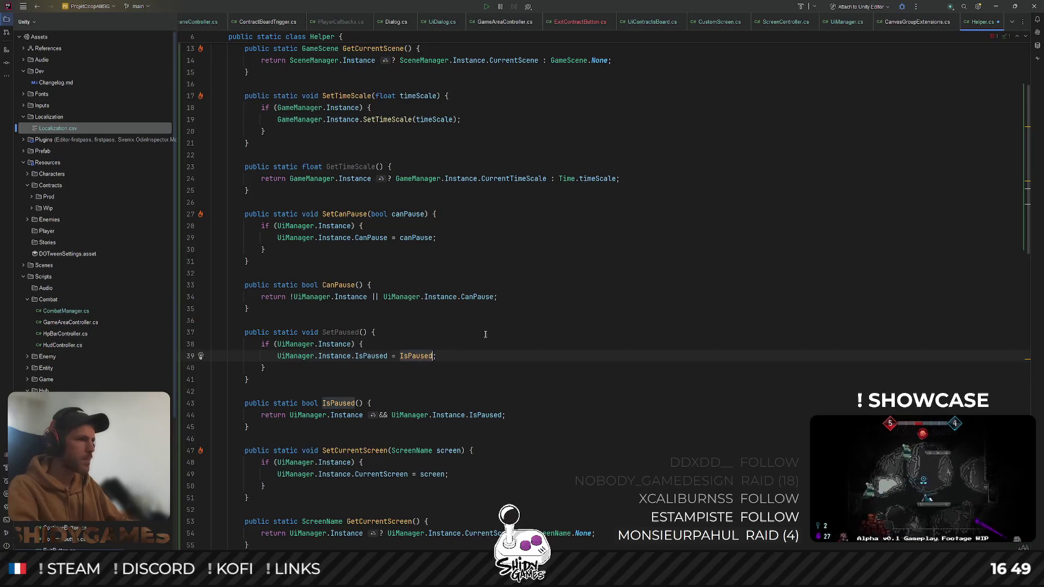
Add a bool isPaused parameter to SetPaused
left_click(361, 332)
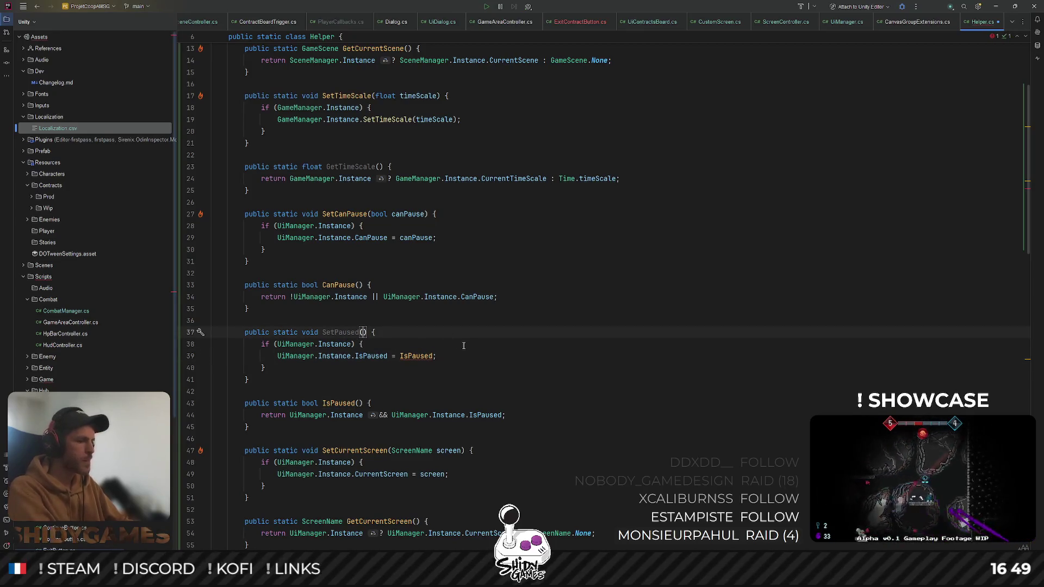
type("isPaused")
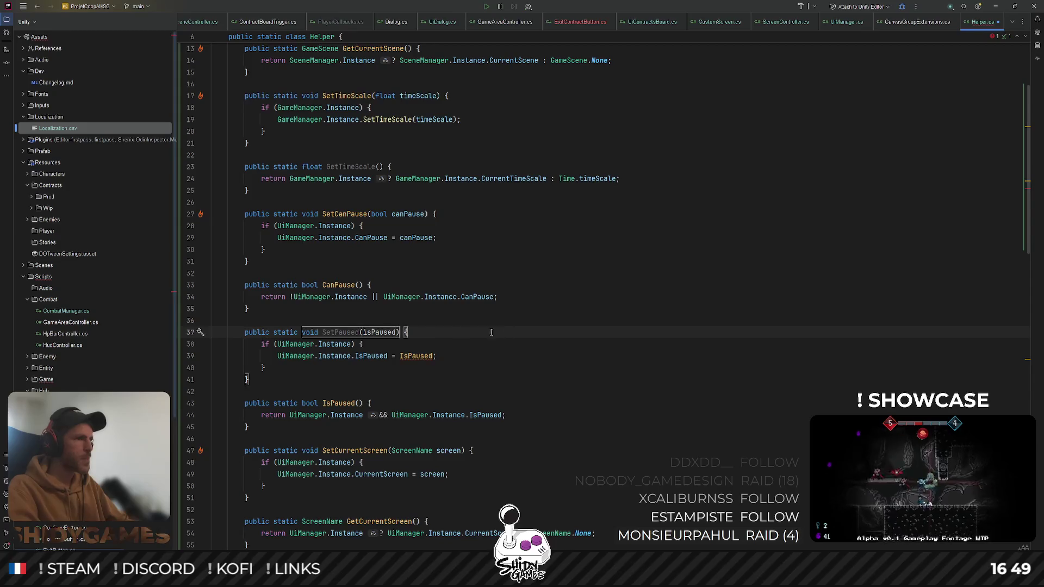
left_click(362, 332)
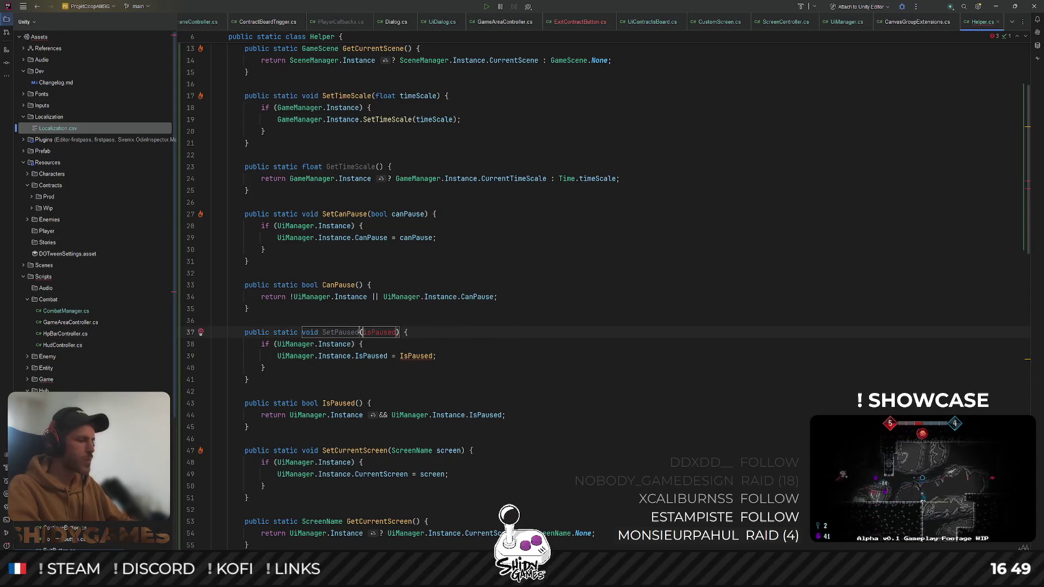
type("bool i")
double_click(340, 332)
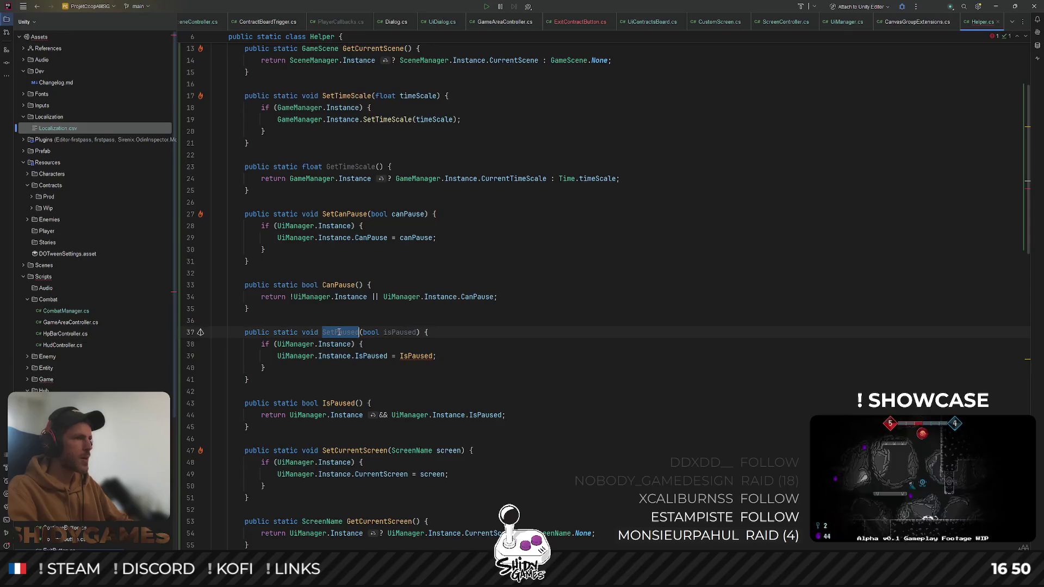
Open UiPause.cs through the Go to File search
key("ctrl+shift+n")
type("h")
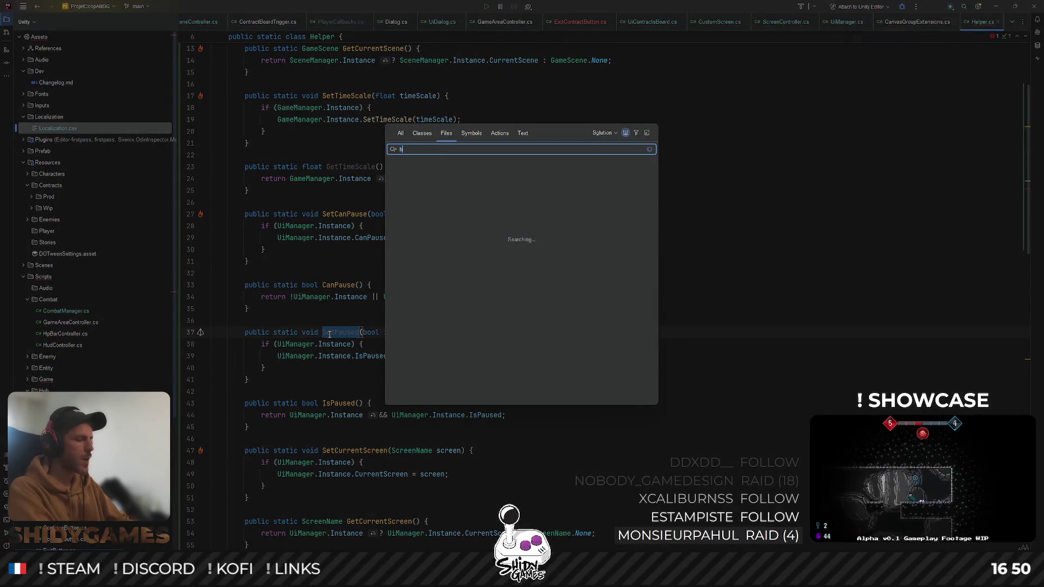
key("BackSpace")
key("BackSpace")
key("BackSpace")
type("ui")
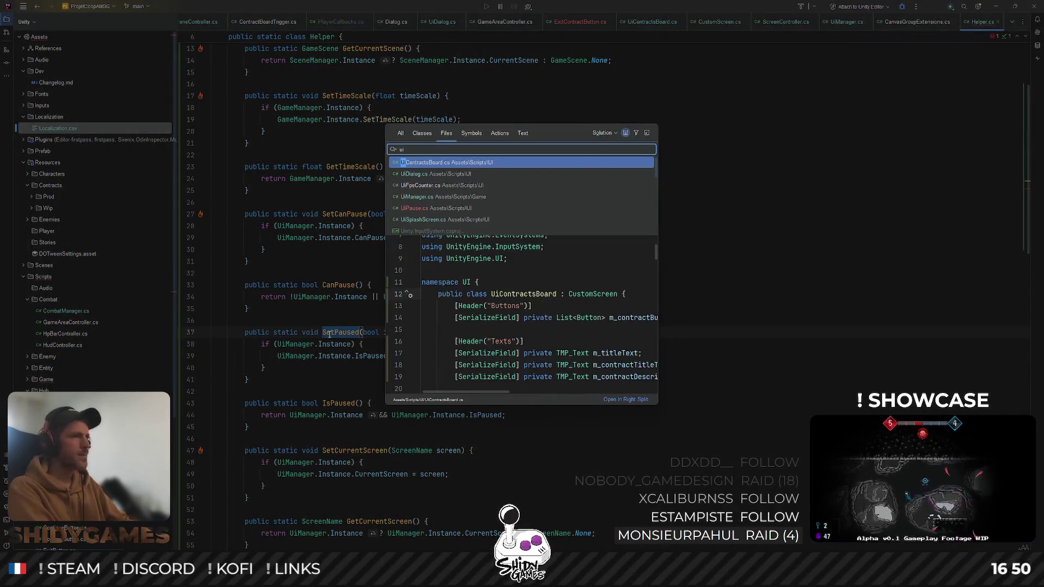
key("Down")
key("Down")
key("Down")
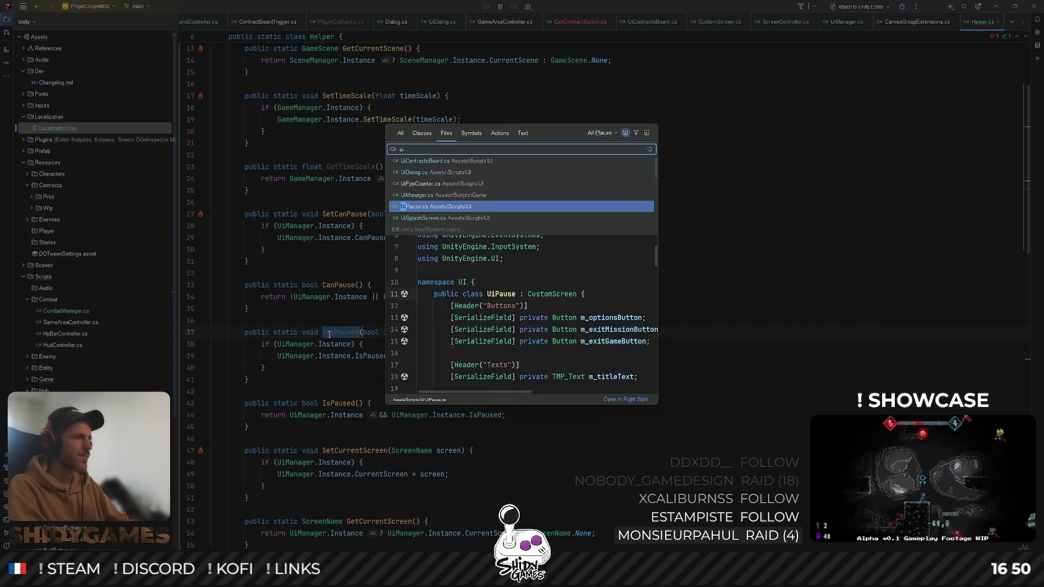
key("ctrl+shift+n")
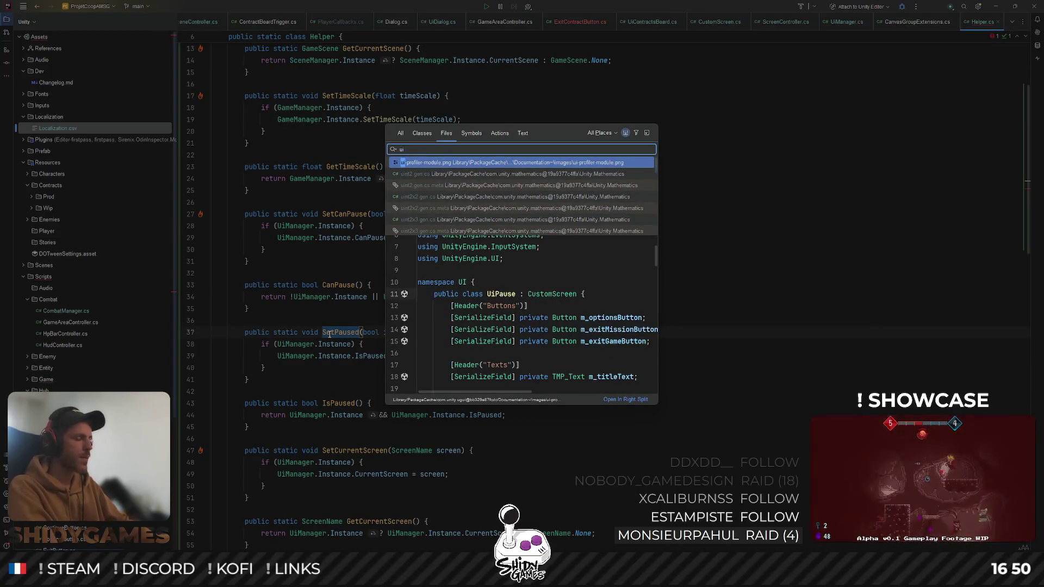
type("pause")
key("Return")
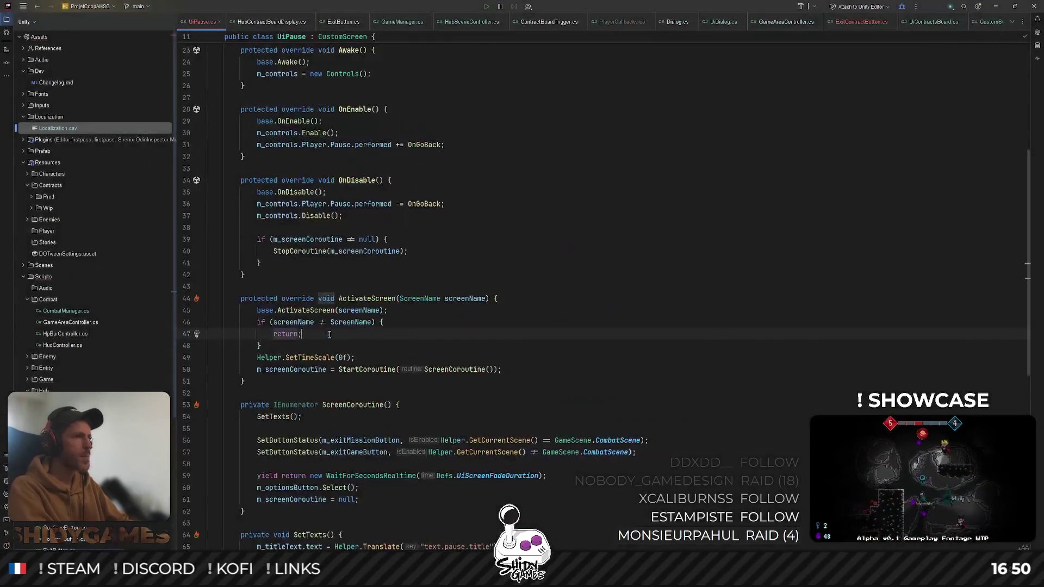
Start a Helper call on a new line 49 in UiPause.cs, fixing the mistyped method name
left_click(298, 350)
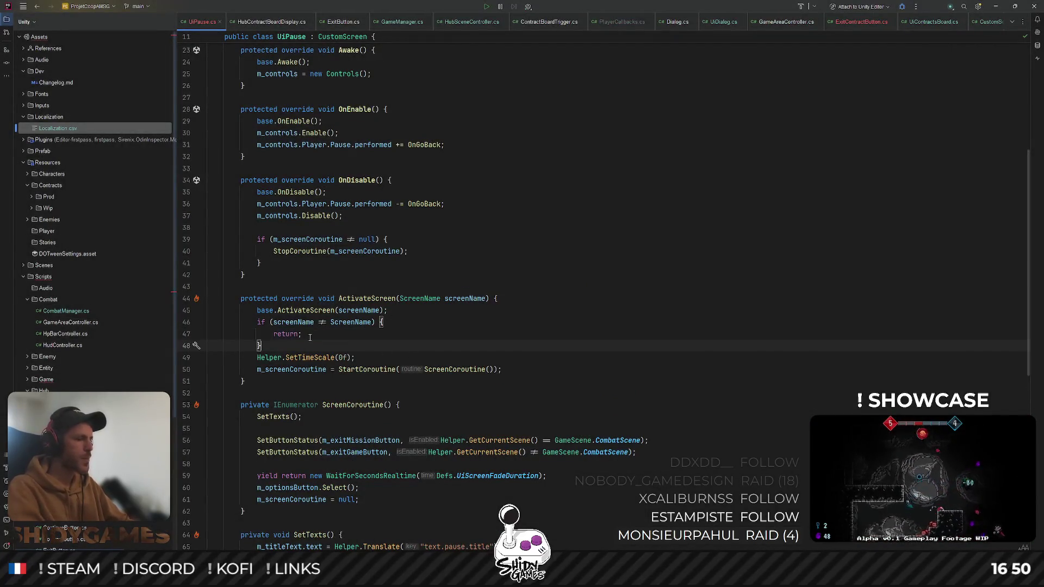
key("Return")
type("Helper?")
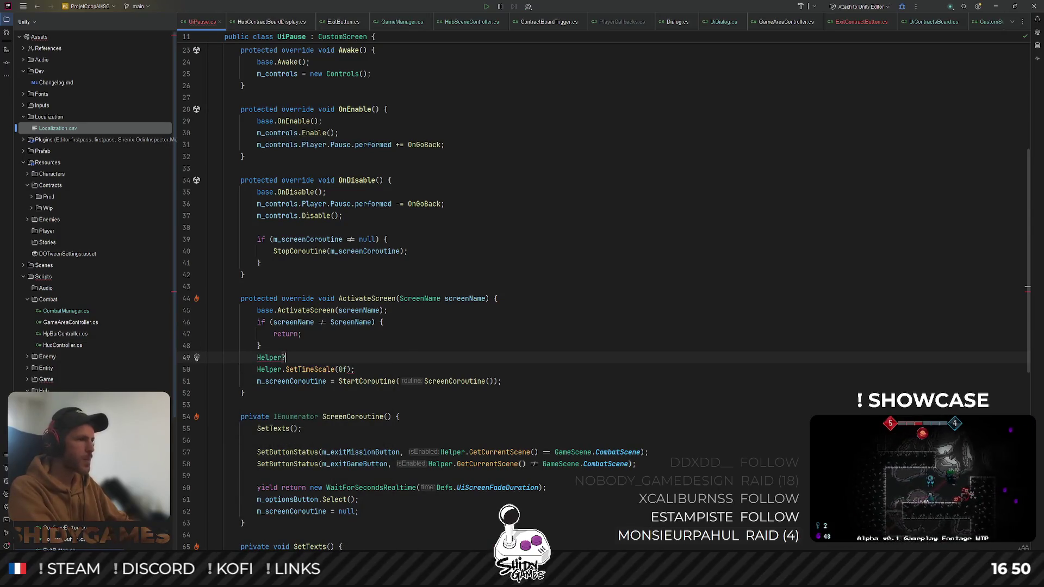
type(".isp")
key("Return")
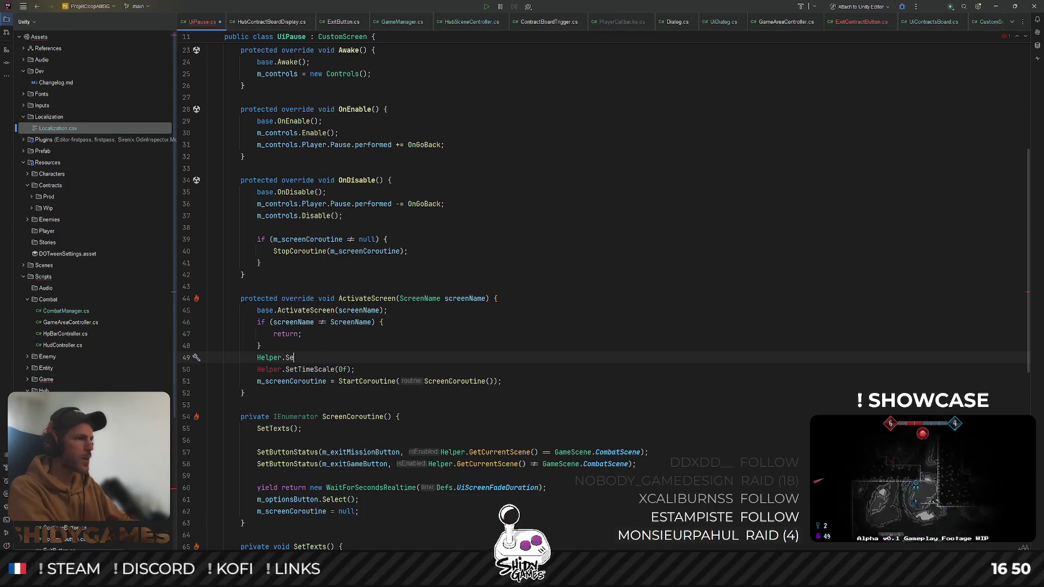
type("t")
key("BackSpace")
key("BackSpace")
key("BackSpace")
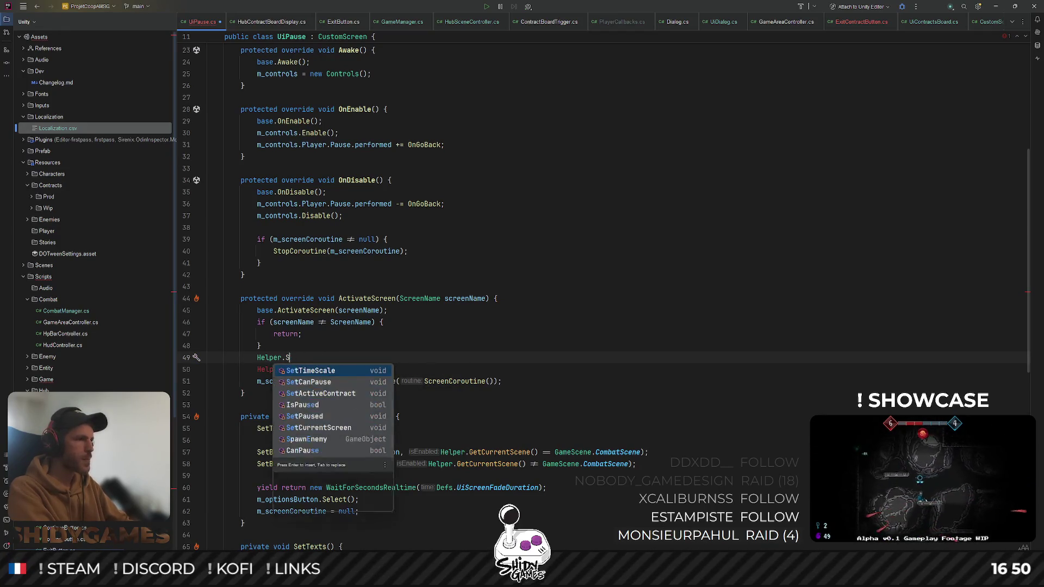
key("Escape")
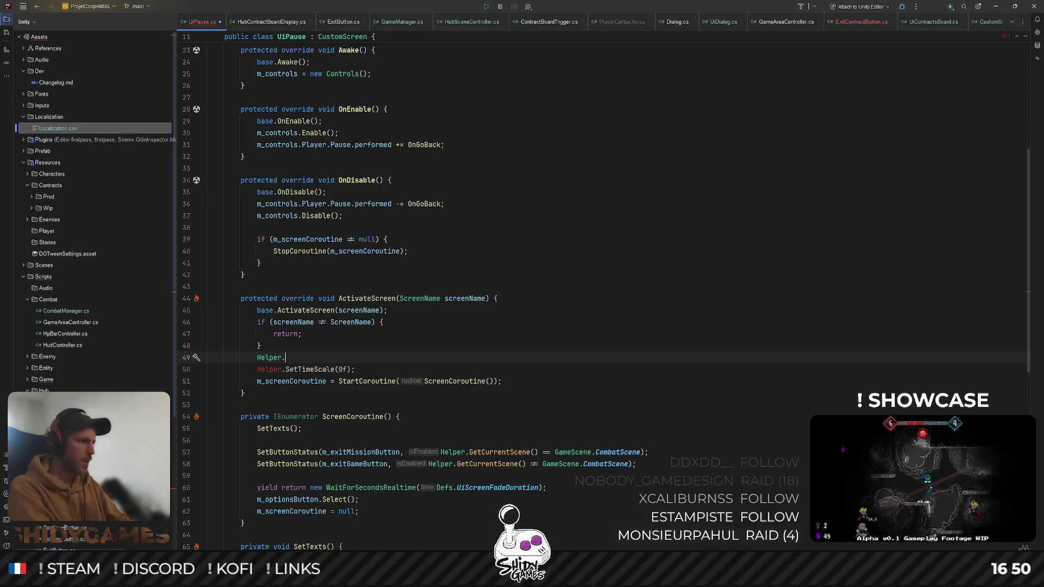
type("SetI")
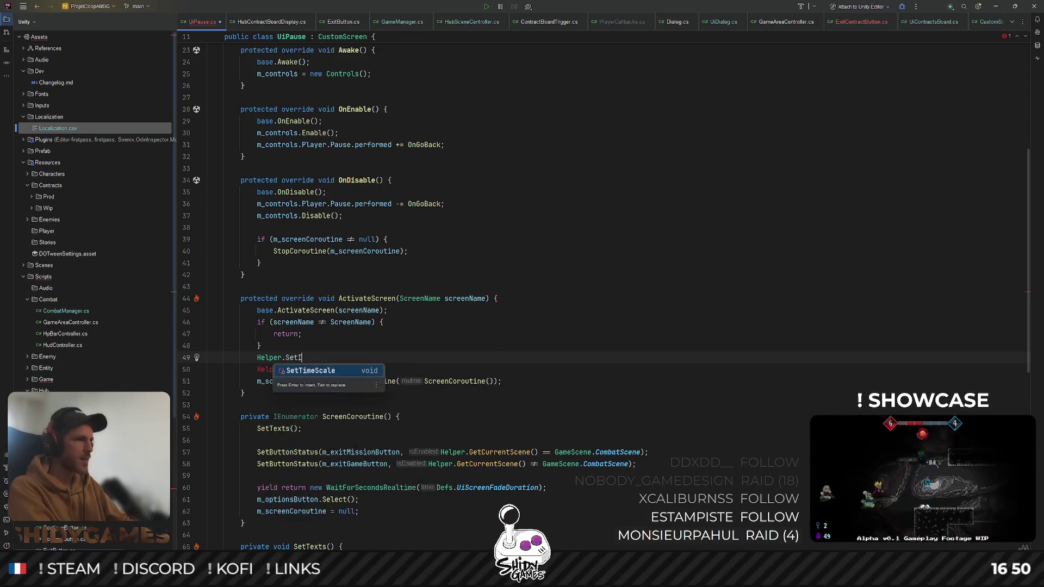
key("BackSpace")
key("Escape")
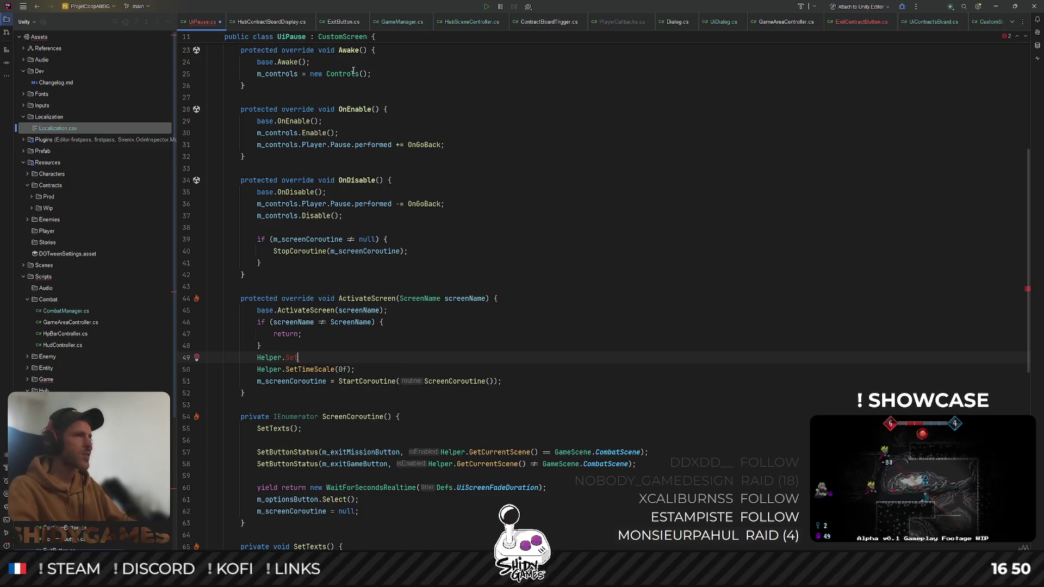
Reopen Helper.cs and select the wrongly cased IsPaused value in SetPaused
key("ctrl+shift+n")
type("helper")
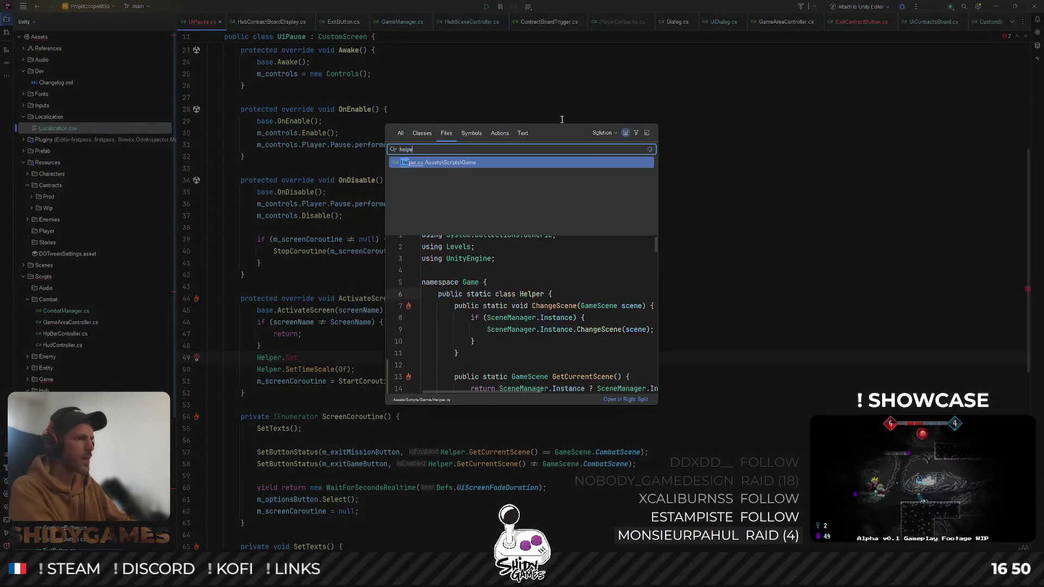
key("Return")
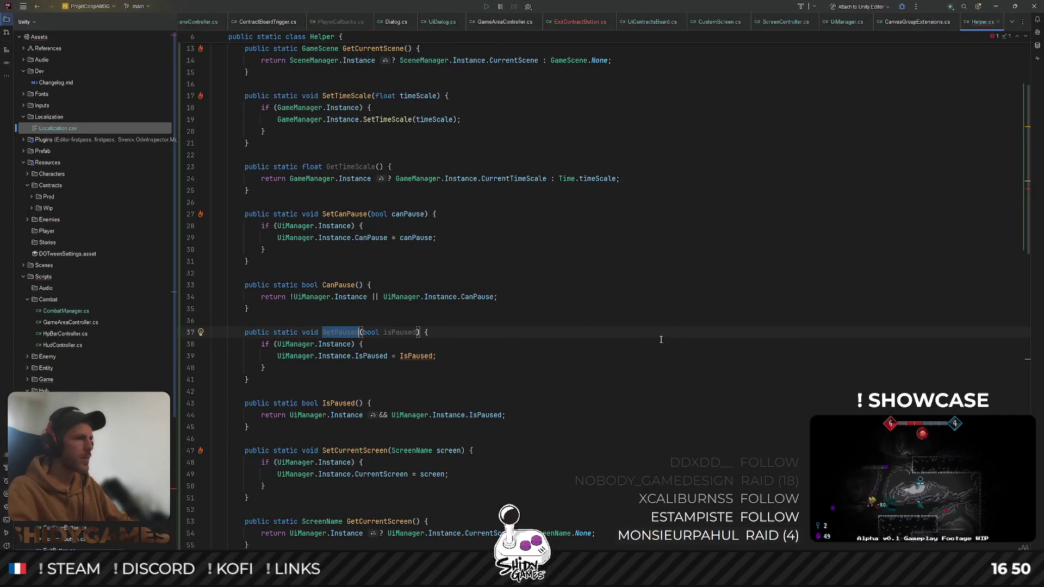
key("Down")
double_click(416, 355)
Make SetPaused assign the isPaused parameter, then return to UiPause.cs
type("isPaused")
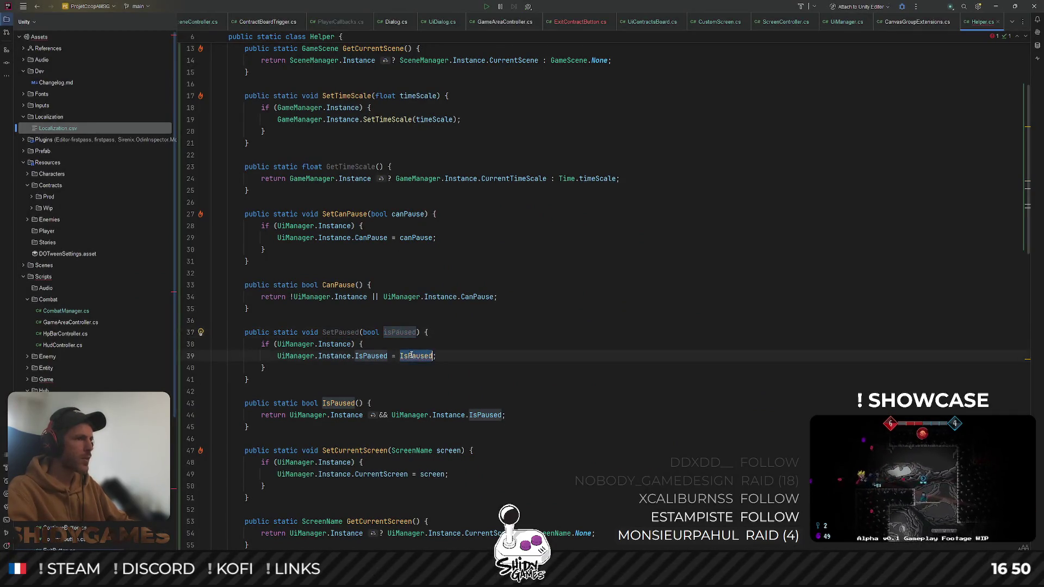
double_click(340, 331)
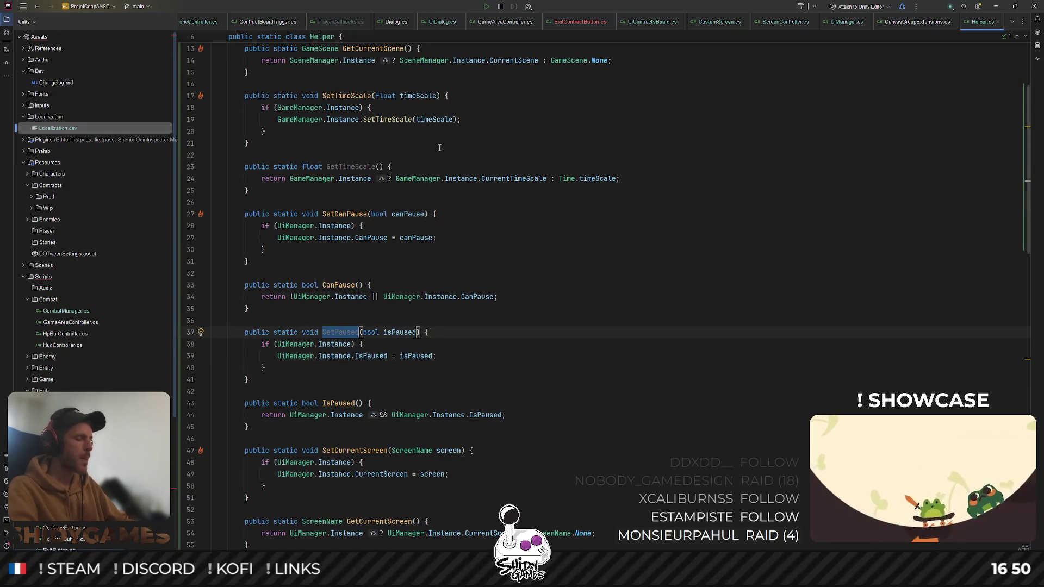
key("ctrl+shift+n")
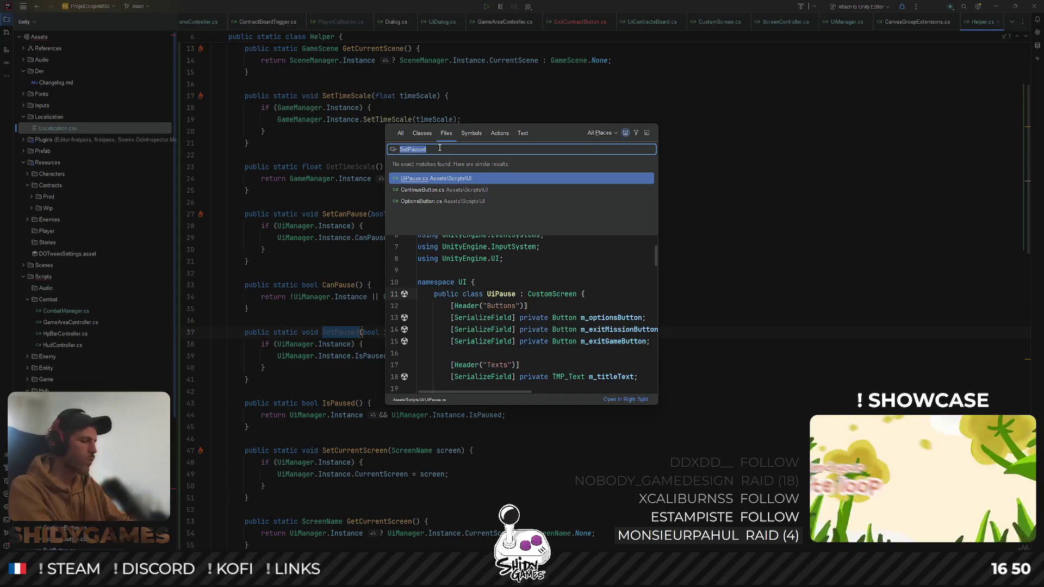
type("uipaus")
key("Return")
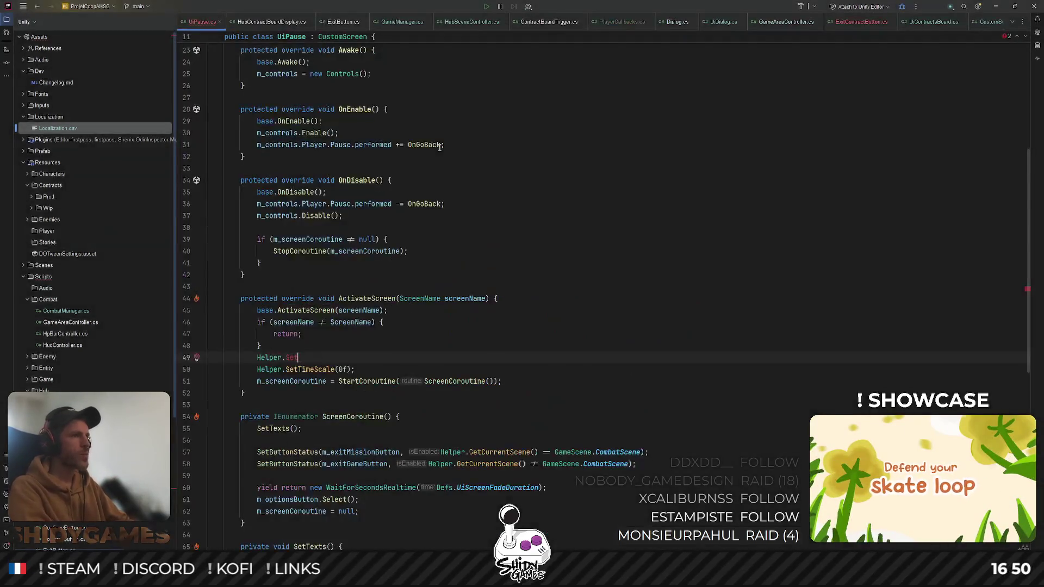
Complete line 49 as Helper.SetPaused(true) and save
type("Pa")
key("Return")
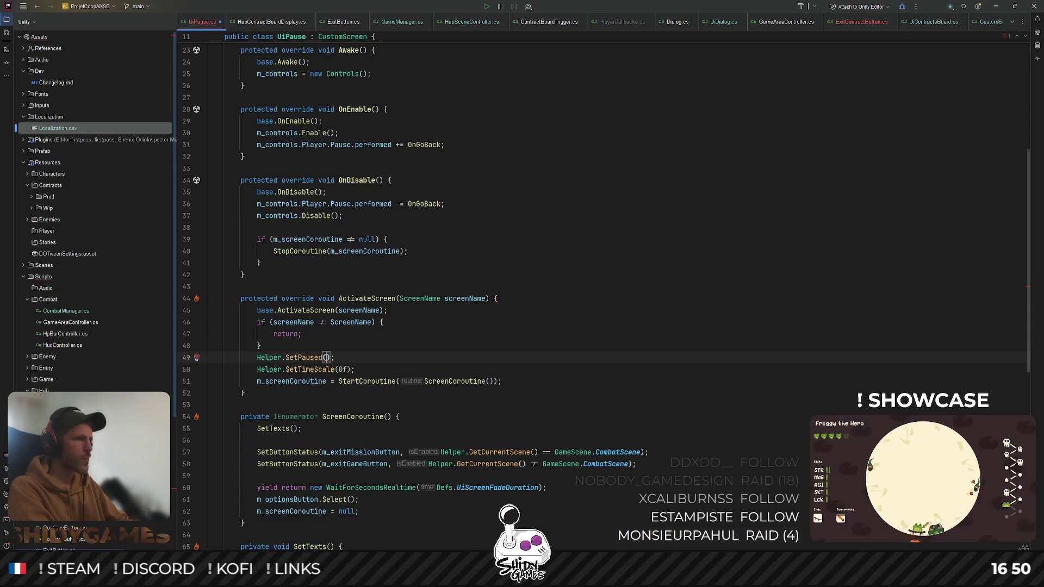
type("true")
key("ctrl+s")
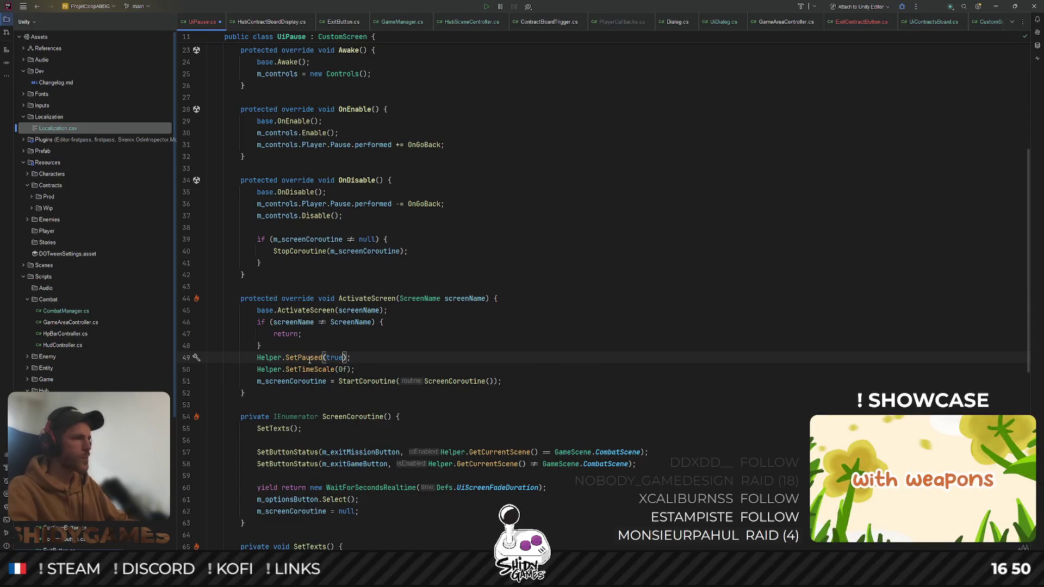
Add a Helper.SetPaused(false) call at the end of OnGoBack
left_click(308, 357)
key("ctrl+w")
key("ctrl+w")
key("ctrl+w")
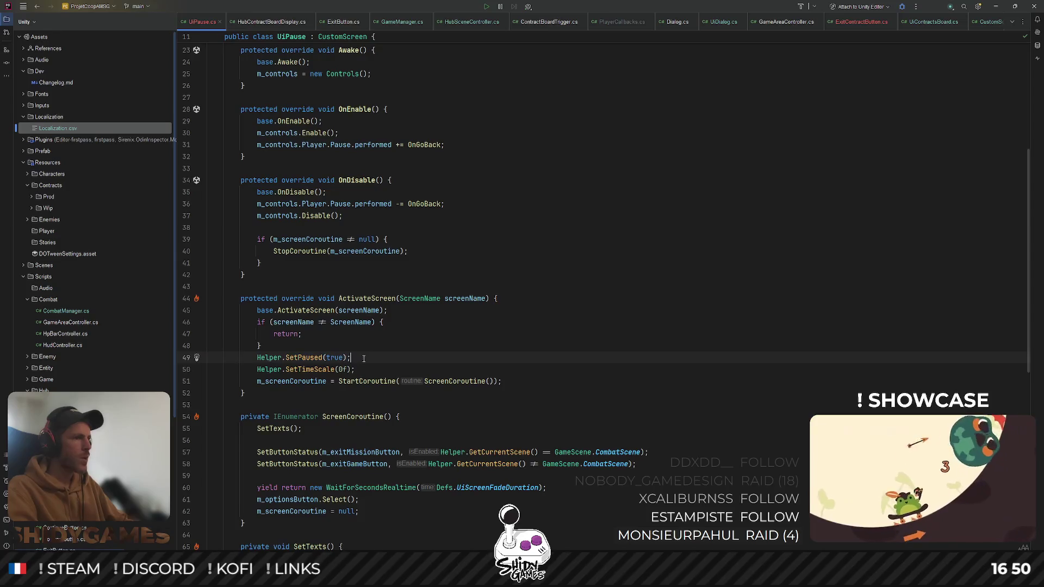
scroll(416, 341, "down", 10)
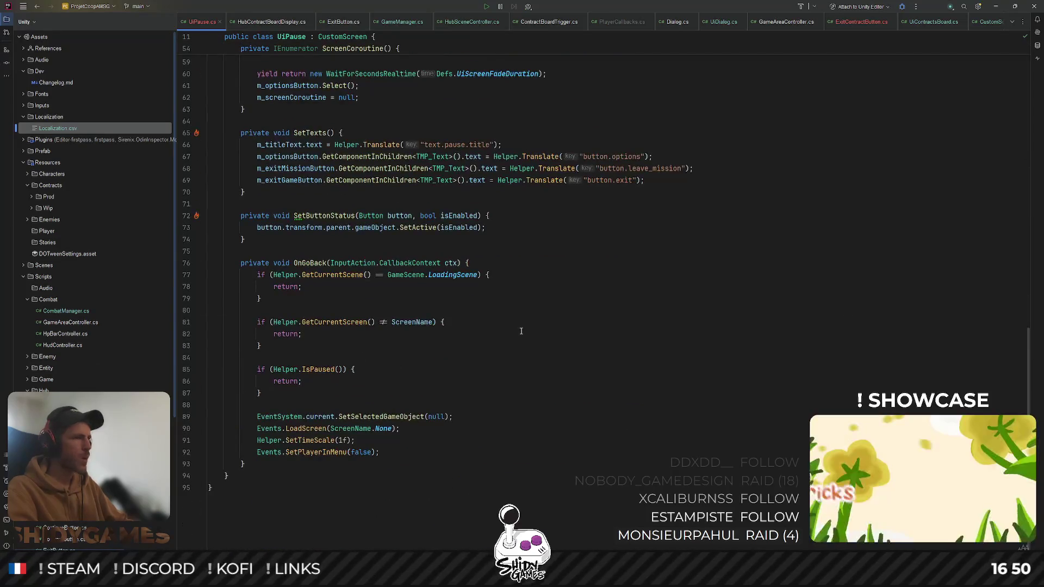
left_click(521, 331)
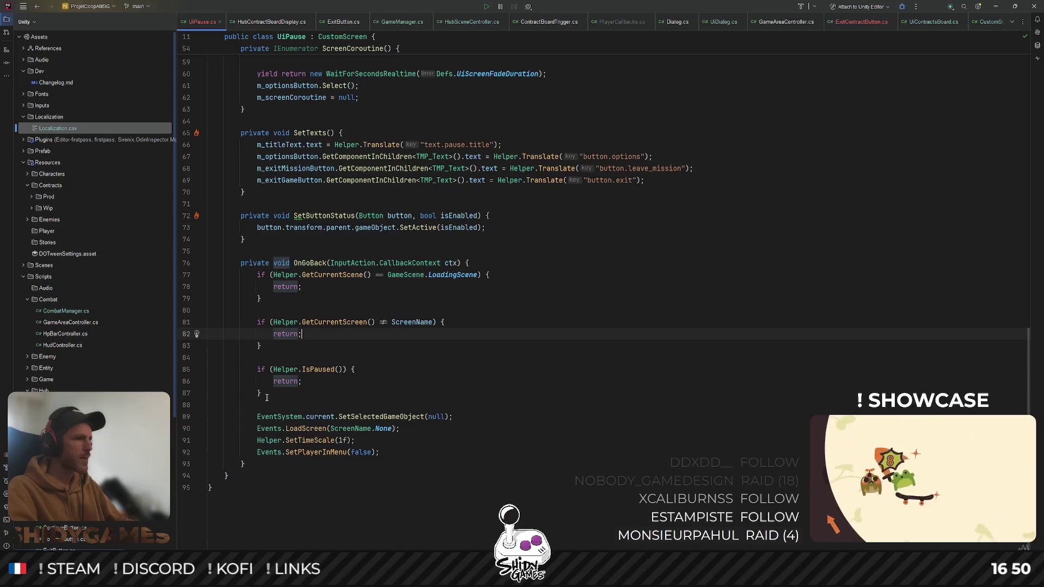
left_click(517, 352)
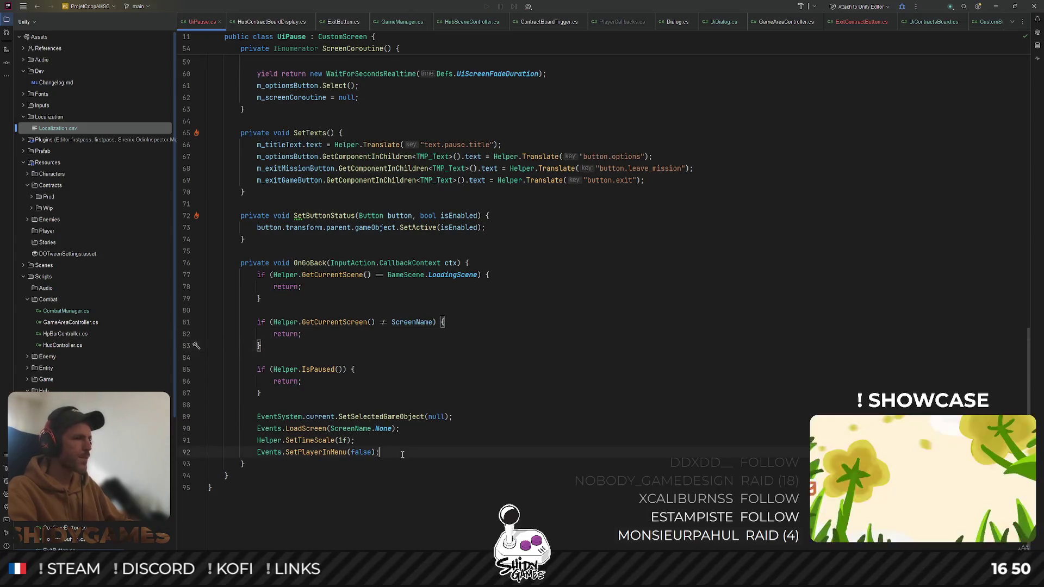
key("Return")
type("Helper.SetPaused(true);")
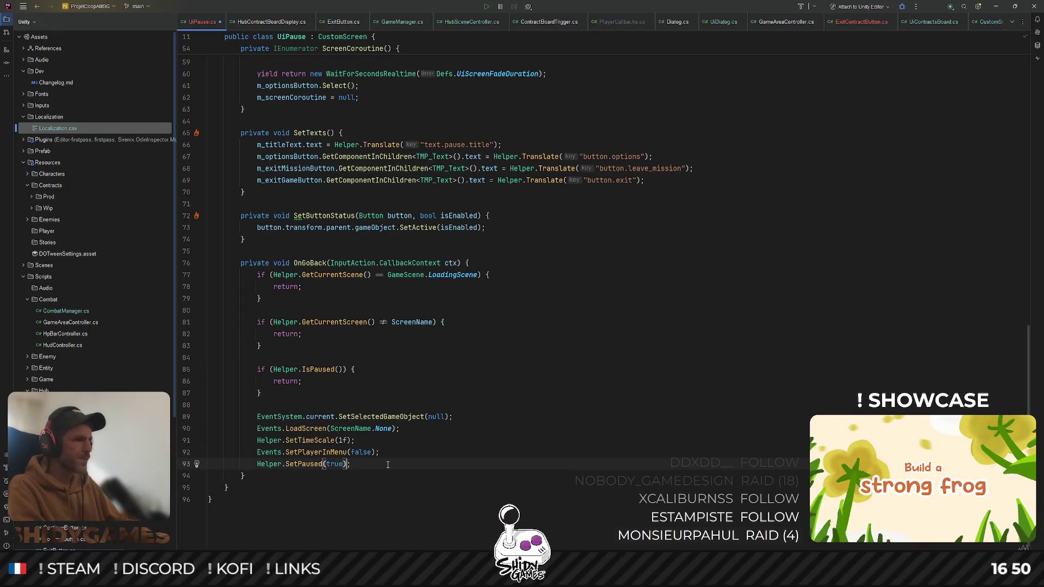
type("false")
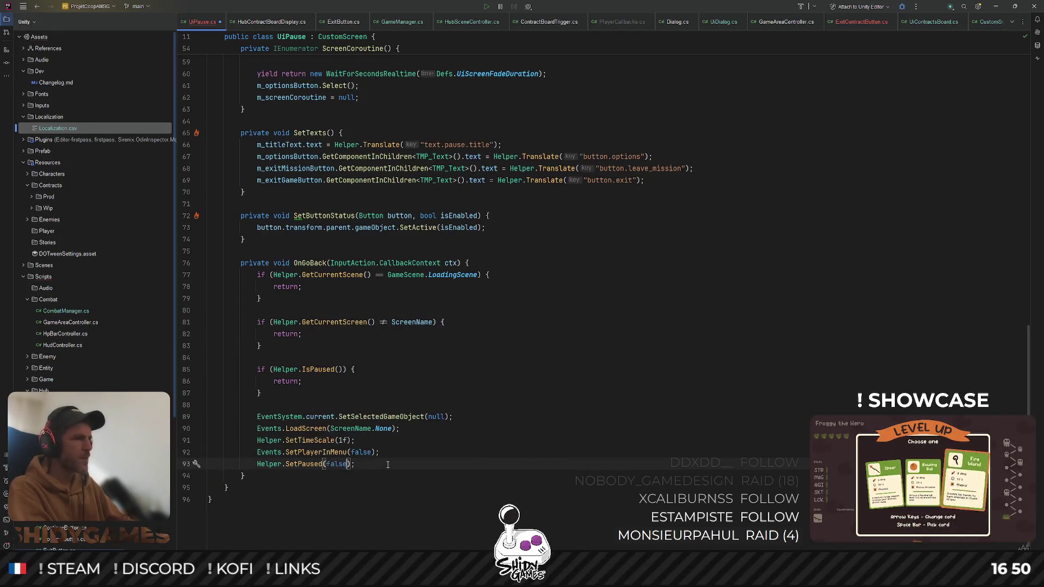
Test the game in Unity, opening the hub pause menu and moving focus between Options and Quitter jeu
left_click(996, 6)
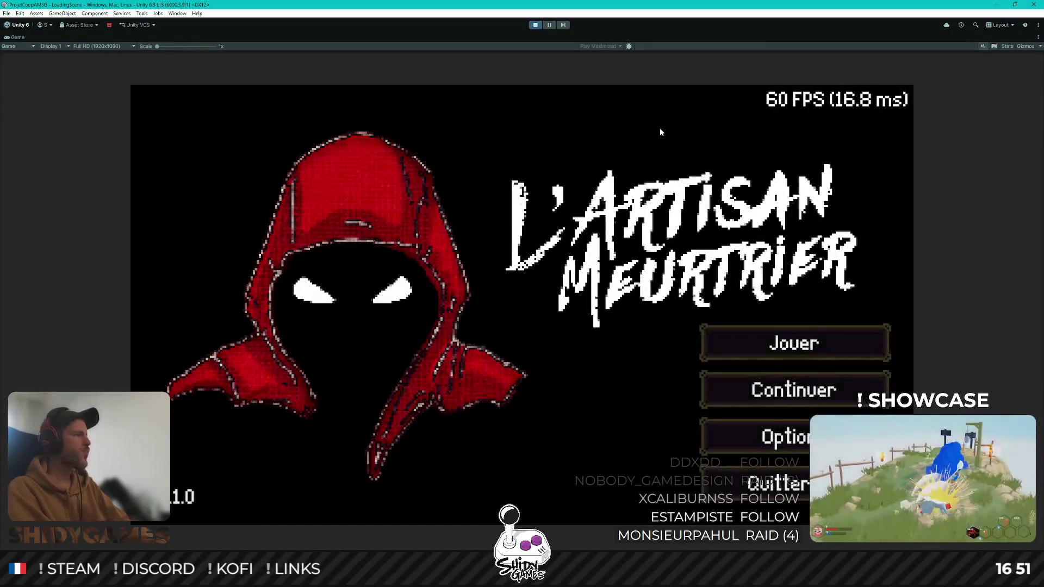
key("Return")
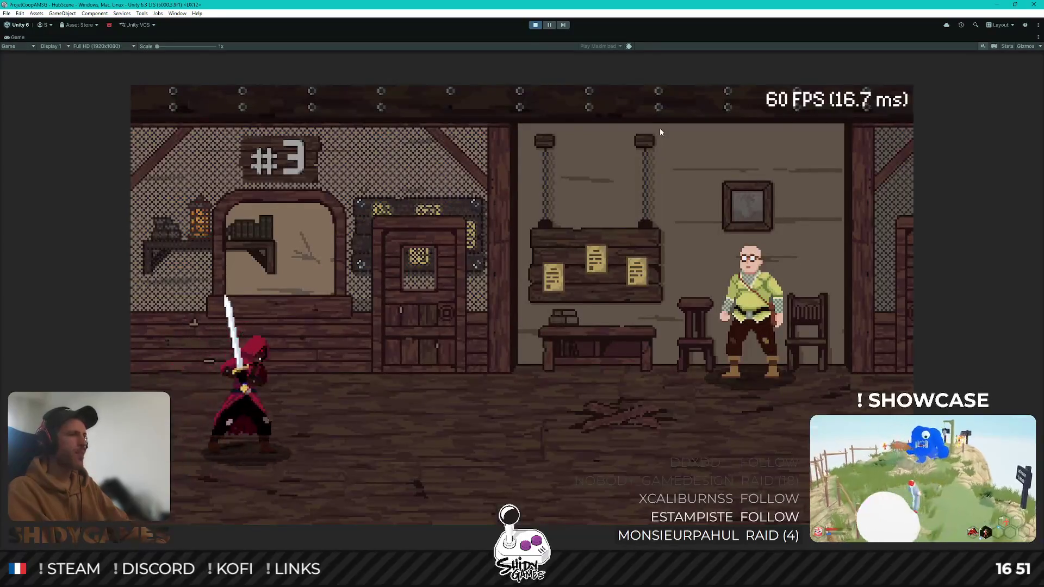
key("Escape")
key("Down")
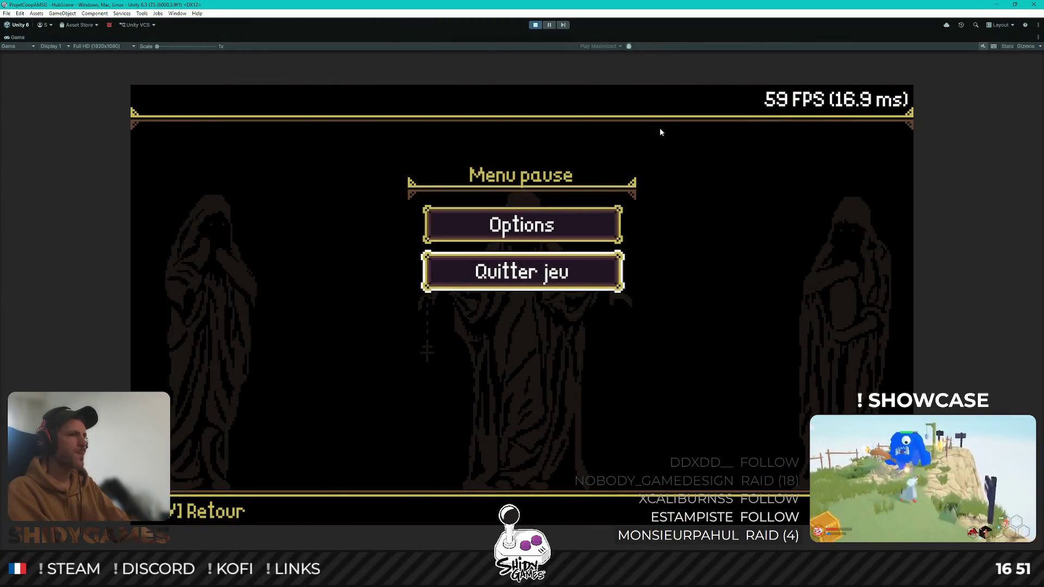
key("Up")
key("Down")
key("Up")
key("Down")
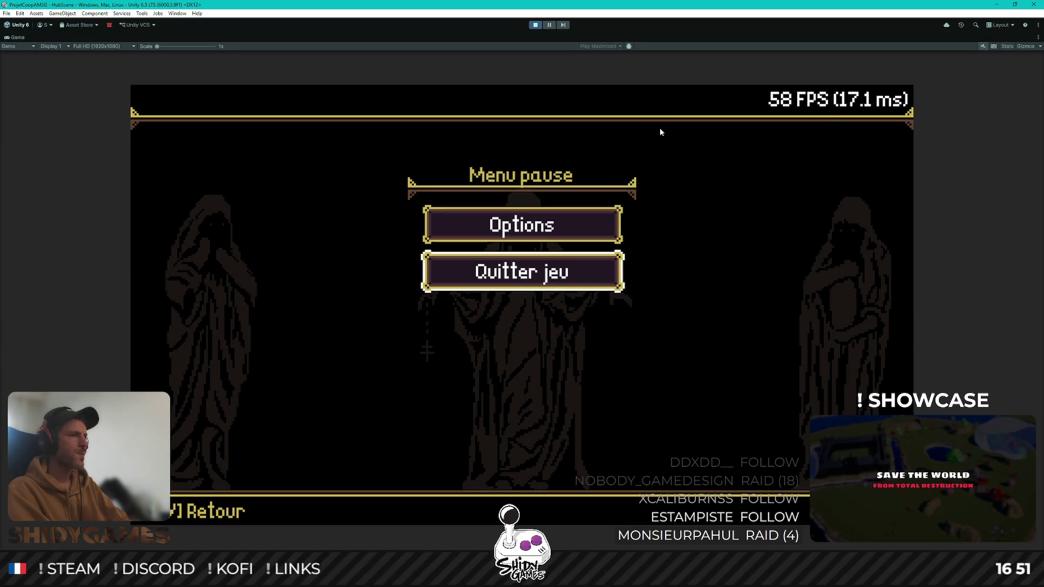
key("Up")
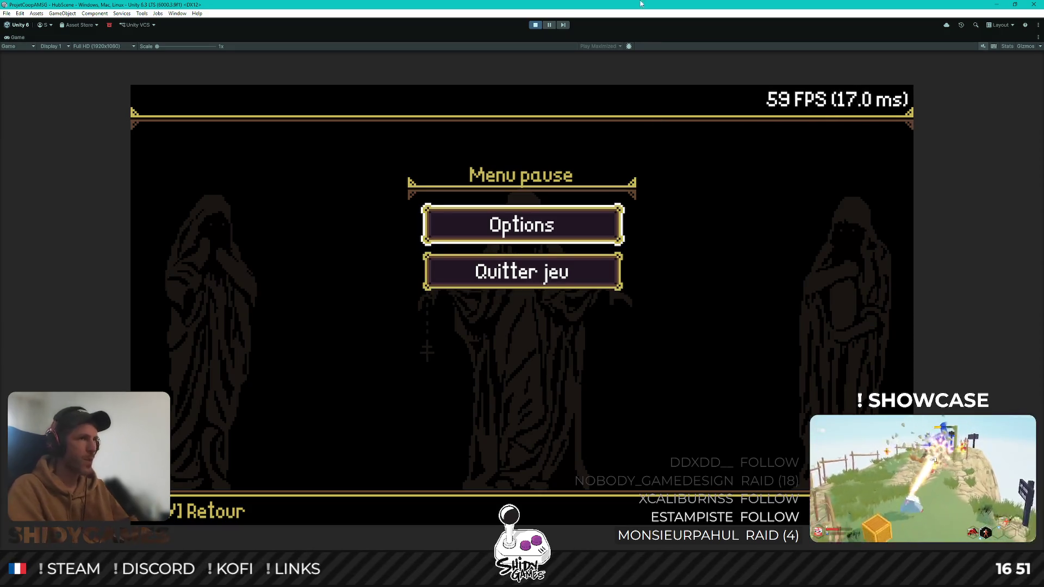
Stop play mode and switch the Game view to Play Focused
left_click(537, 25)
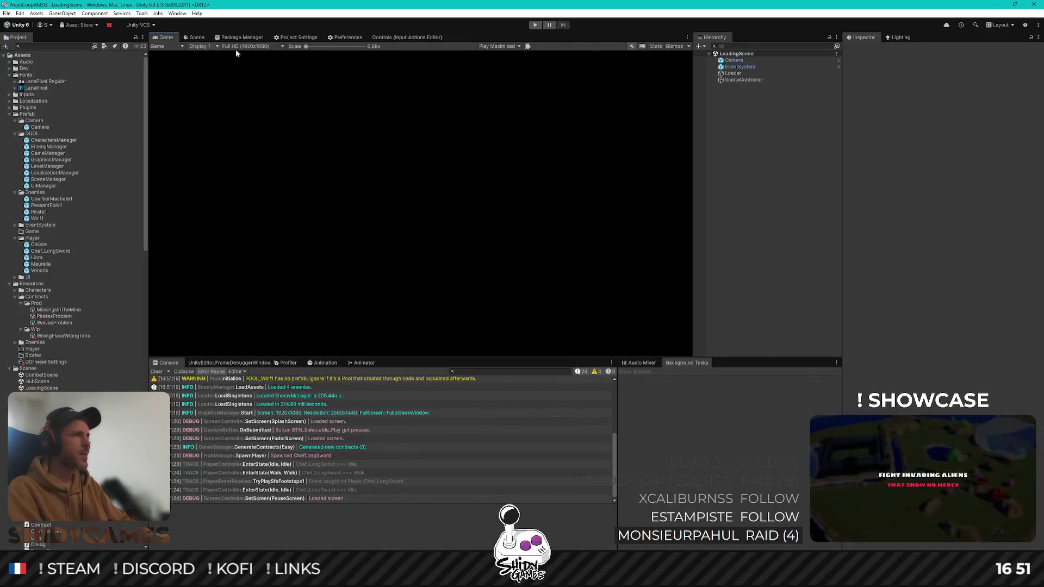
left_click(497, 47)
left_click(514, 56)
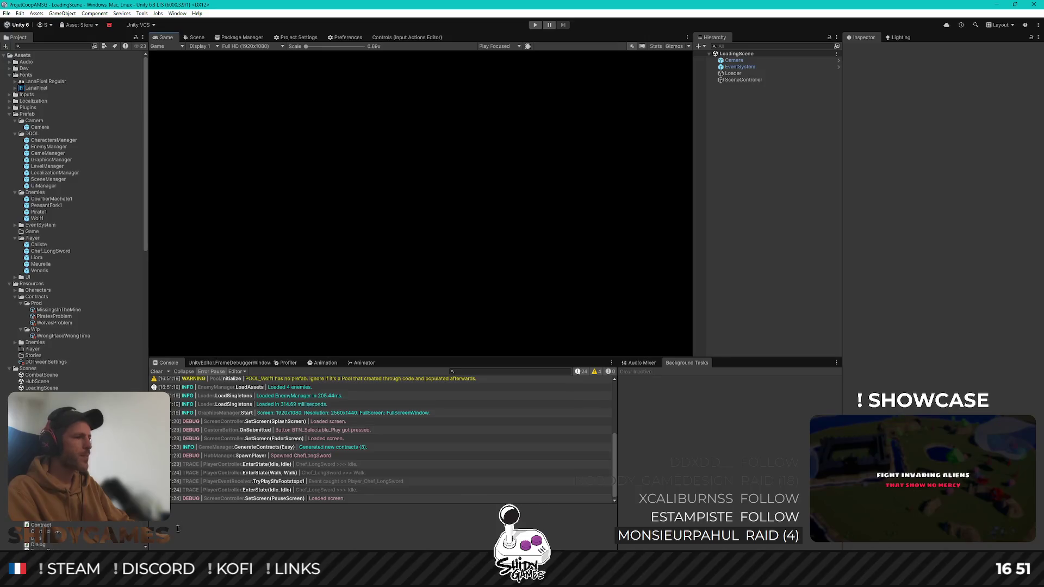
Negate the Helper.IsPaused() check on line 85 with '!', then return to Unity to recompile
key("alt+Tab")
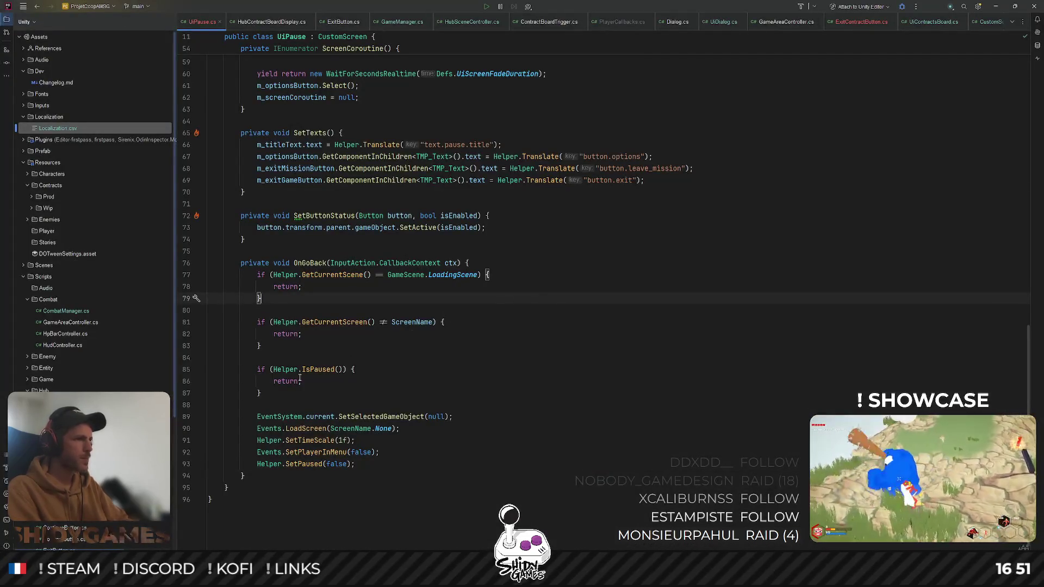
scroll(311, 408, "up", 1)
double_click(311, 408)
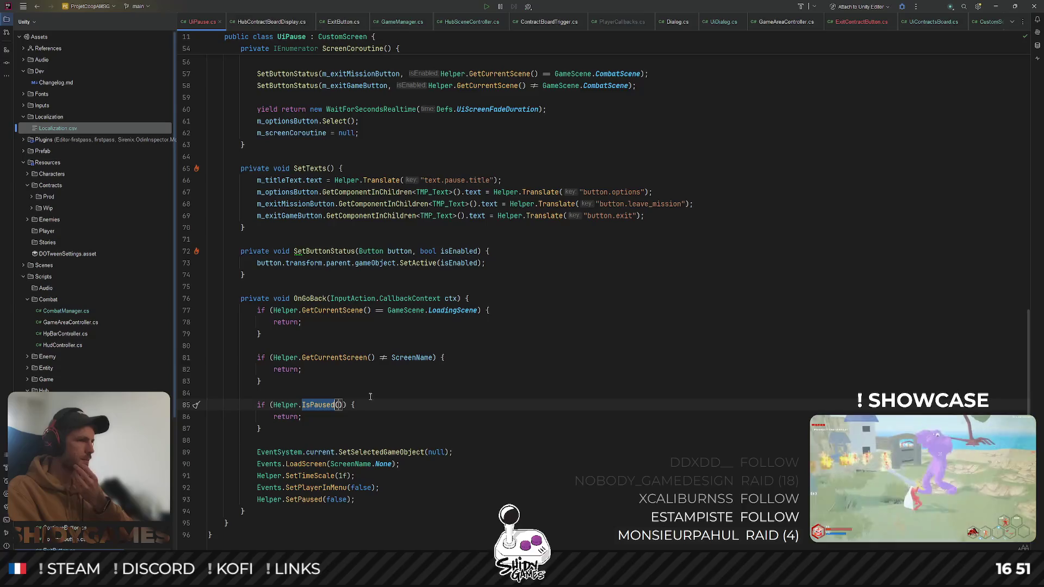
key("Down")
key("Down")
double_click(320, 406)
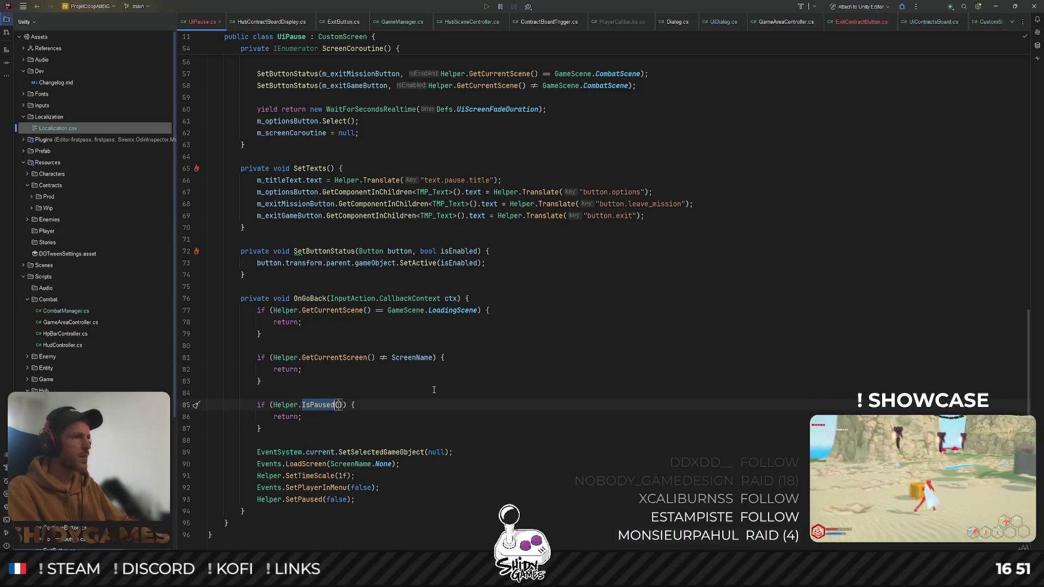
key("Down")
key("Down")
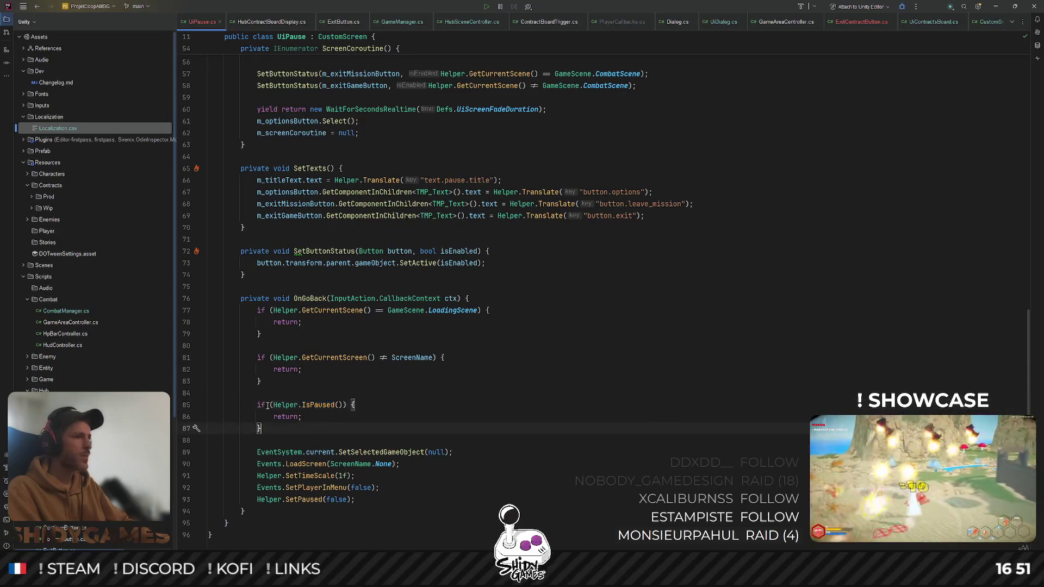
left_click(274, 404)
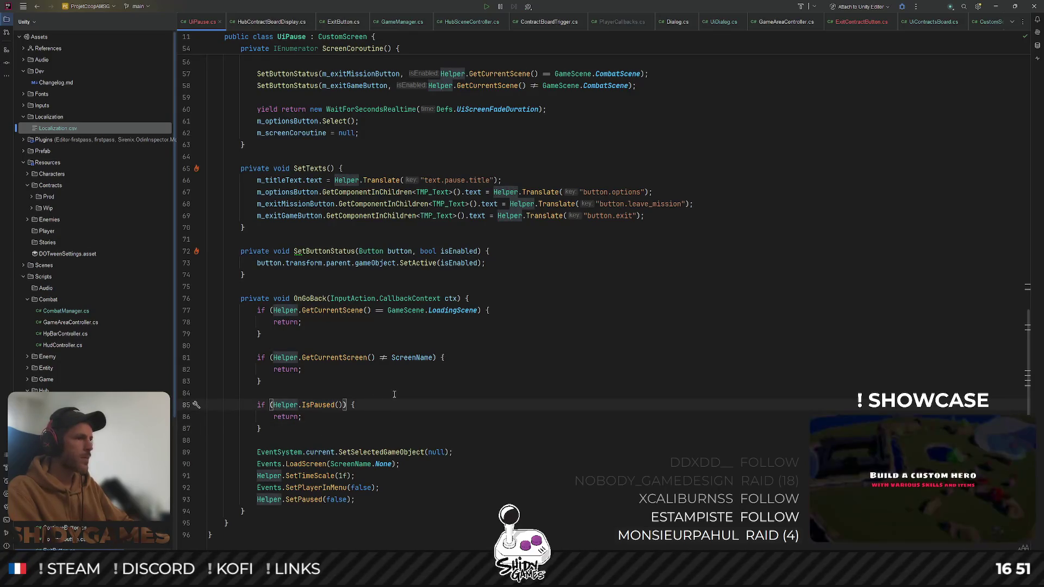
type("!")
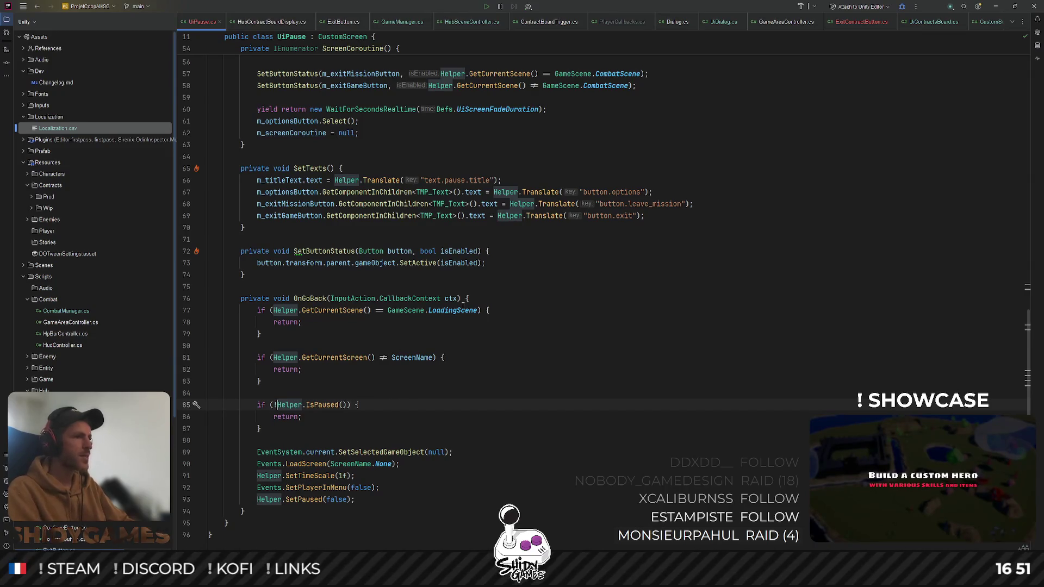
left_click(583, 369)
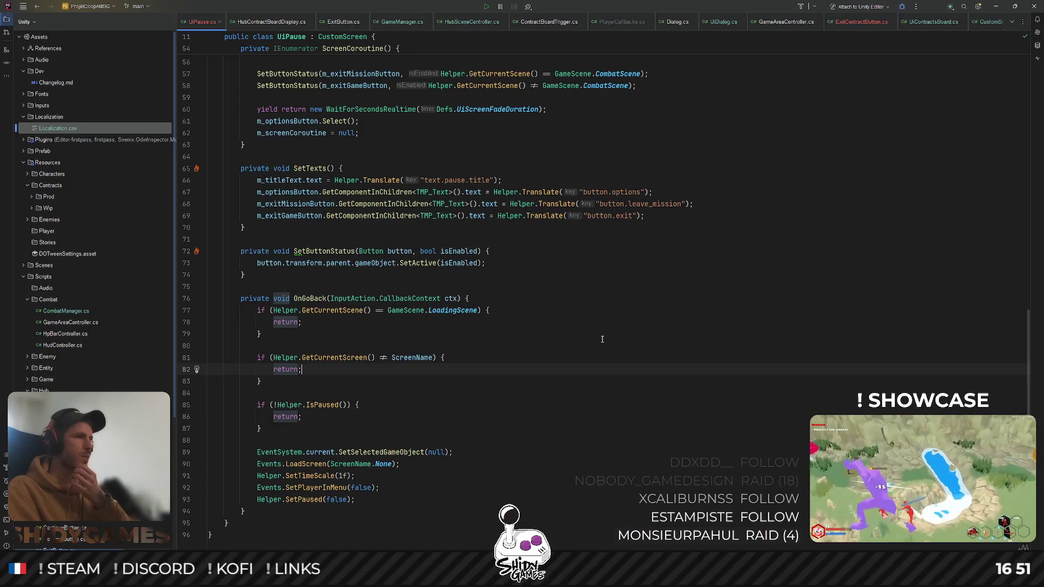
left_click(995, 6)
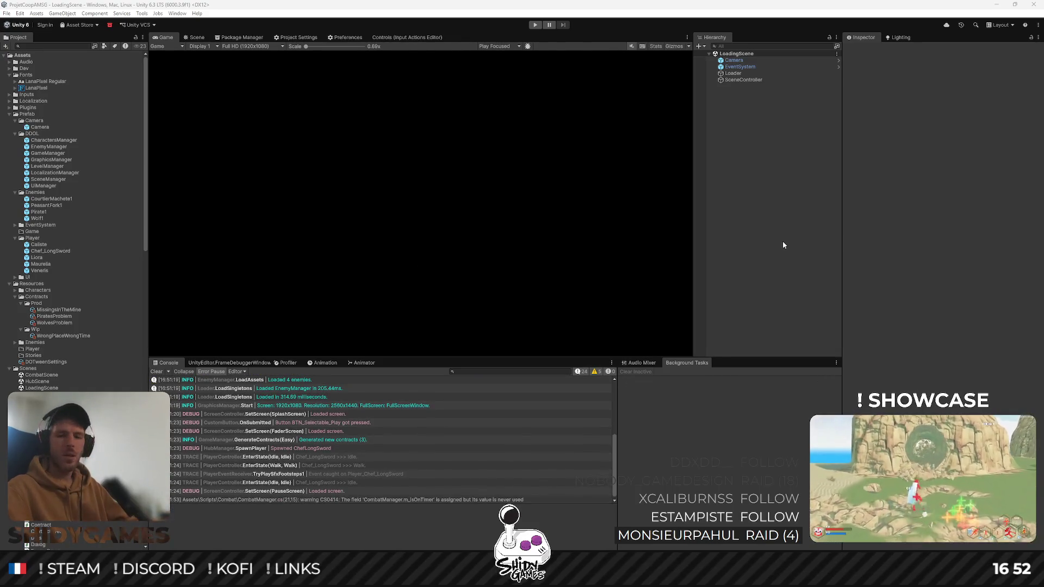
key("ctrl+p")
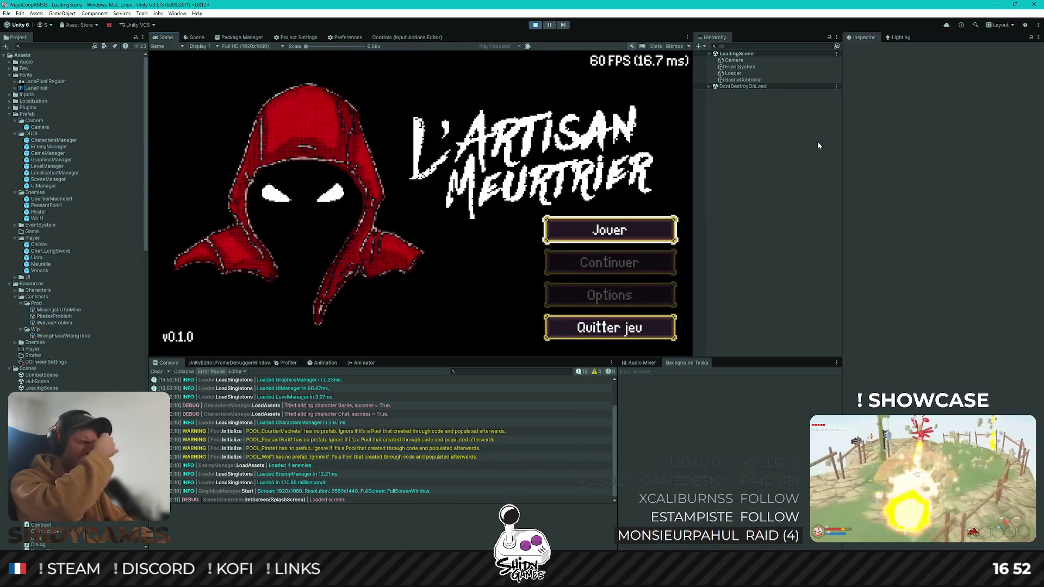
key("Return")
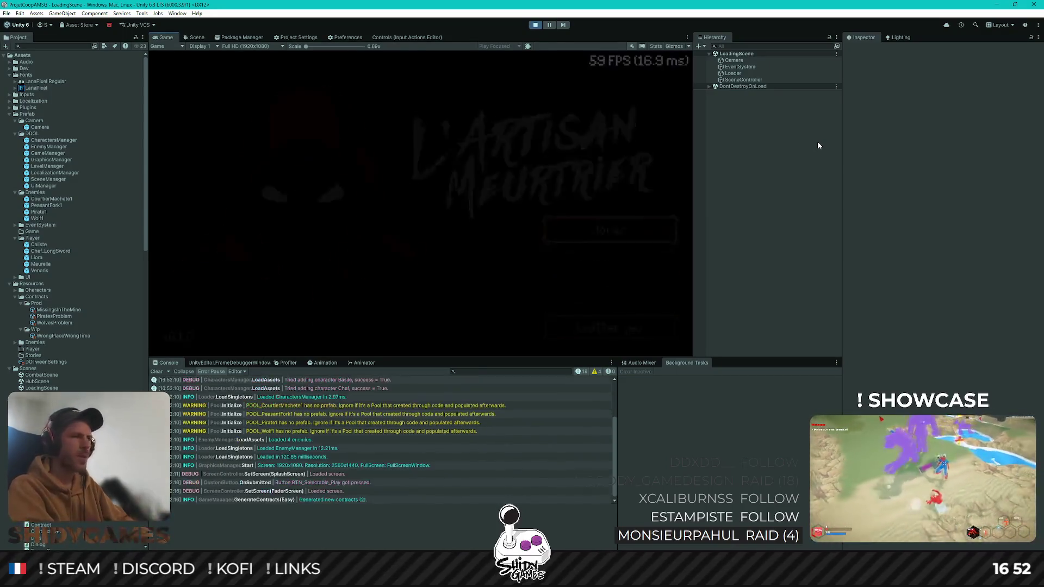
key("Escape")
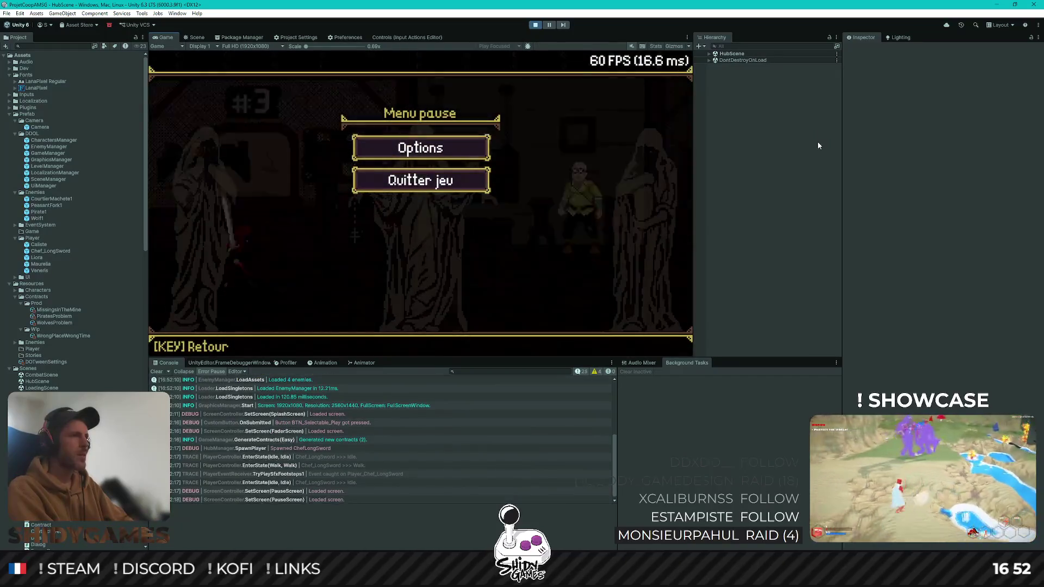
key("Escape")
key("Escape")
key("Escape")
key("Escape")
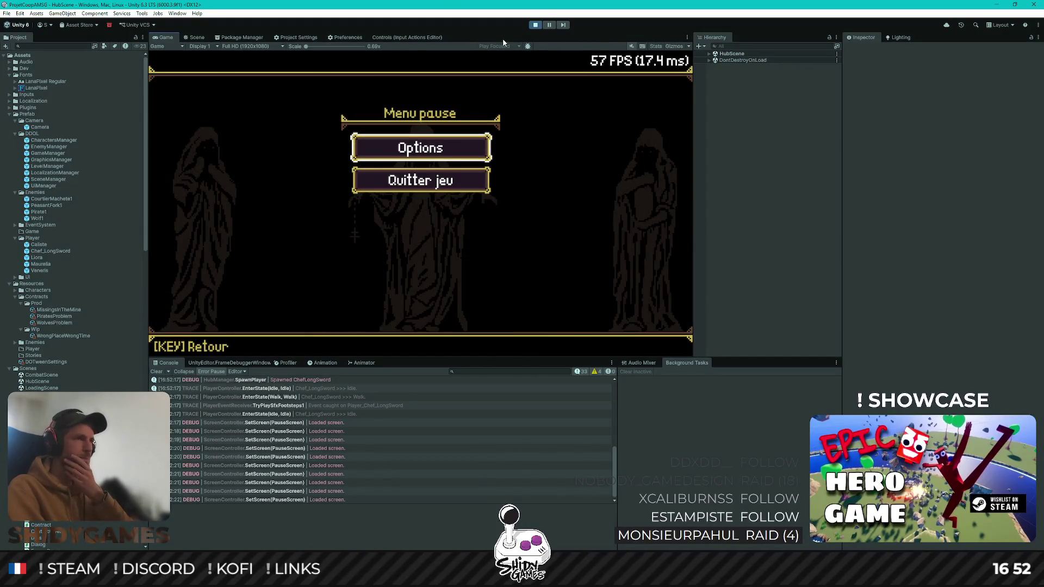
key("ctrl+p")
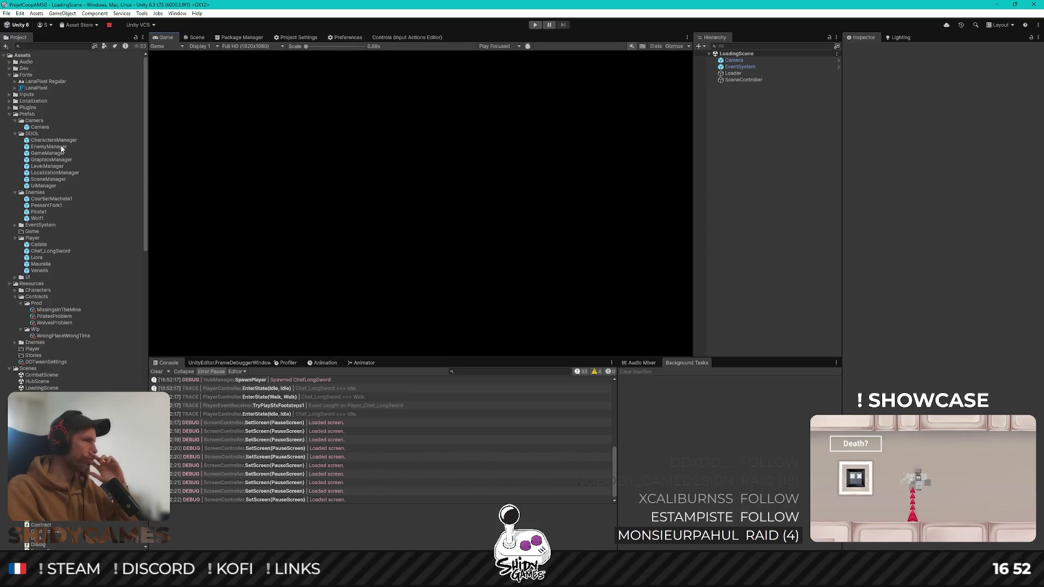
Open the UiManager prefab and set SCREEN_Pause's Canvas Group Alpha to 1
double_click(43, 186)
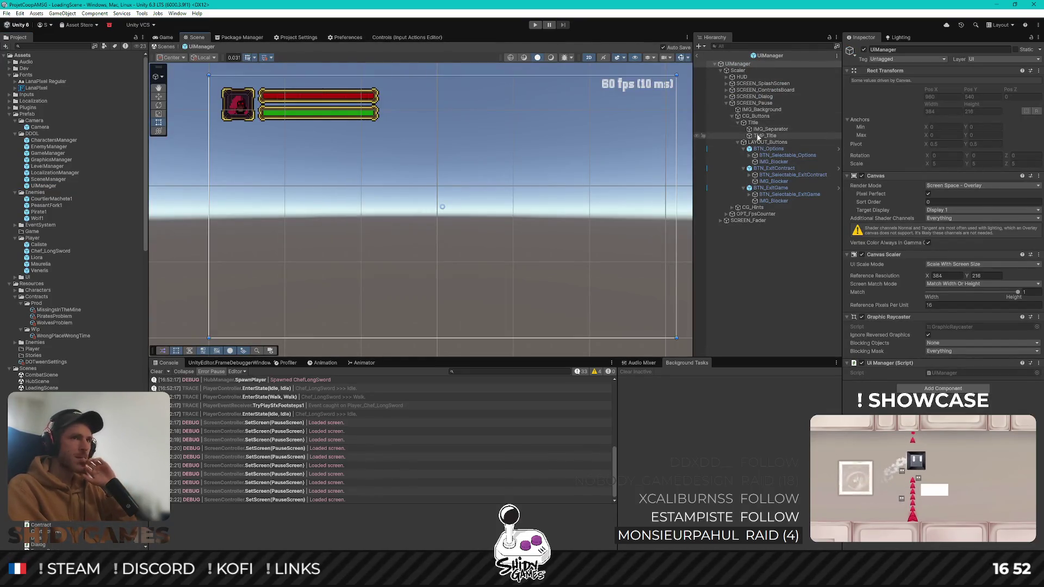
left_click(759, 104)
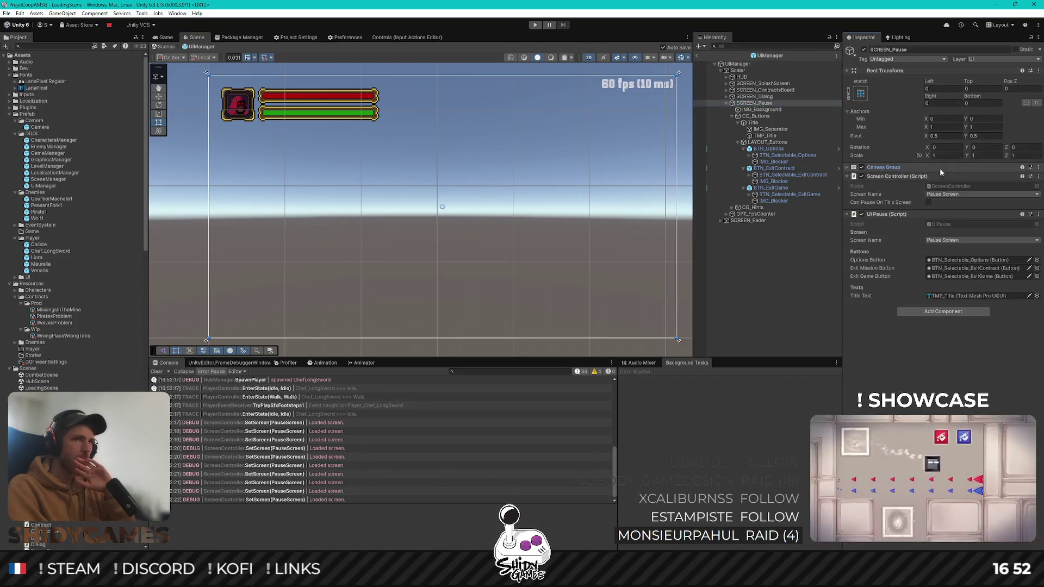
left_click(904, 167)
type("1")
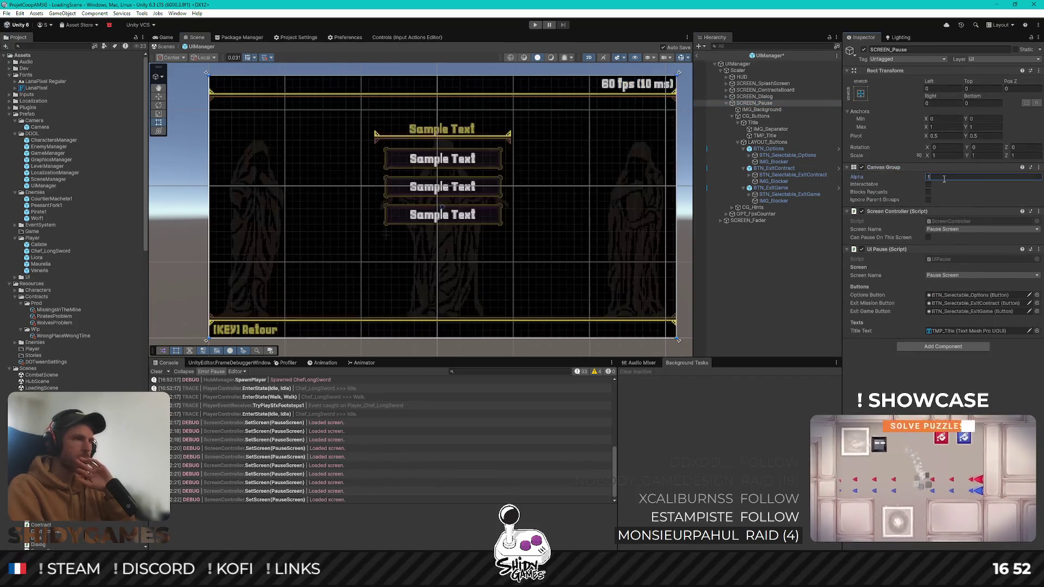
left_click(758, 266)
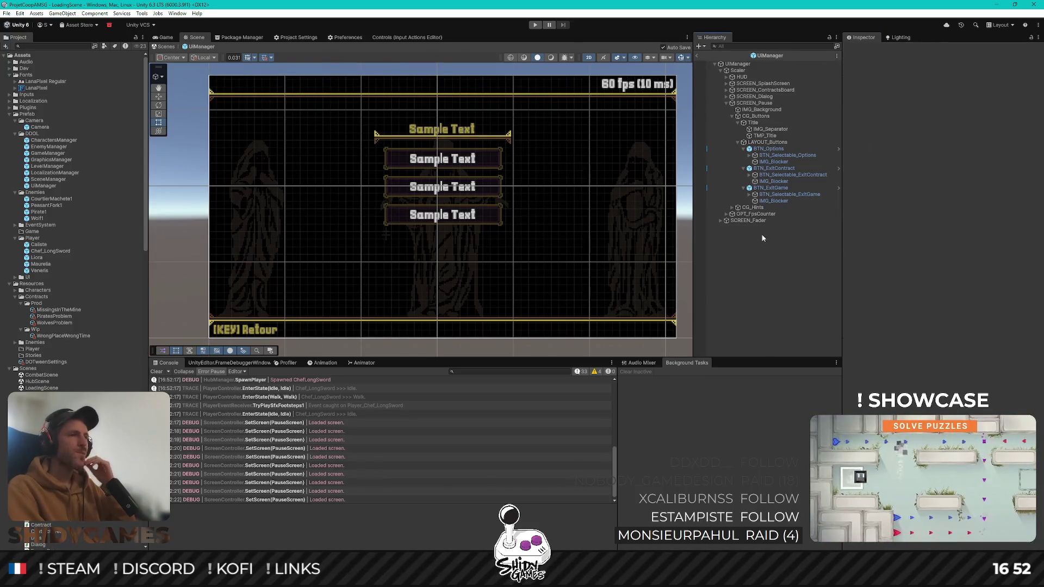
Duplicate BTN_Options and rename the copy BTN_Return
left_click(769, 148)
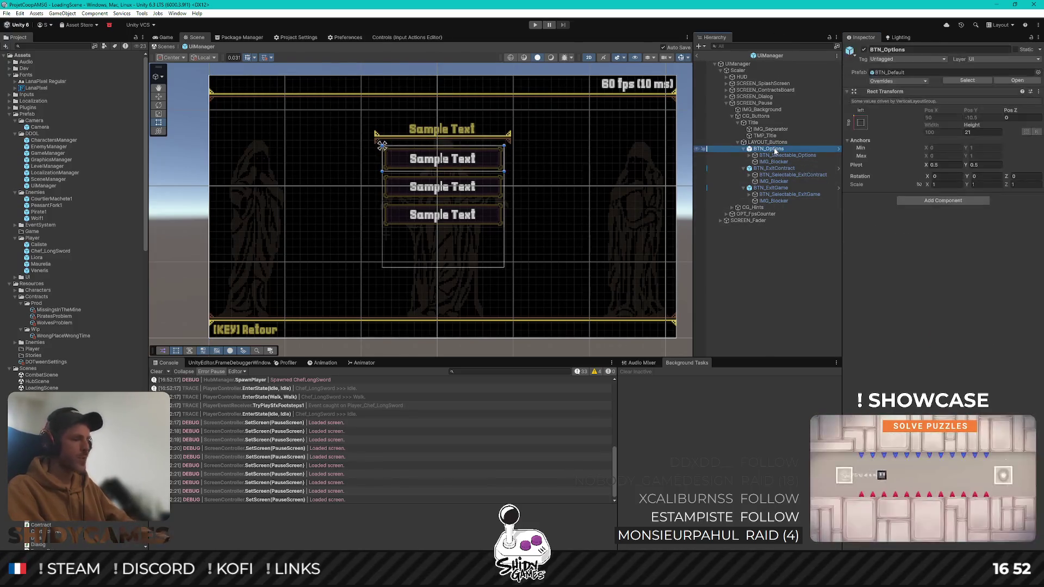
key("ctrl+d")
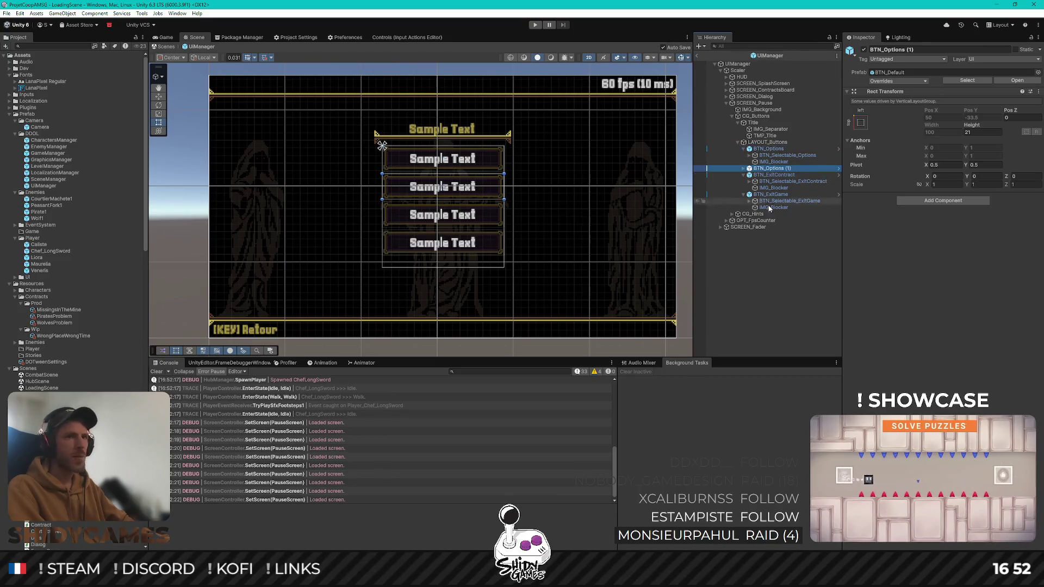
left_click(743, 168)
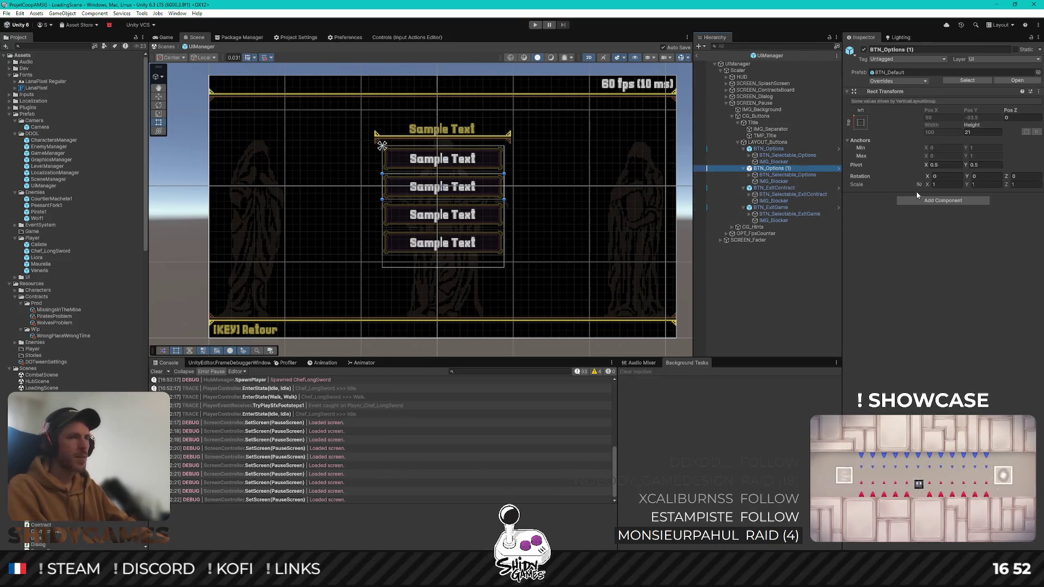
key("F2")
key("BackSpace")
key("BackSpace")
key("BackSpace")
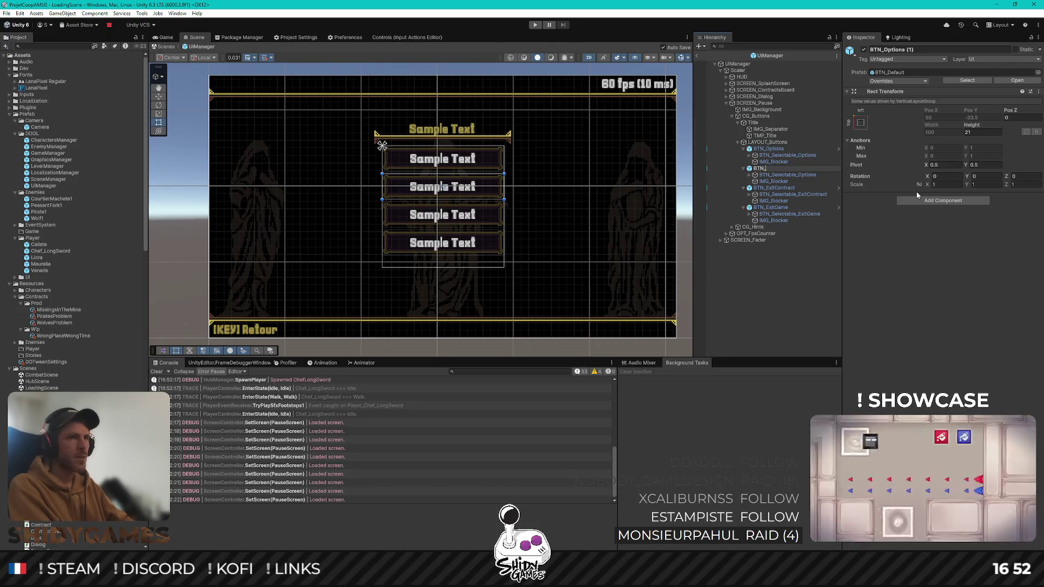
type("Retou")
key("BackSpace")
type("urn")
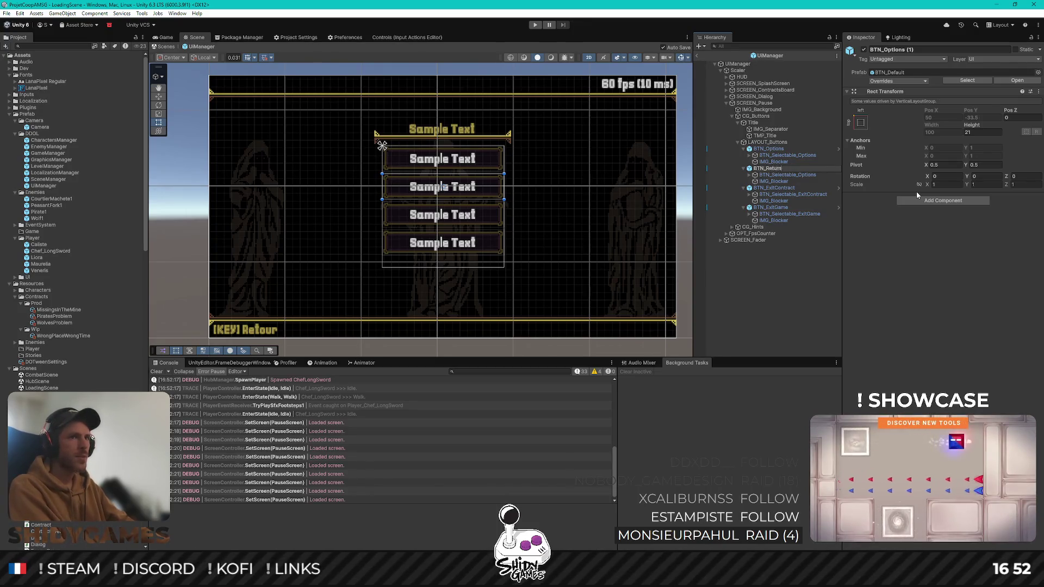
key("Return")
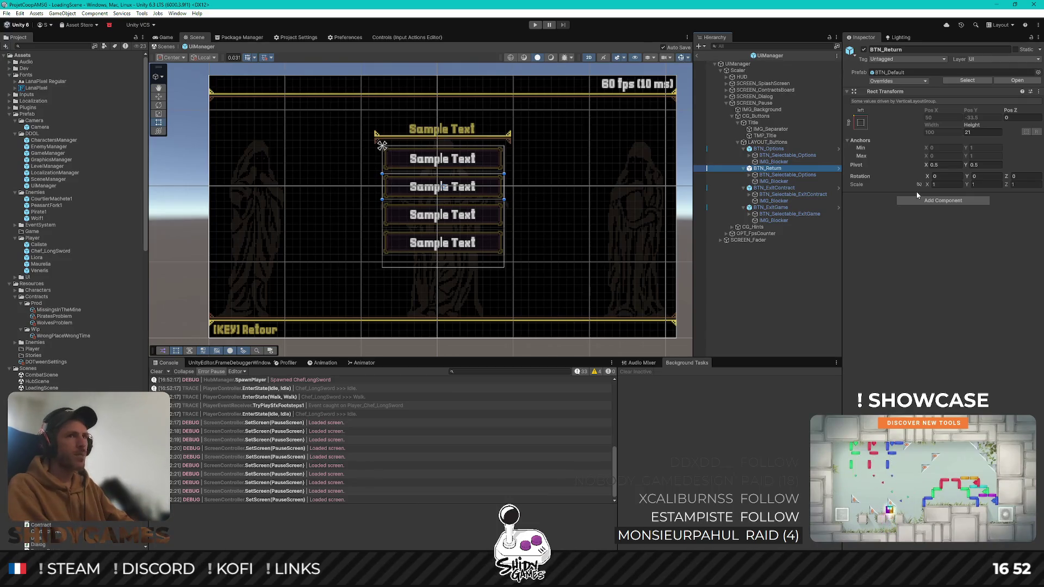
Rename the copy's child button to BTN_Selectable_Return
key("Down")
key("F2")
key("End")
key("BackSpace")
key("BackSpace")
key("BackSpace")
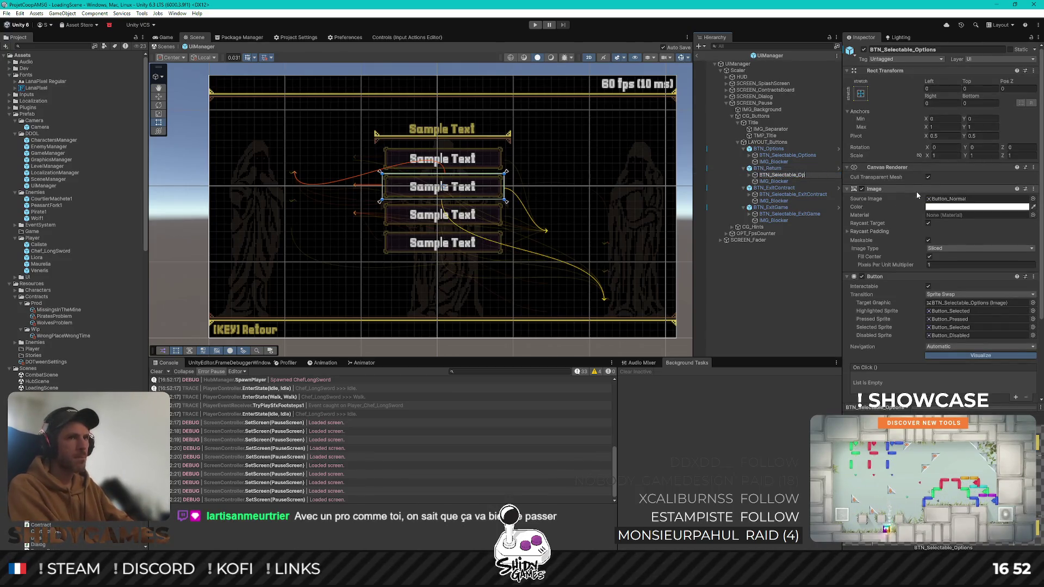
key("BackSpace")
key("BackSpace")
type("Re")
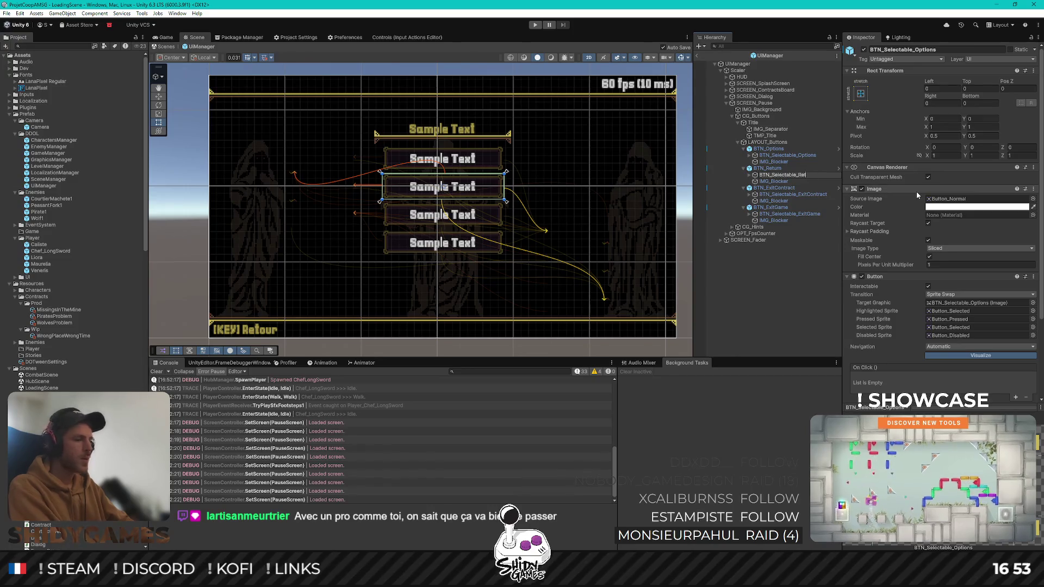
type("turn")
key("Return")
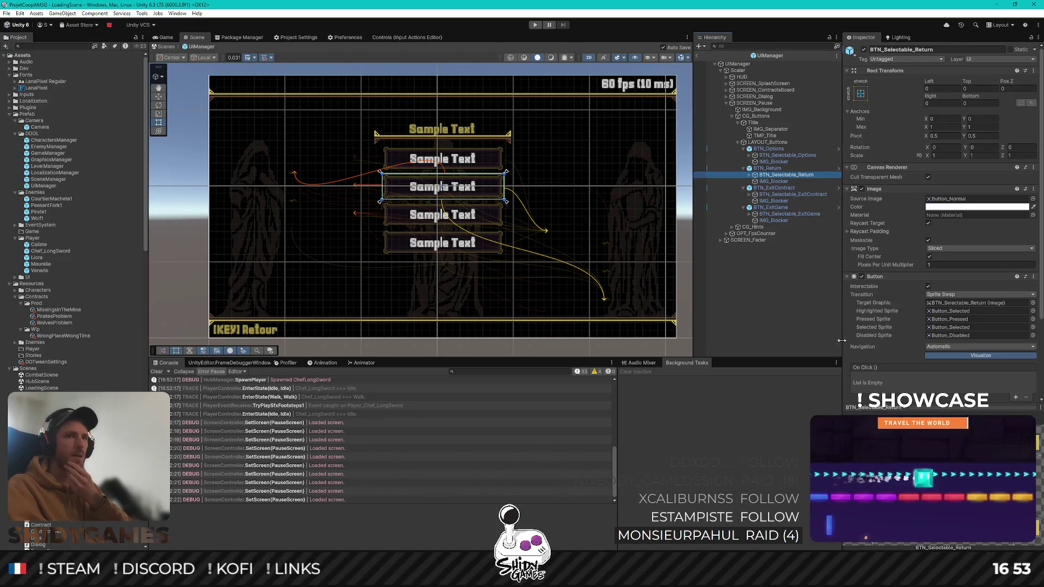
Locate the OptionsButton script in the Project window
scroll(898, 325, "down", 4)
left_click(955, 318)
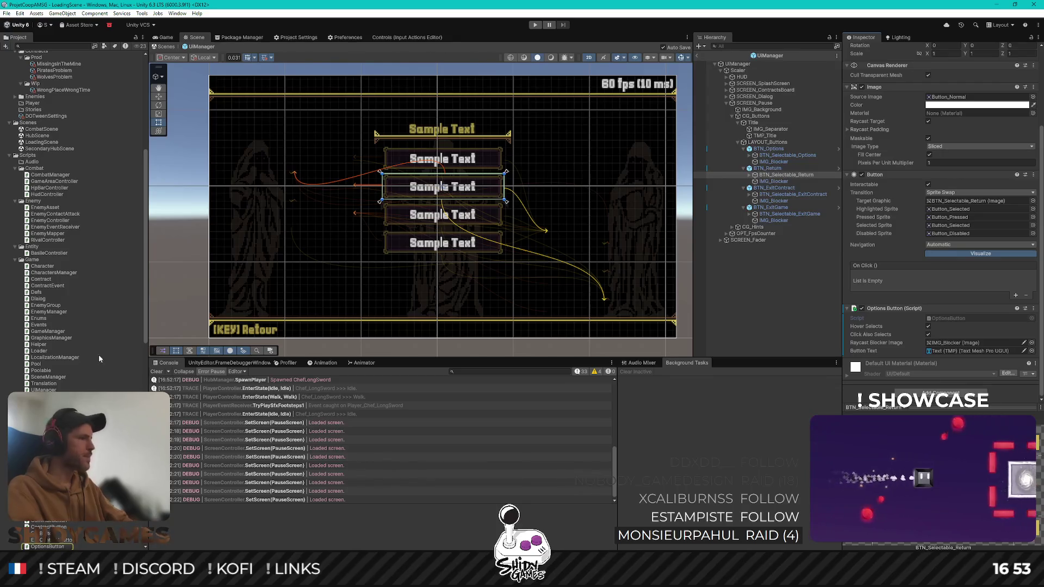
scroll(99, 359, "down", 5)
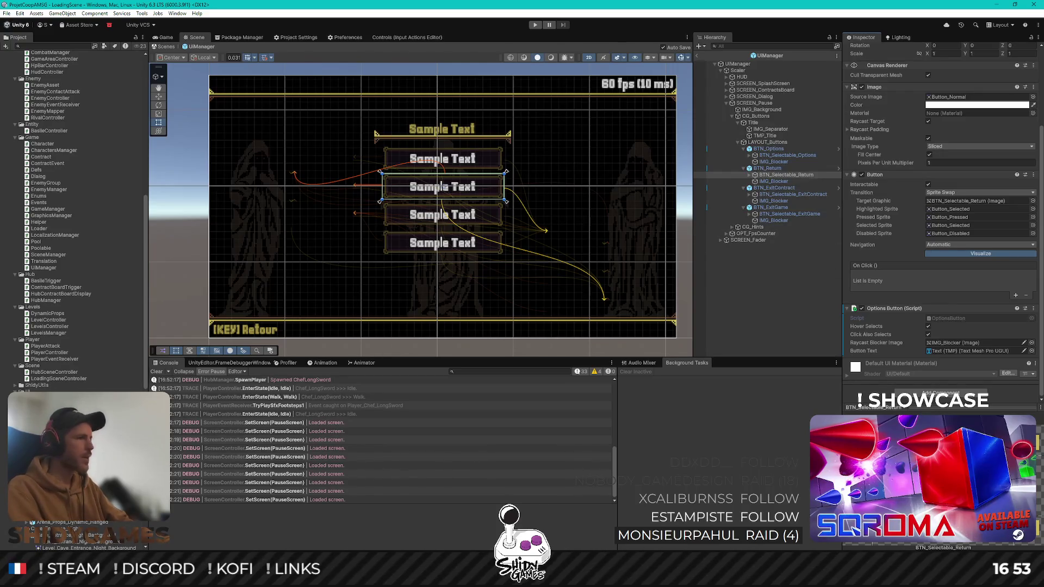
Create a new MonoBehaviour script in the Project window's UI folder
right_click(28, 390)
mouse_move(78, 161)
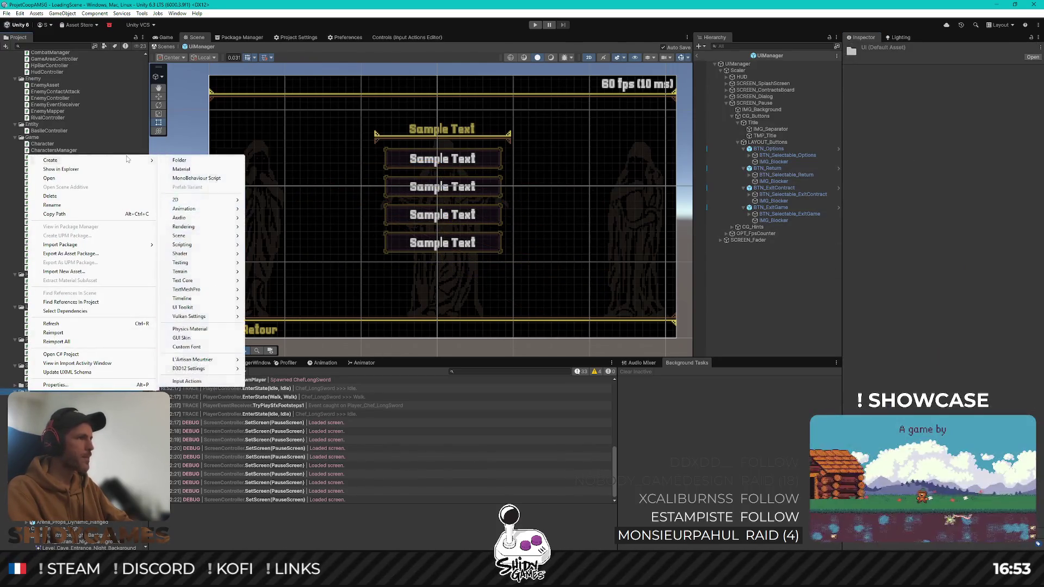
left_click(194, 178)
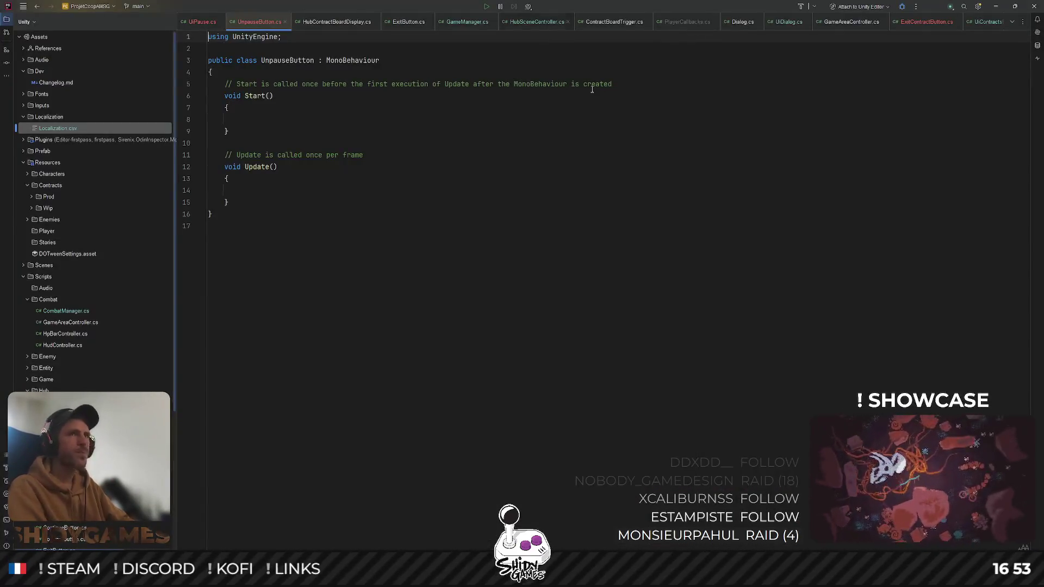
Show UnpauseButton.cs in a right split with ContinueButton.cs open on the left
left_click_drag(251, 22, 956, 164)
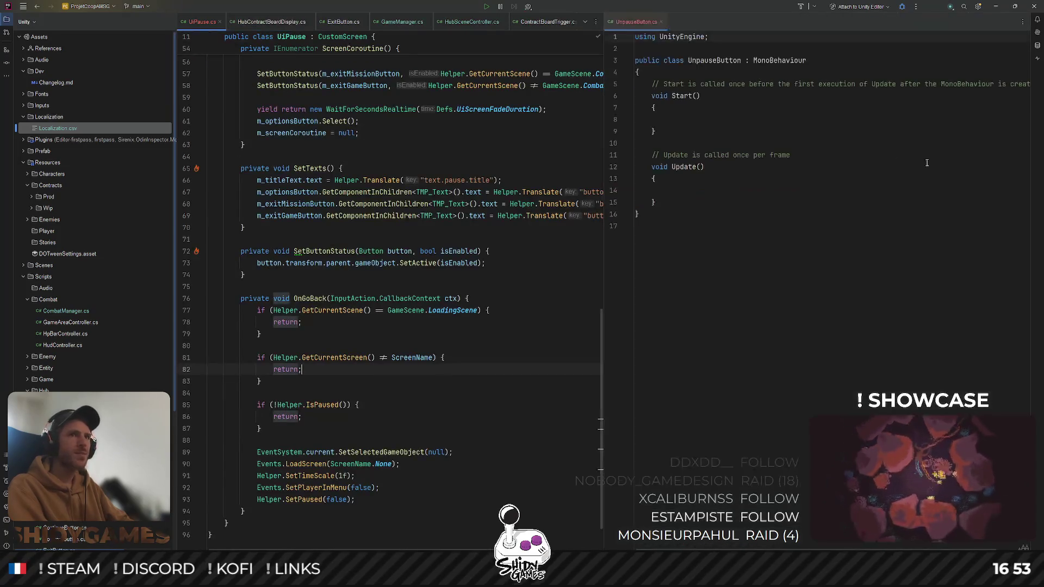
key("ctrl+shift+n")
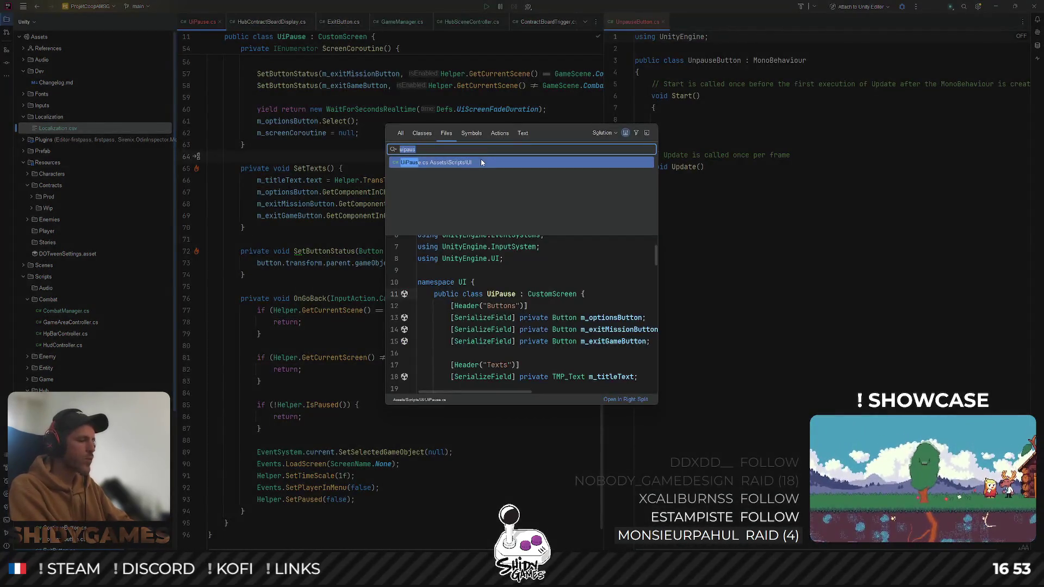
type("button")
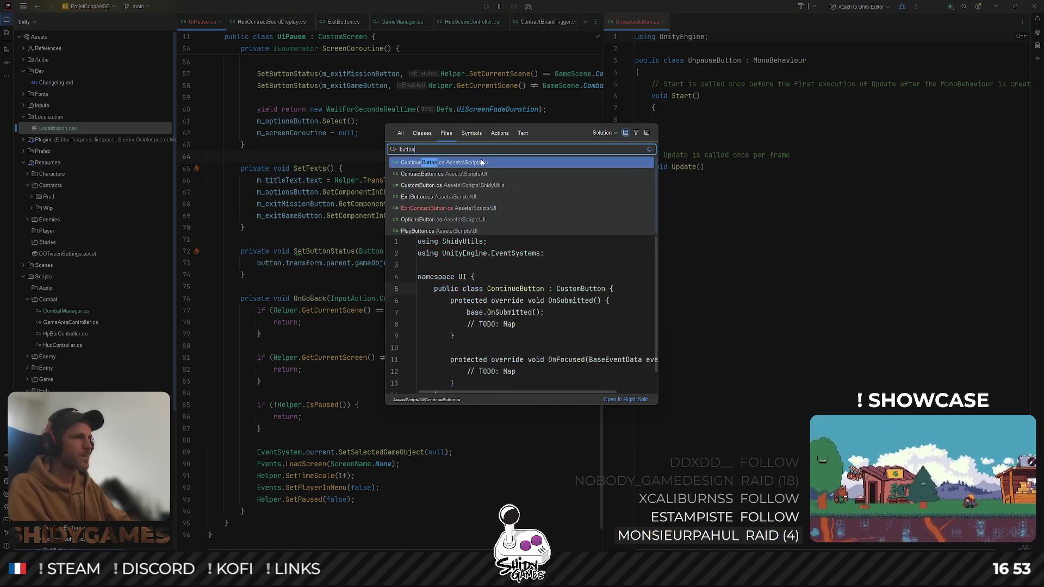
key("Up")
key("Escape")
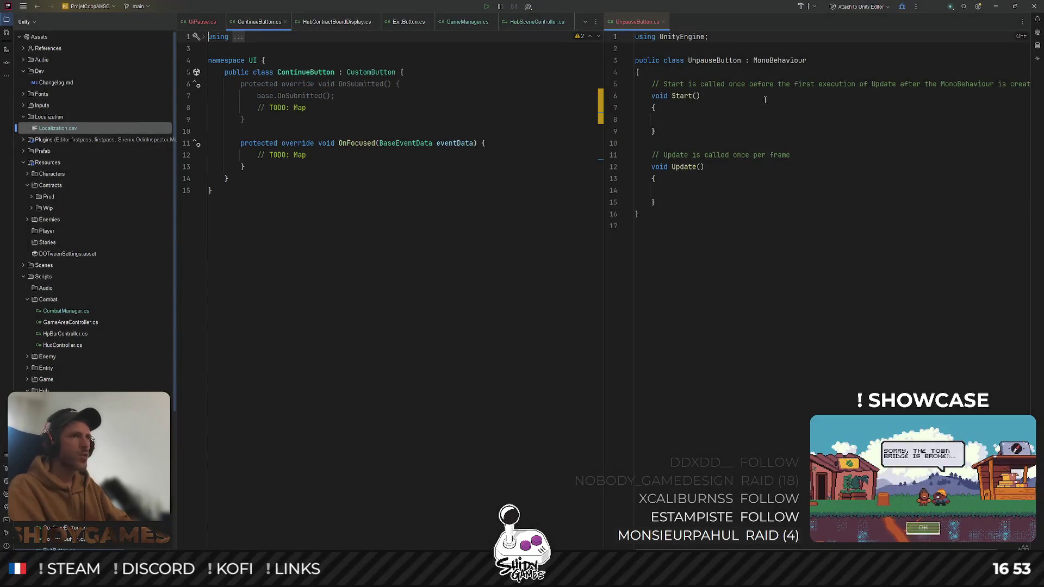
Declare 'namespace UI {' above UnpauseButton and move the whole class inside it
left_click(775, 60)
key("Up")
key("Return")
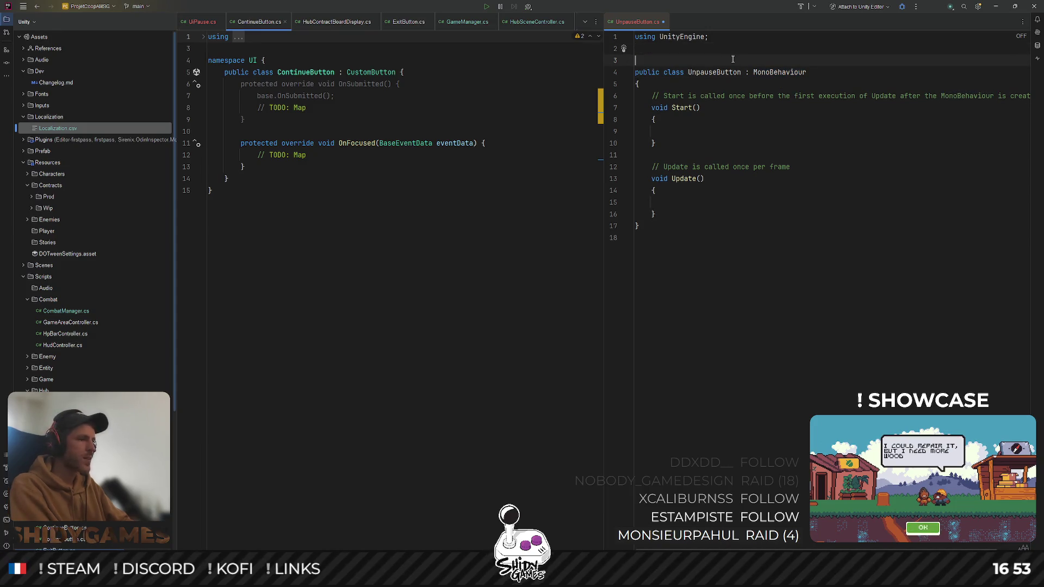
type("names")
key("Return")
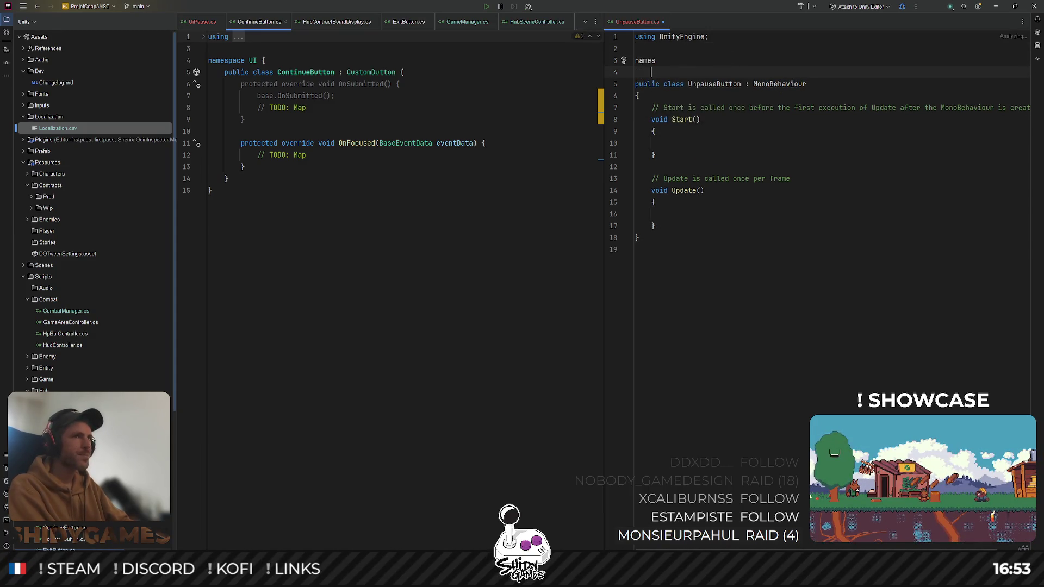
key("BackSpace")
type("ace")
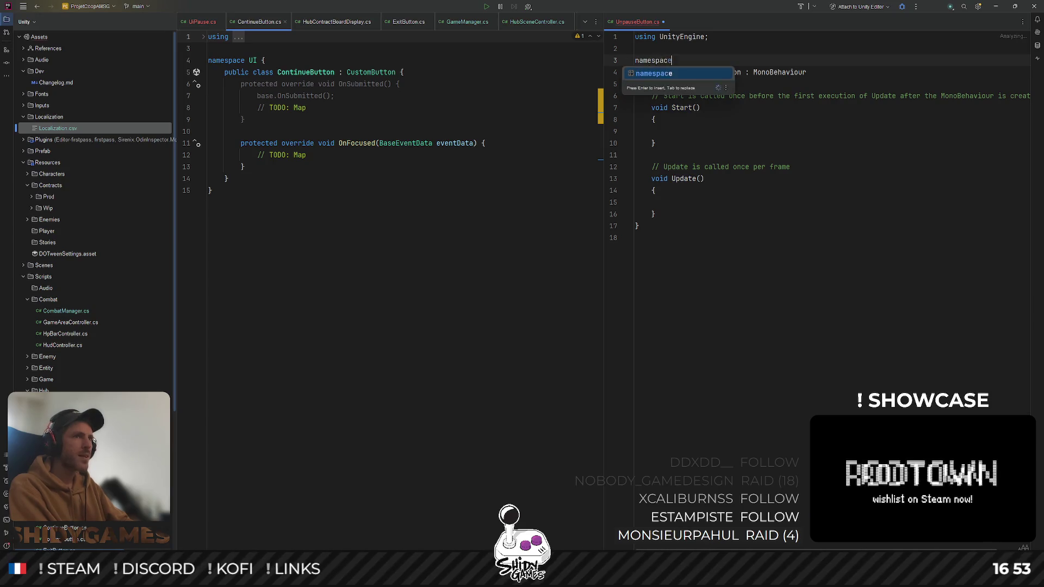
key("Return")
type("UI")
key("Escape")
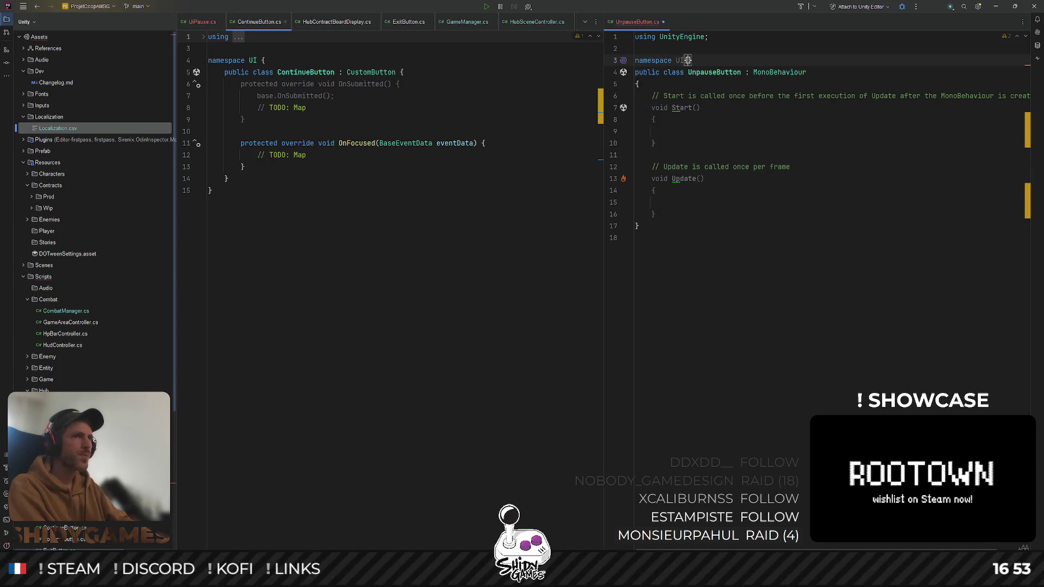
type("{")
key("Return")
left_click_drag(640, 250, 627, 103)
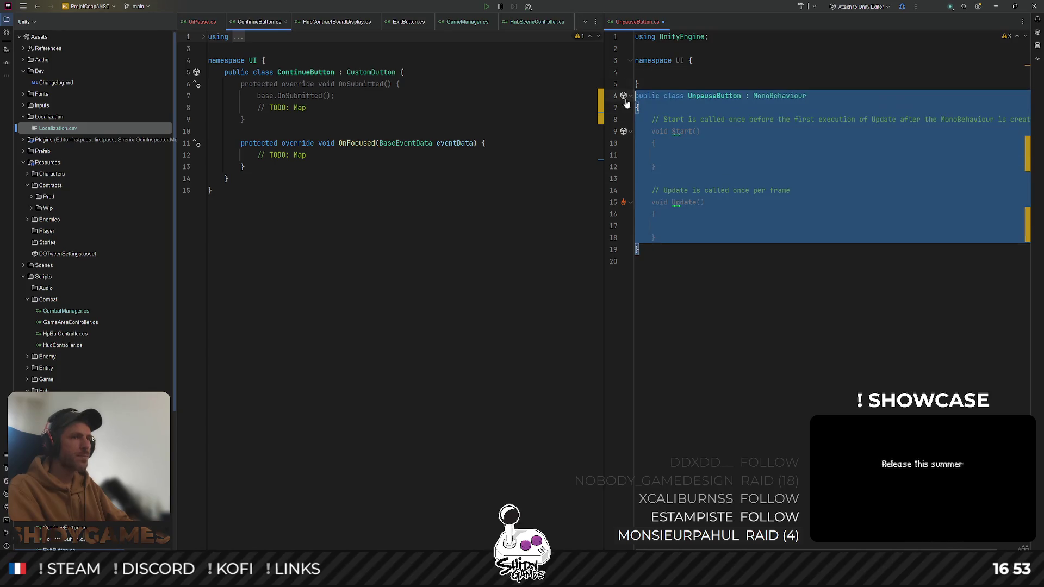
key("ctrl+shift+alt+Up")
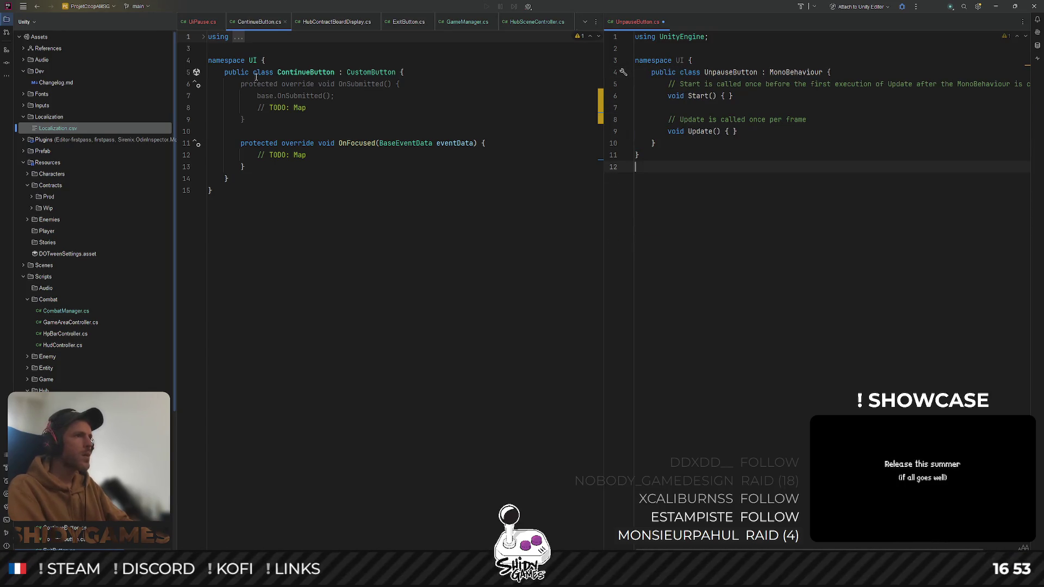
Replace UnpauseButton's MonoBehaviour base class with CustomButton
double_click(360, 72)
key("ctrl+c")
double_click(795, 73)
key("ctrl+v")
left_click(637, 155)
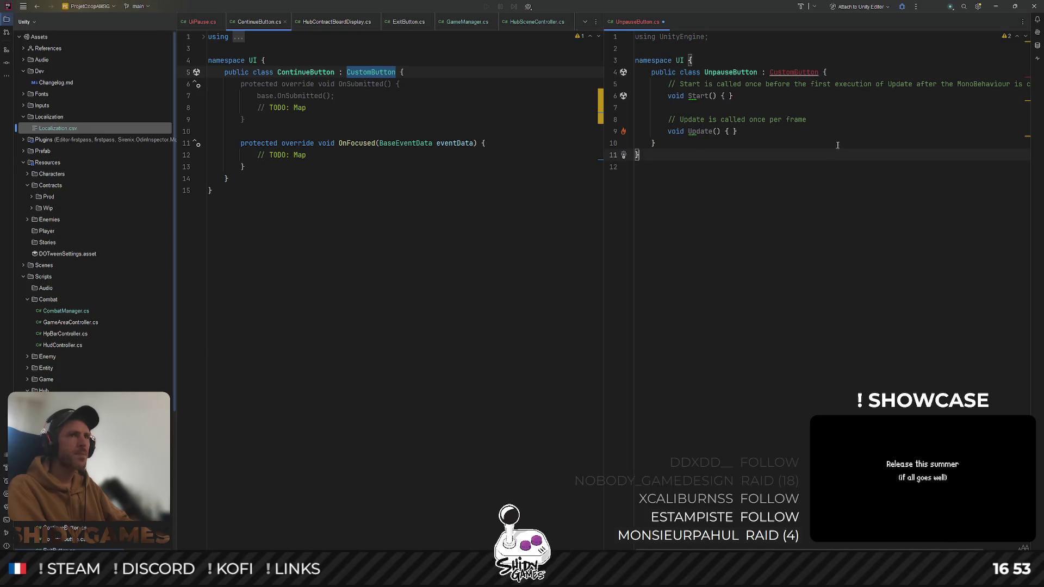
Copy ContinueButton's OnSubmitted and OnFocused overrides over UnpauseButton's Start and Update stubs
left_click_drag(244, 167, 209, 84)
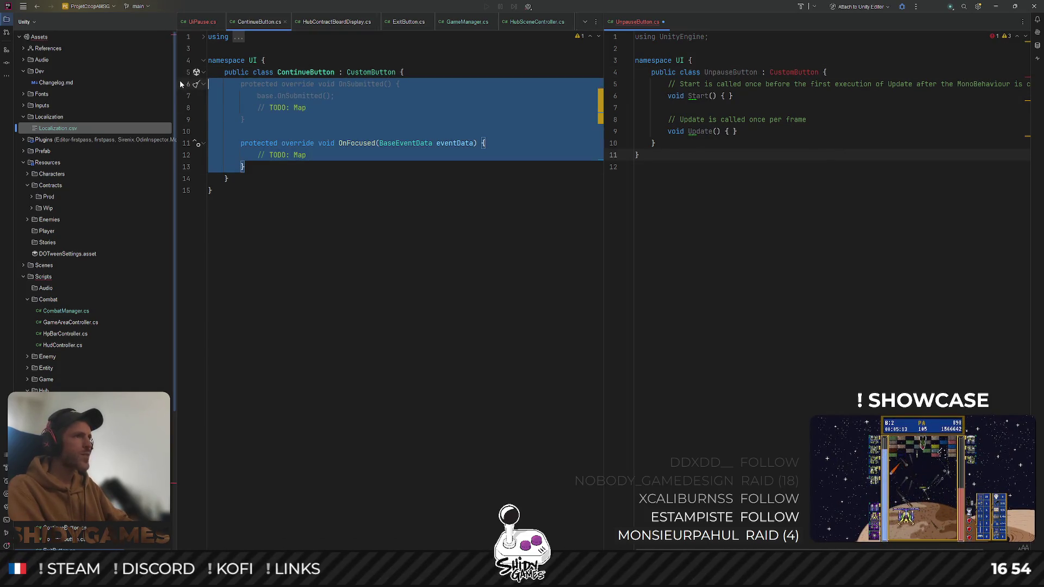
key("ctrl+c")
mouse_move(789, 133)
left_mouse_down()
mouse_move(707, 98)
mouse_move(635, 84)
left_mouse_up()
key("ctrl+v")
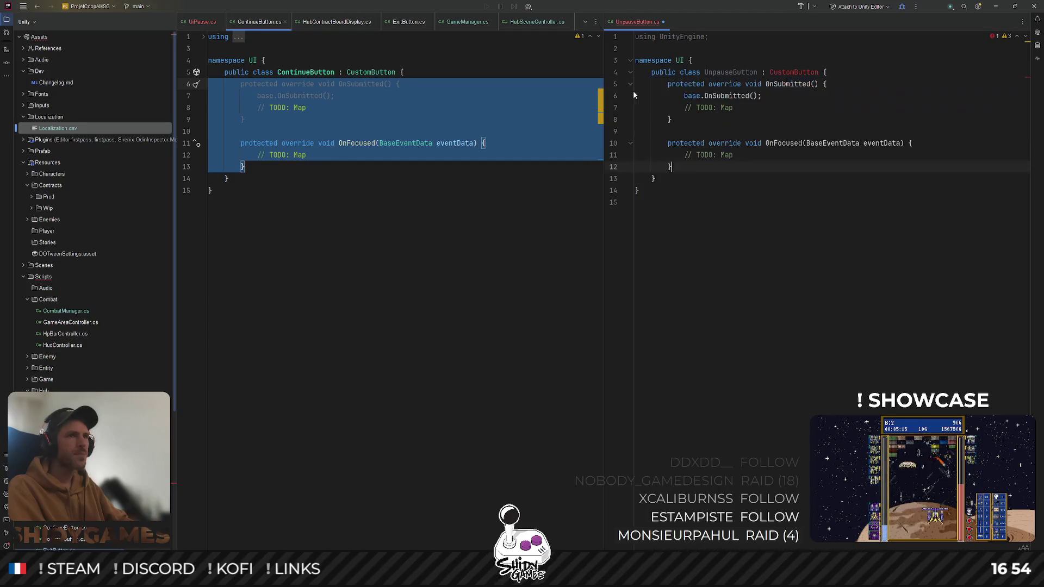
left_click(775, 155)
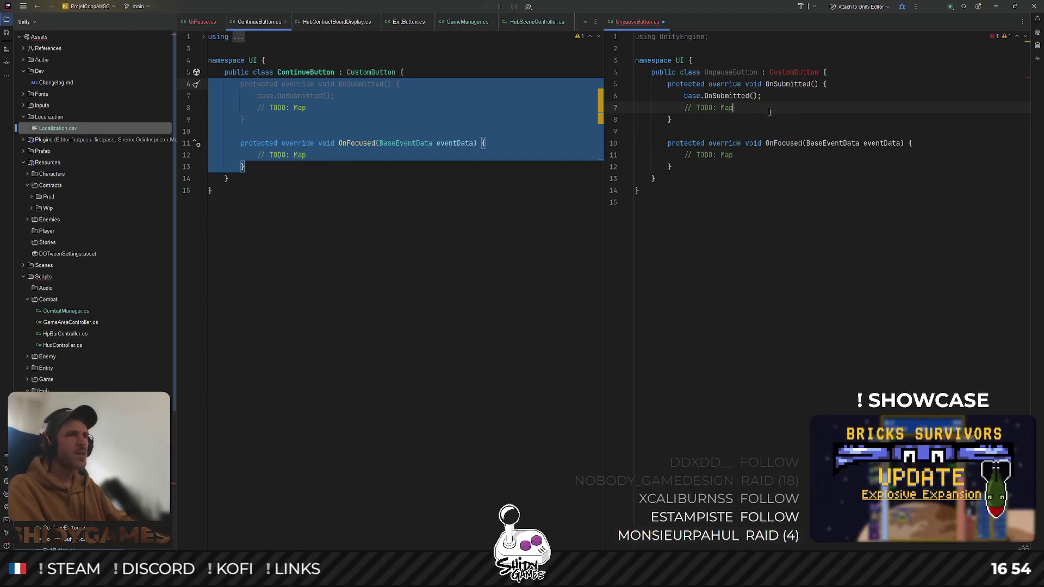
left_click(811, 226)
Resolve the CustomButton reference by adding the missing using directives with Alt+Enter
left_click(785, 74)
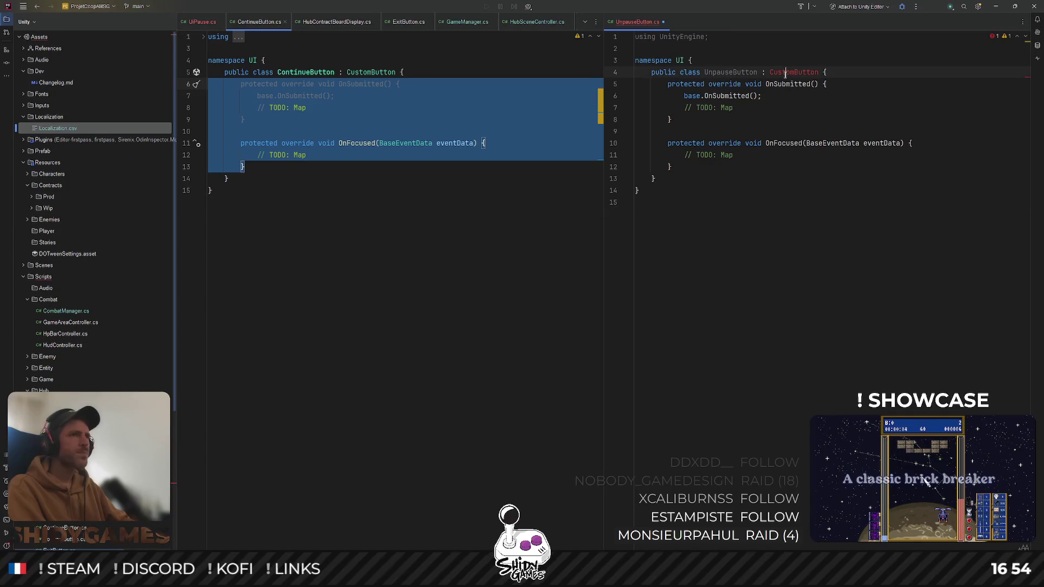
key("alt+Return")
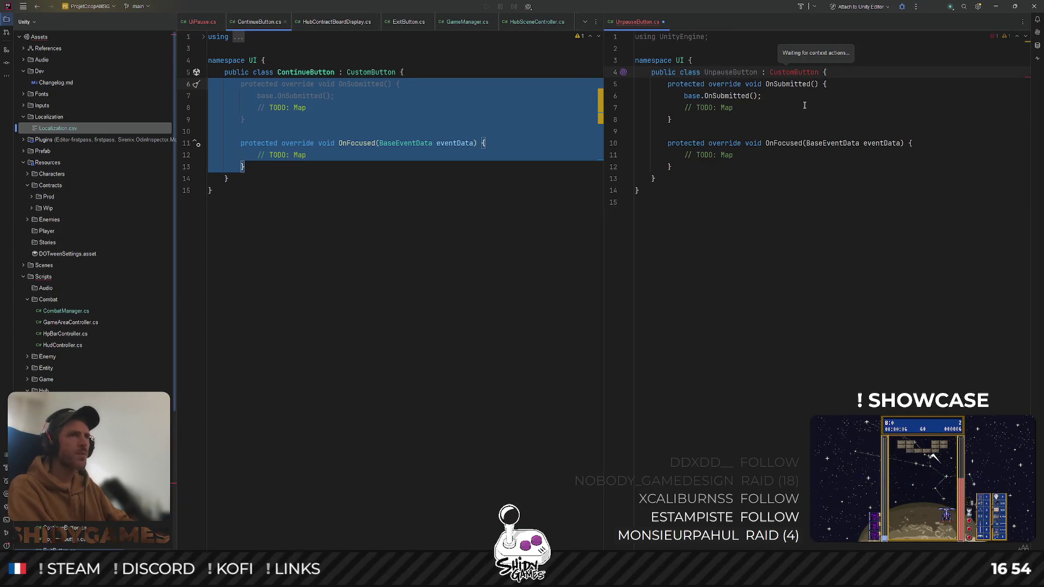
left_click(818, 266)
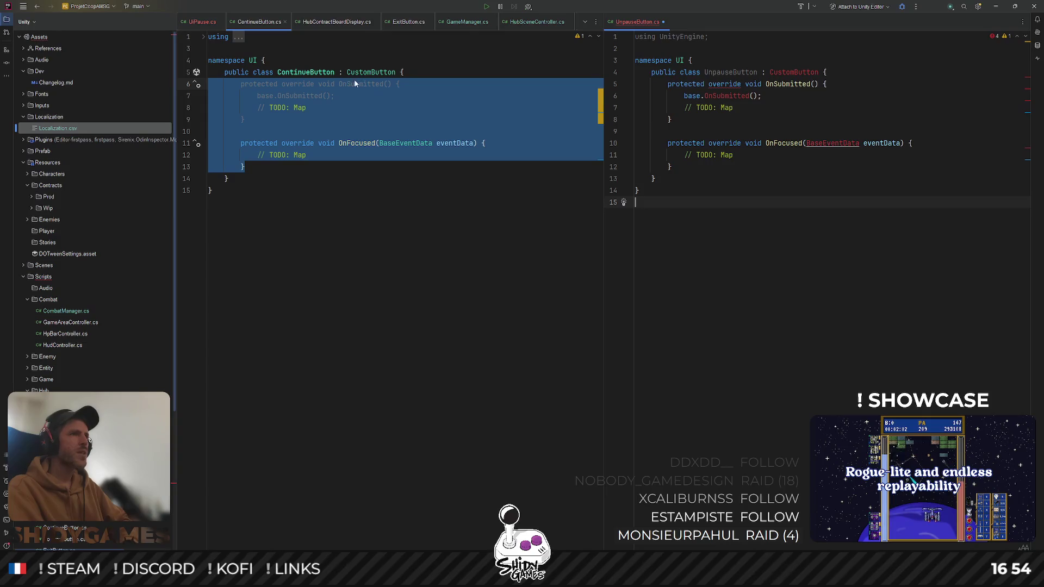
left_click(827, 125)
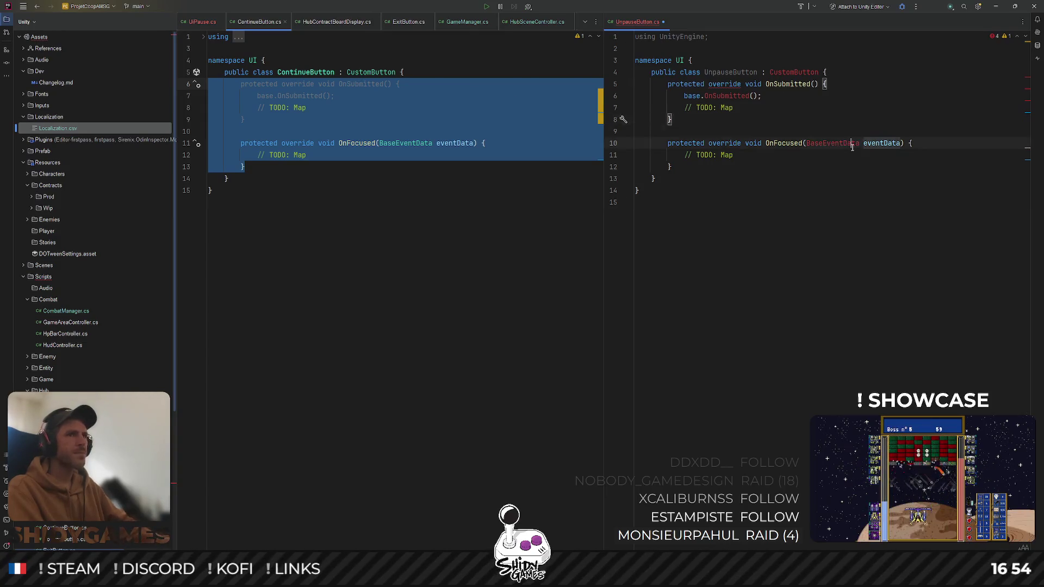
key("alt+Return")
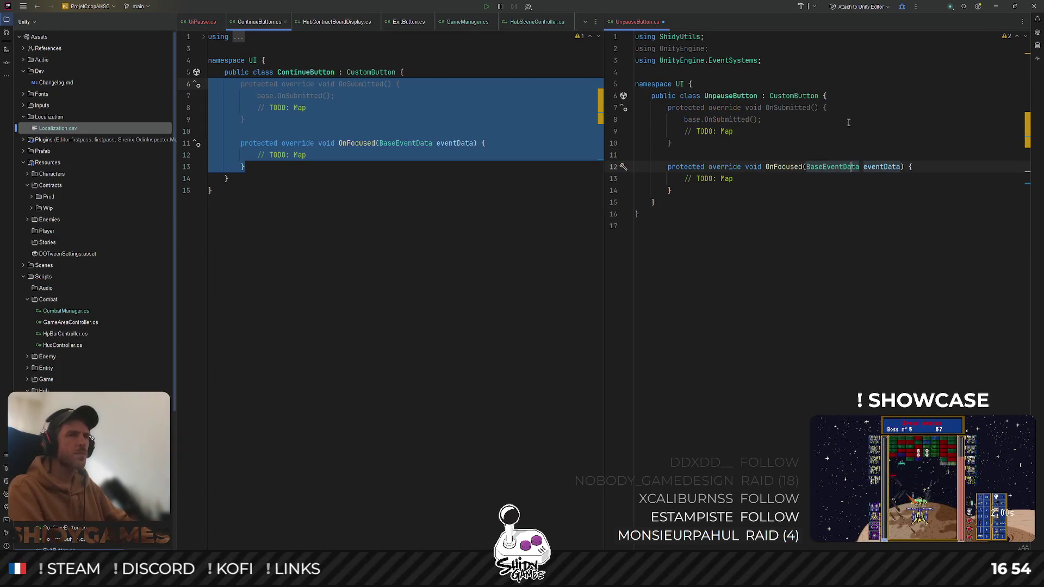
left_click(849, 255)
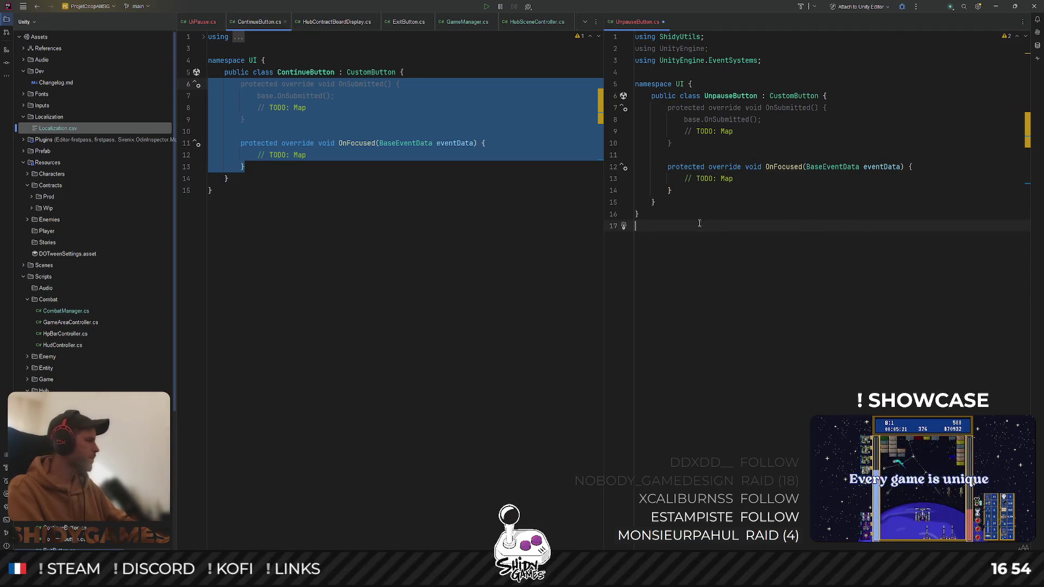
left_click(786, 207)
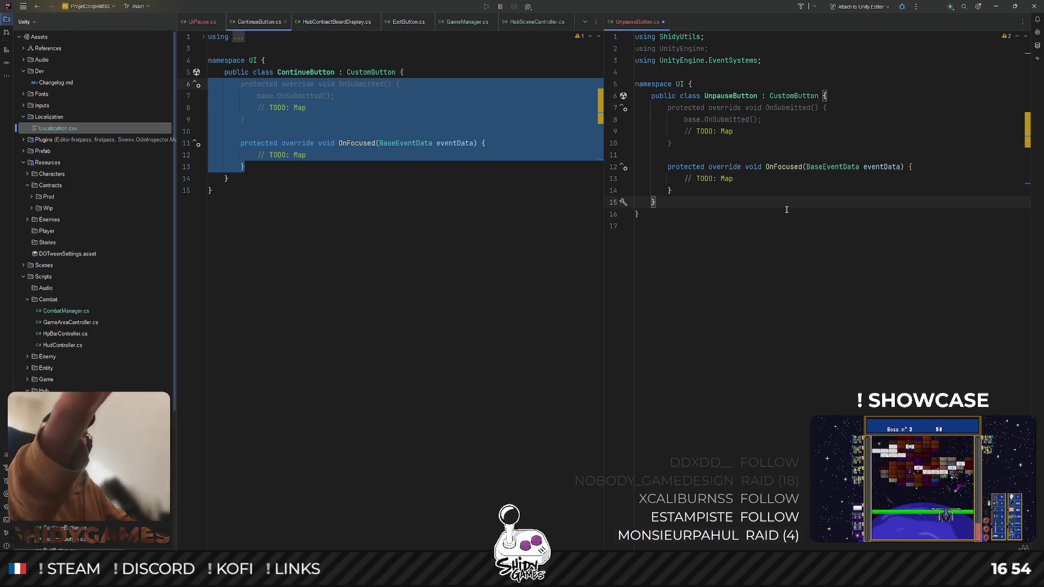
Compare OnSubmitted with ContinueButton's version and place the cursor after base.OnSubmitted()
left_click(793, 108)
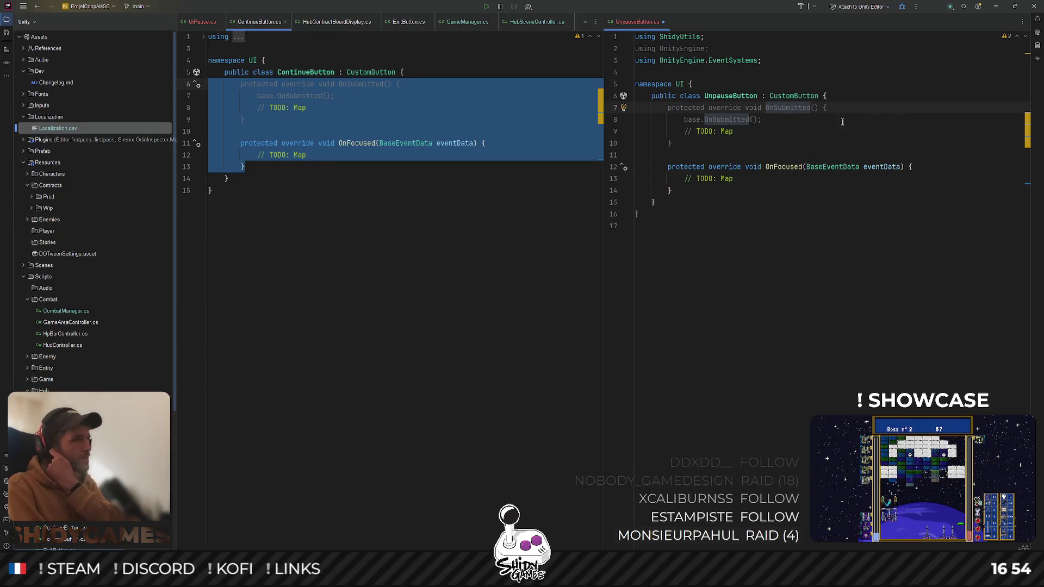
left_click(772, 130)
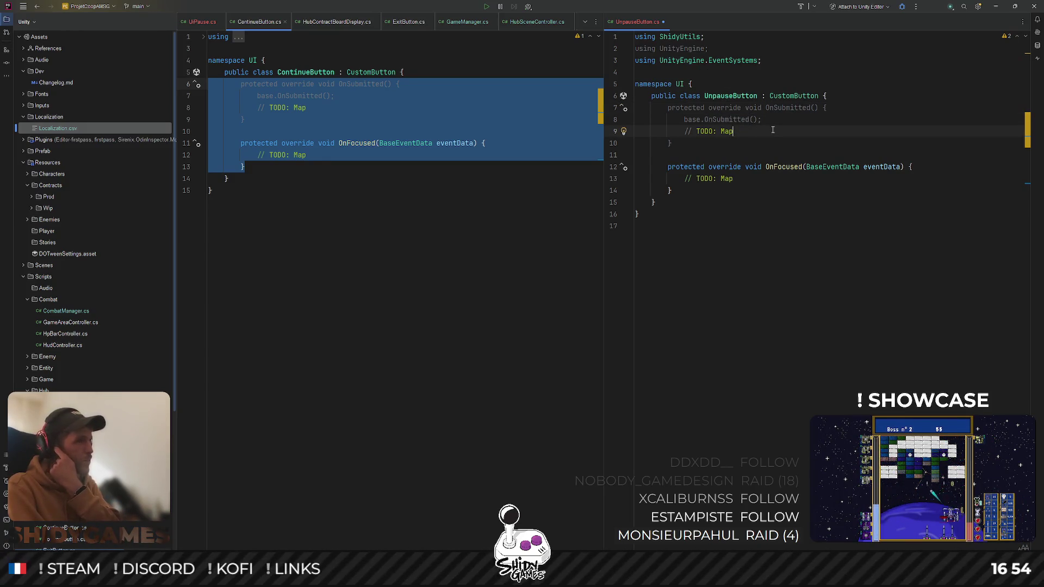
key("Escape")
left_click(519, 108)
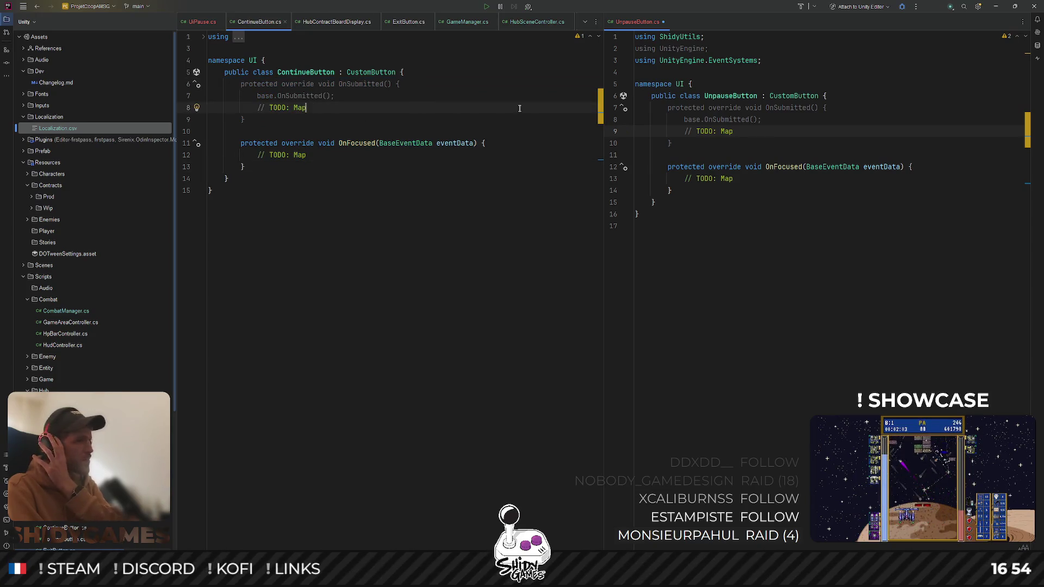
left_click(828, 124)
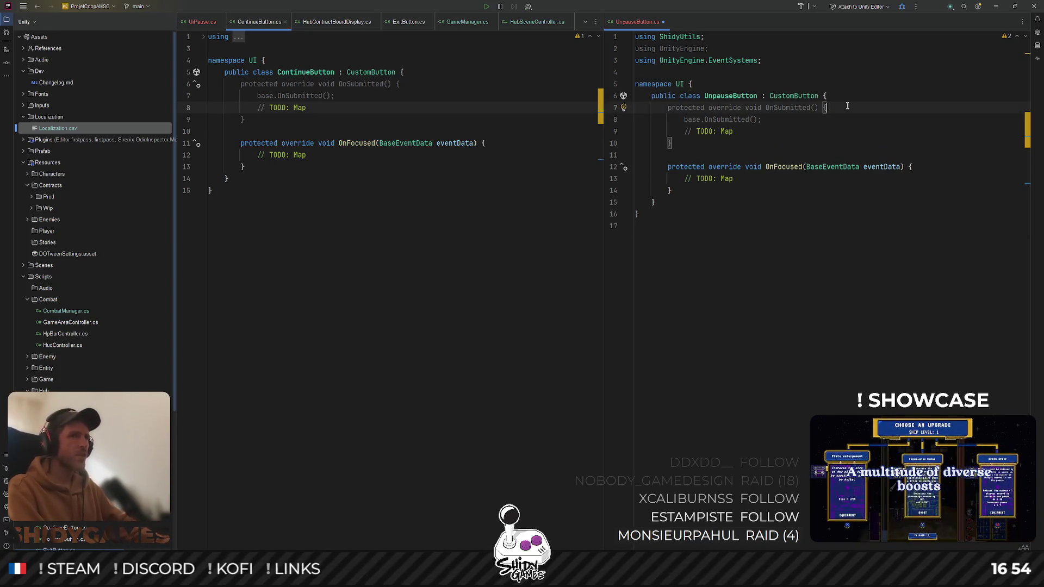
Add an Events.SetUnpaused(); call to OnSubmitted and import the Game namespace
key("Return")
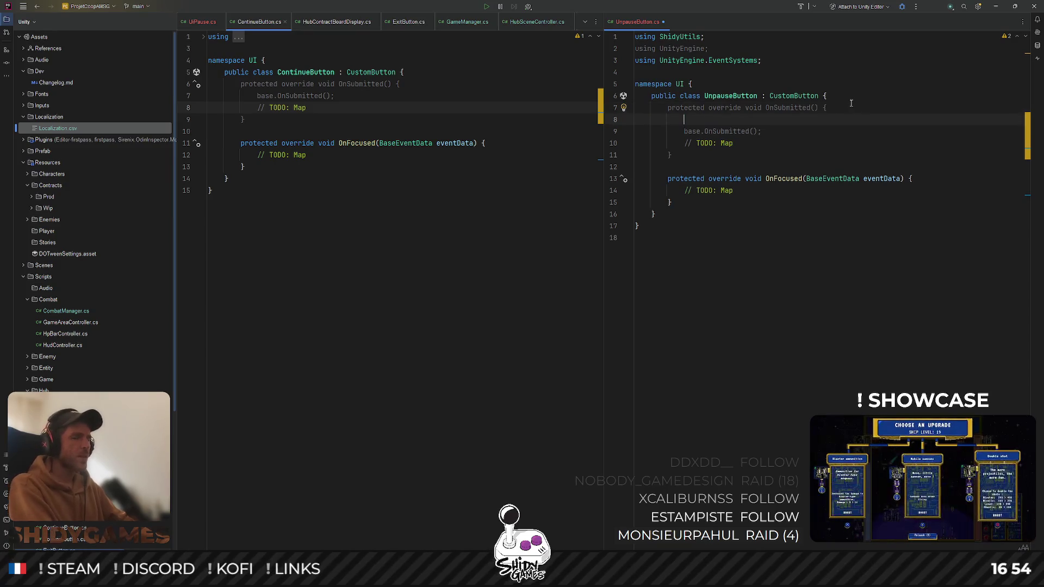
type("Events.")
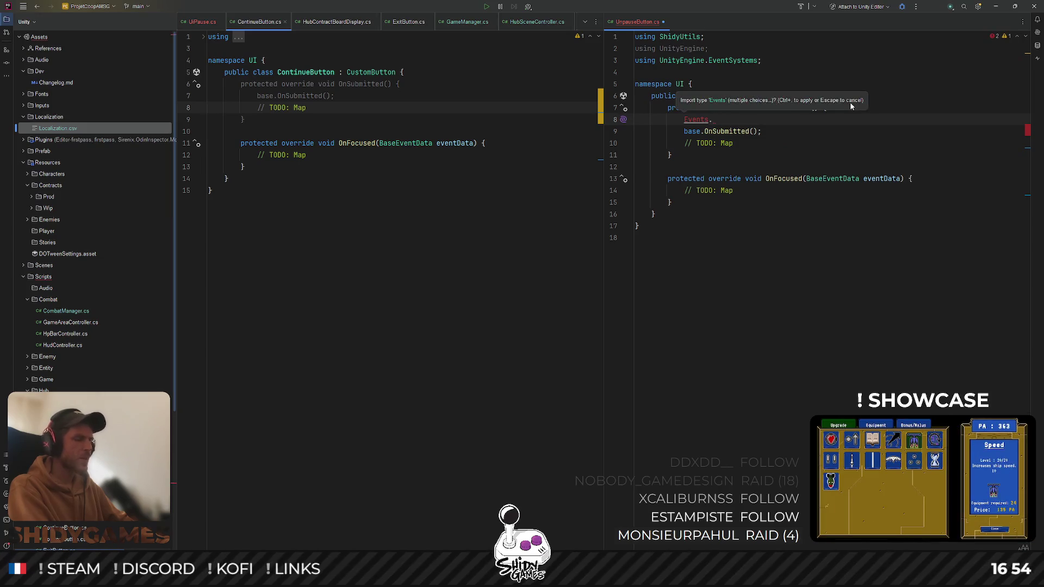
type("SetUnpaused")
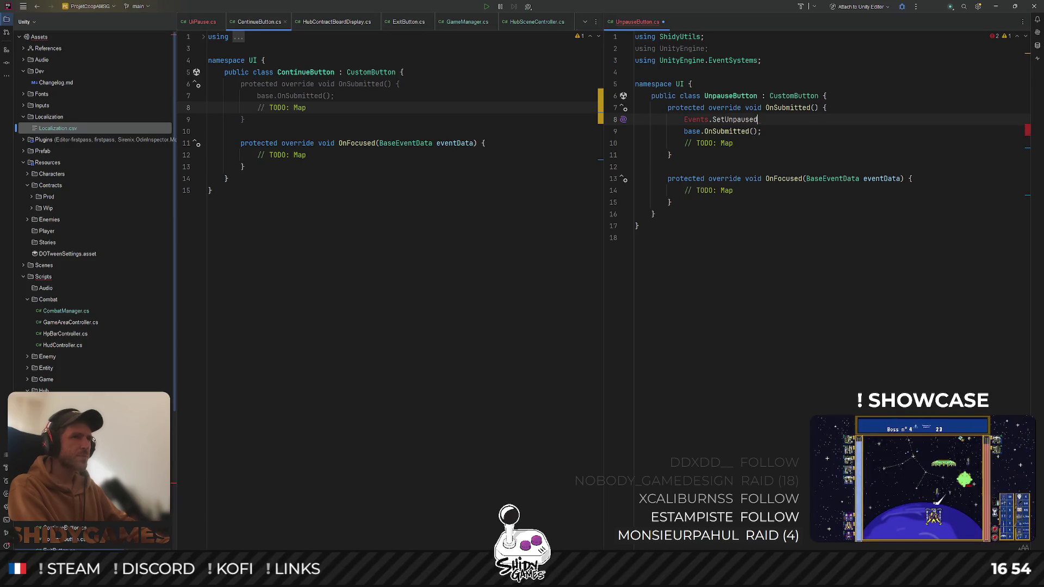
type("();")
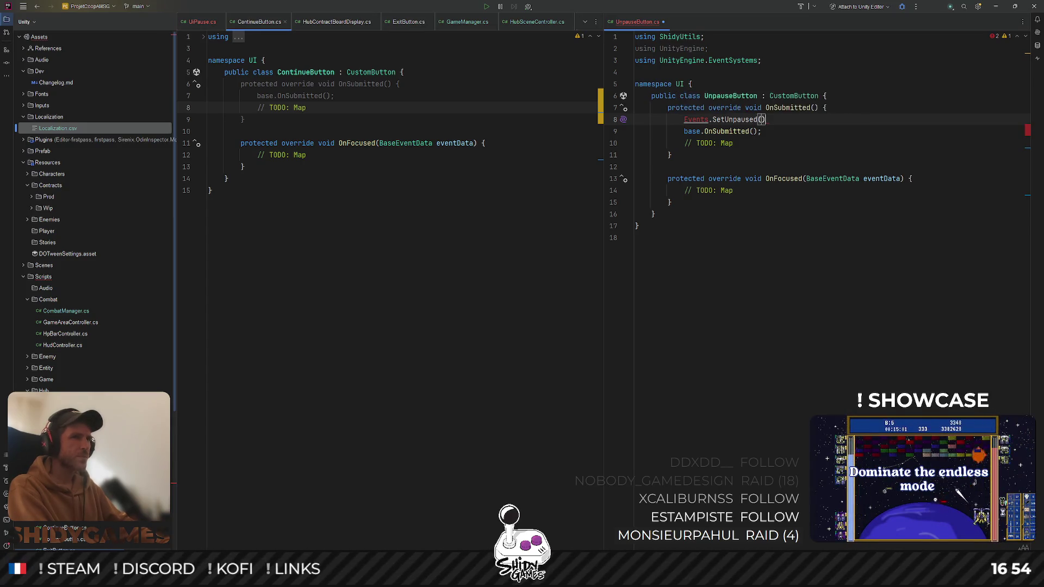
left_click(705, 119)
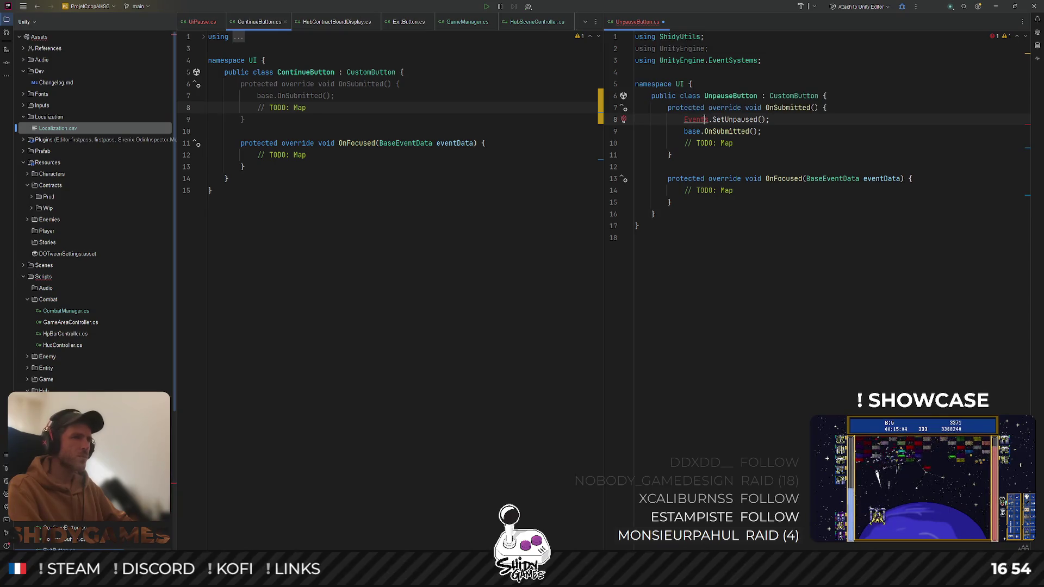
key("alt+Return")
key("Return")
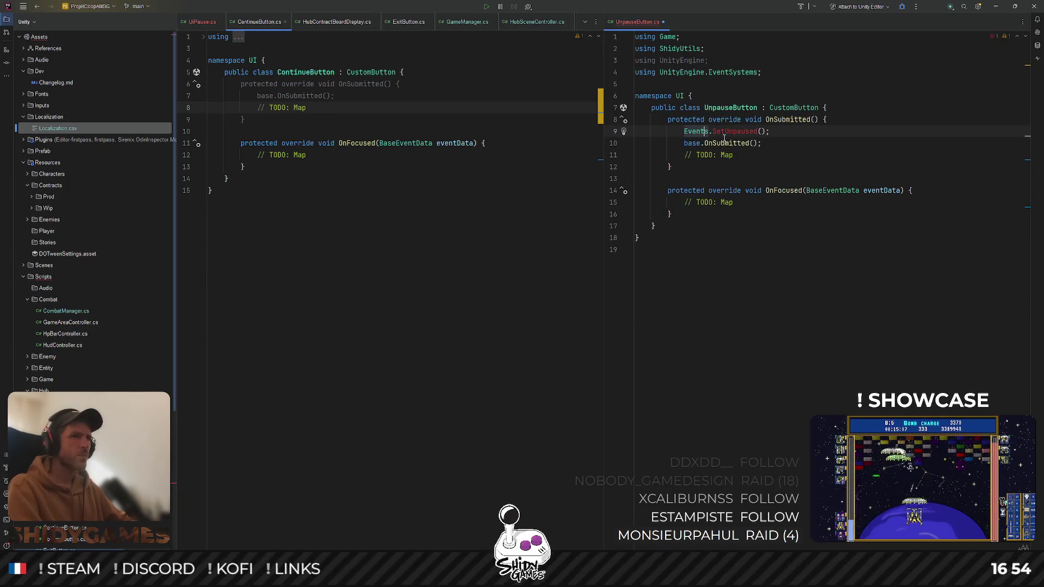
Correct the Events.SetUnpaused() method name using code completion
type("SetPause")
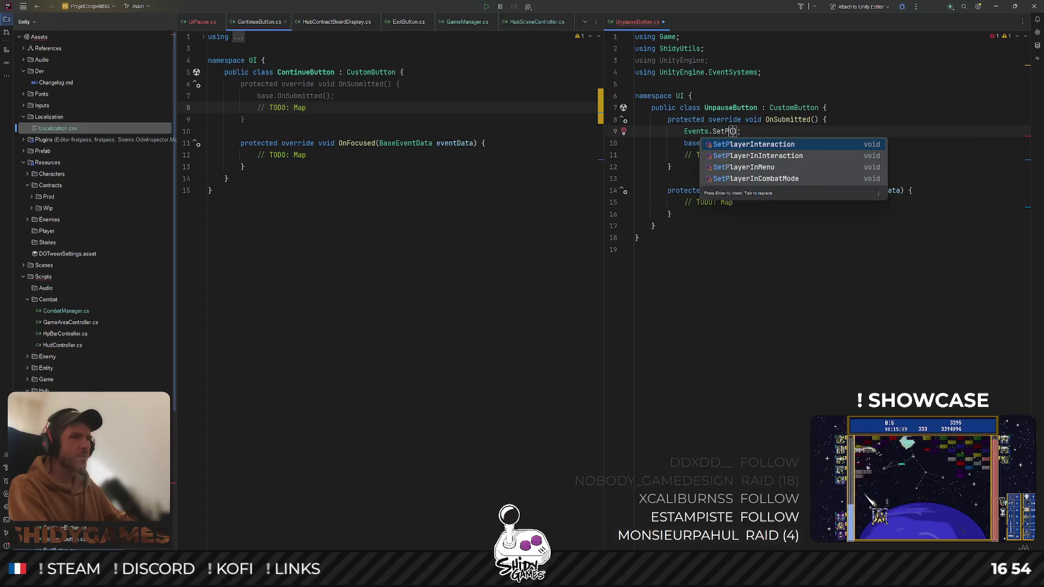
key("Return")
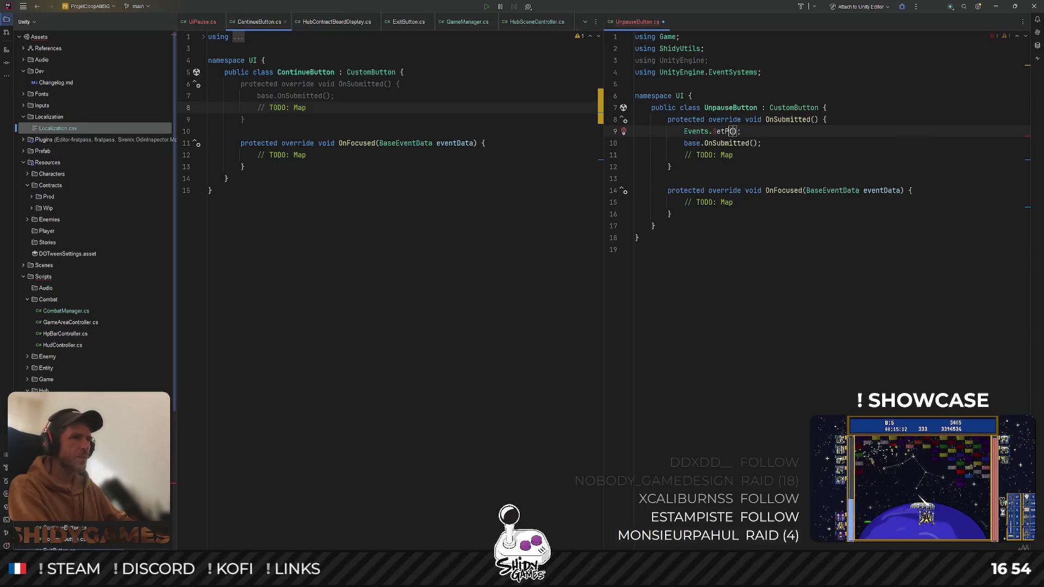
type("nP")
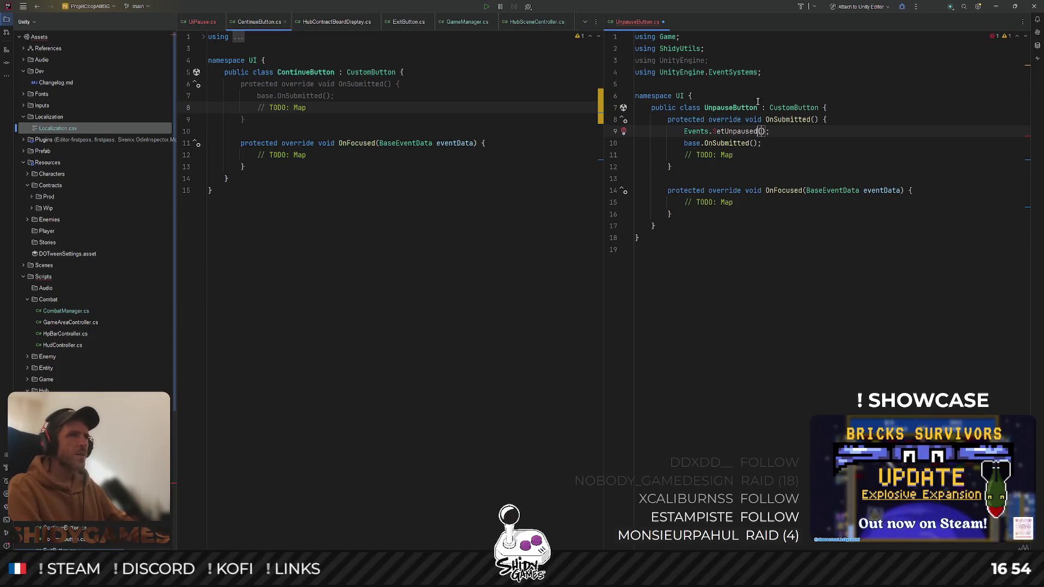
double_click(736, 131)
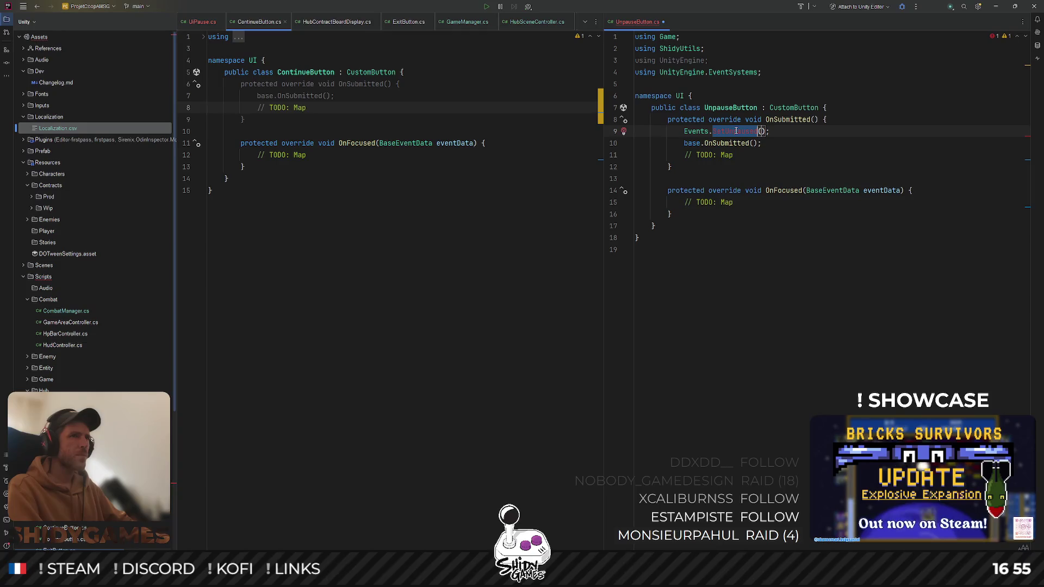
left_click(813, 268)
key("ctrl+shift+n")
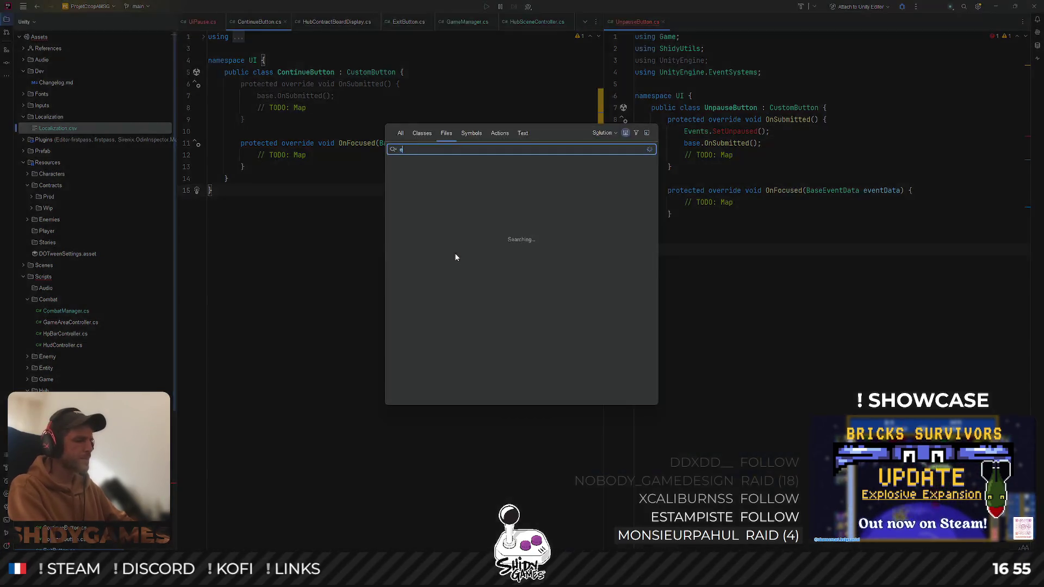
Open Events.cs and search 'button' to reach the Buttons region
type("events")
key("Return")
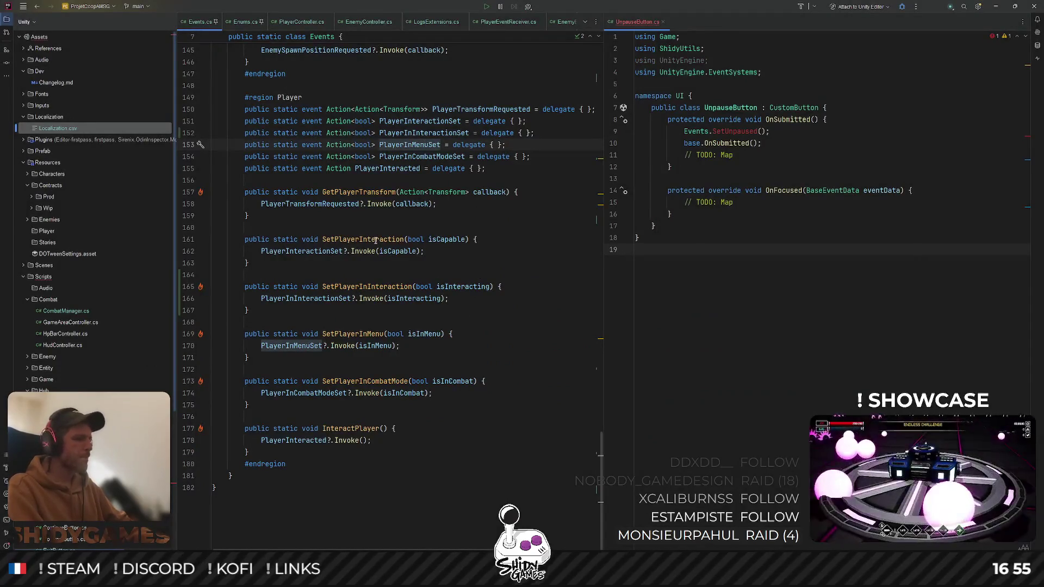
scroll(376, 240, "up", 20)
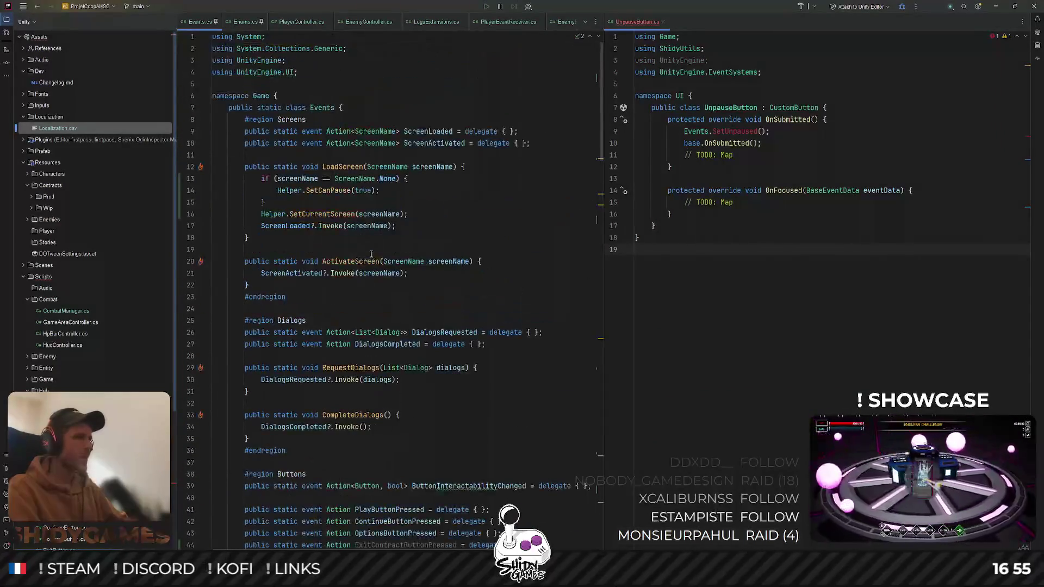
scroll(371, 254, "down", 20)
key("ctrl+f")
type("b")
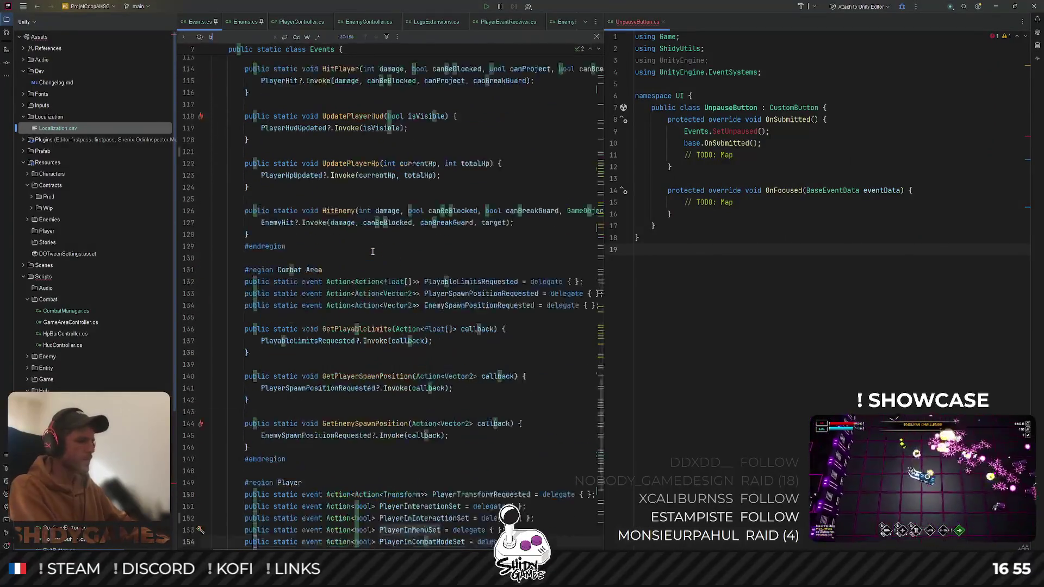
type("utton")
key("Escape")
scroll(512, 226, "down", 2)
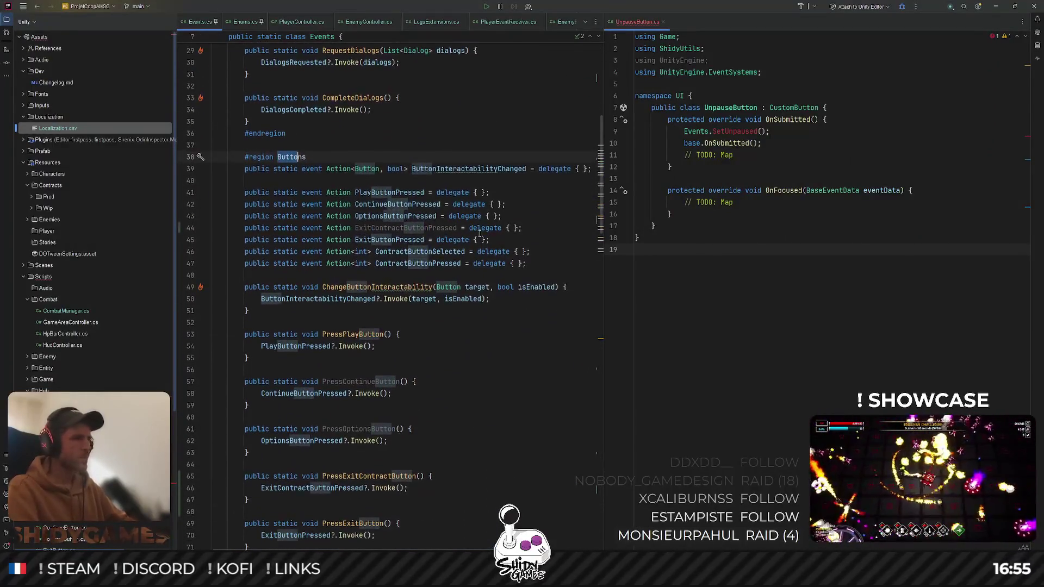
Declare 'public static event Action UnpauseButtonPressed = delegate { };' and call it from UnpauseButton
left_click(526, 218)
key("Return")
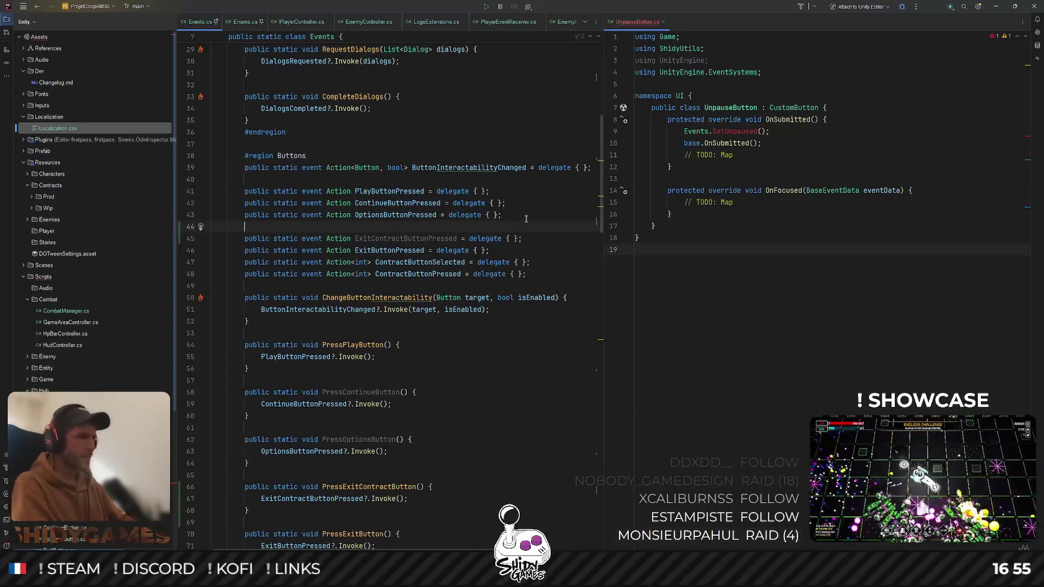
double_click(731, 131)
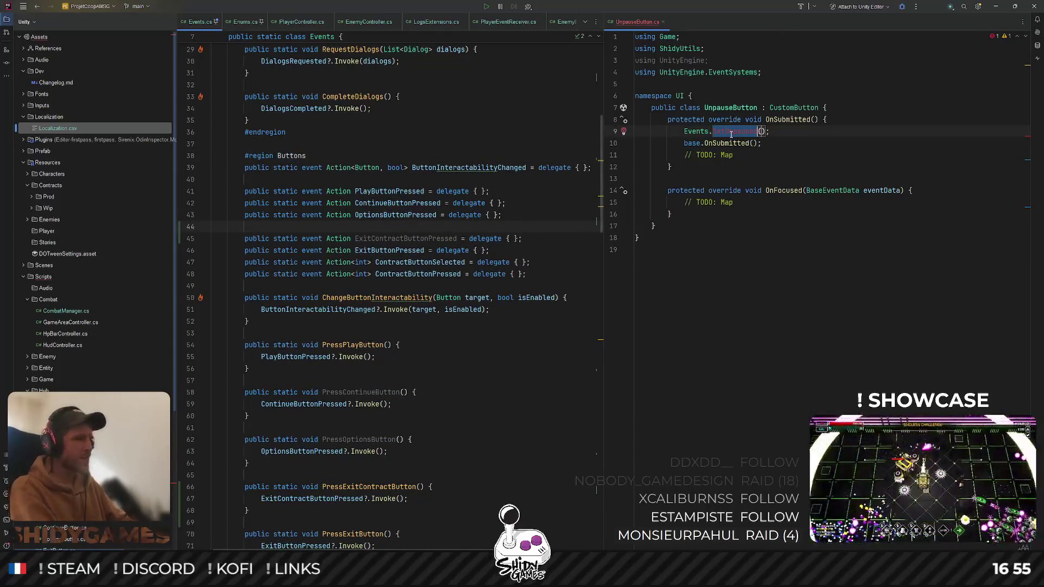
type("Un")
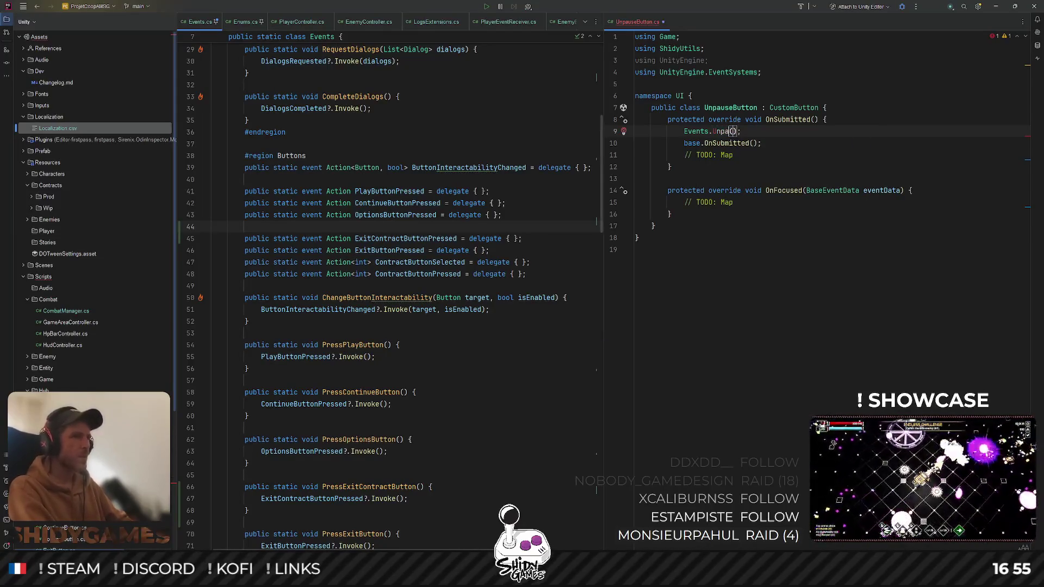
type("nPressed")
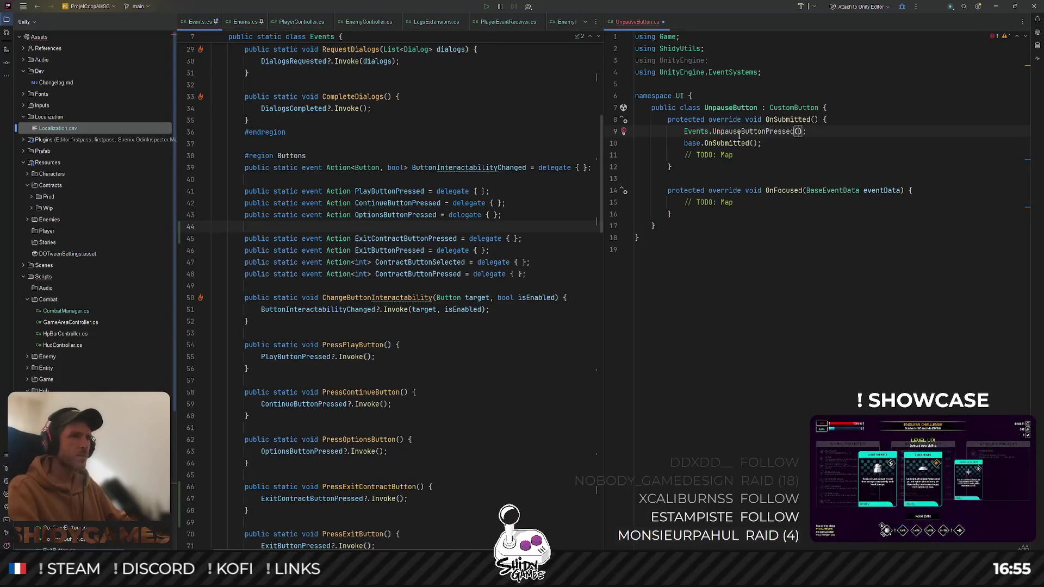
double_click(745, 132)
key("ctrl+c")
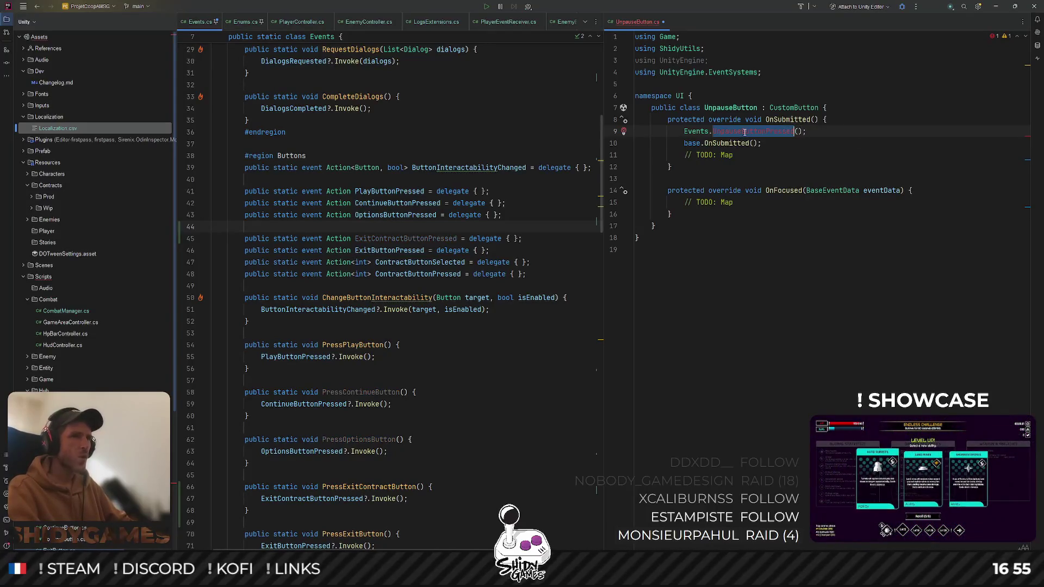
left_click(322, 227)
type("public v")
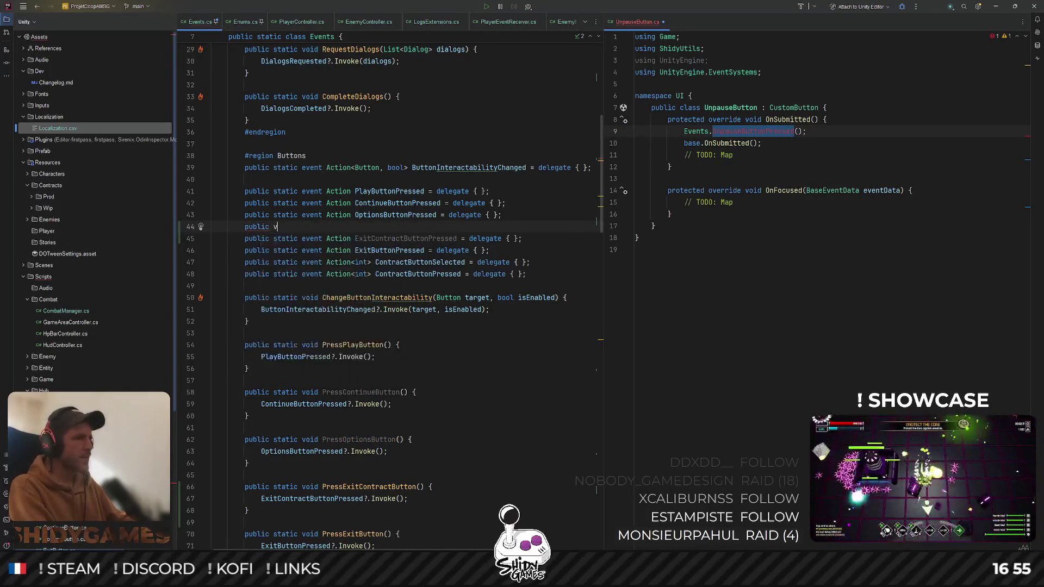
key("BackSpace")
type("static event Act")
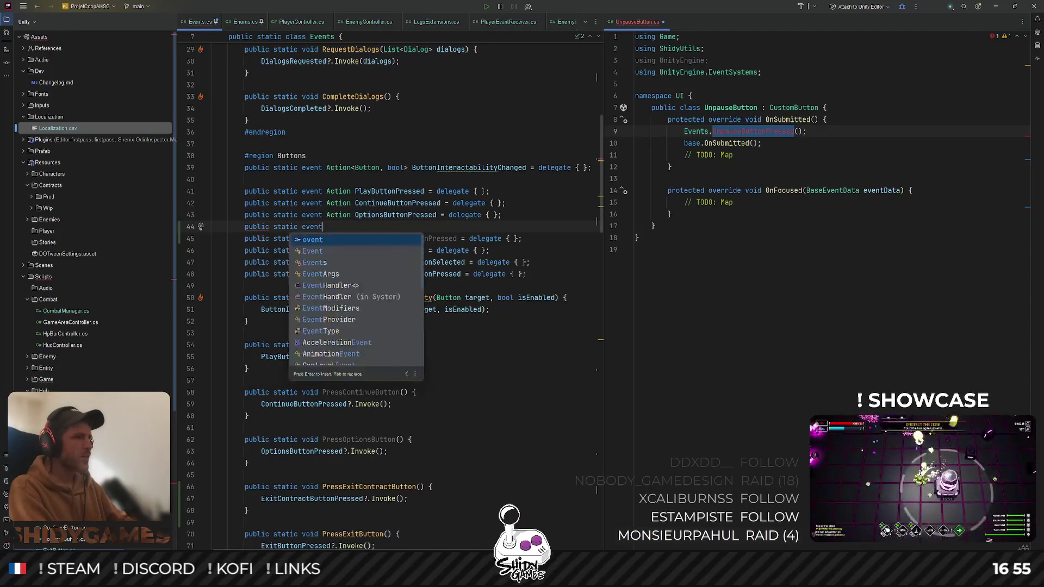
type("ion")
key("ctrl+v")
type("= de")
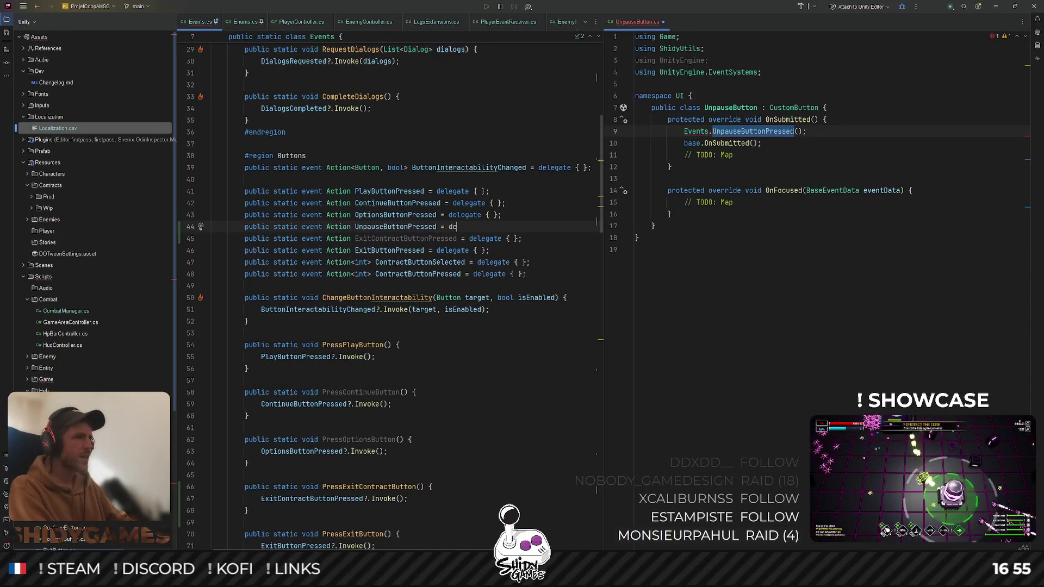
type("fegate { };")
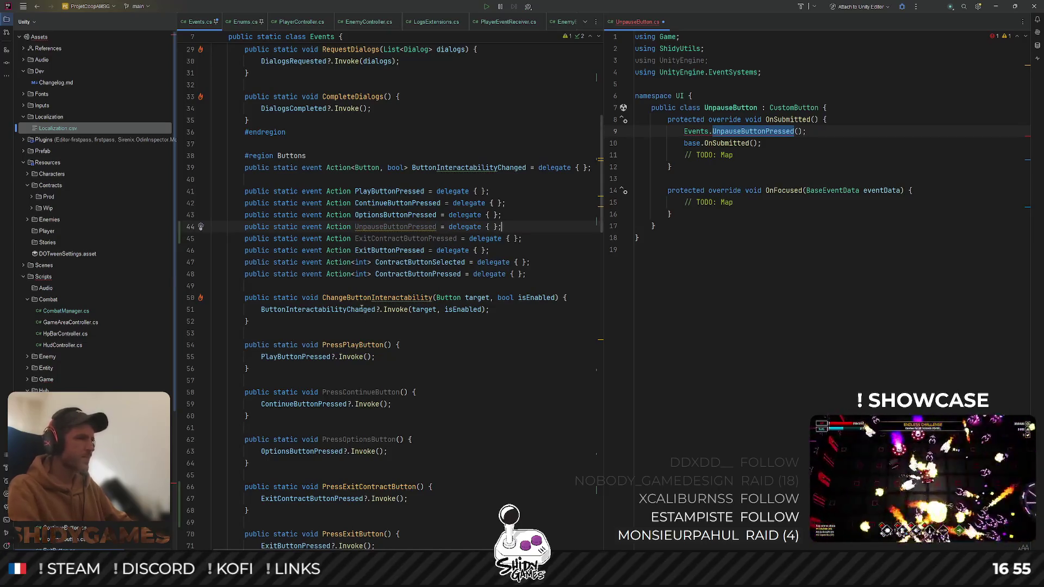
scroll(362, 309, "down", 4)
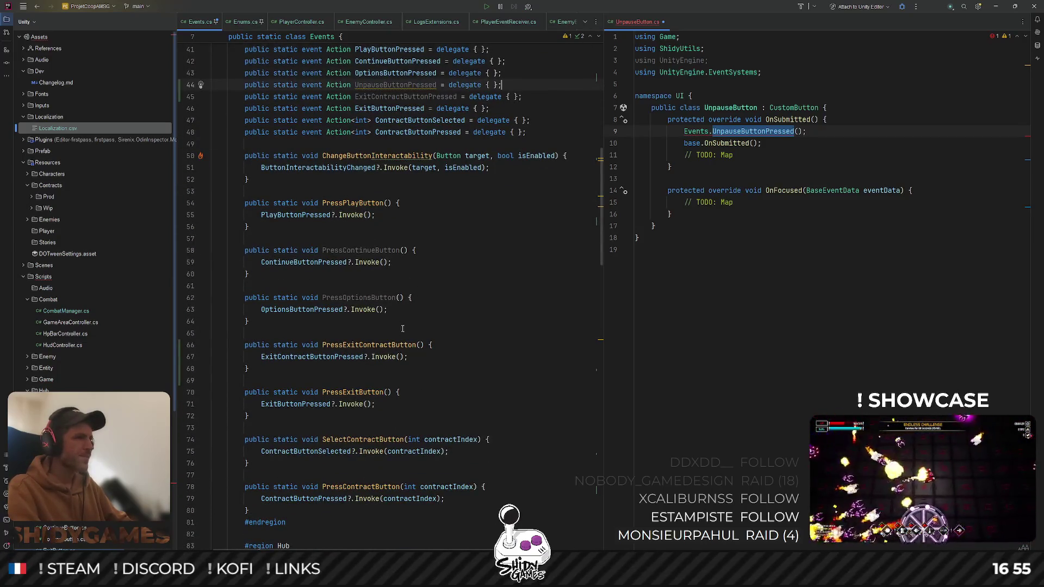
Add a public static PressUnpauseButton() method to Events.cs that invokes UnpauseButtonPressed
left_click(310, 330)
key("Return")
key("Return")
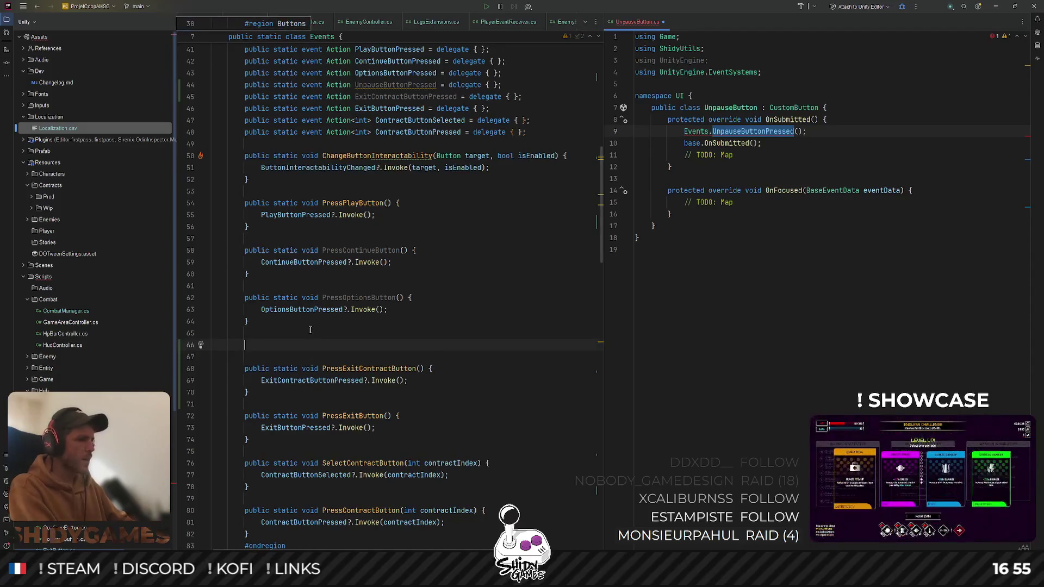
type("public static void Pr")
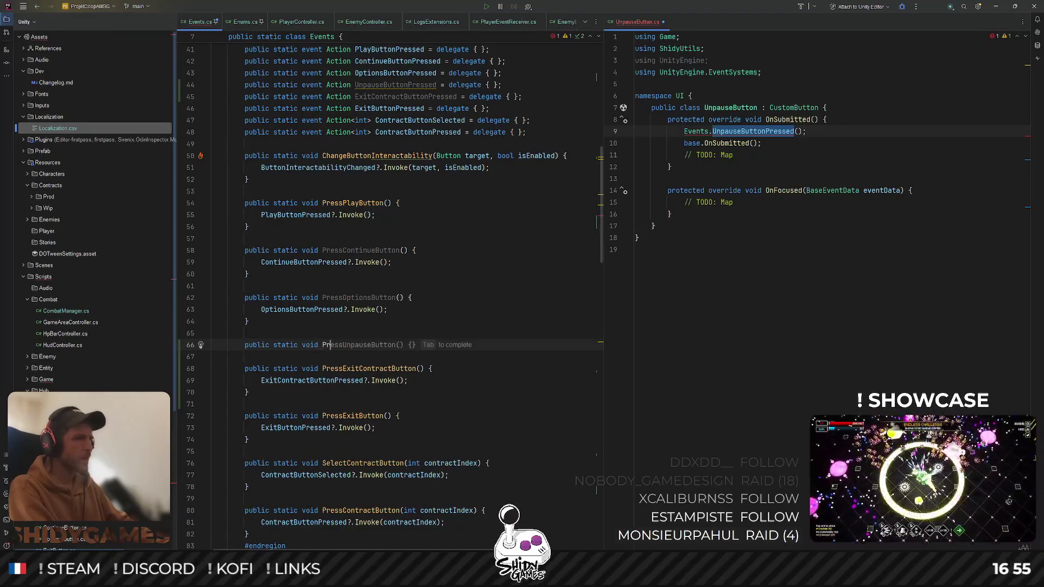
key("Tab")
key("Return")
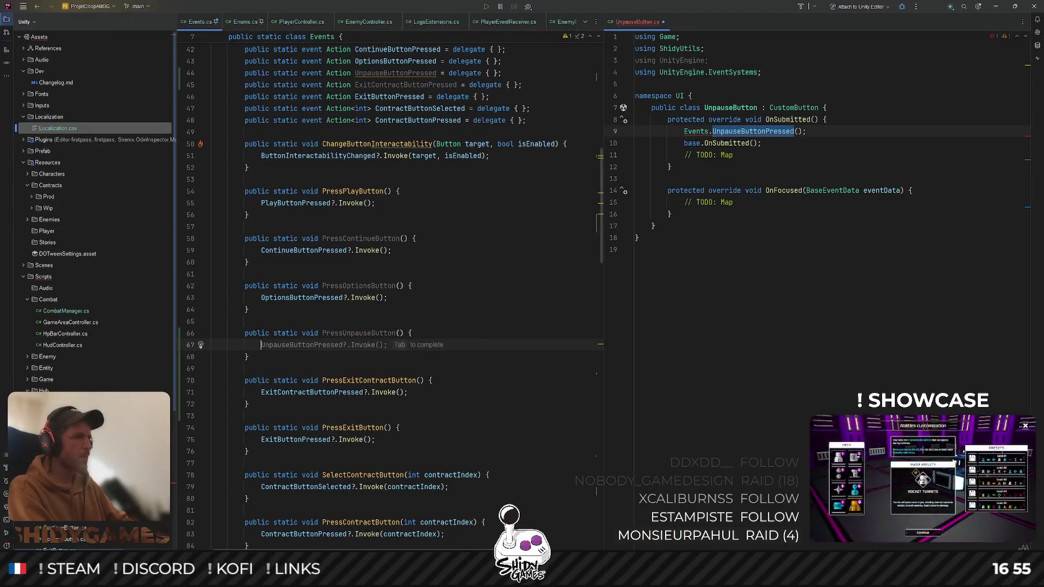
key("Tab")
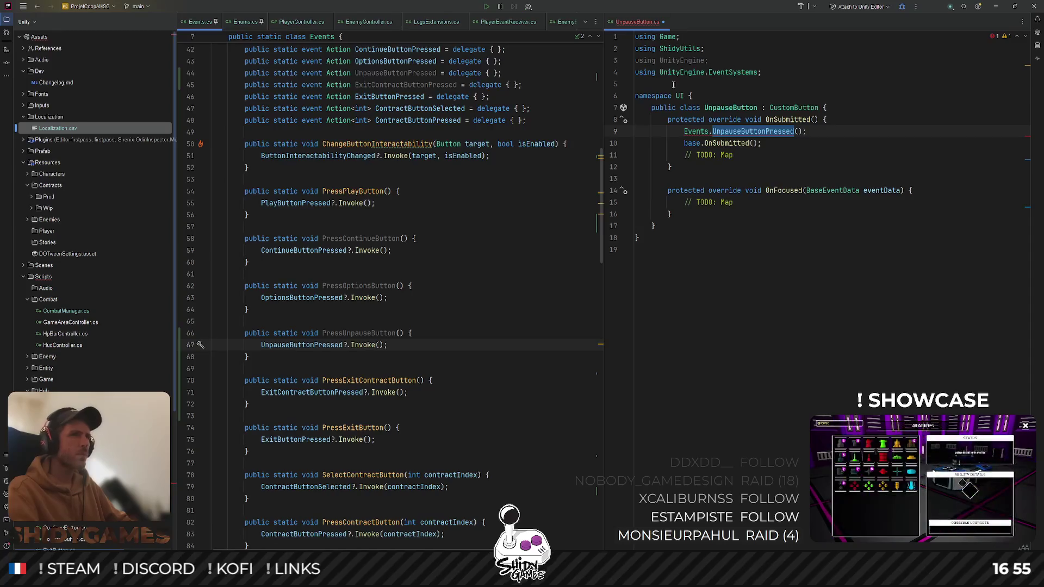
Make UnpauseButton call Events.PressUnpauseButton() instead, then close UnpauseButton.cs
left_click(808, 246)
mouse_move(765, 133)
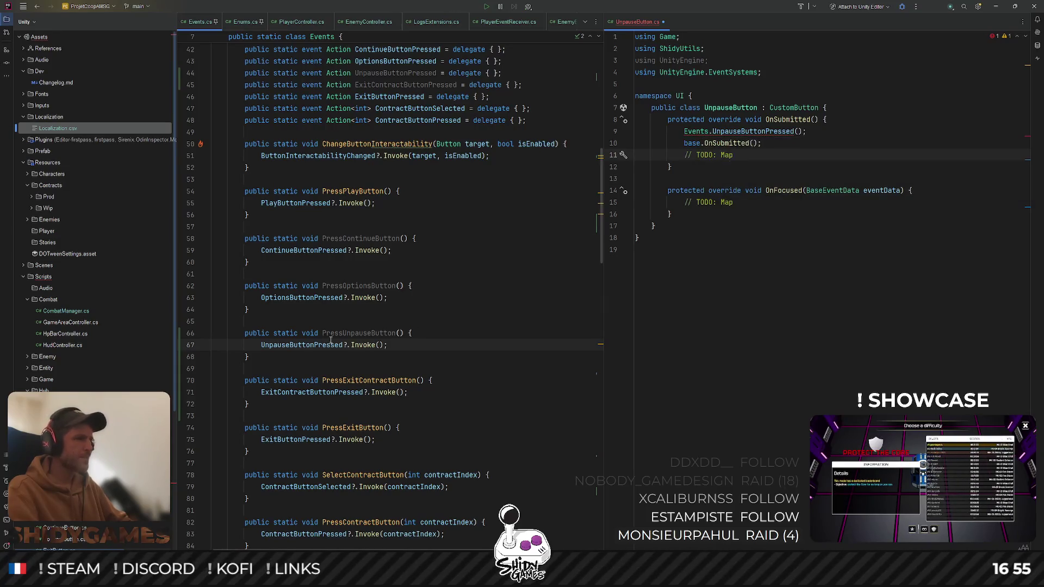
double_click(364, 334)
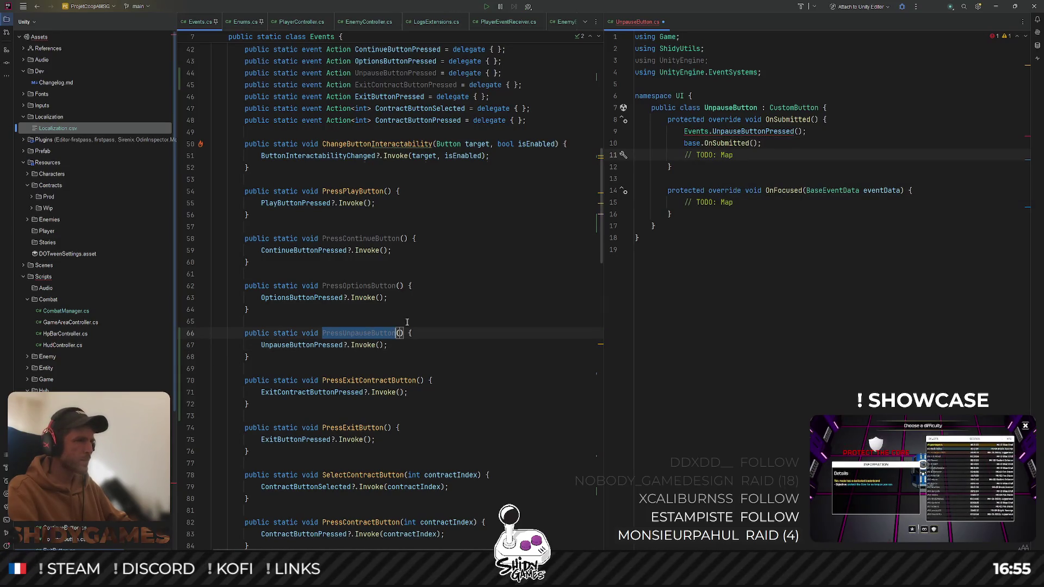
key("ctrl+c")
double_click(749, 131)
key("ctrl+v")
left_click(776, 302)
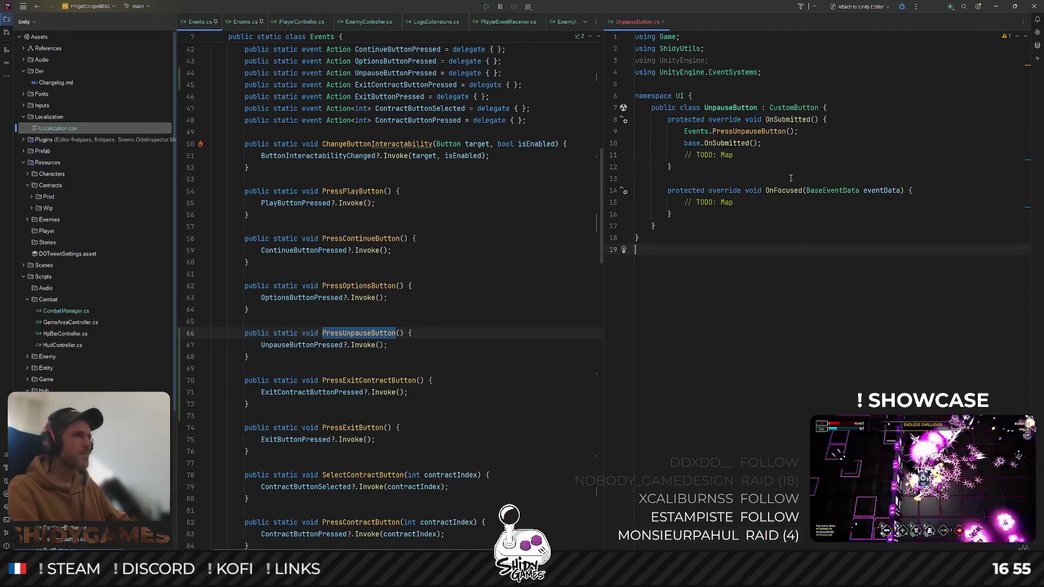
left_click(658, 21)
left_click(768, 272)
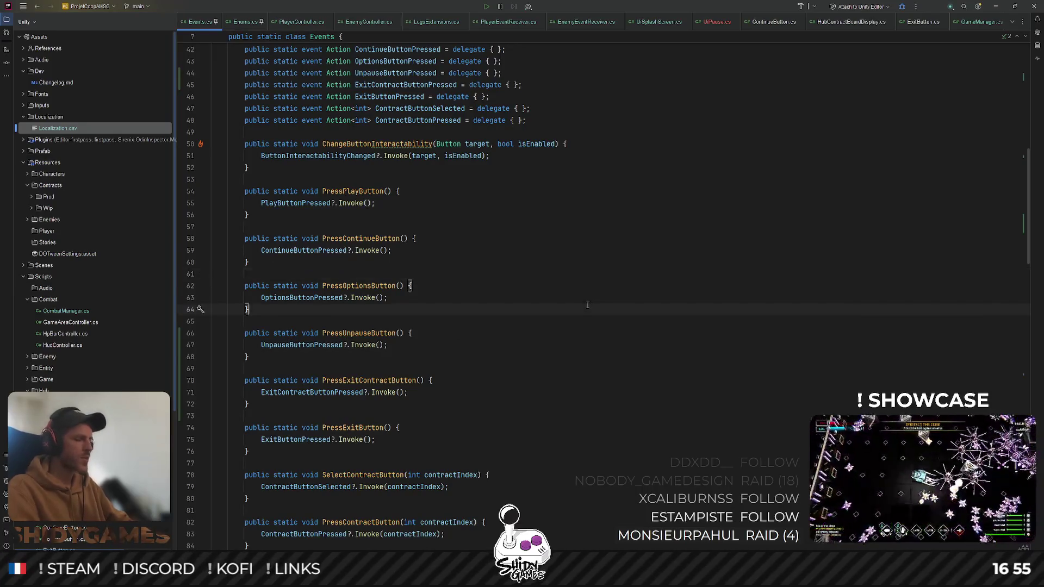
Open UiPause.cs and remove the CallbackContext parameter from OnGoBack
key("ctrl+shift+n")
type("uia")
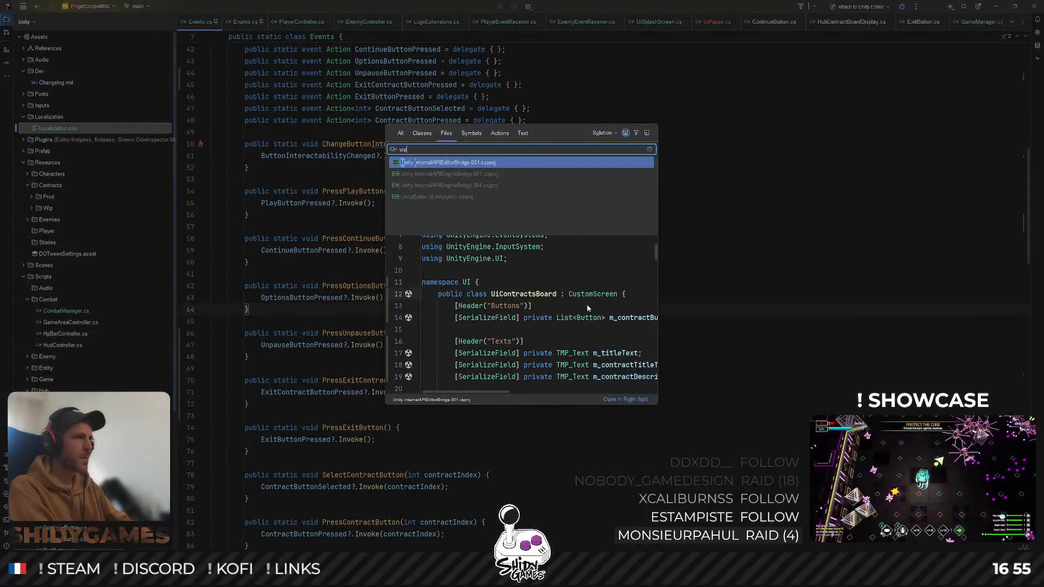
type("pa")
key("Return")
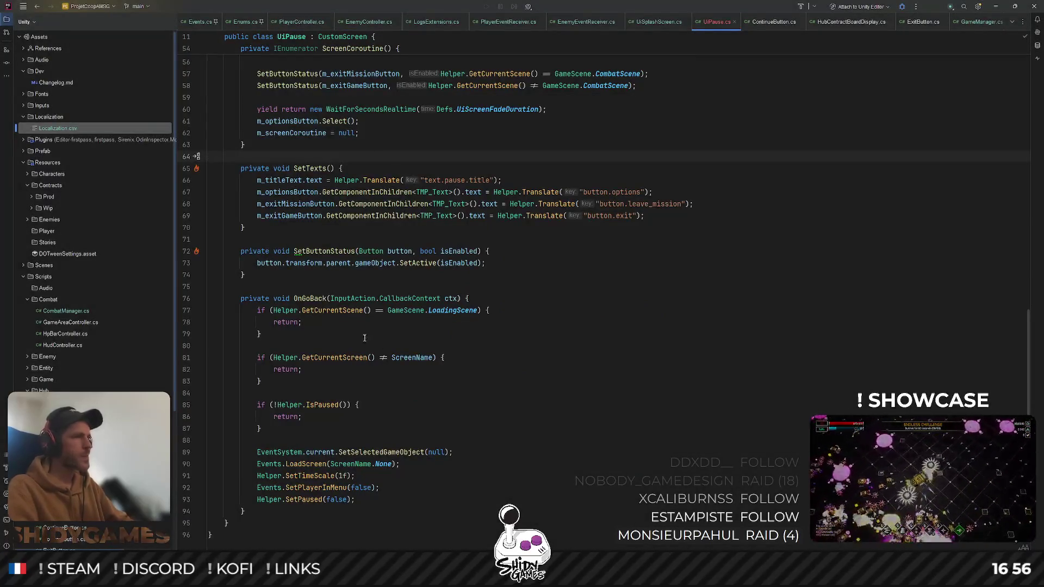
left_click_drag(330, 298, 450, 299)
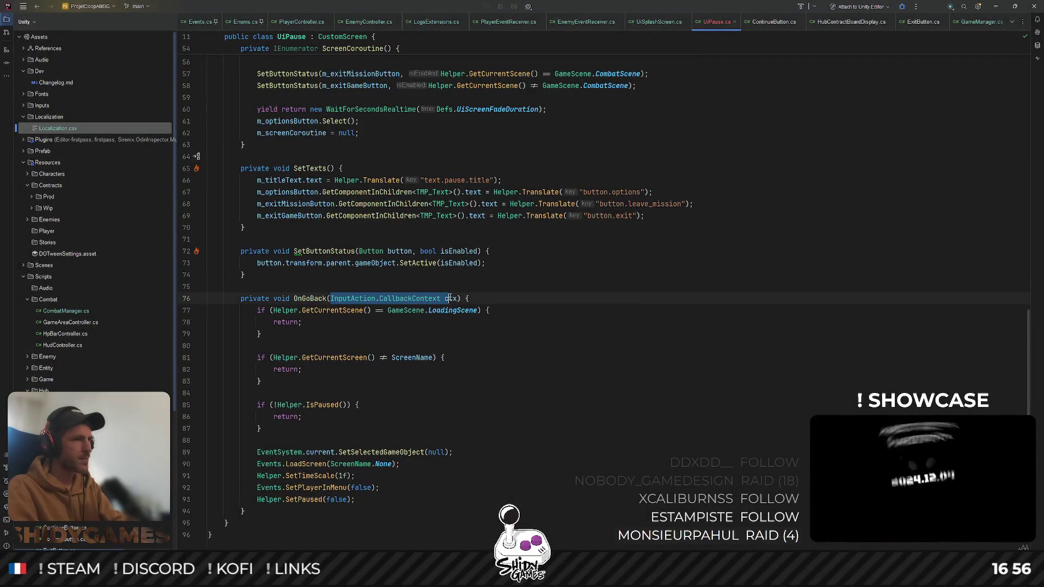
key("BackSpace")
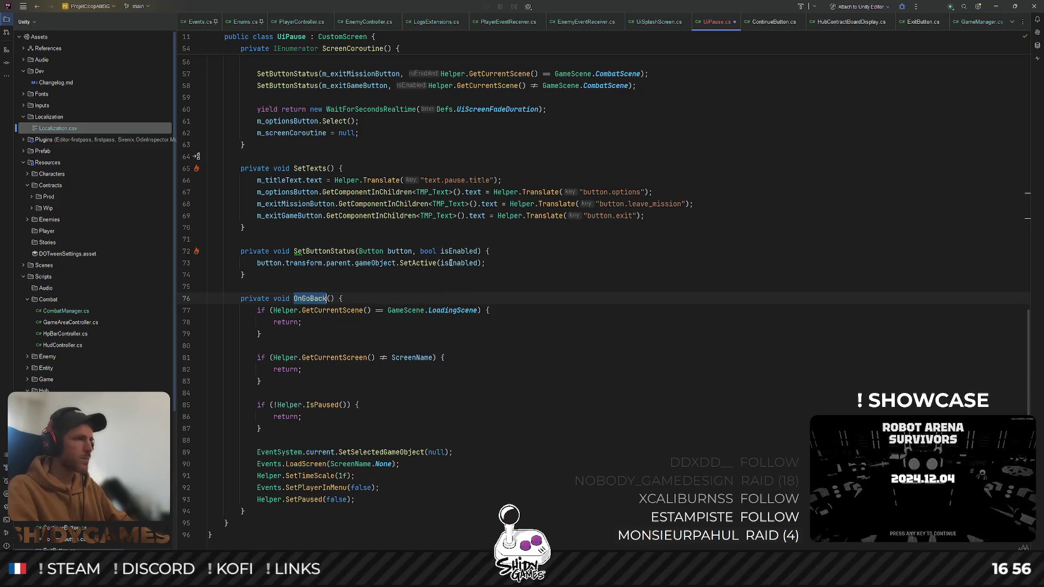
Replace m_controls.Player.Pause.performed with Events.UnpauseButtonPressed in both subscribe and unsubscribe lines
scroll(451, 264, "up", 15)
scroll(326, 256, "down", 4)
left_click(284, 250)
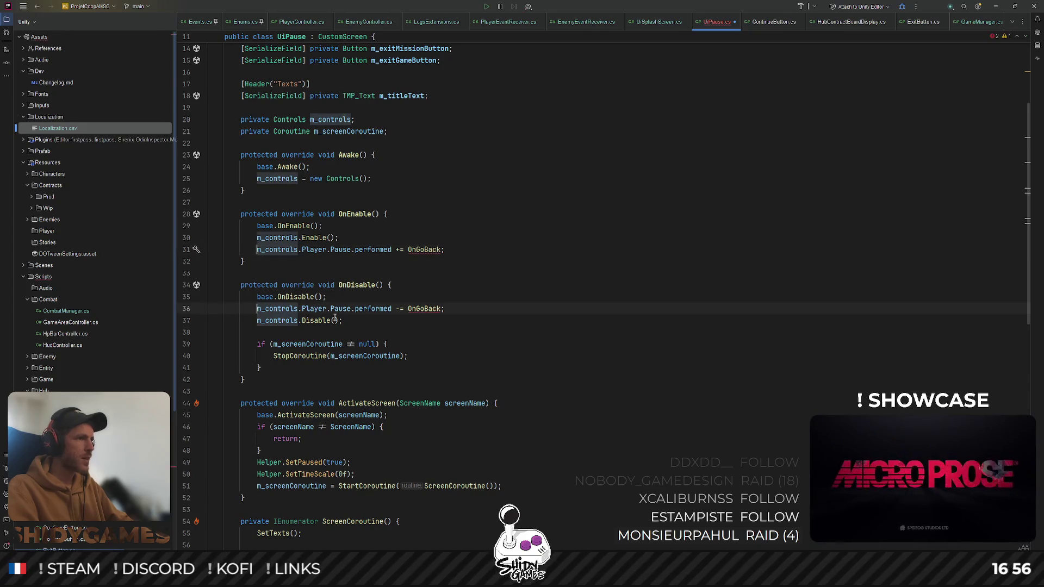
key("ctrl+shift+Right")
key("ctrl+shift+Right")
key("ctrl+shift+Right")
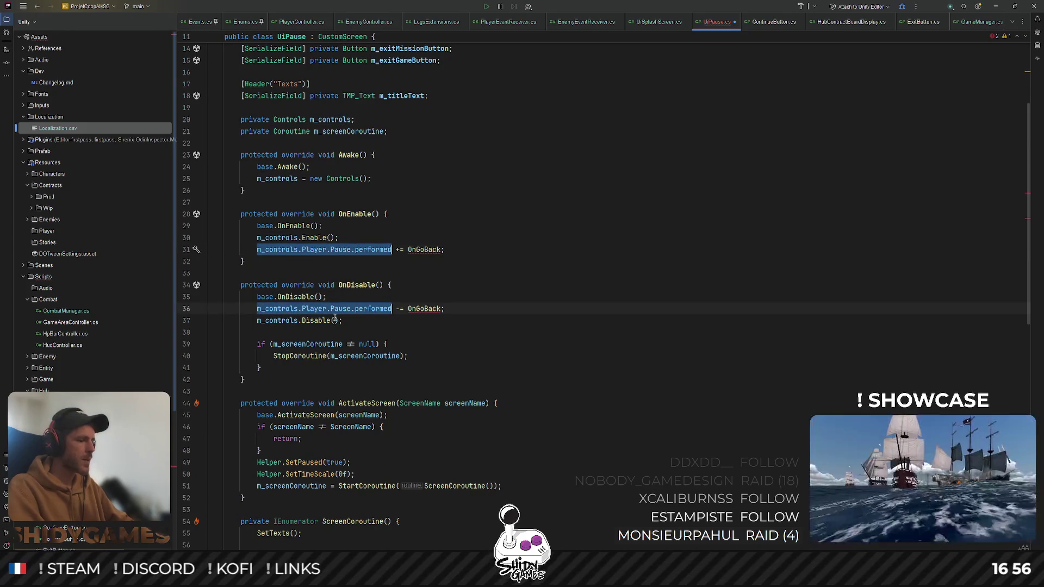
type("Events.")
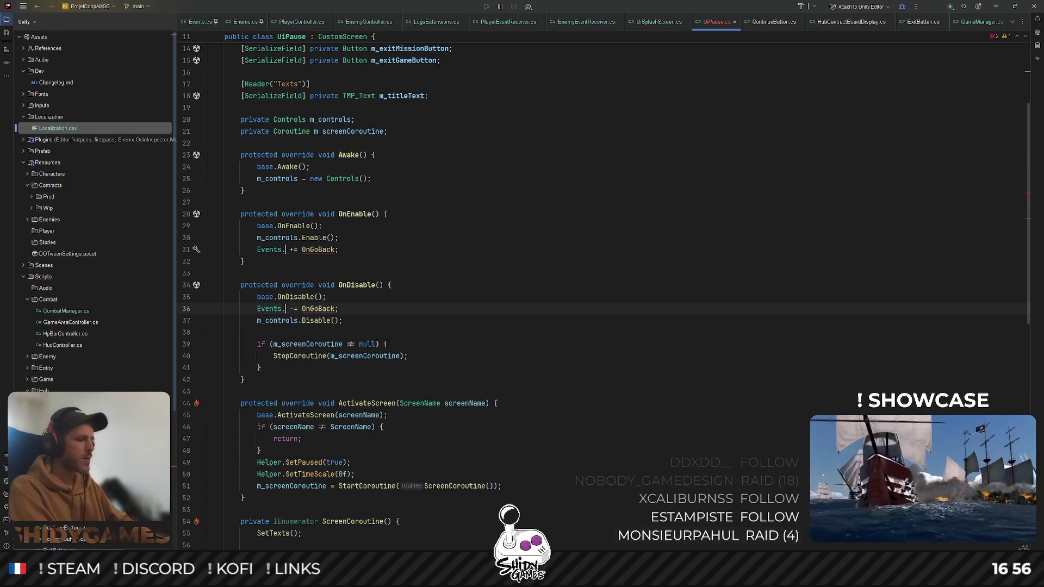
type("Unpause")
key("Return")
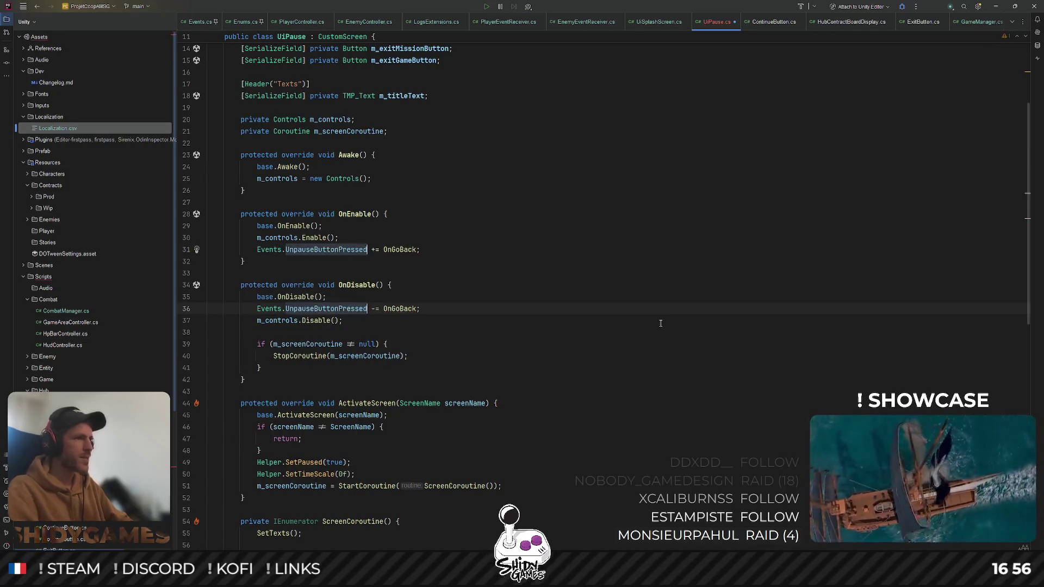
left_click(661, 324)
scroll(659, 321, "down", 15)
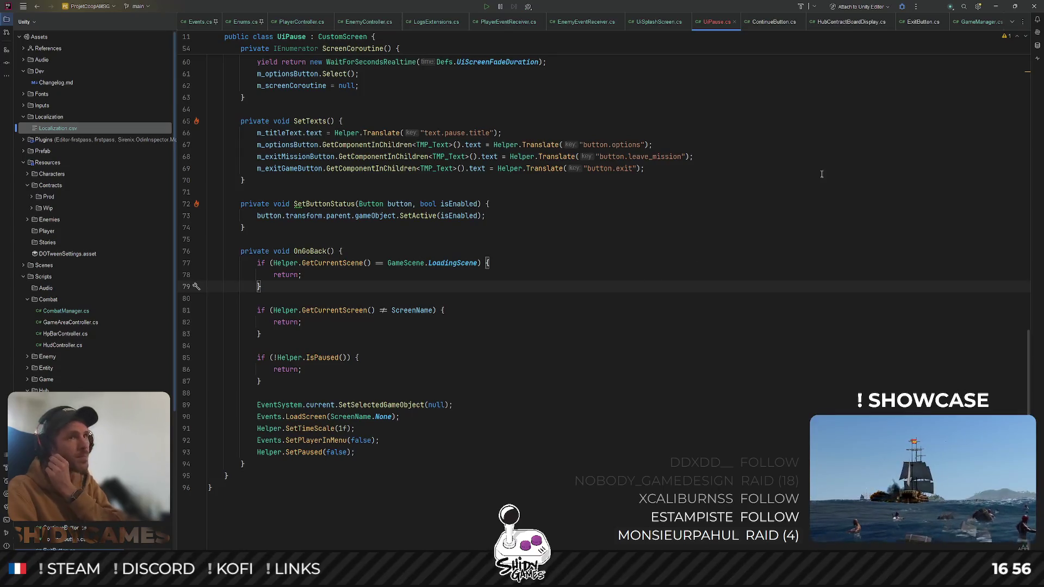
left_click(998, 6)
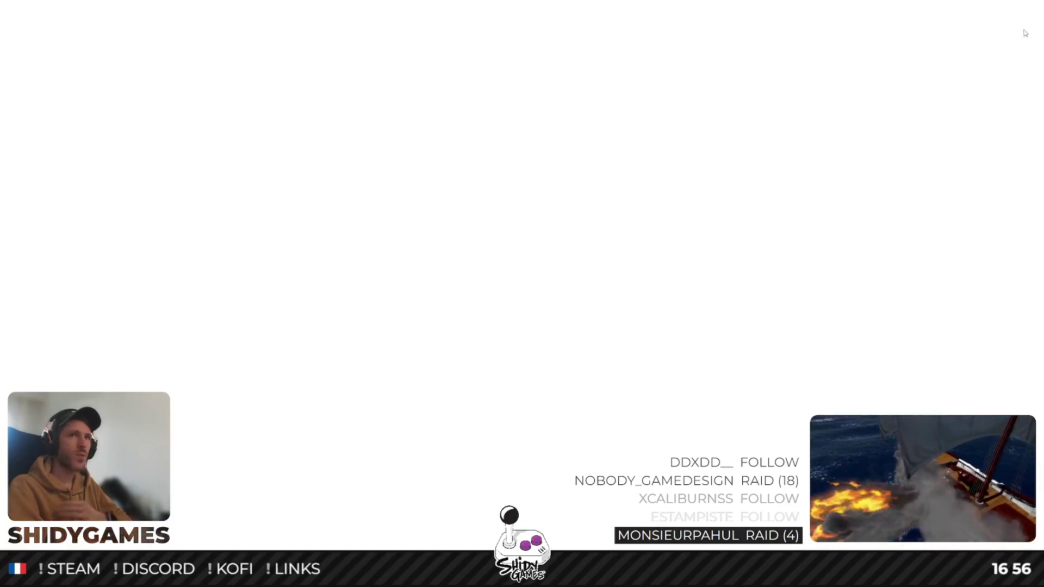
key("alt+Tab")
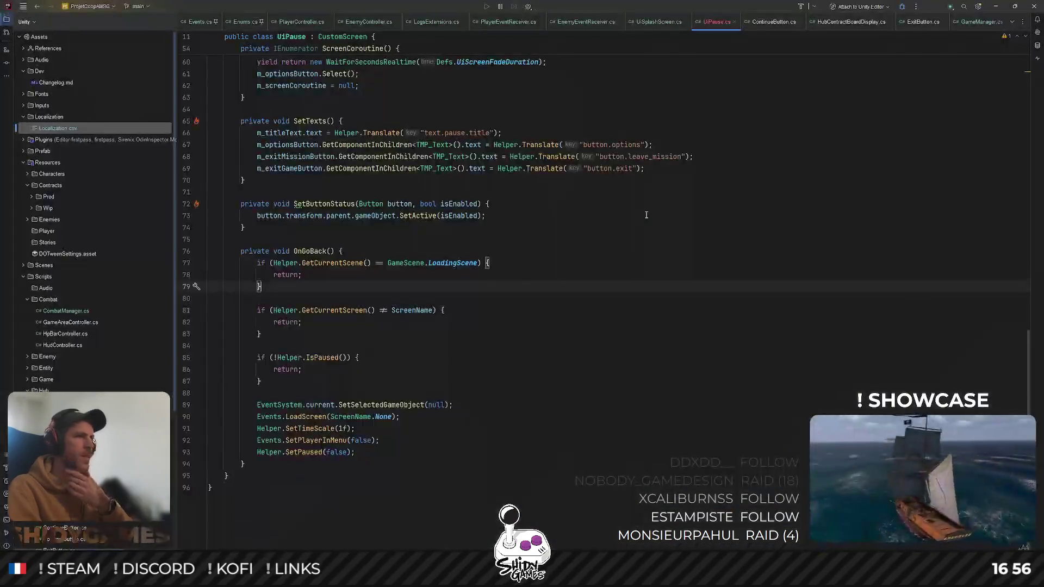
left_click(692, 84)
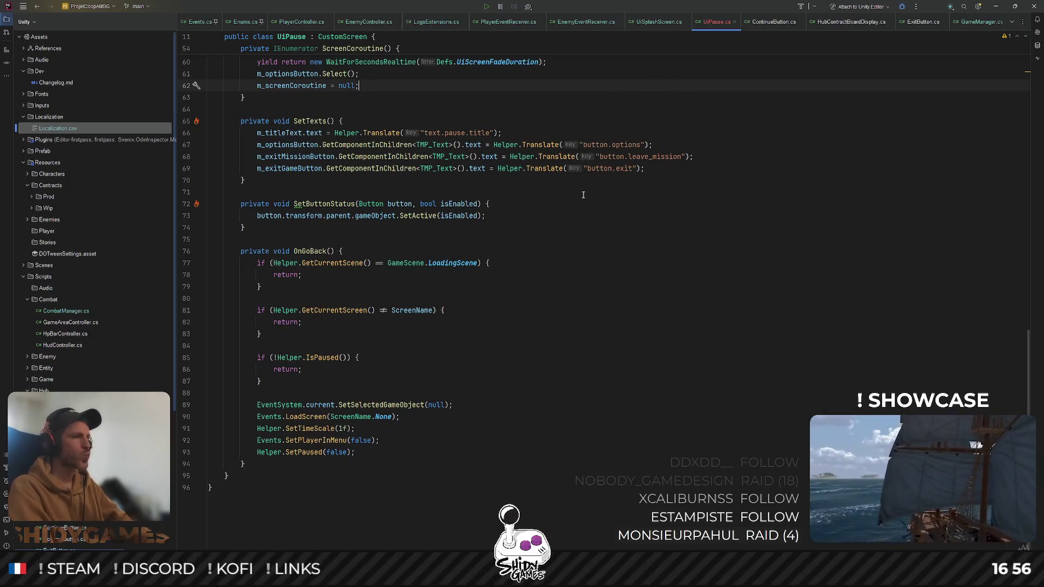
scroll(583, 194, "up", 15)
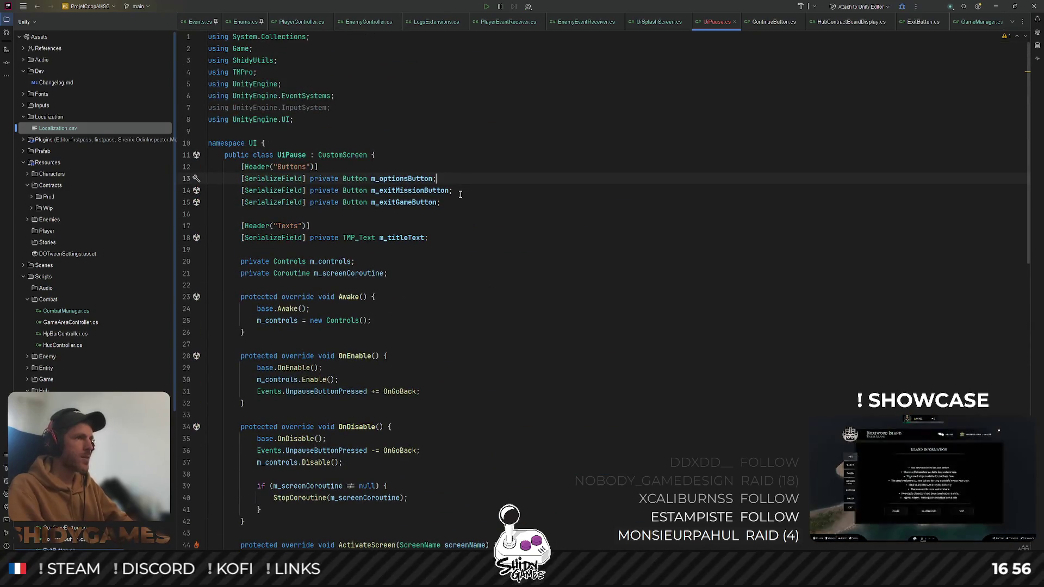
Duplicate the m_optionsButton field and delete the InputSystem using and all m_controls code
key("ctrl+d")
triple_click(312, 107)
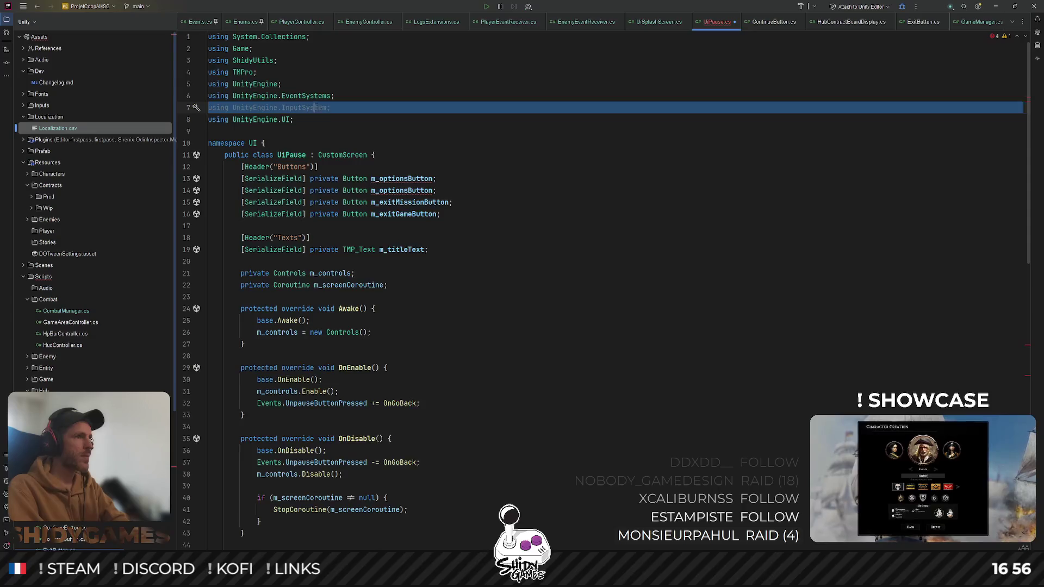
key("Delete")
triple_click(352, 320)
key("Delete")
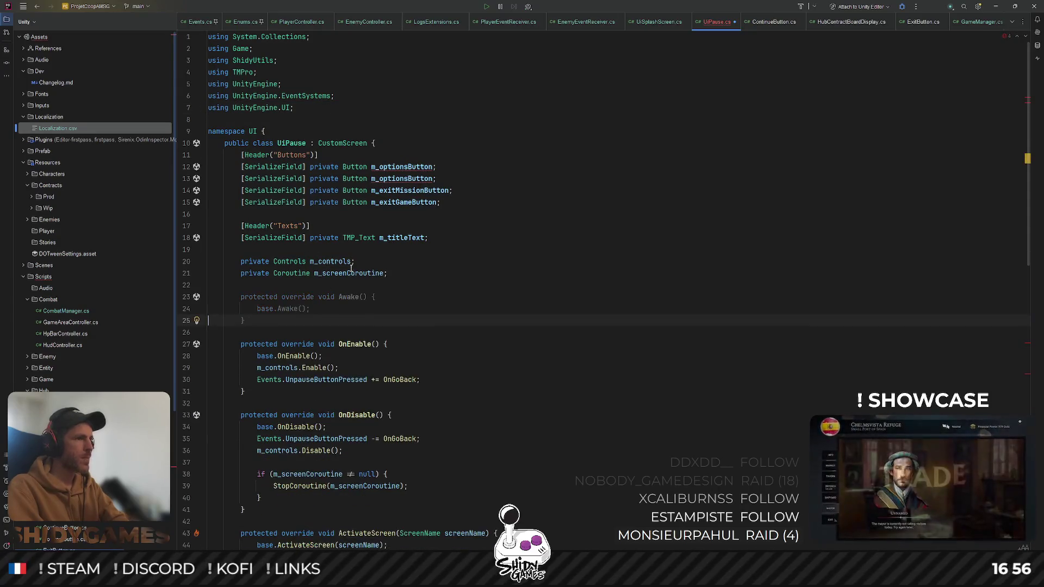
triple_click(340, 262)
key("Delete")
scroll(356, 300, "down", 1)
scroll(356, 300, "down", 3)
triple_click(326, 249)
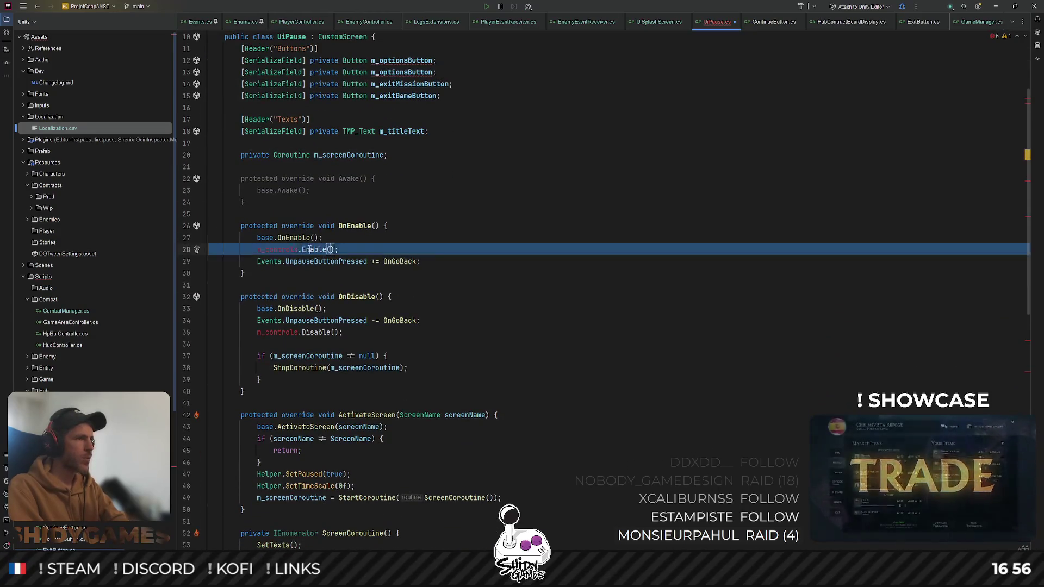
key("Delete")
double_click(296, 321)
triple_click(298, 321)
key("Delete")
scroll(364, 263, "up", 2)
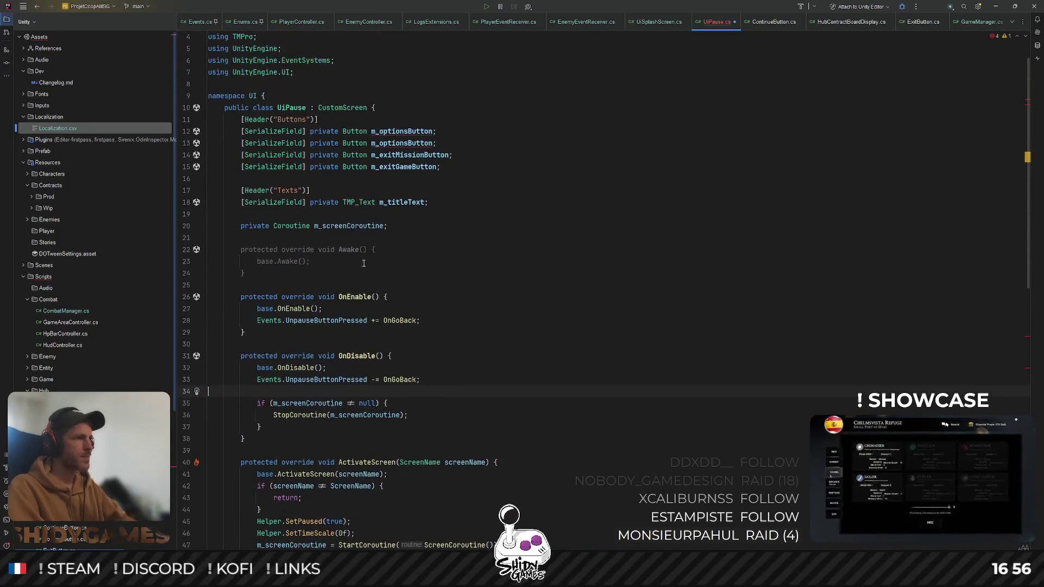
Rename the duplicated button field to m_unpauseButton
left_click(407, 143)
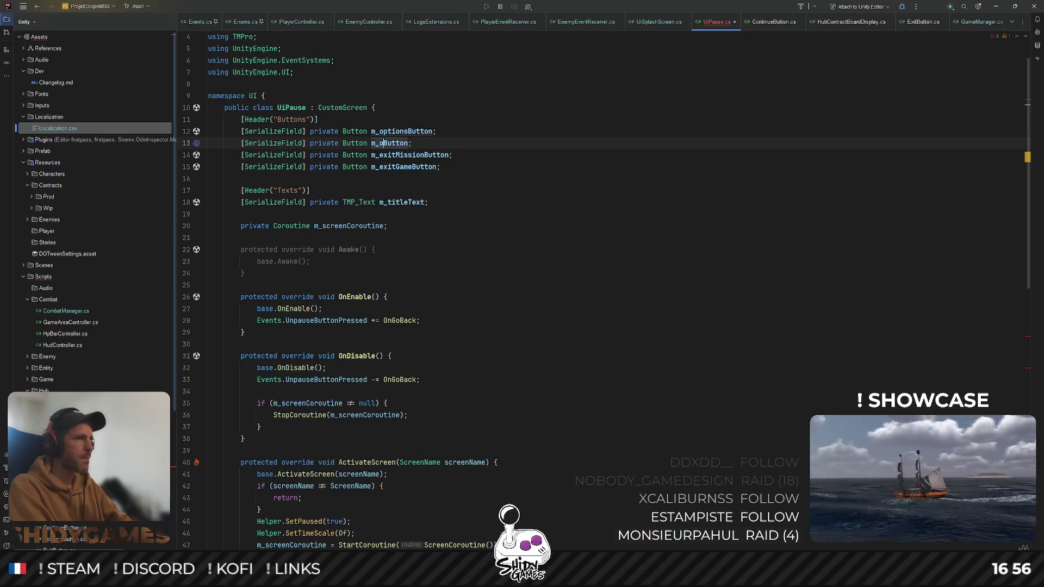
type("unpause")
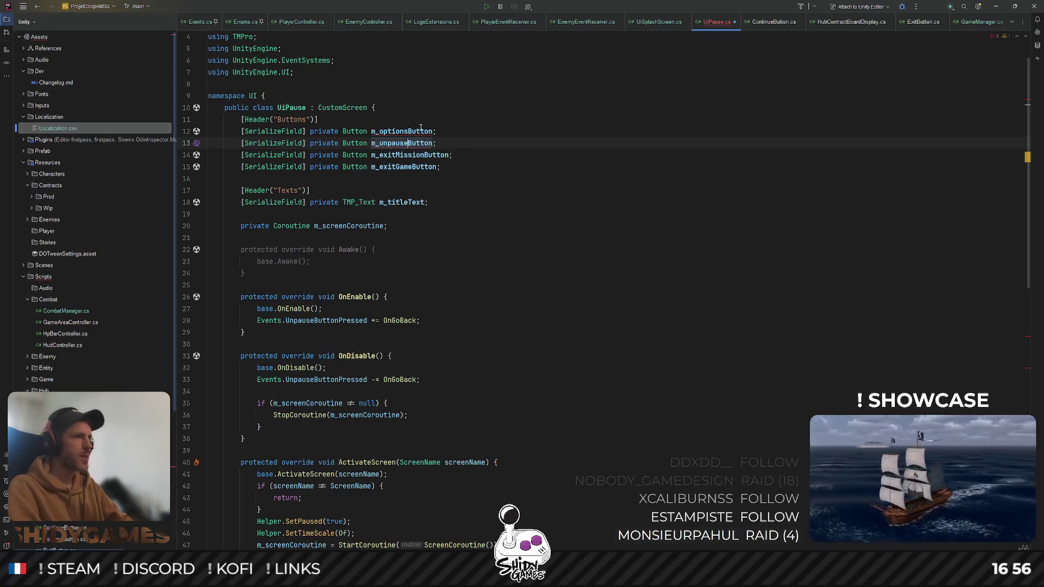
scroll(540, 194, "down", 7)
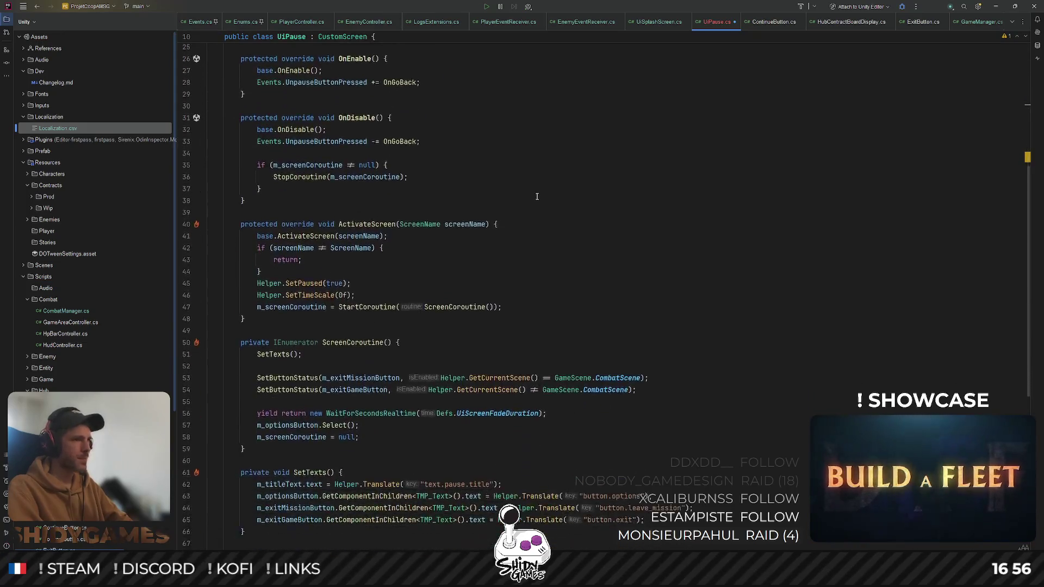
scroll(583, 231, "down", 5)
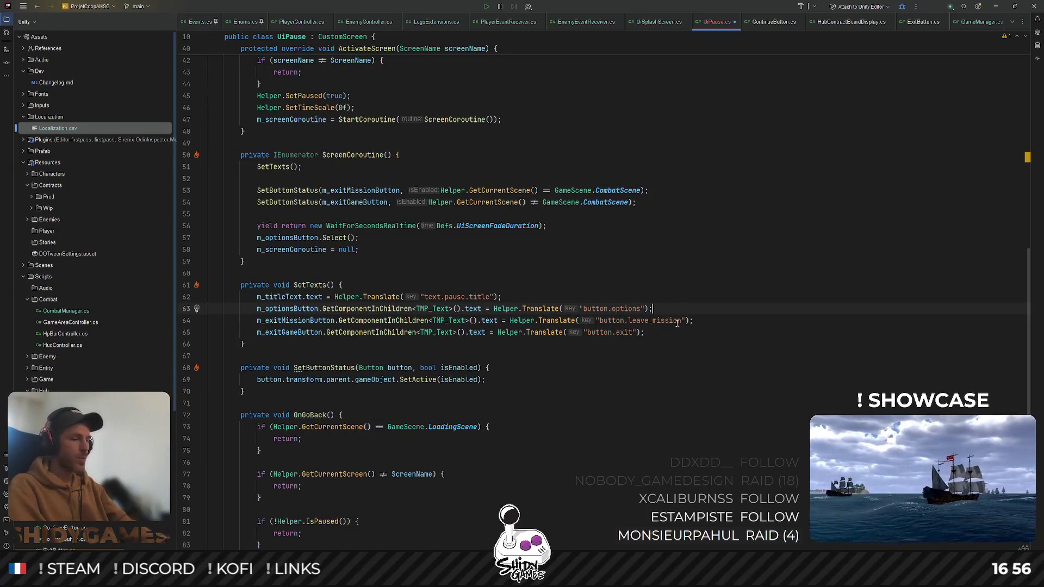
Label m_unpauseButton with 'button.unpause' in SetTexts, save UiPause.cs, and return to Unity
key("Return")
type("m_unpauseButton")
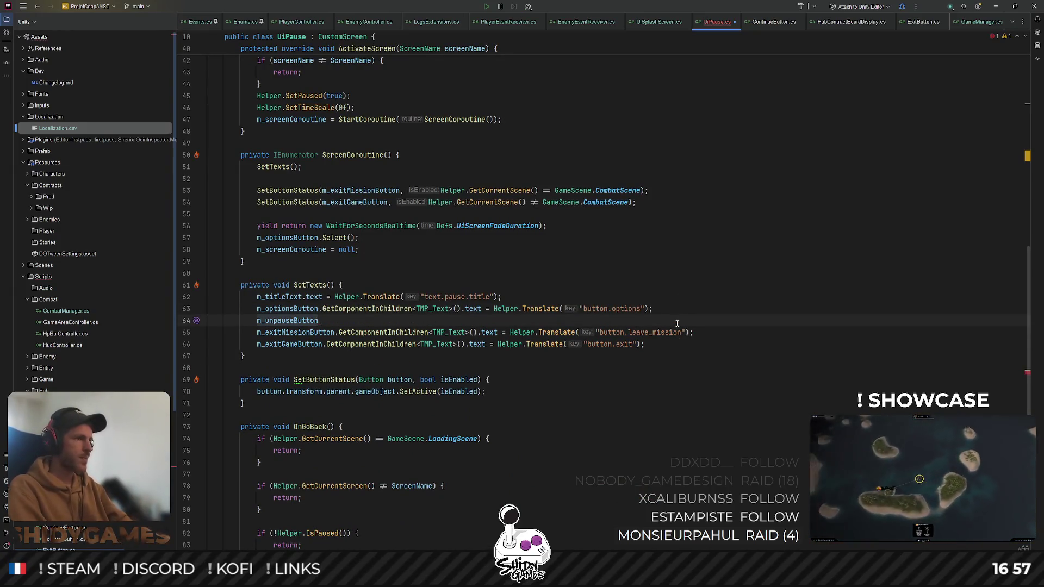
key("ctrl+BackSpace")
type("m_optionsButton.GetComponentInChildren<TMP_Text>().text = Helper.Translate(\"button.options\");")
key("ctrl+shift+Right")
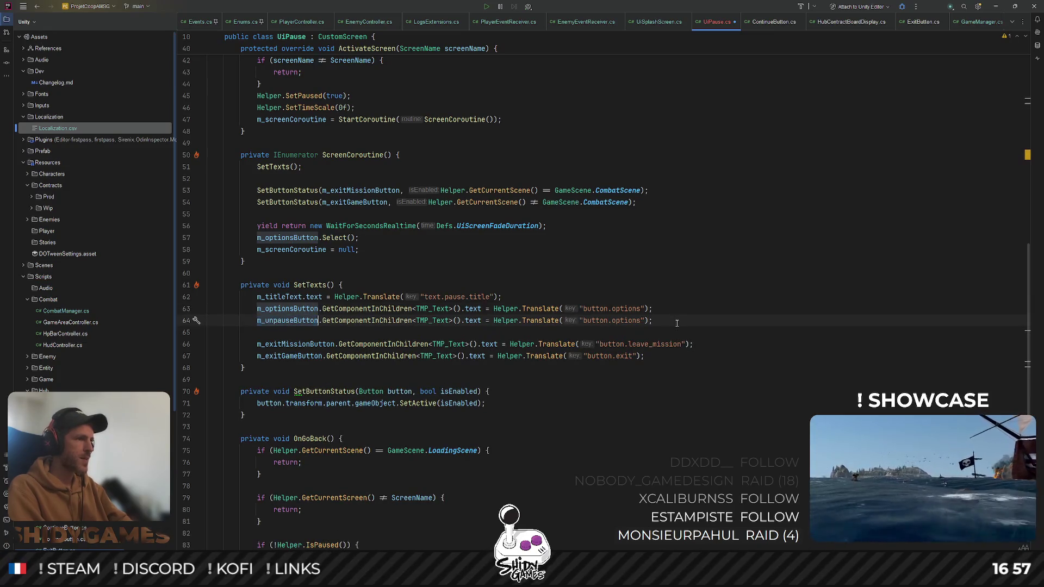
type("m_unpauseButton")
key("End")
key("Delete")
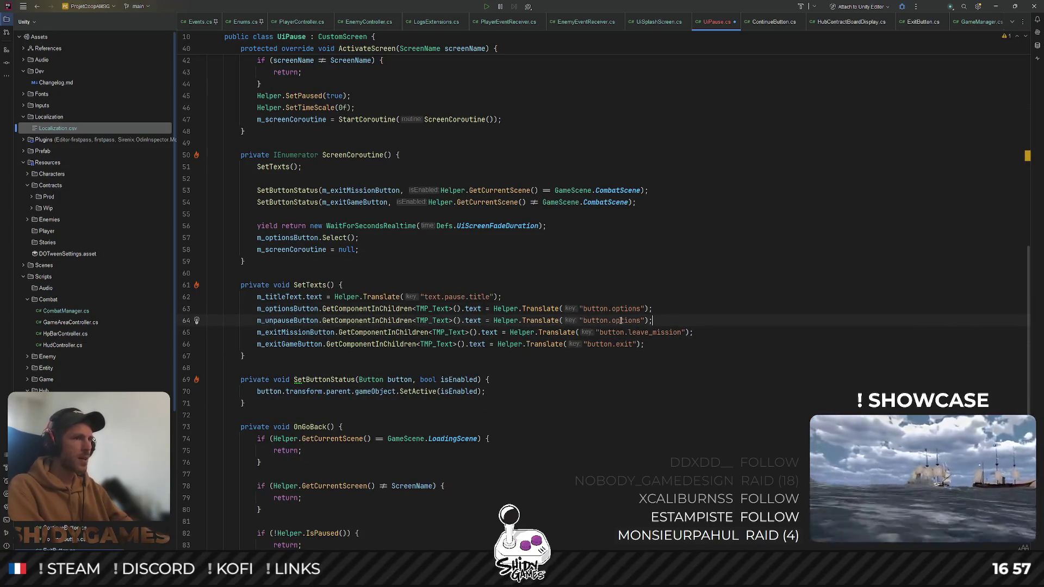
double_click(621, 321)
type("unpause")
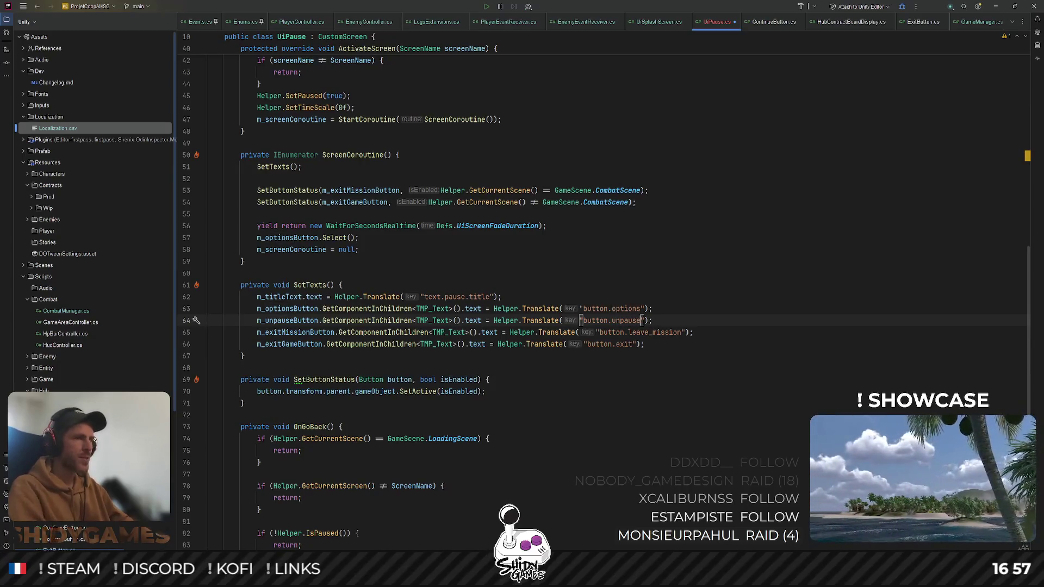
double_click(280, 320)
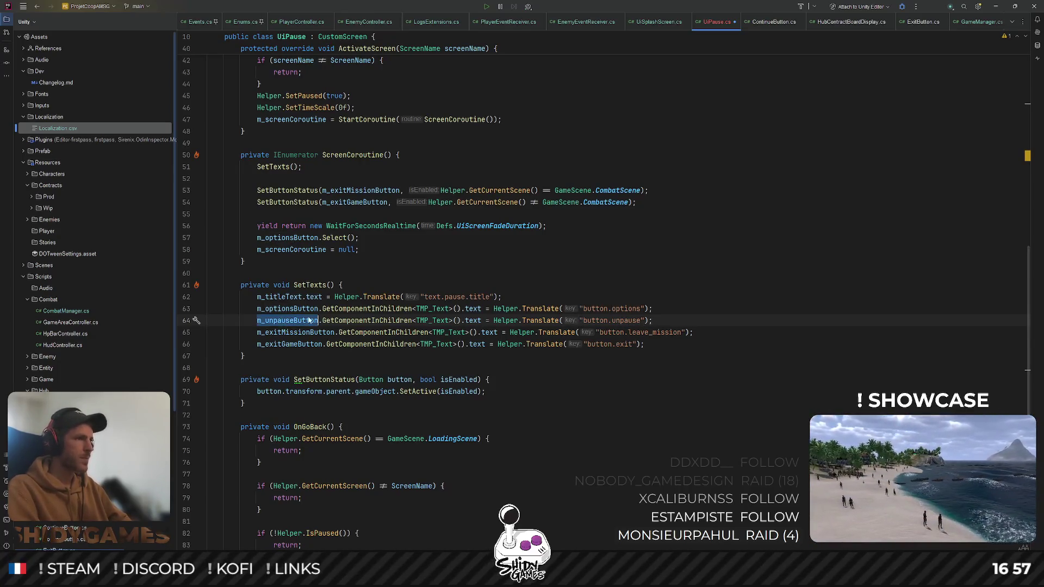
scroll(280, 321, "down", 3)
scroll(631, 310, "up", 6)
scroll(630, 311, "up", 4)
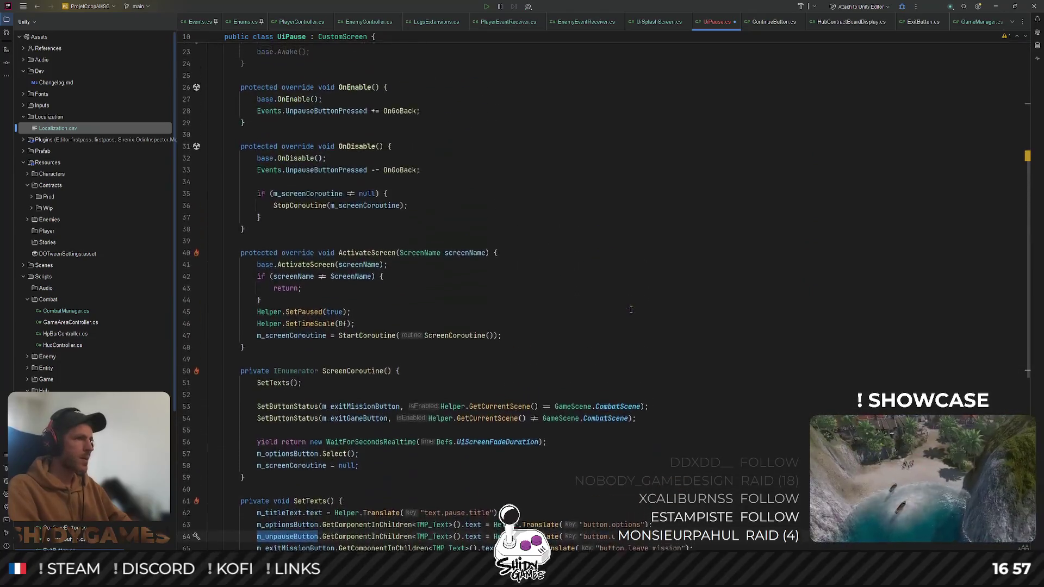
scroll(631, 311, "down", 5)
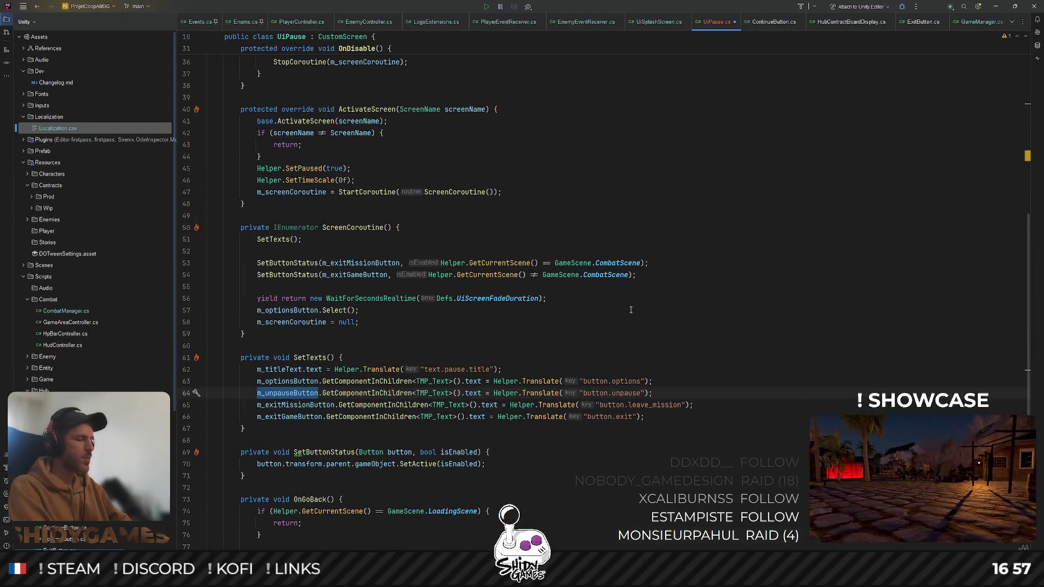
key("ctrl+s")
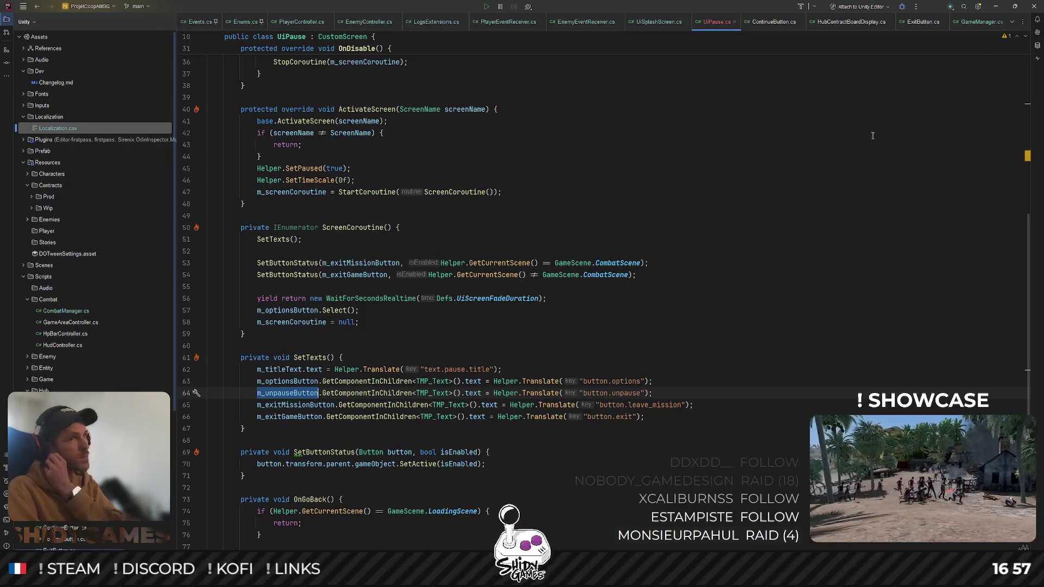
key("alt+Tab")
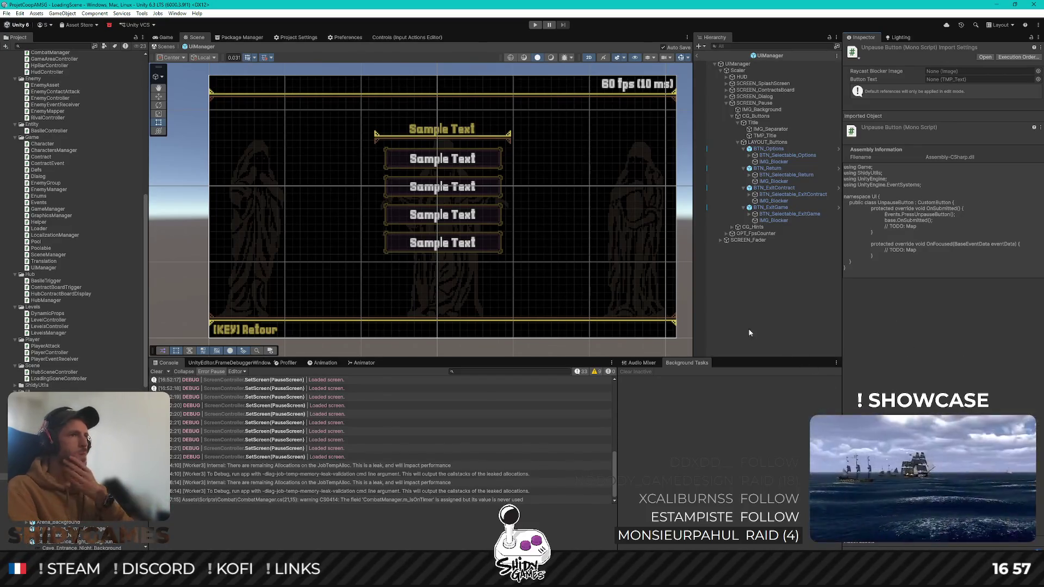
Assign BTN_Selectable_Return to SCREEN_Pause's Unpause Button field
left_click(772, 318)
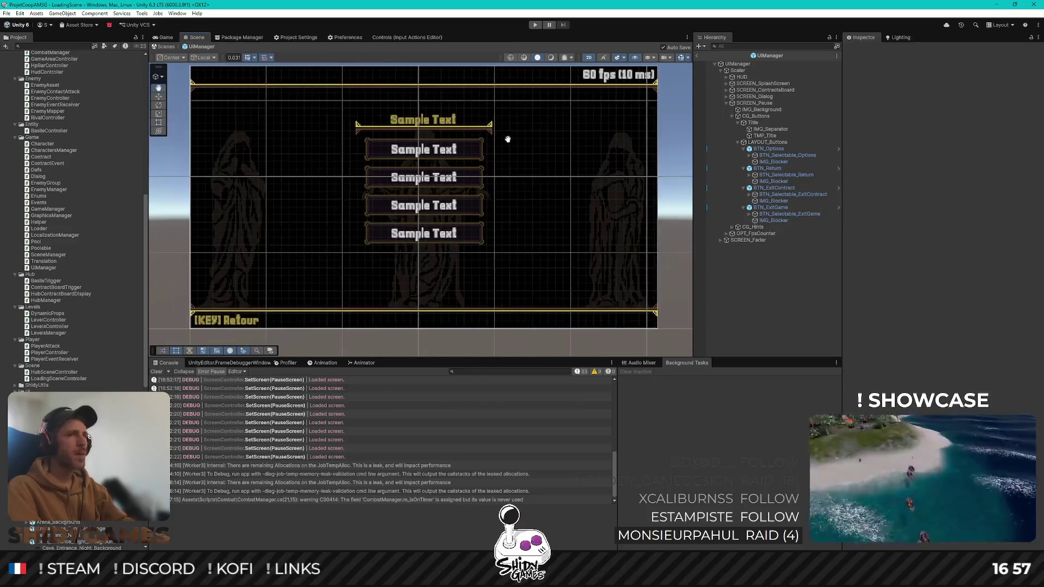
left_click(783, 103)
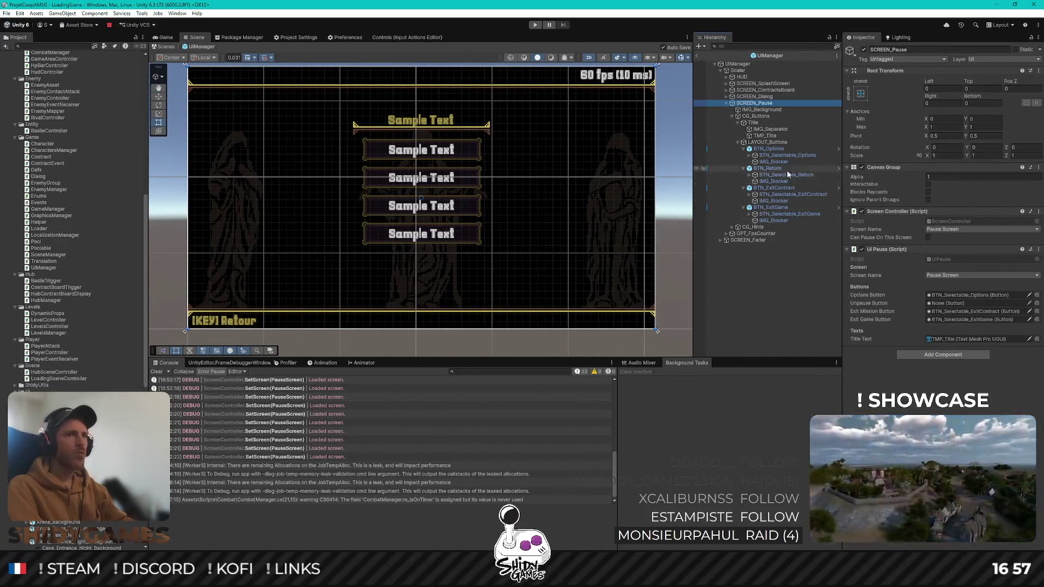
left_click(961, 304)
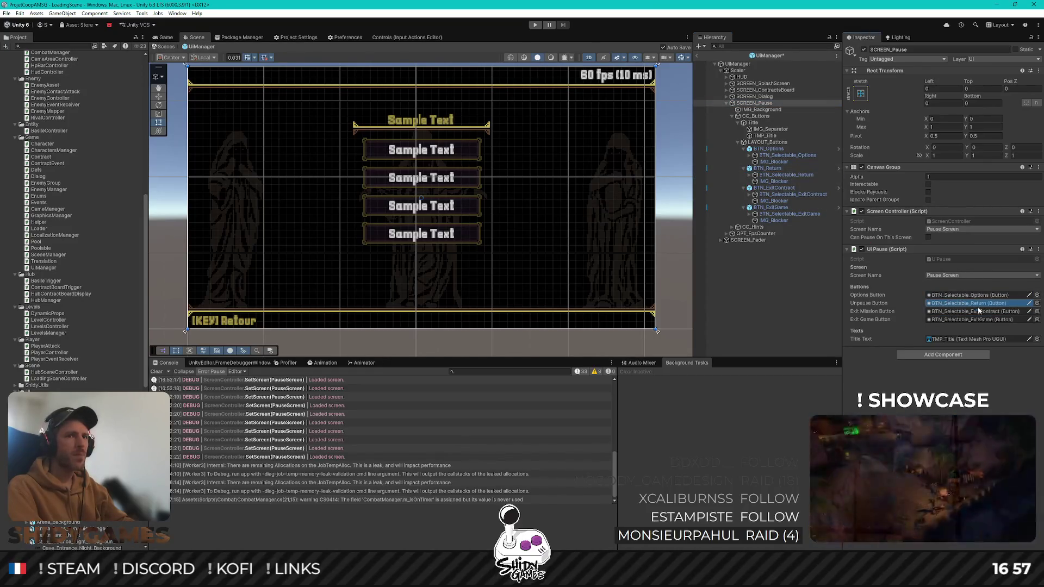
Rename BTN_Return to BTN_Unpause and its child to BTN_Selectable_Unpause
left_click(790, 168)
key("F2")
type("BTN_U")
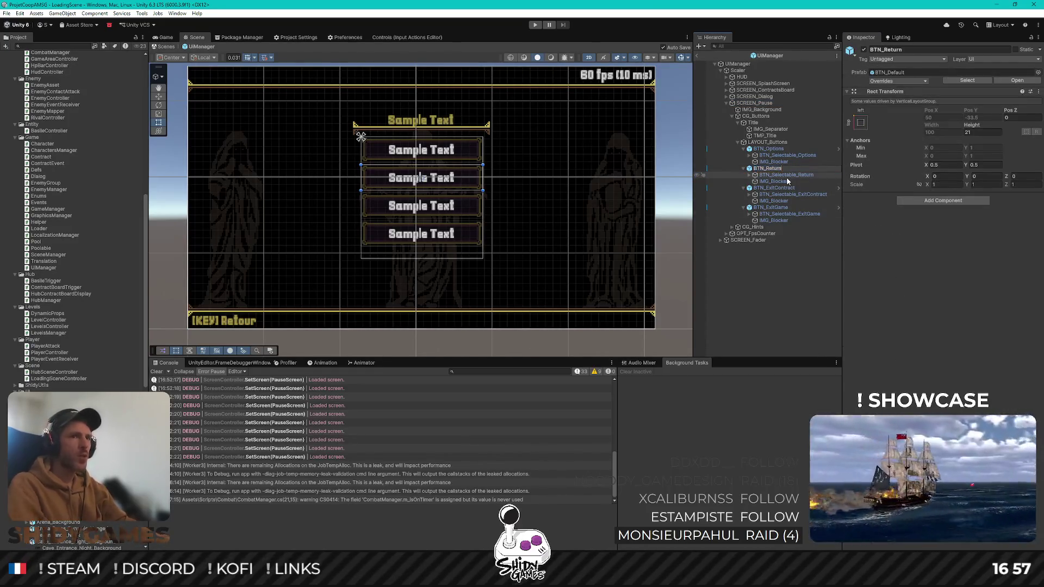
type("npause")
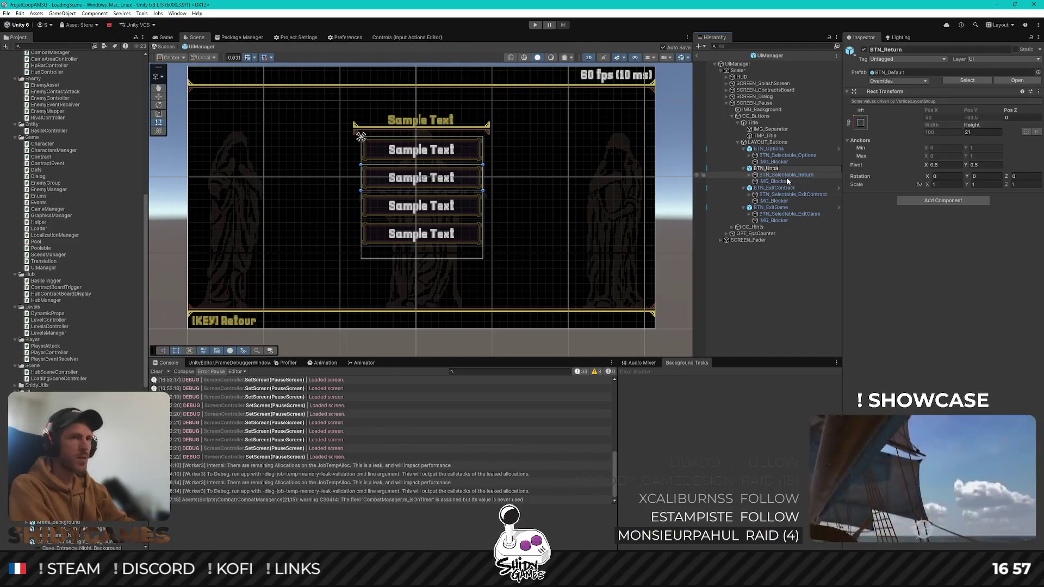
key("Return")
left_click(788, 177)
key("End")
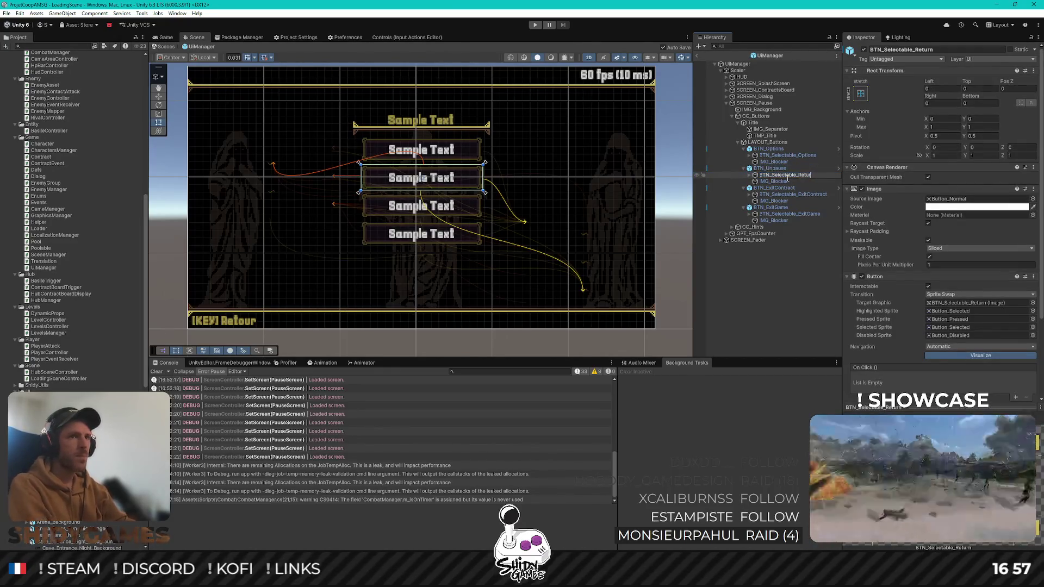
key("BackSpace")
key("BackSpace")
key("BackSpace")
type("use")
key("Return")
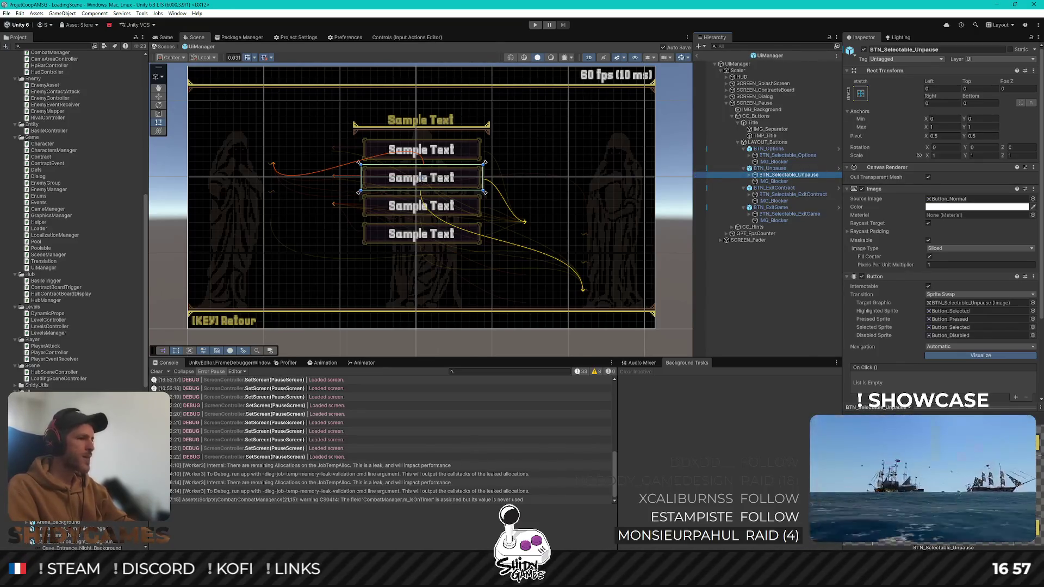
mouse_move(283, 571)
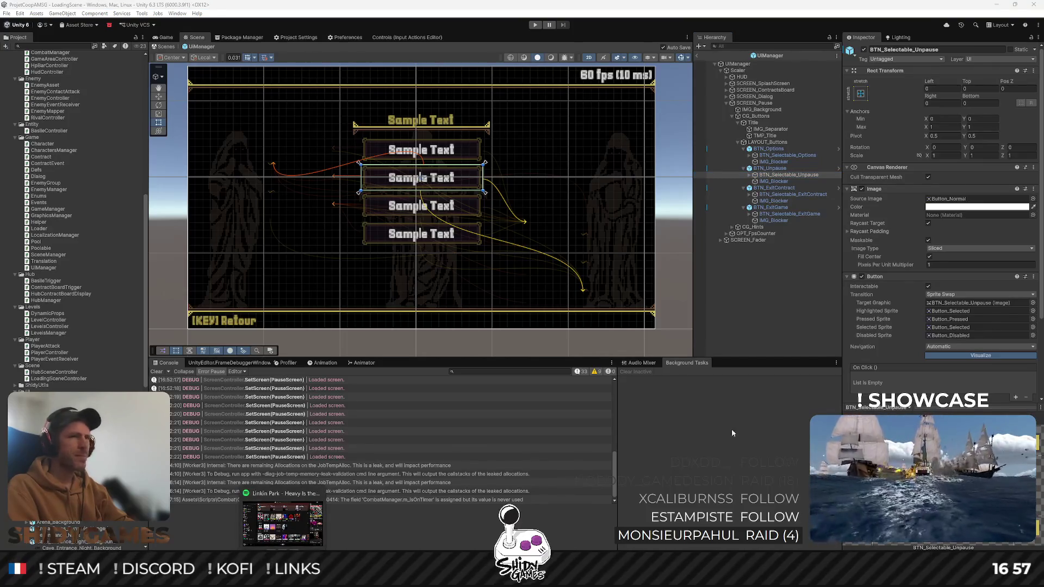
left_click(781, 174)
left_click(781, 169)
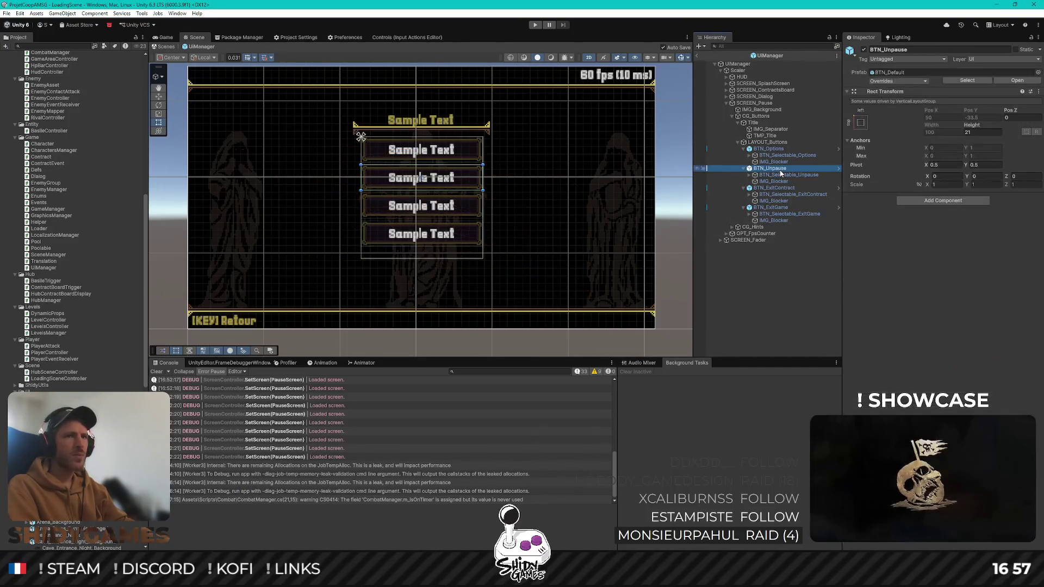
Replace BTN_Selectable_Unpause's Options Button script with an Unpause Button script
left_click(790, 175)
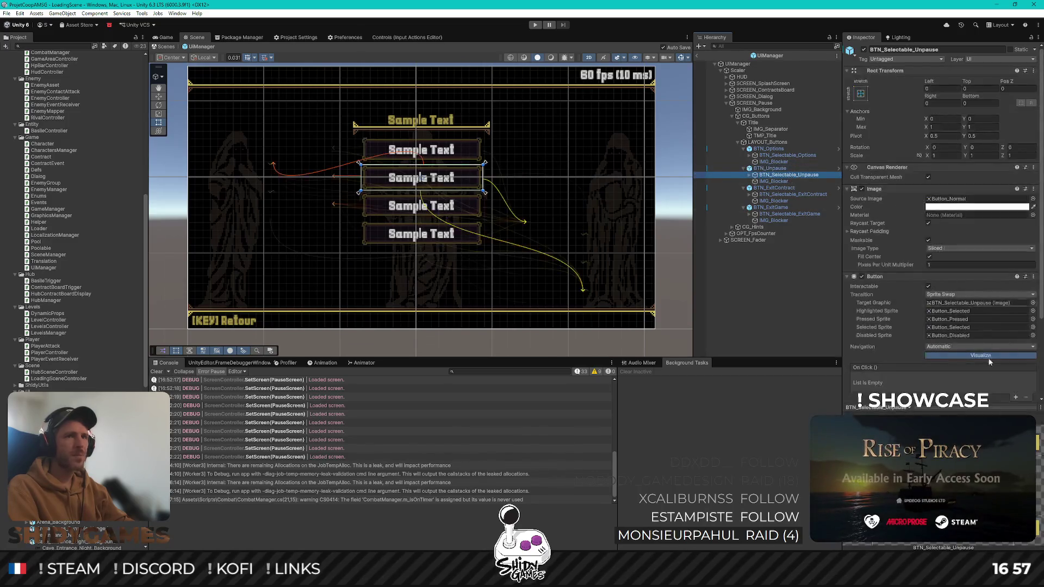
scroll(979, 245, "down", 5)
left_click(1027, 308)
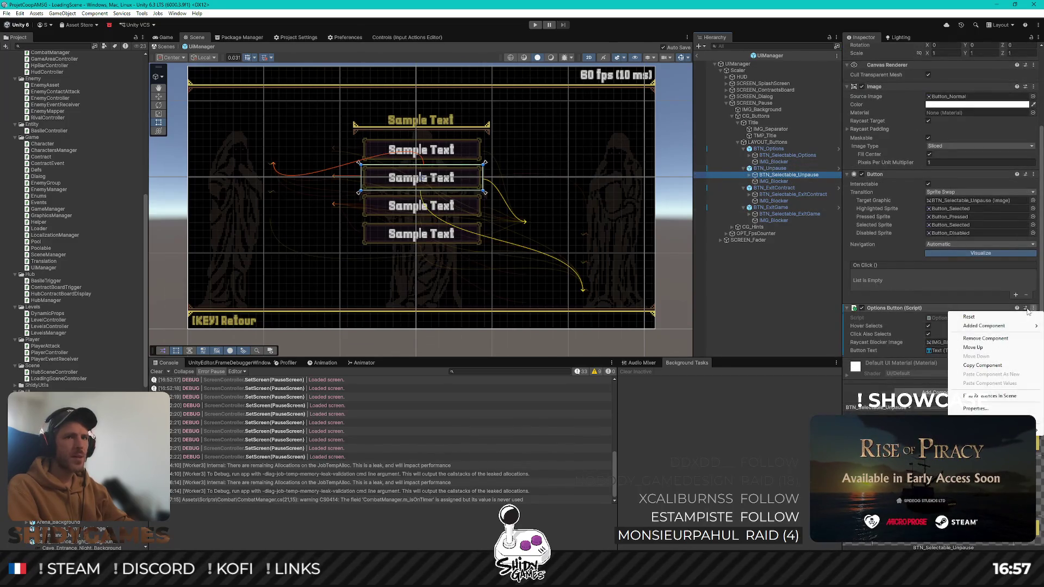
left_click(985, 339)
left_click(941, 393)
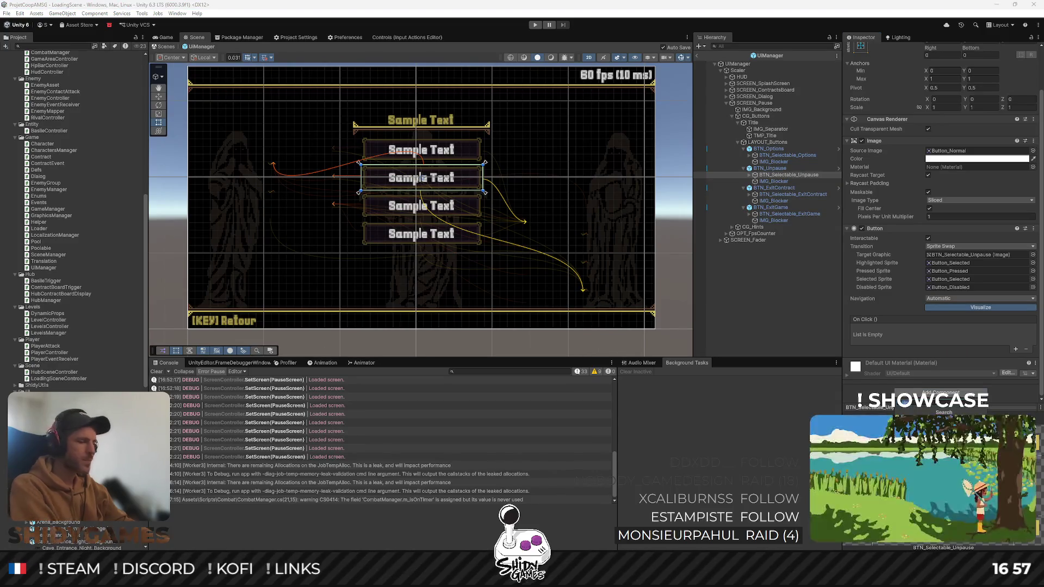
key("Return")
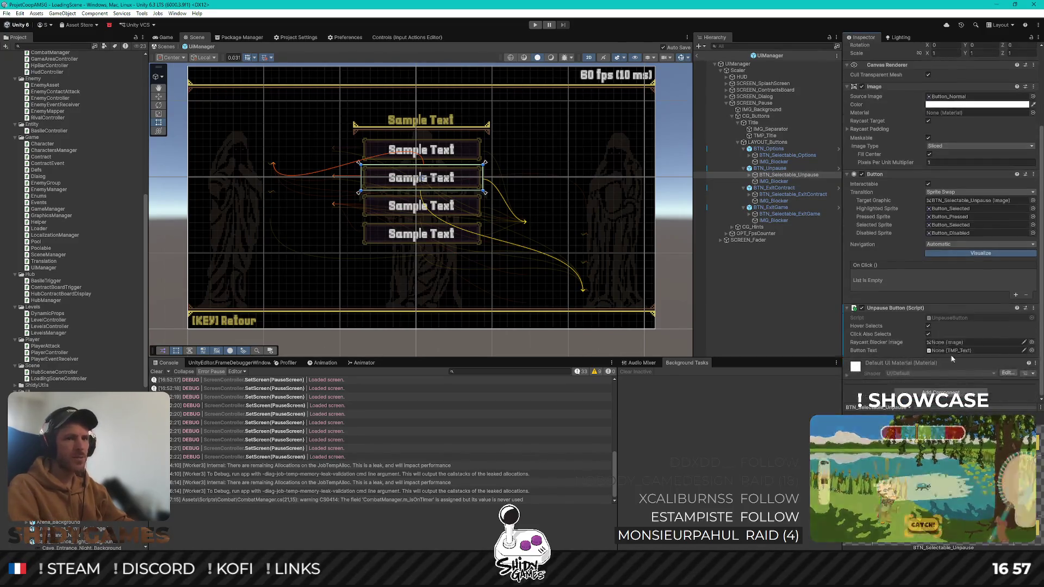
Link IMG_Blocker and Text (TMP) into the Unpause Button fields, then exit the UIManager prefab
left_click_drag(776, 184, 973, 342)
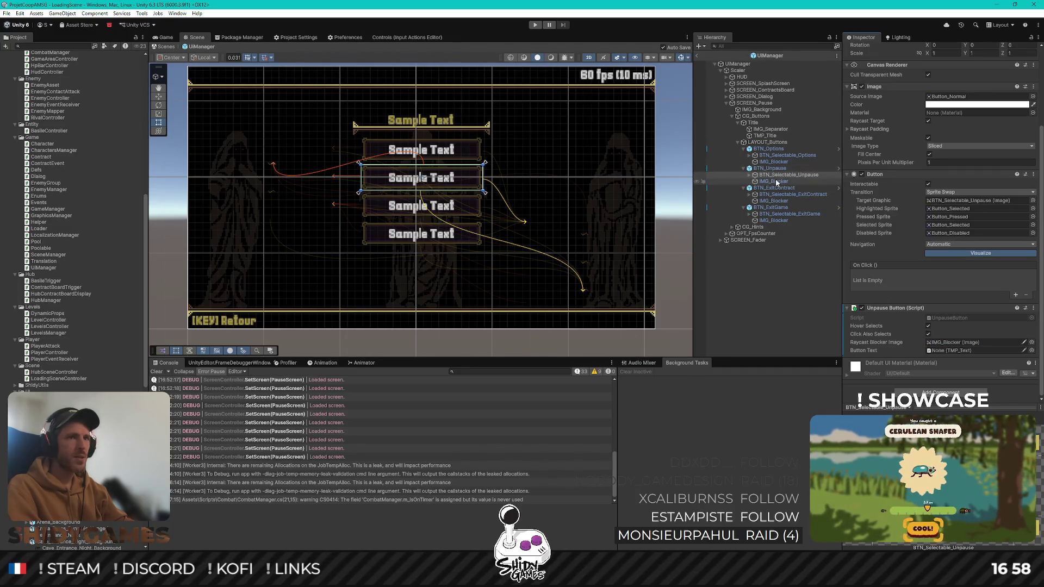
left_click(749, 175)
mouse_move(778, 181)
left_mouse_down()
mouse_move(935, 346)
mouse_move(974, 351)
left_mouse_up()
left_click(739, 287)
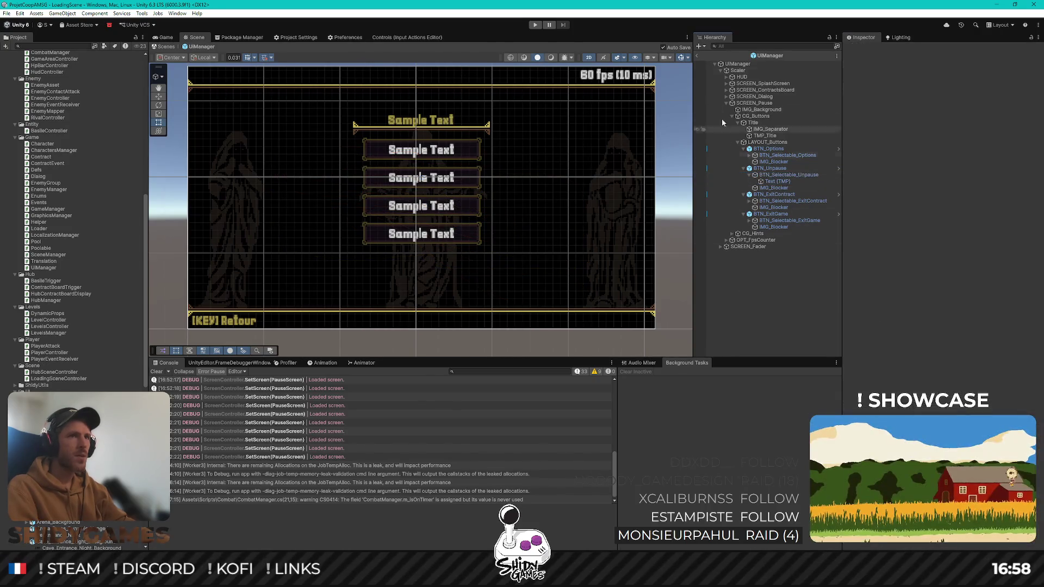
left_click(700, 56)
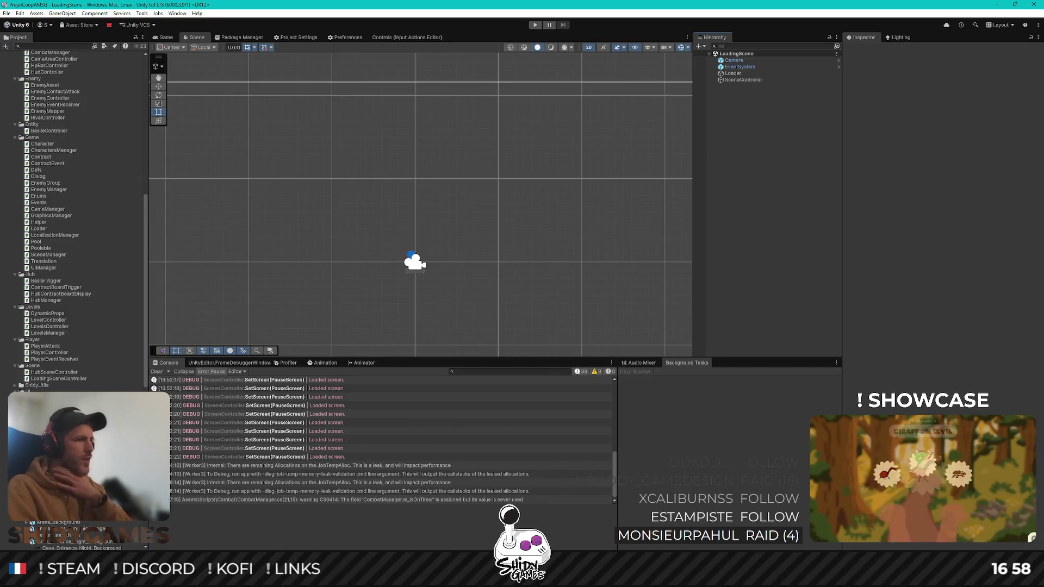
key("alt+Tab")
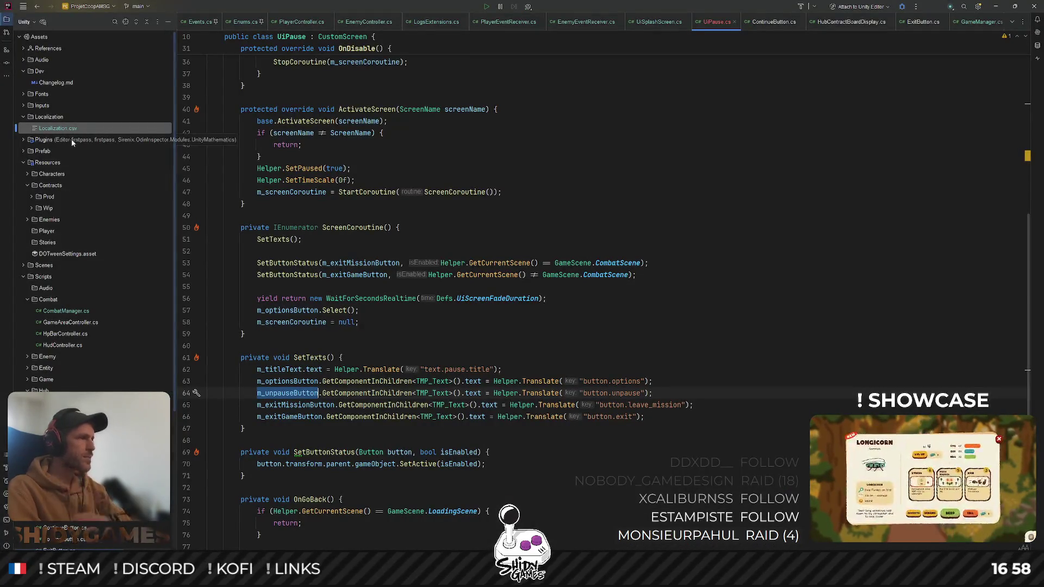
Add the line button.unpause;Retour;Back; after line 6 of Localization.csv, then view Unity's Game tab
double_click(77, 126)
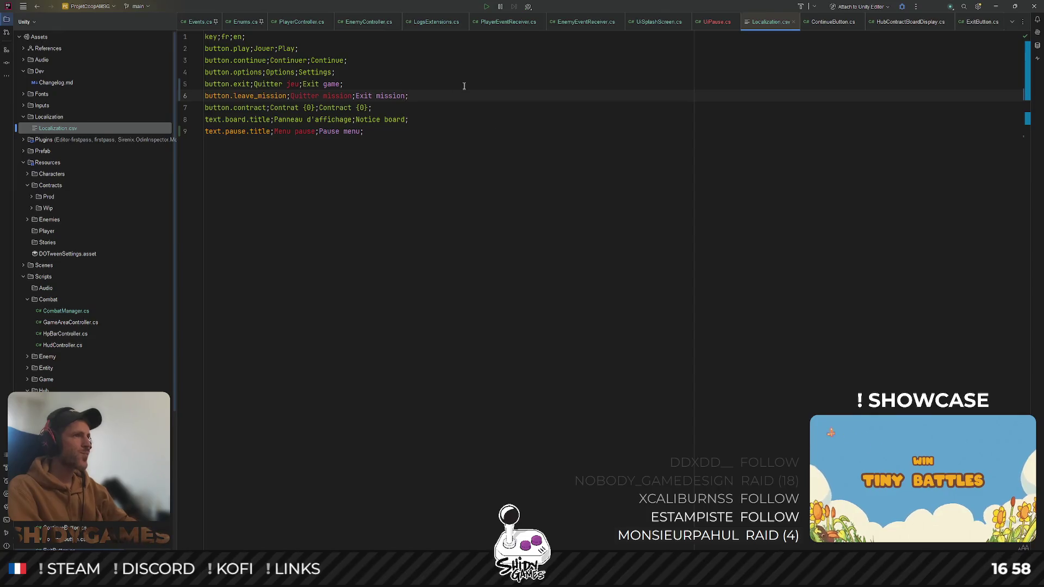
key("Return")
key("BackSpace")
key("BackSpace")
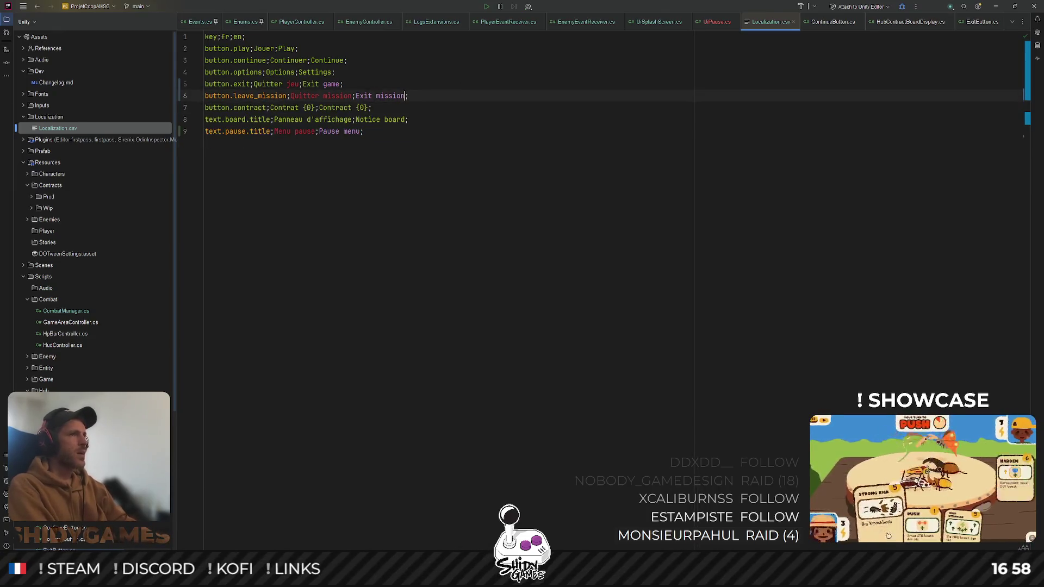
key("End")
key("Return")
type("butto")
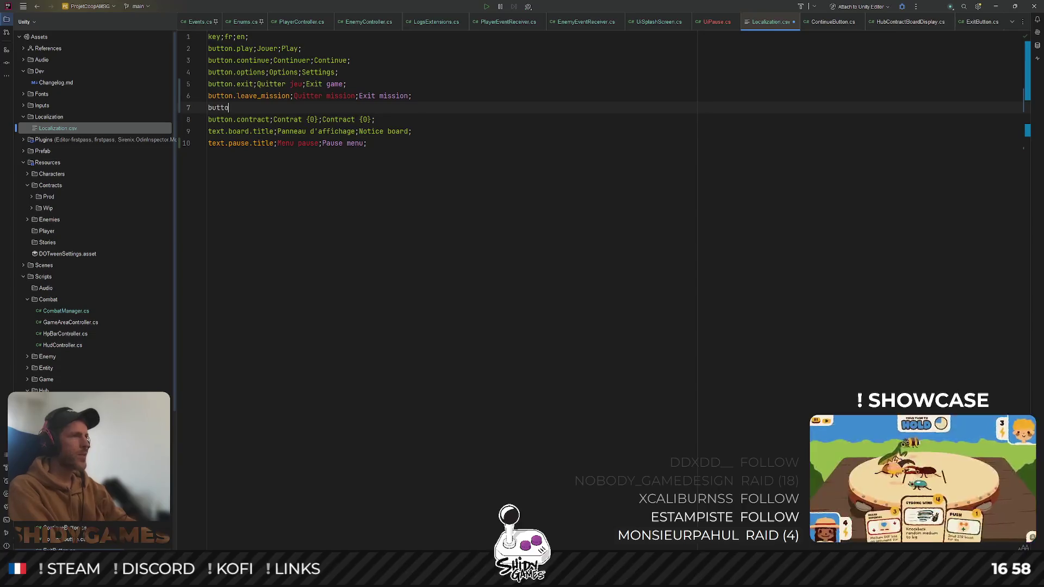
type("n.unpause")
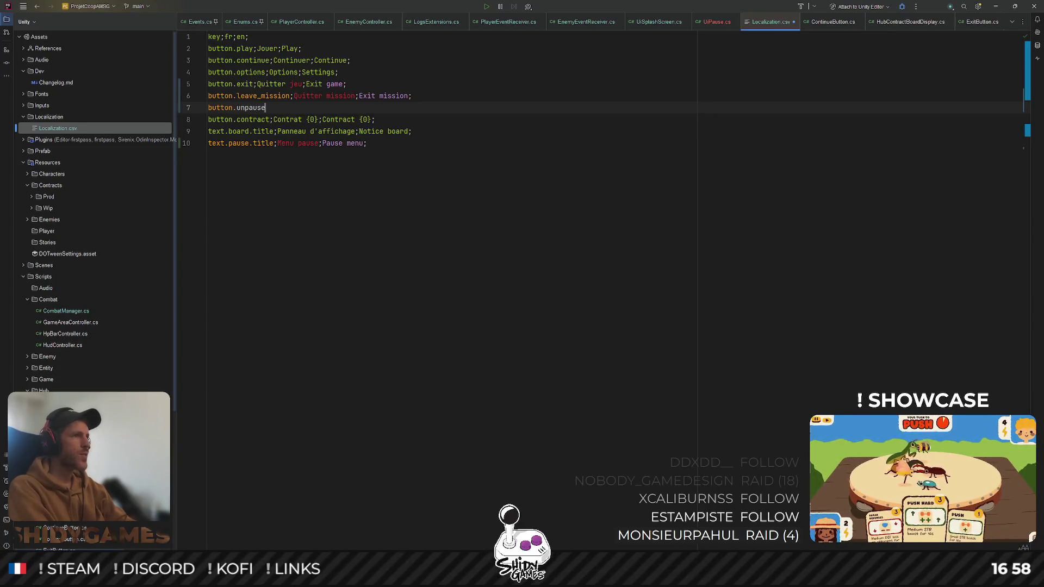
type(";Reto")
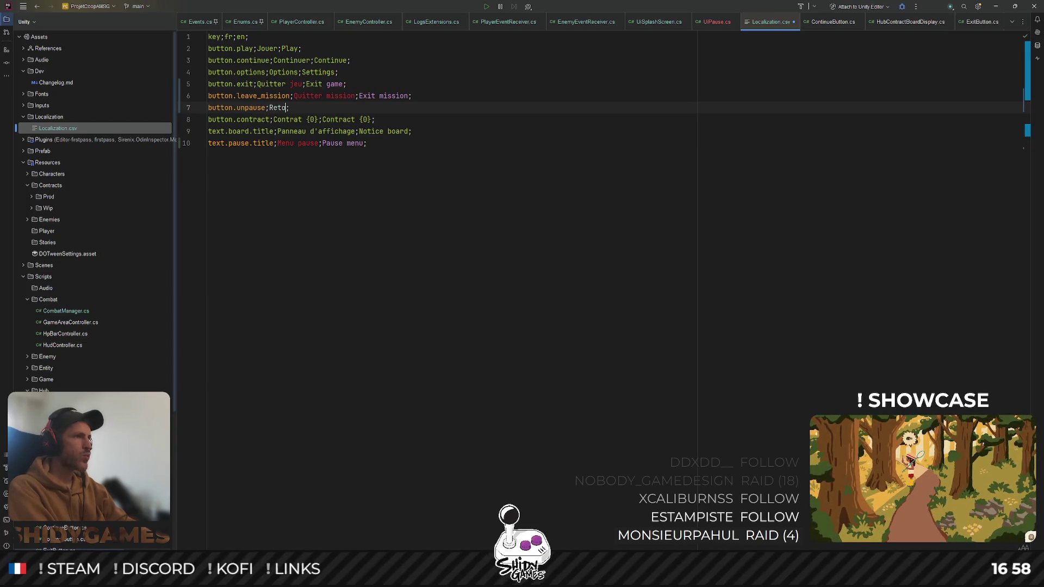
type("ur;R")
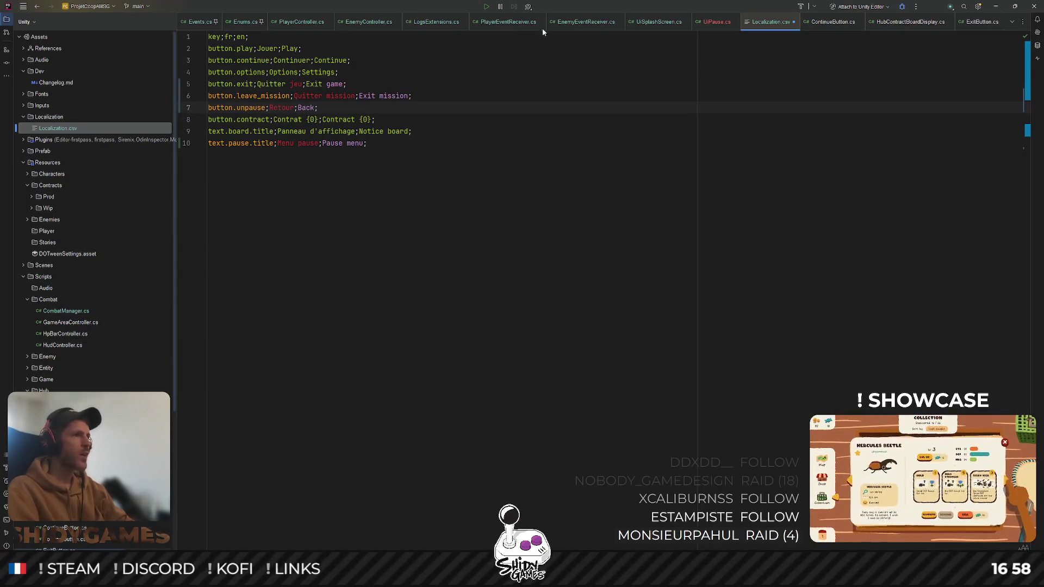
left_click(997, 7)
left_click(164, 37)
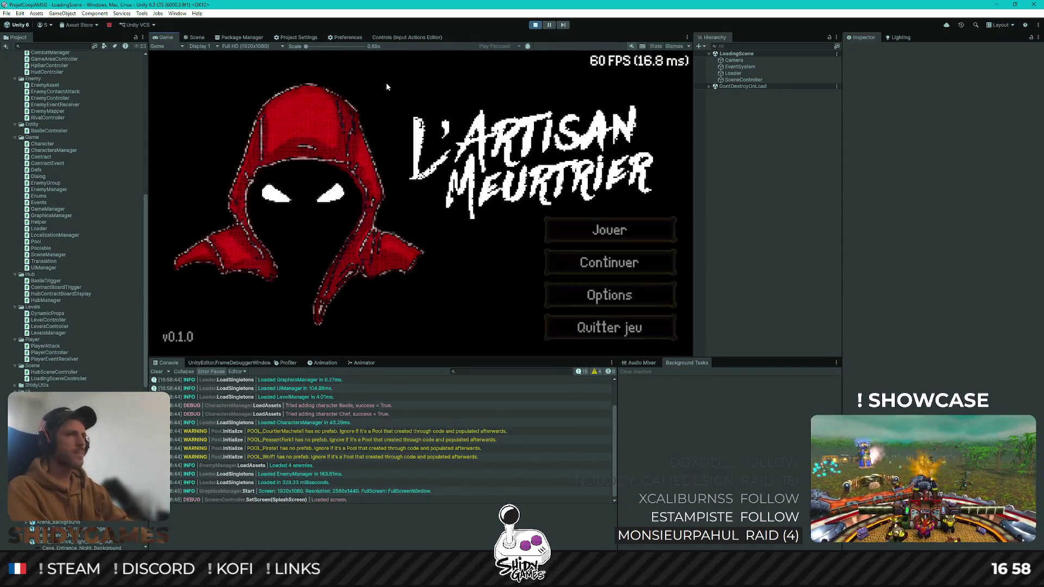
Start a new game and check that the pause menu's Retour resumes play in the hub
key("Return")
key("d")
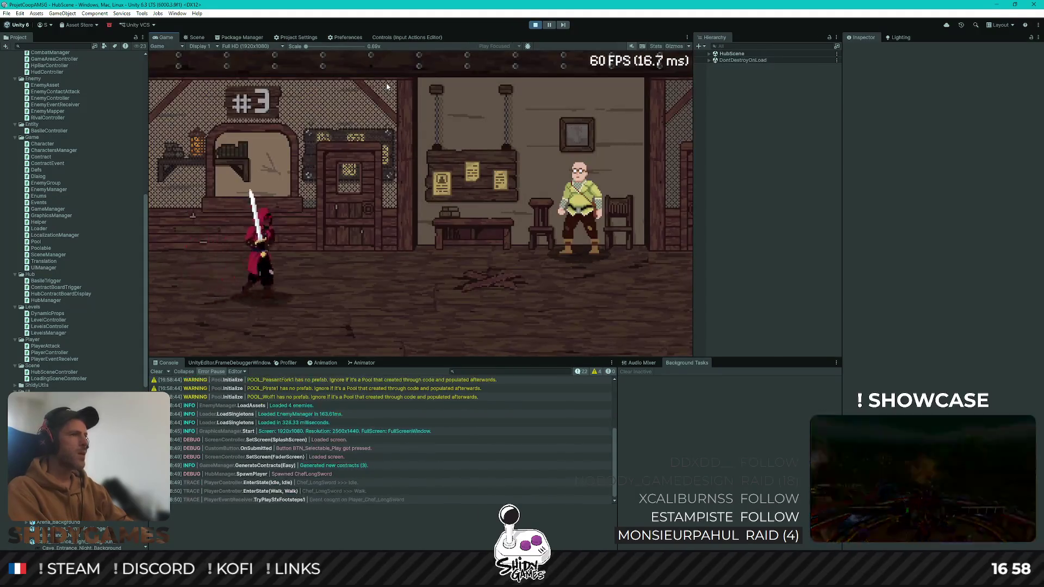
key("Escape")
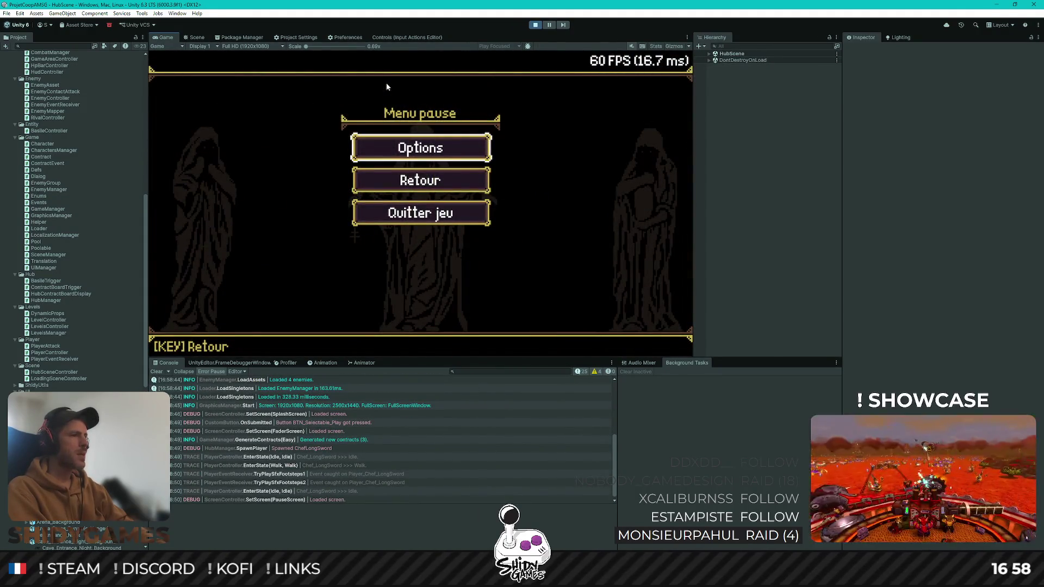
key("Down")
key("Up")
key("Down")
key("Return")
Walk around the hub, browse the pause menu's Retour and Quitter jeu entries, and resume
key("d")
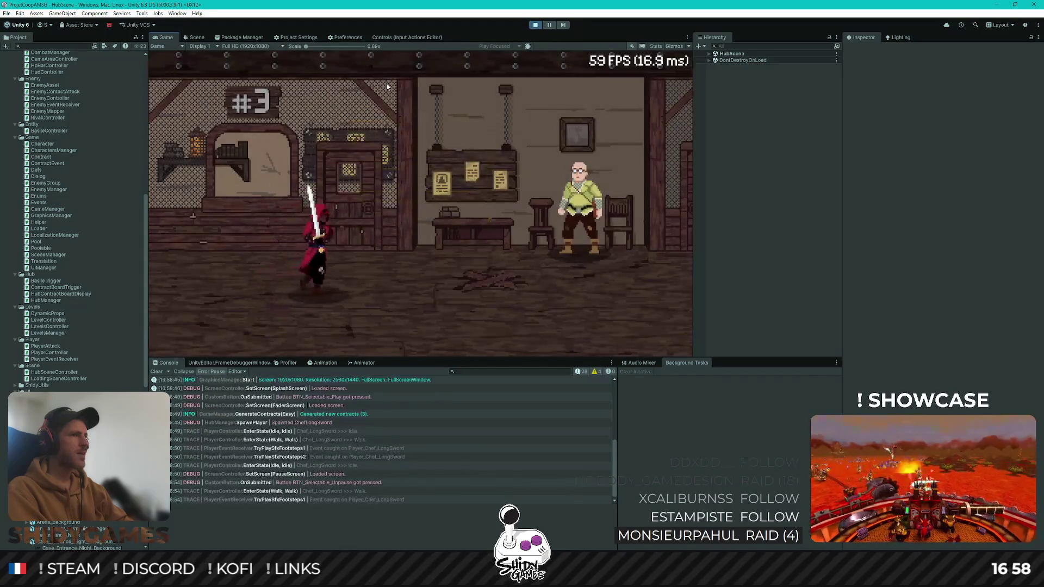
key("a")
key("d")
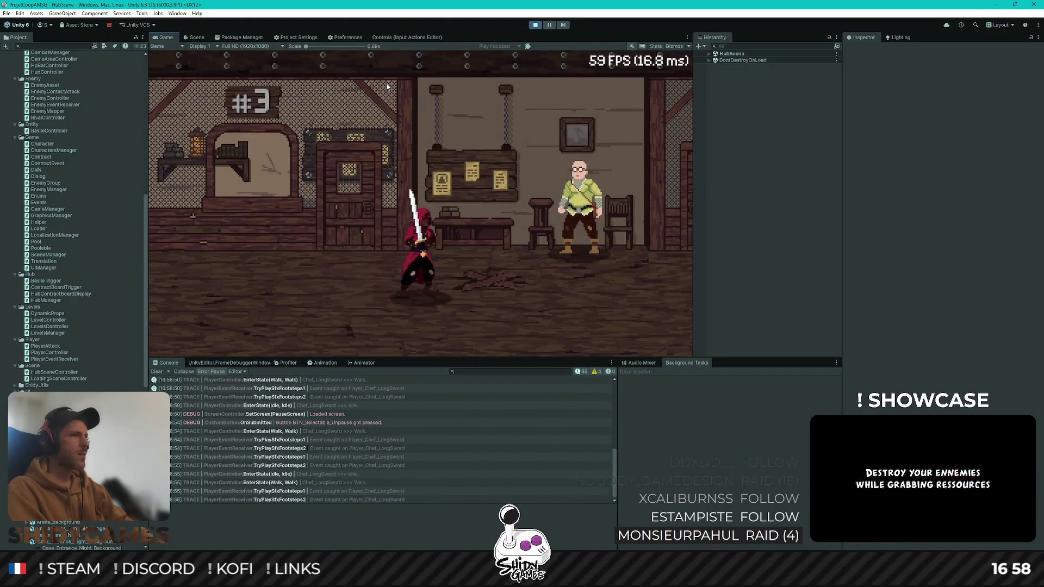
key("Escape")
key("Down")
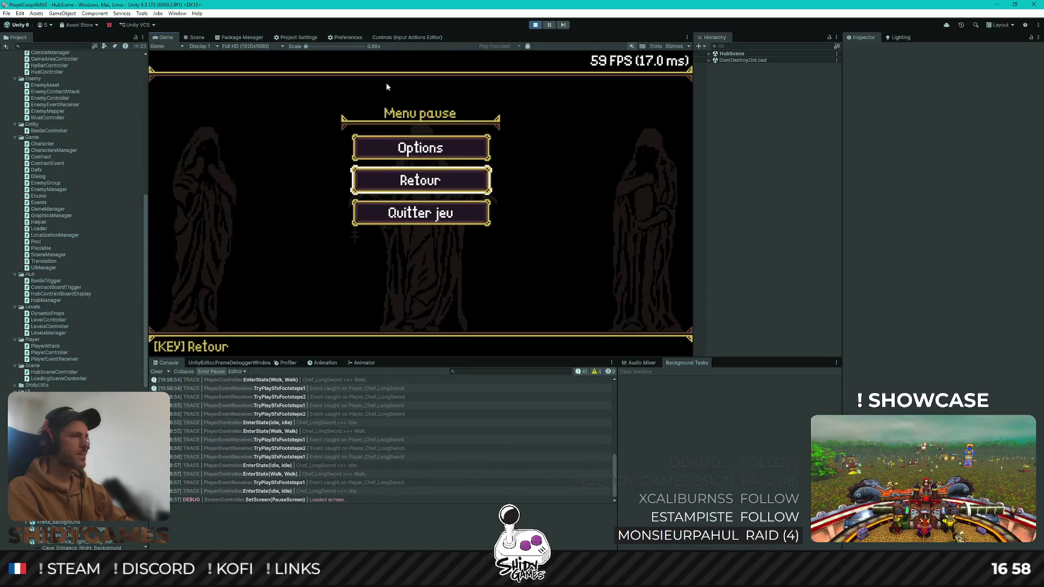
key("Down")
key("Up")
key("Down")
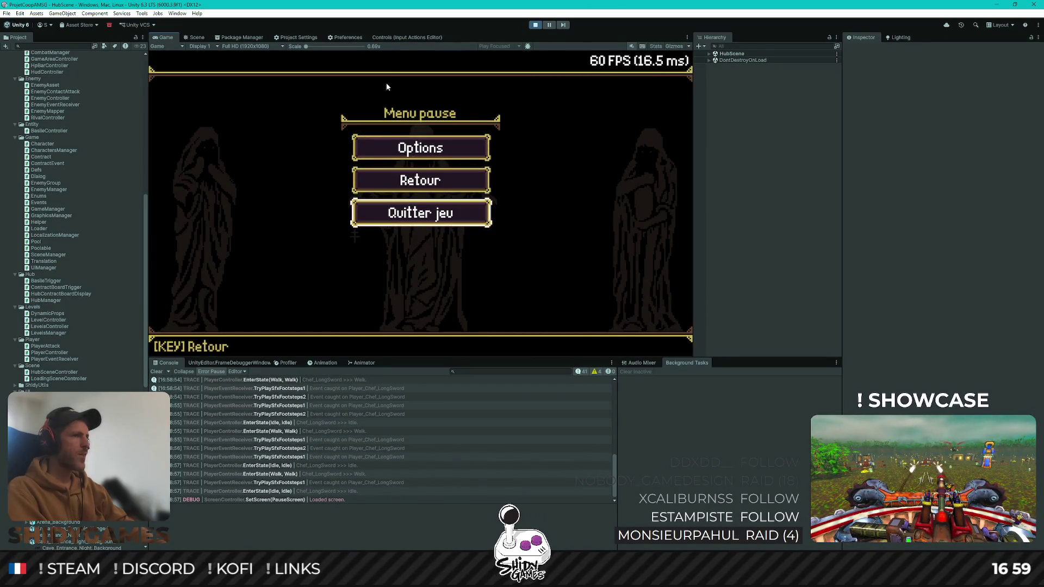
key("Up")
key("Return")
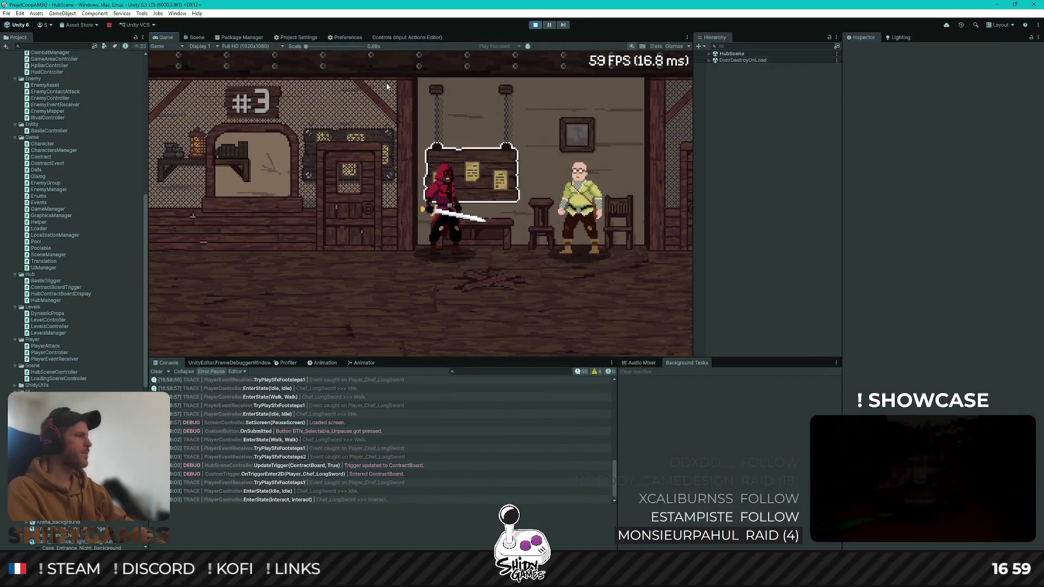
Choose Contract 2, talk to the NPC, and enter the combat scene
key("Down")
key("Return")
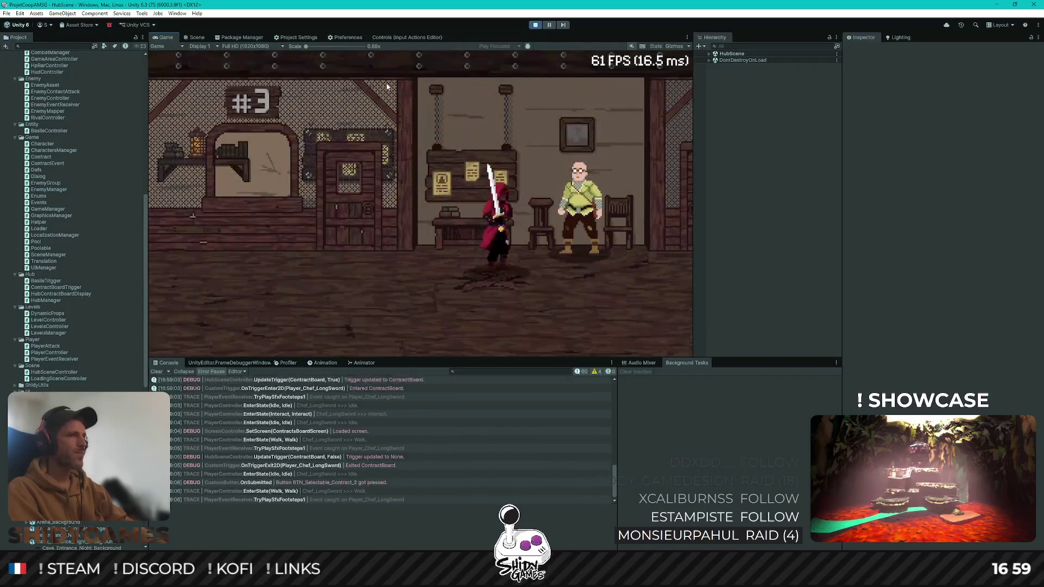
key("Right")
key("e")
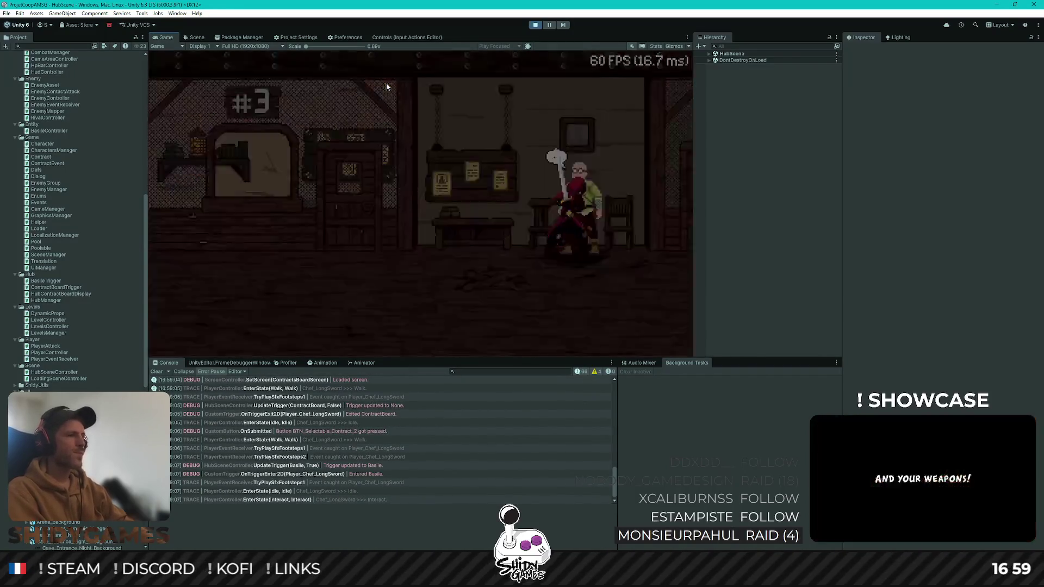
key("Right")
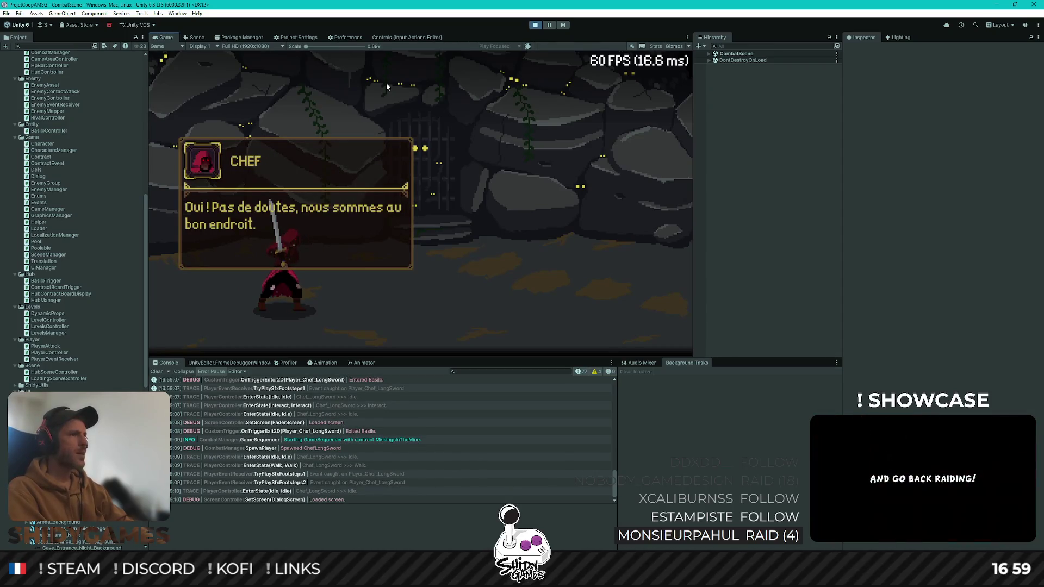
key("Right")
Repeatedly pause during combat and resume with Retour while walking around
key("Escape")
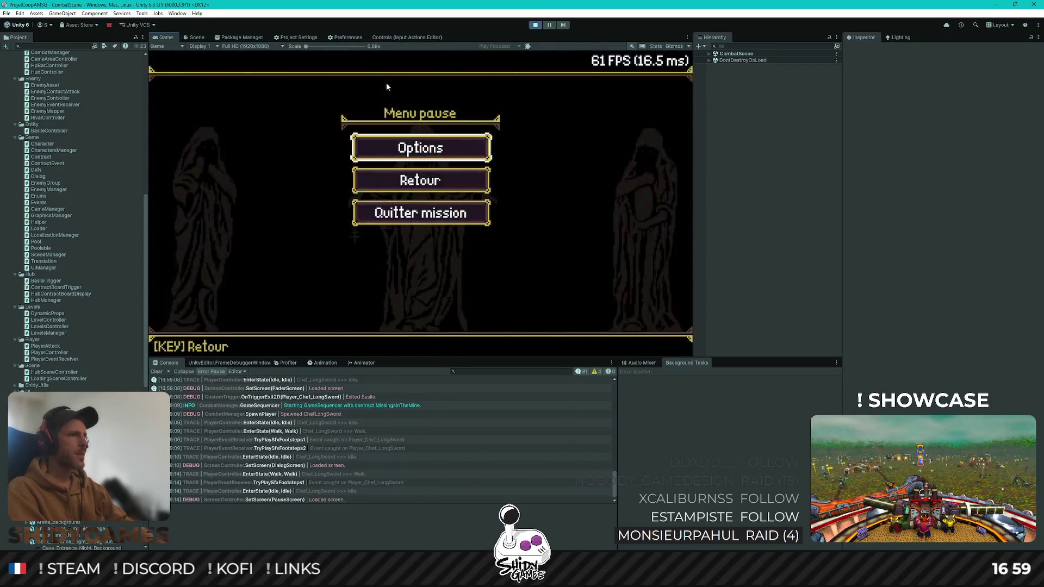
key("Down")
key("Return")
key("Right")
key("Escape")
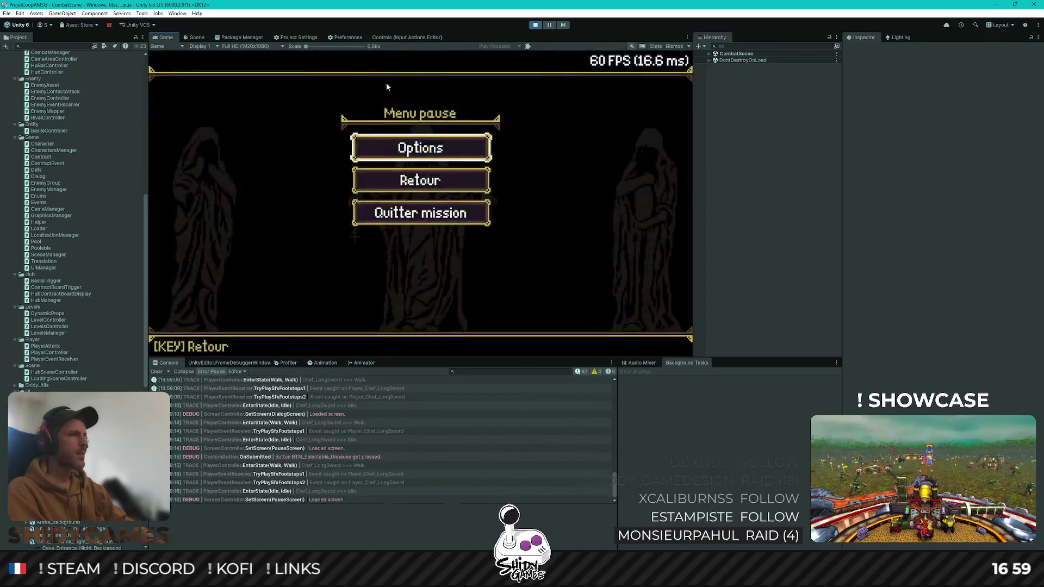
key("Down")
key("Return")
key("Left")
key("Escape")
key("Down")
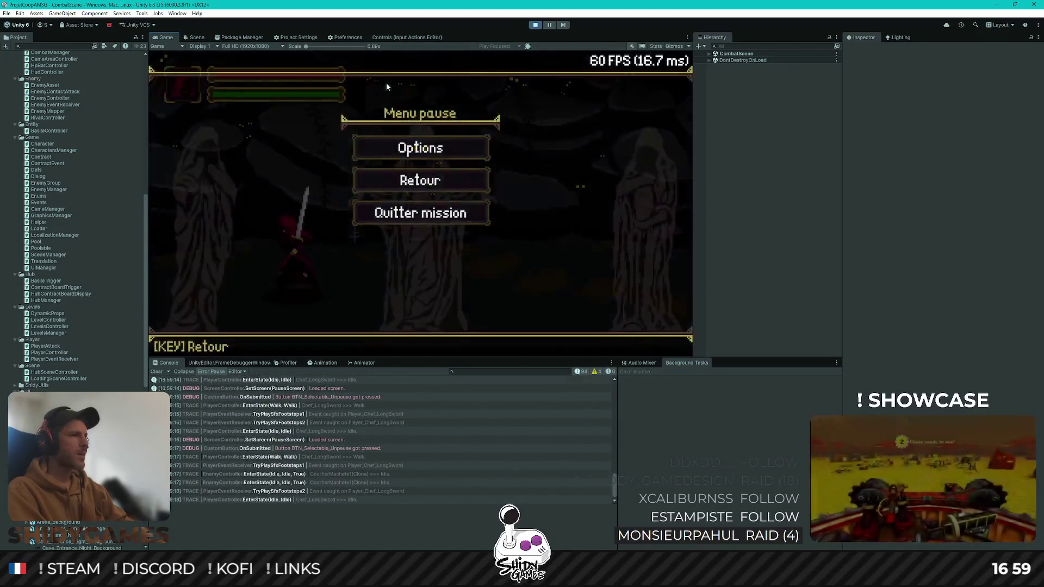
key("Return")
key("Right")
key("Escape")
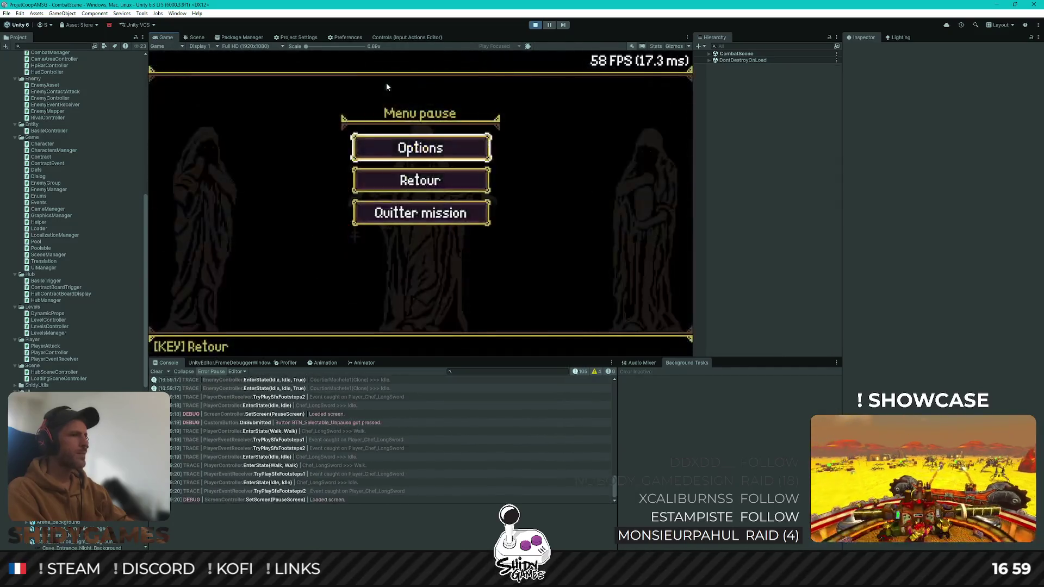
key("Down")
key("Up")
key("Down")
key("Return")
Attack the approaching enemy with a sword swing, then stop play mode
key("Right")
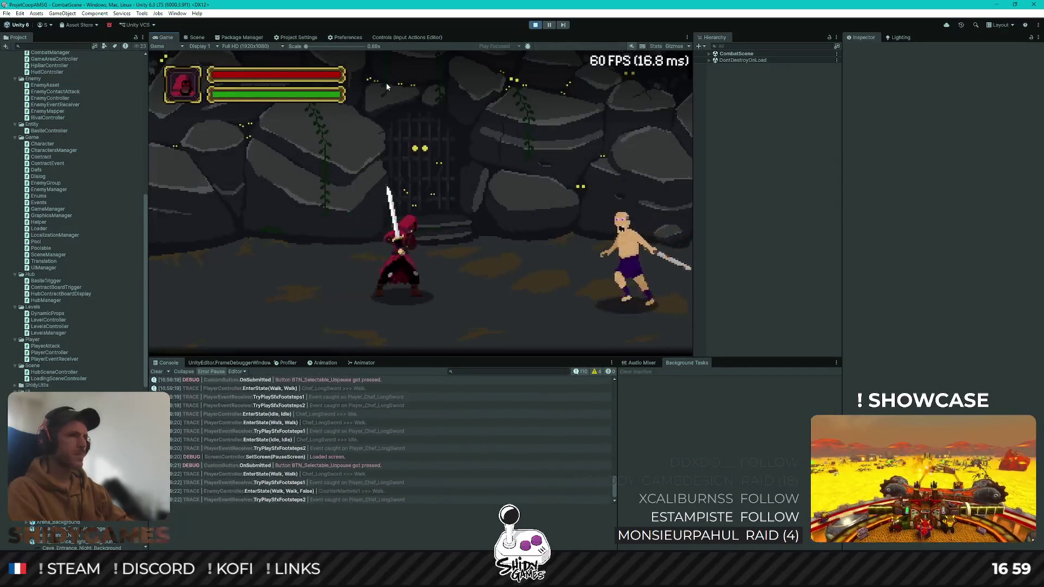
key("Left")
key("Right")
key("x")
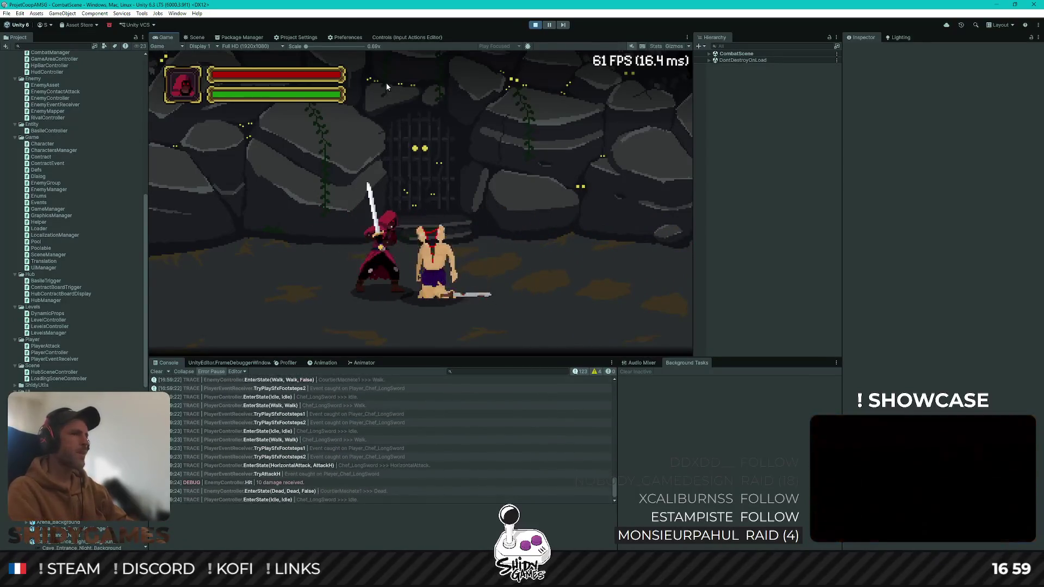
key("ctrl+p")
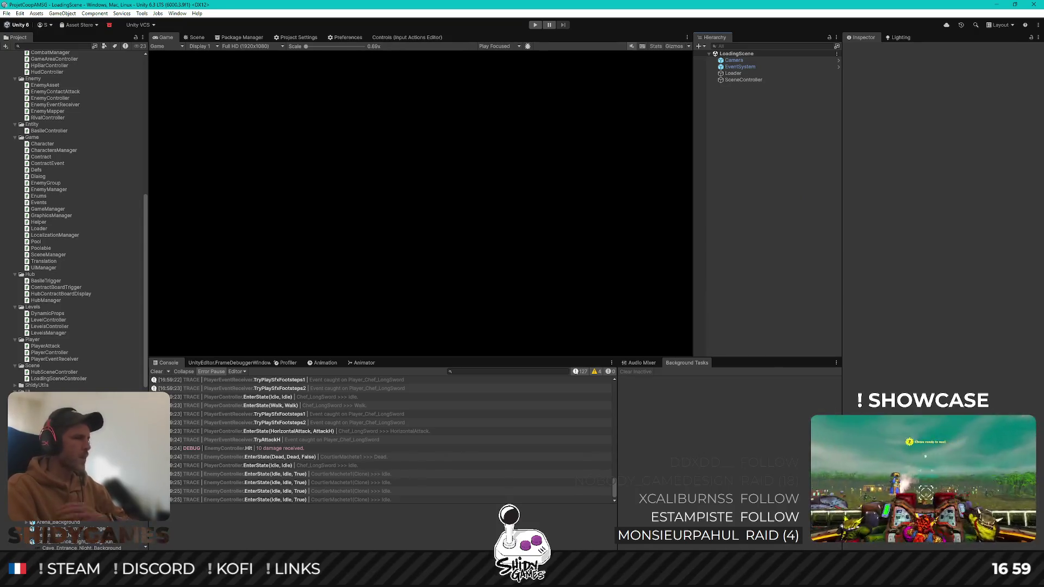
Review the changed files in GitHub Desktop, push the commit to origin, and minimize it
key("alt+Tab")
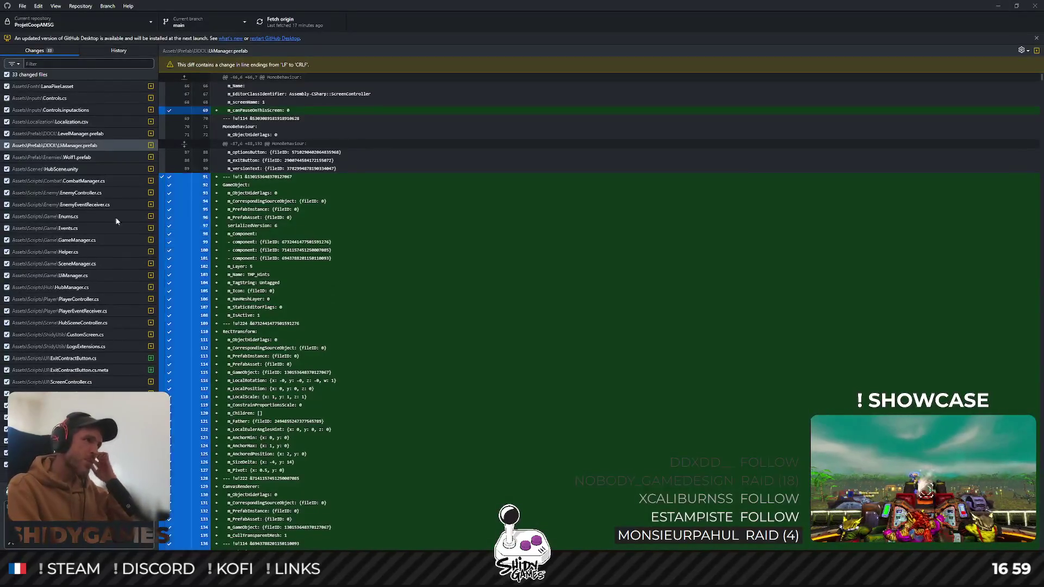
right_click(57, 86)
key("Escape")
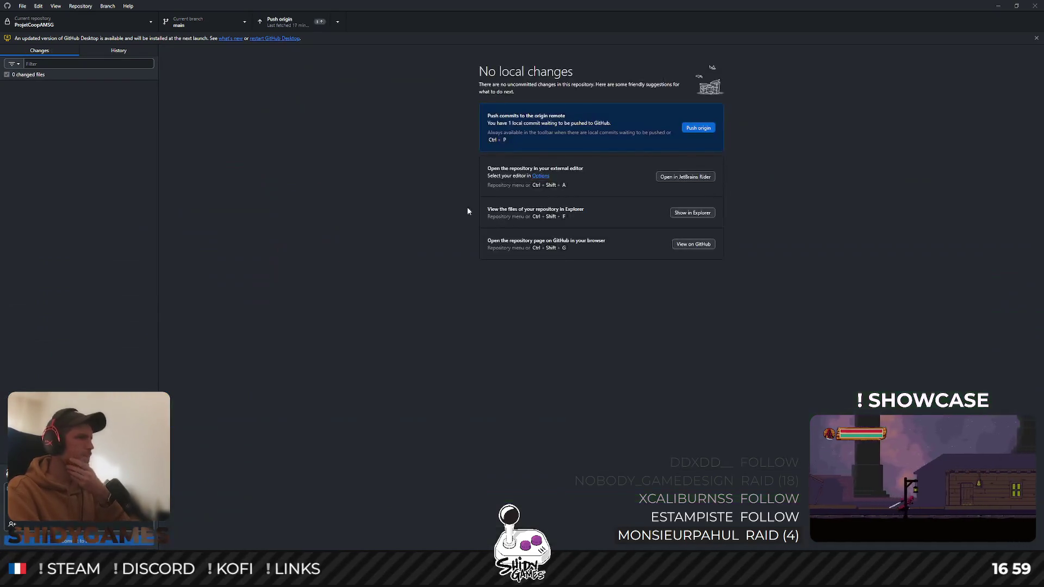
left_click(688, 129)
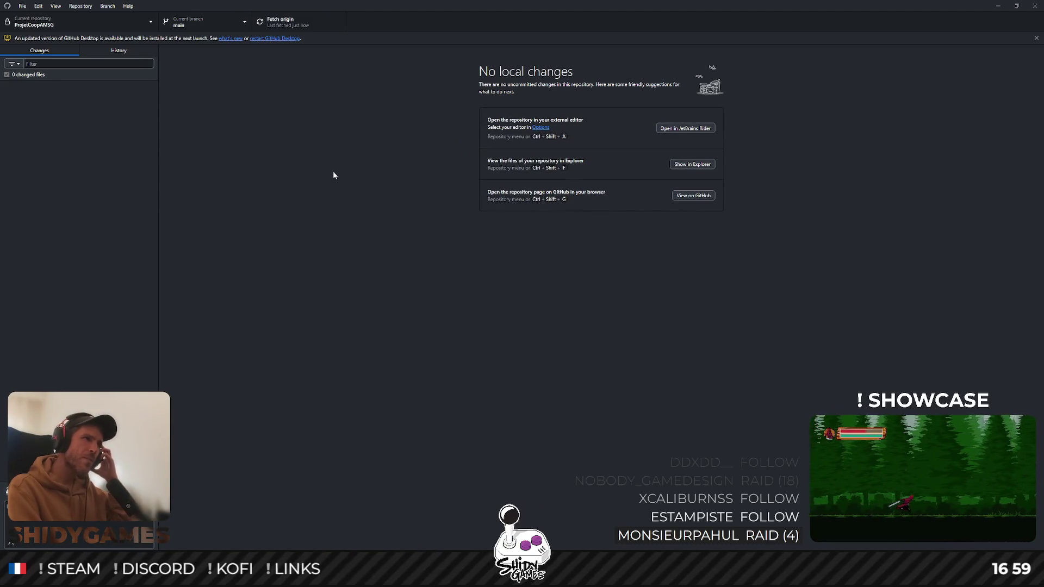
left_click(998, 5)
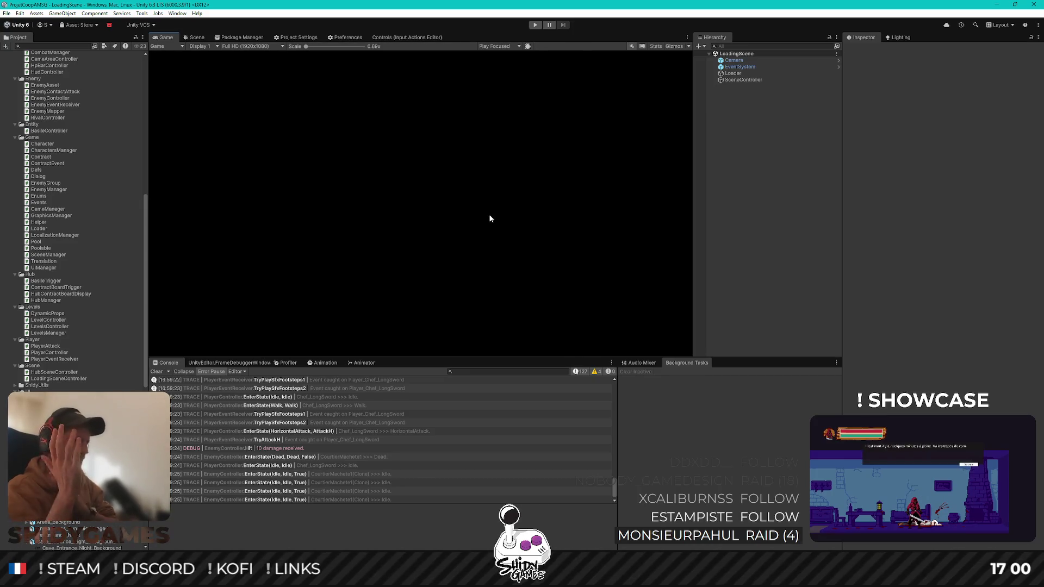
Open CombatManager.cs in Rider through file search for 'mba'
key("alt+Tab")
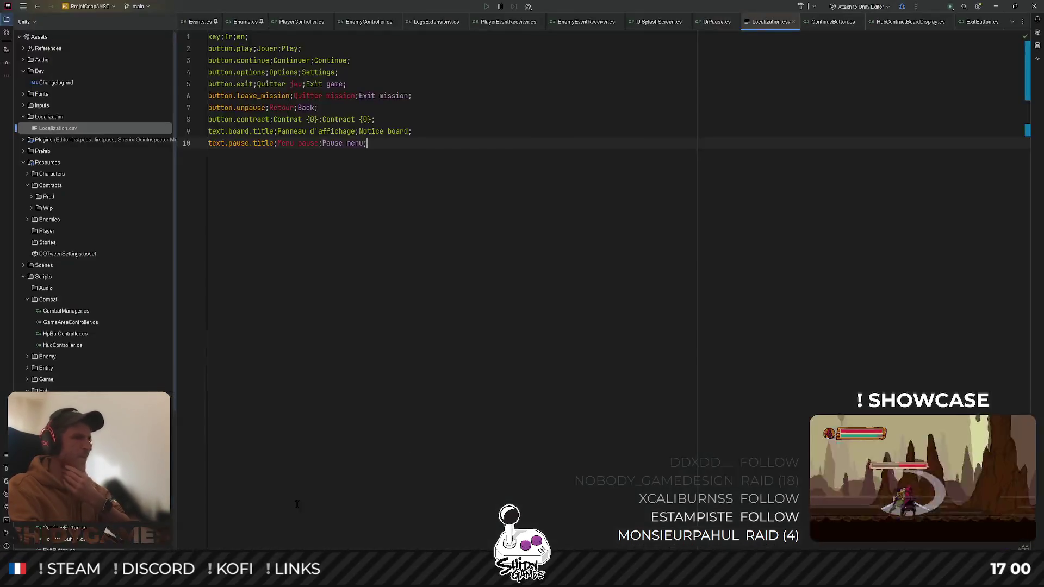
key("ctrl+shift+n")
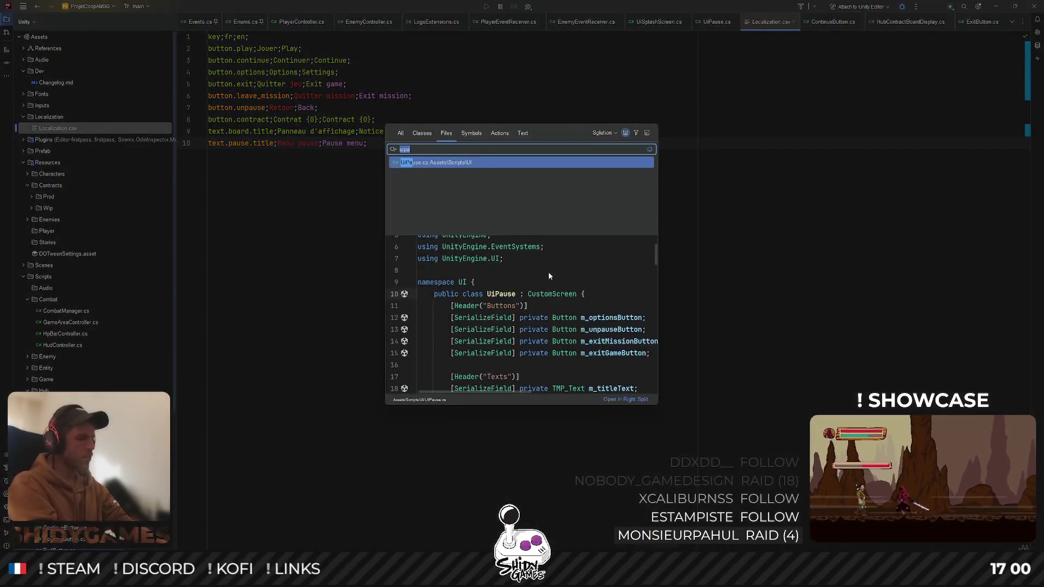
type("mba")
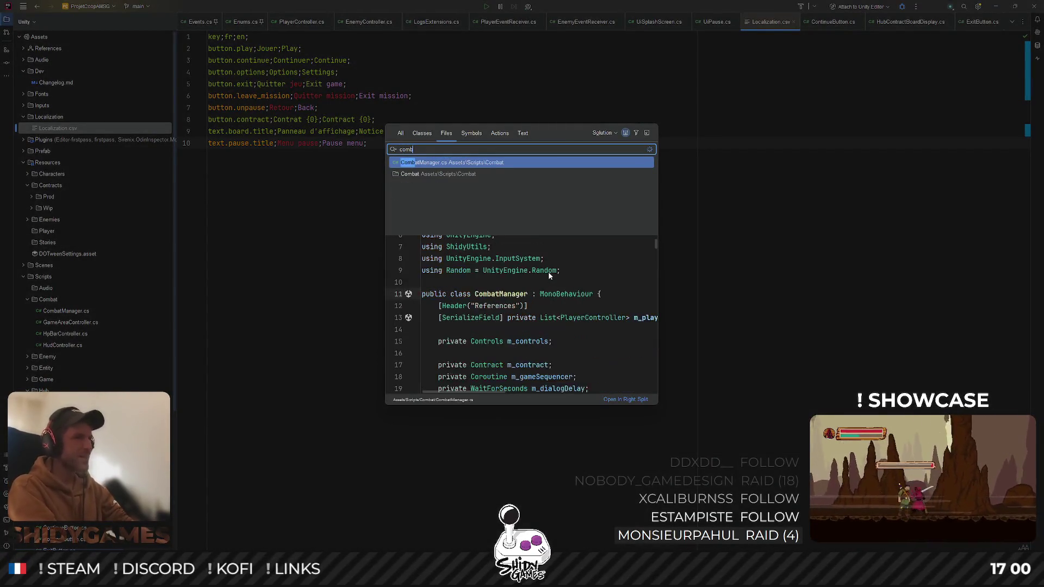
key("Return")
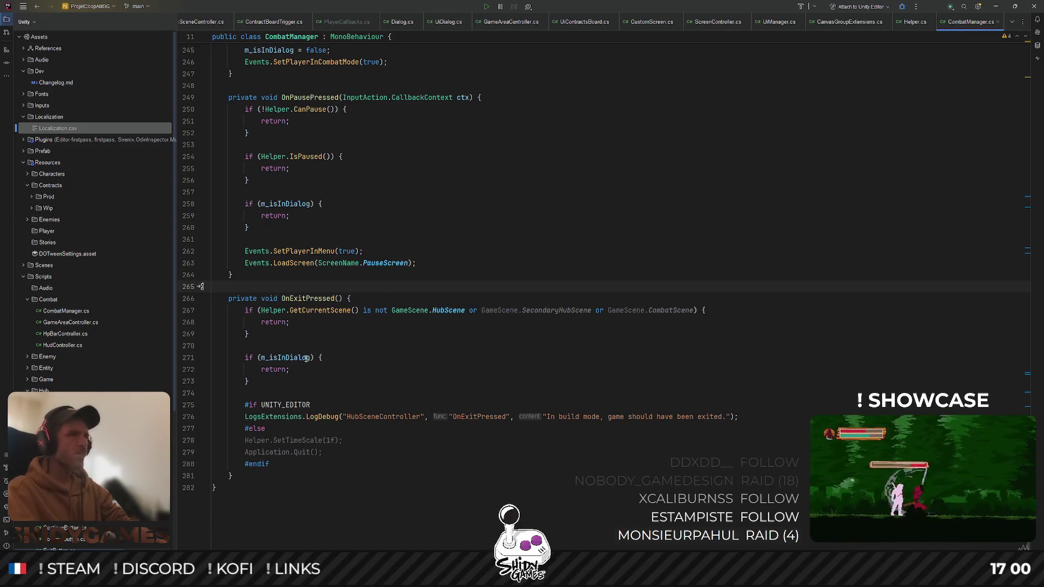
Locate OnExitPressed's usages and comment out the whole OnExitPressed method
left_click(337, 298)
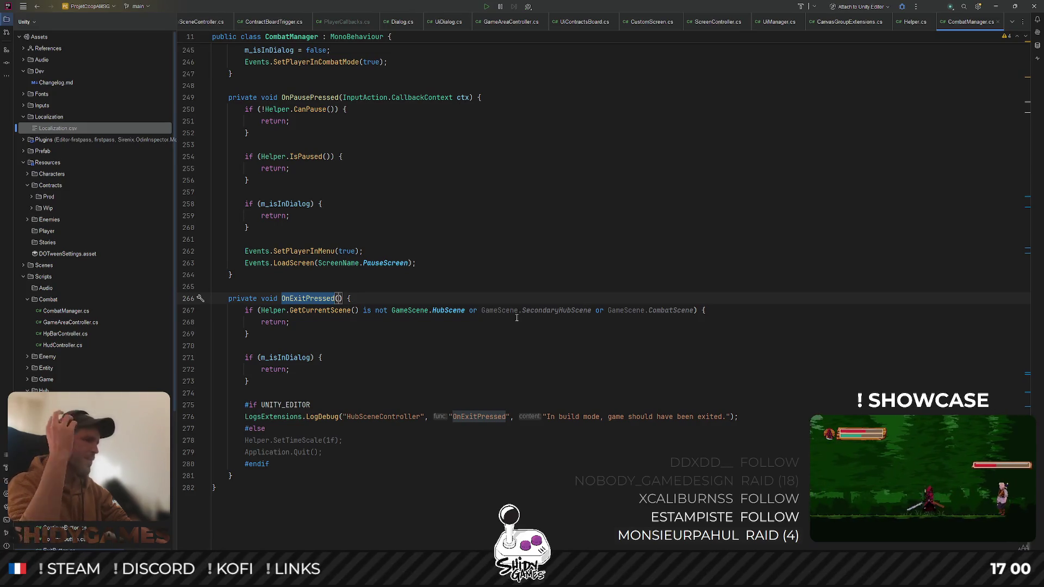
scroll(689, 172, "up", 2)
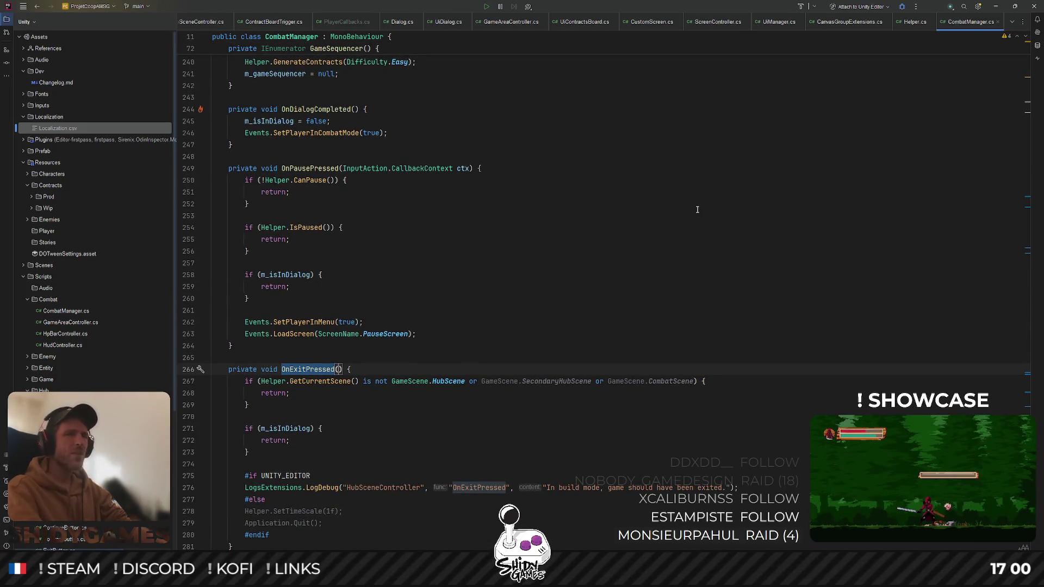
scroll(514, 266, "down", 2)
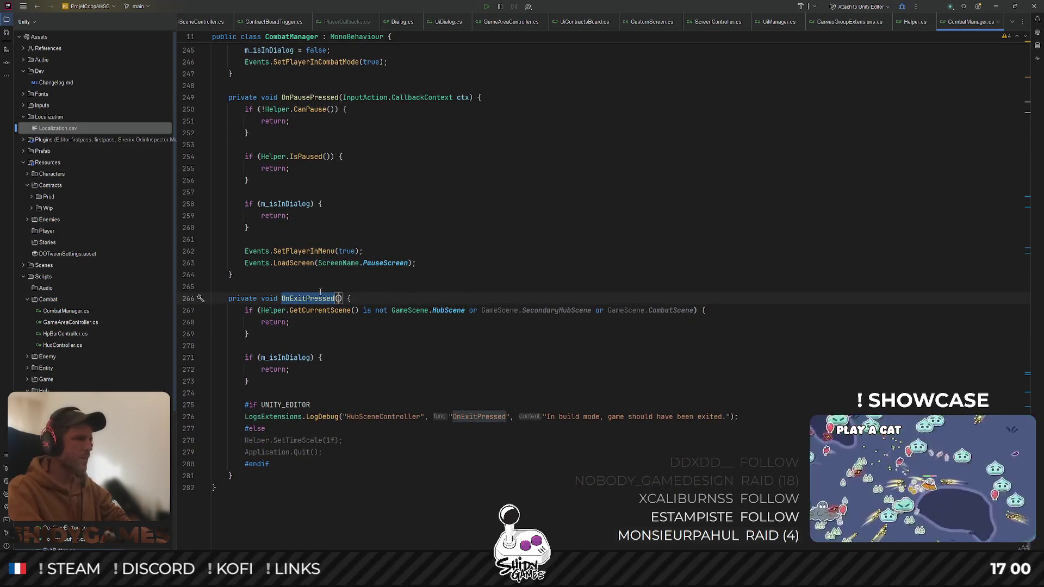
key("ctrl+f")
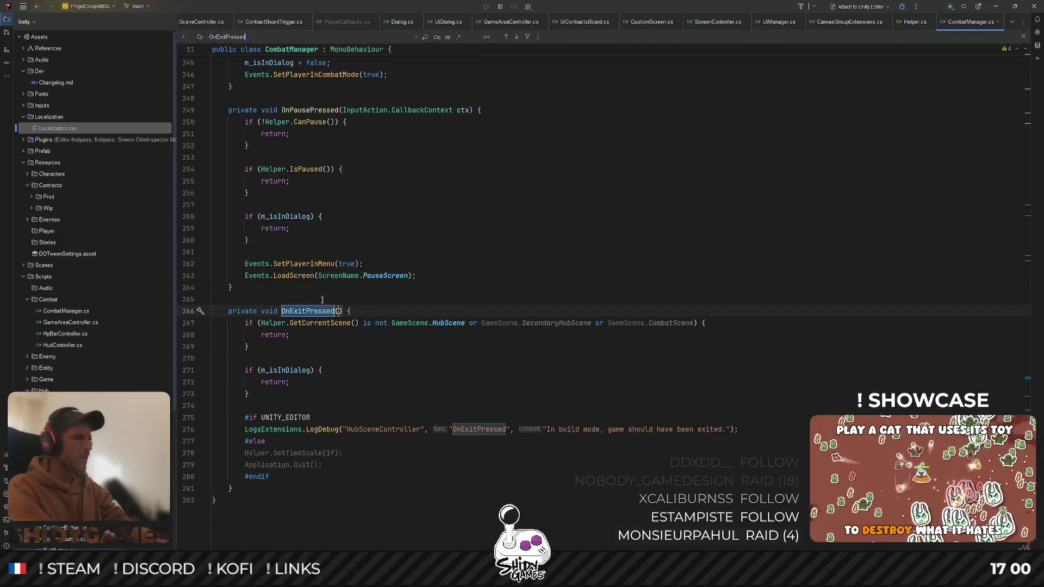
key("shift+Return")
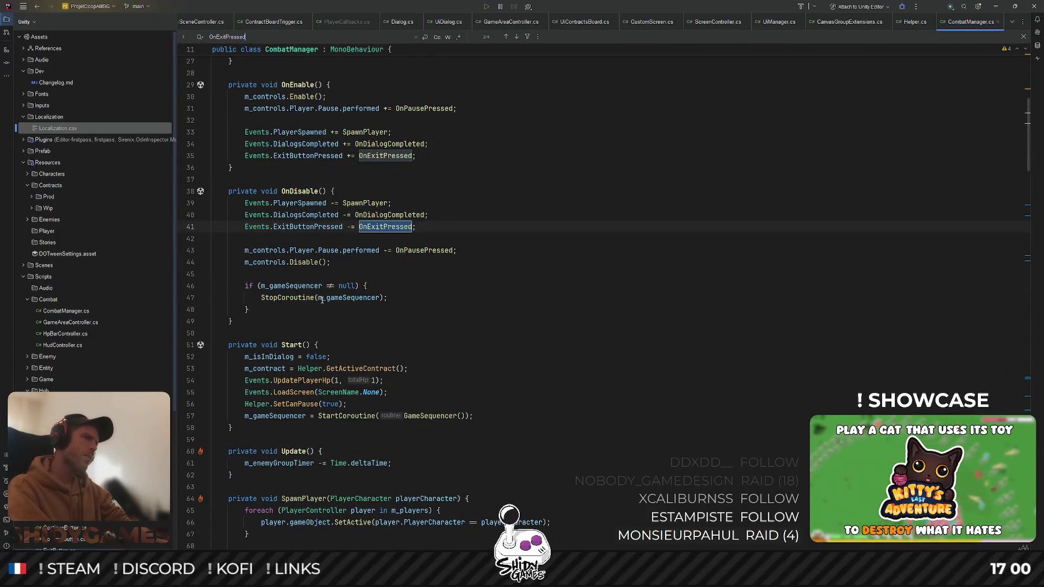
key("Return")
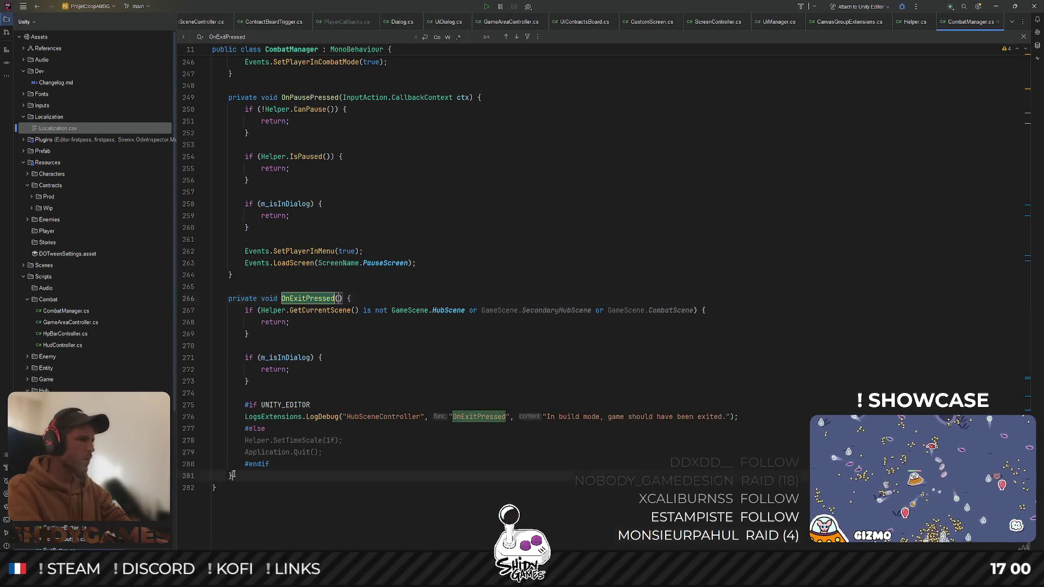
left_click_drag(232, 476, 196, 299)
key("Delete")
scroll(453, 264, "up", 20)
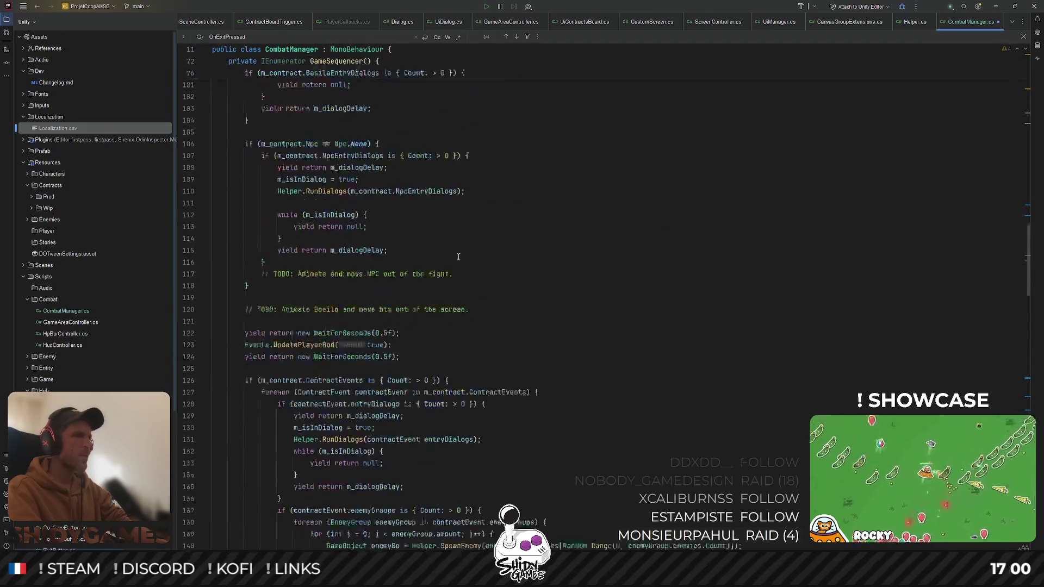
scroll(319, 278, "down", 3)
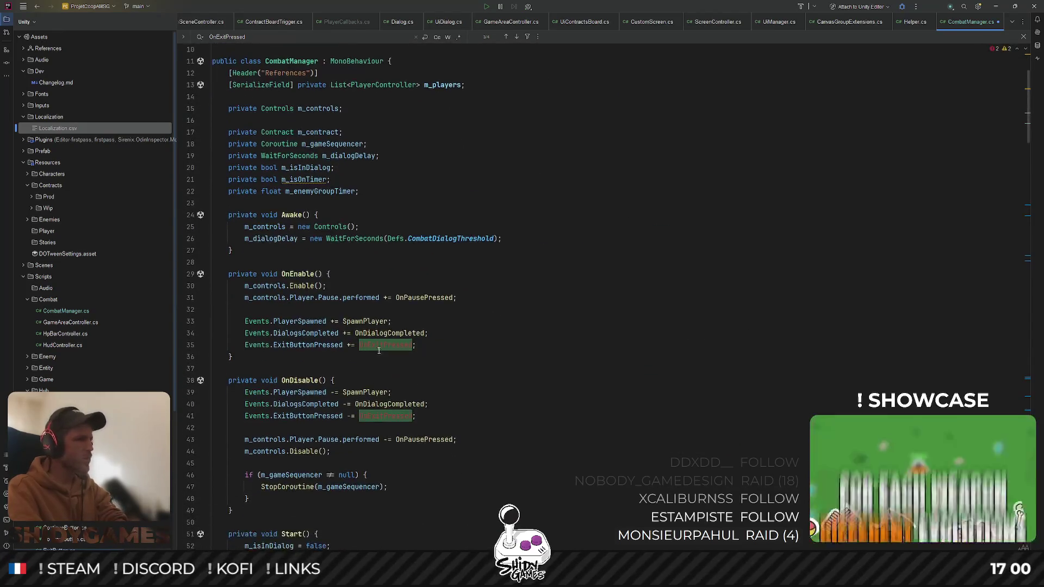
Remove the ExitButtonPressed subscription and declare a private void OnLeaveMissionPressed method
key("ctrl+y")
key("ctrl+y")
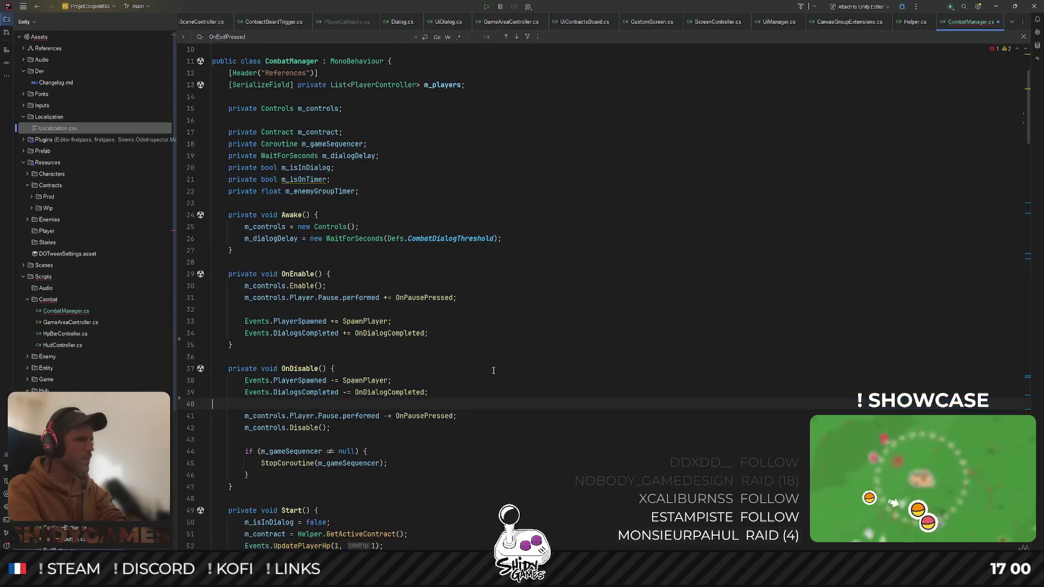
scroll(519, 333, "down", 20)
scroll(519, 333, "down", 20)
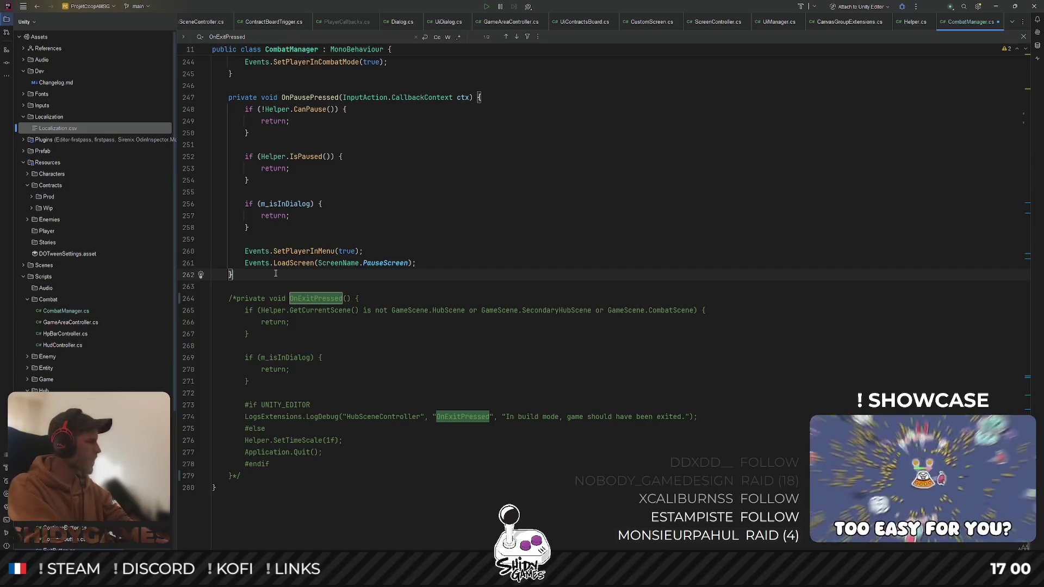
key("Return")
key("Return")
type("priv")
key("Return")
key("BackSpace")
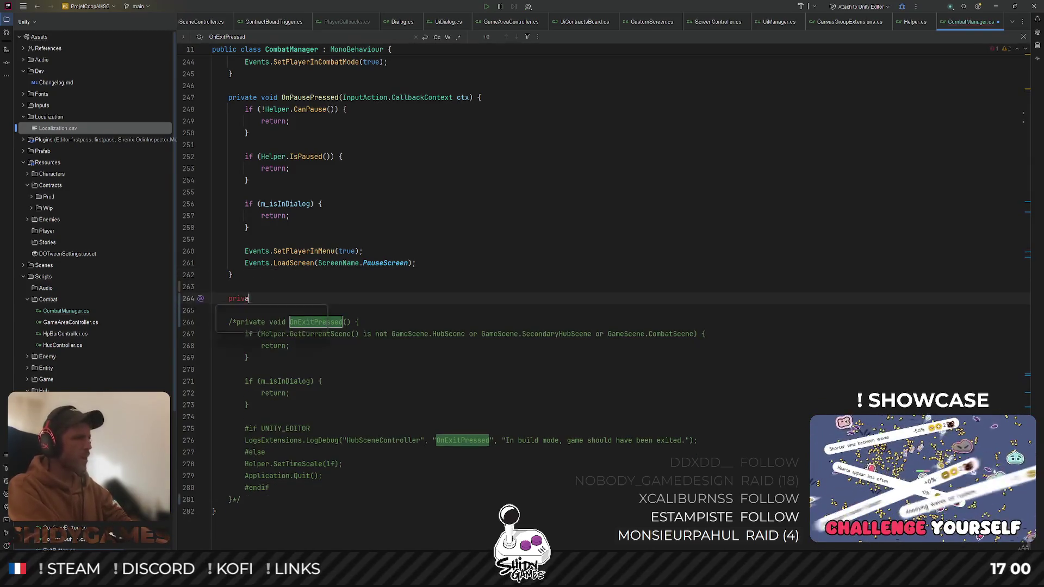
type("ate void O")
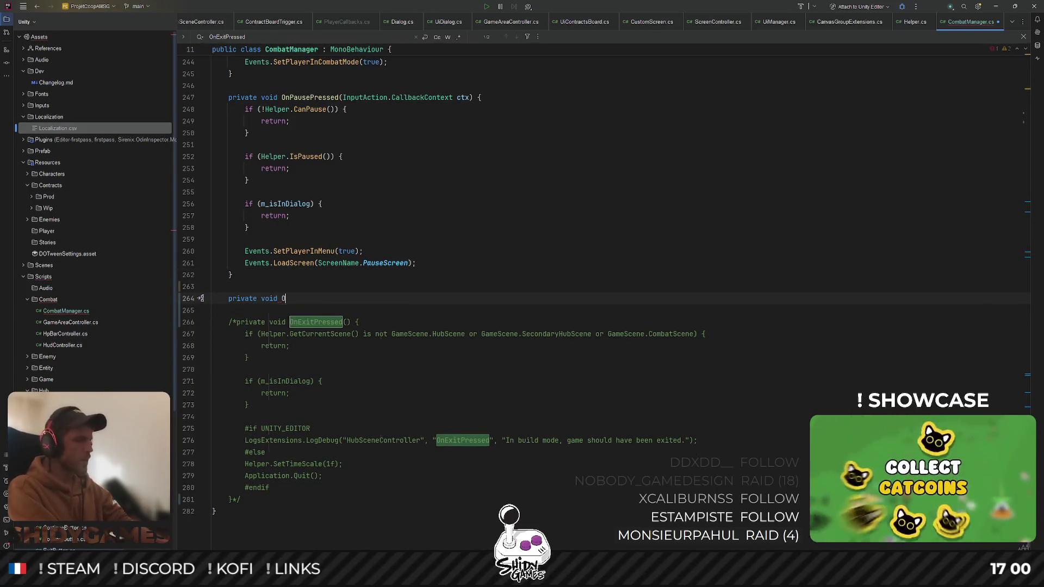
type("nLeaveMissionPressed(")
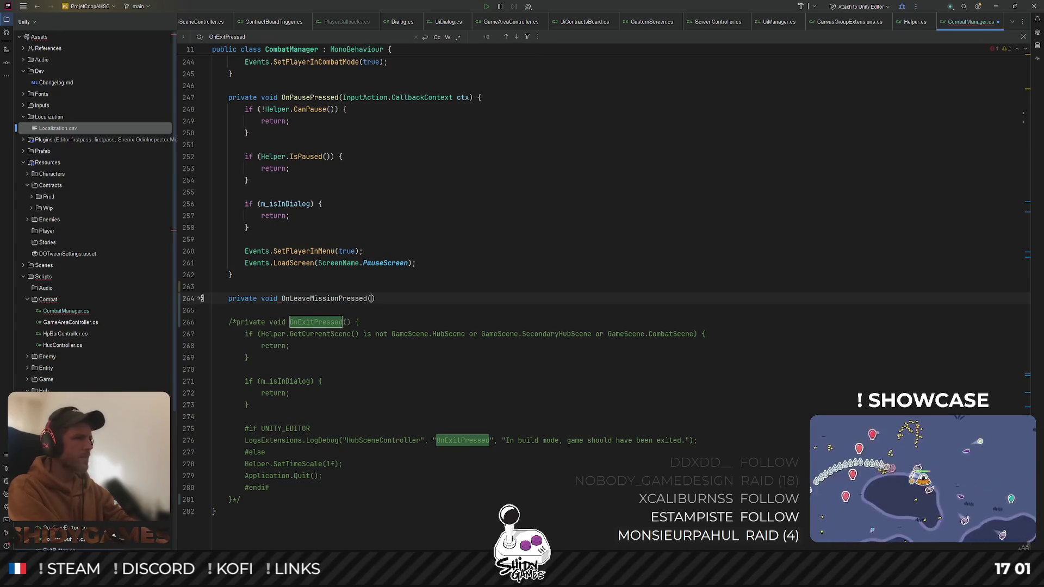
type("{")
key("Return")
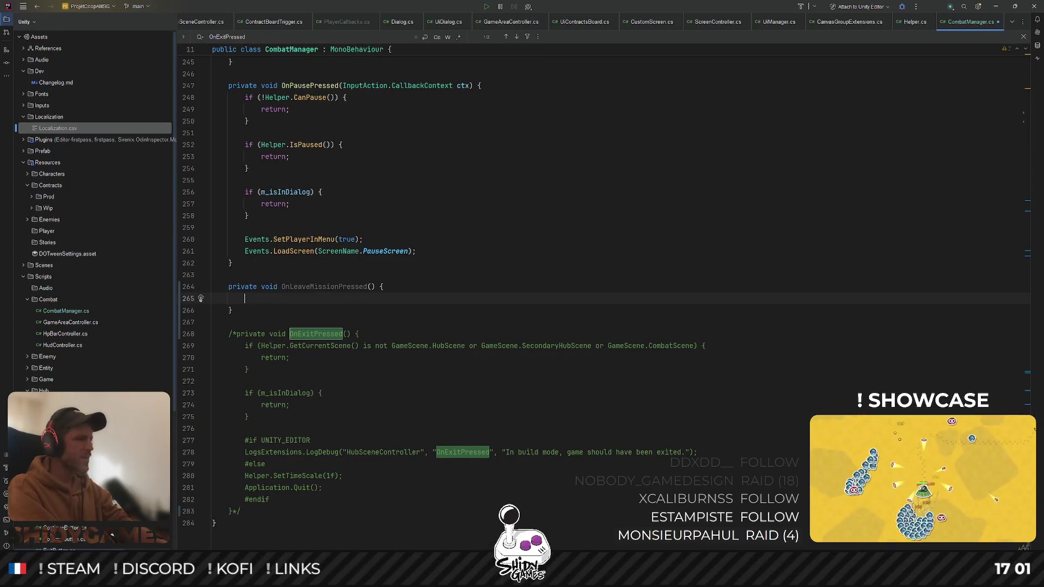
Add an if (m_gameSequencer != null) check inside OnLeaveMissionPressed
type("if (m_c")
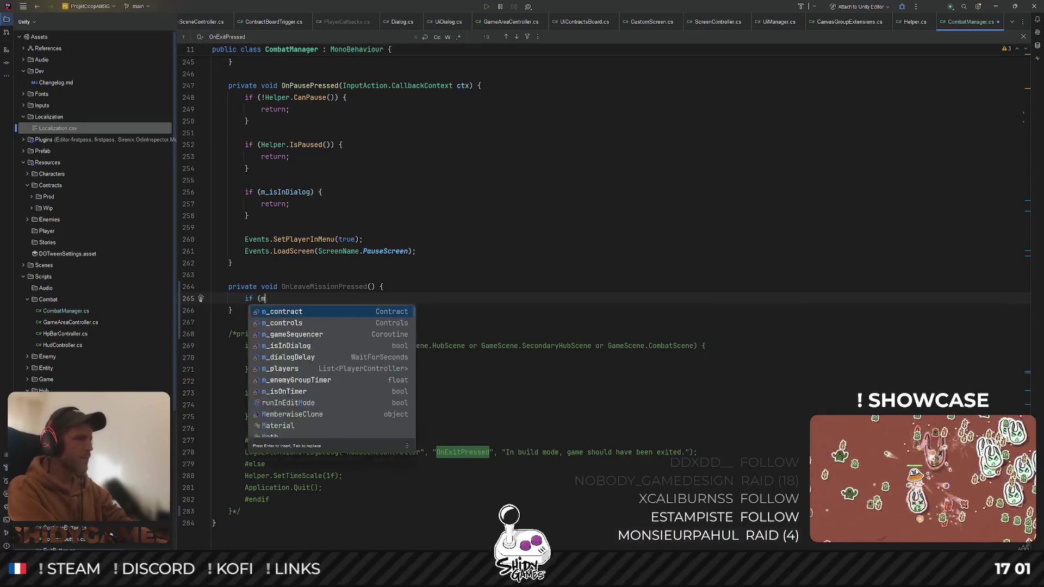
key("BackSpace")
type("ga")
key("Return")
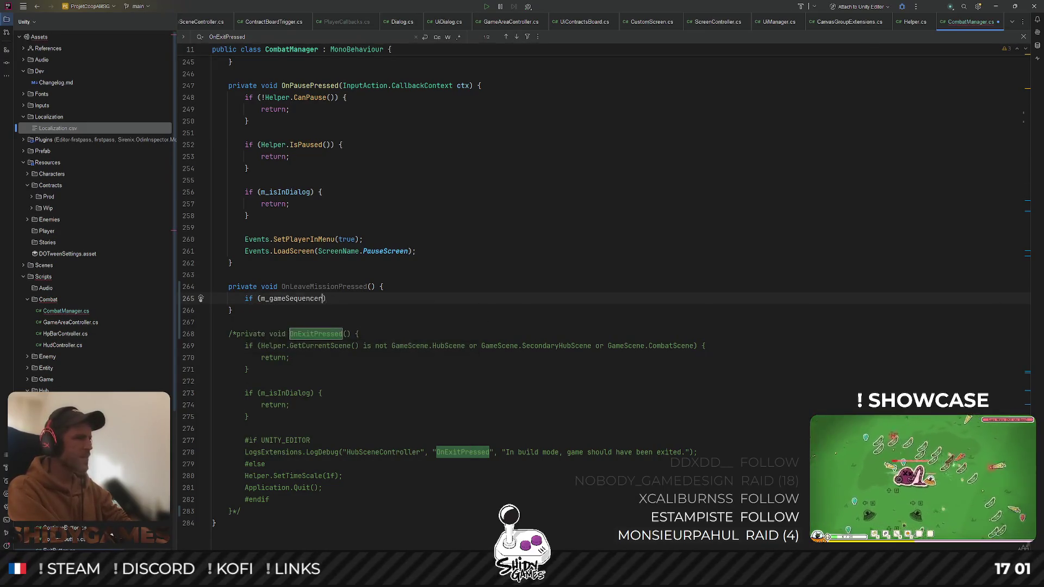
type(")")
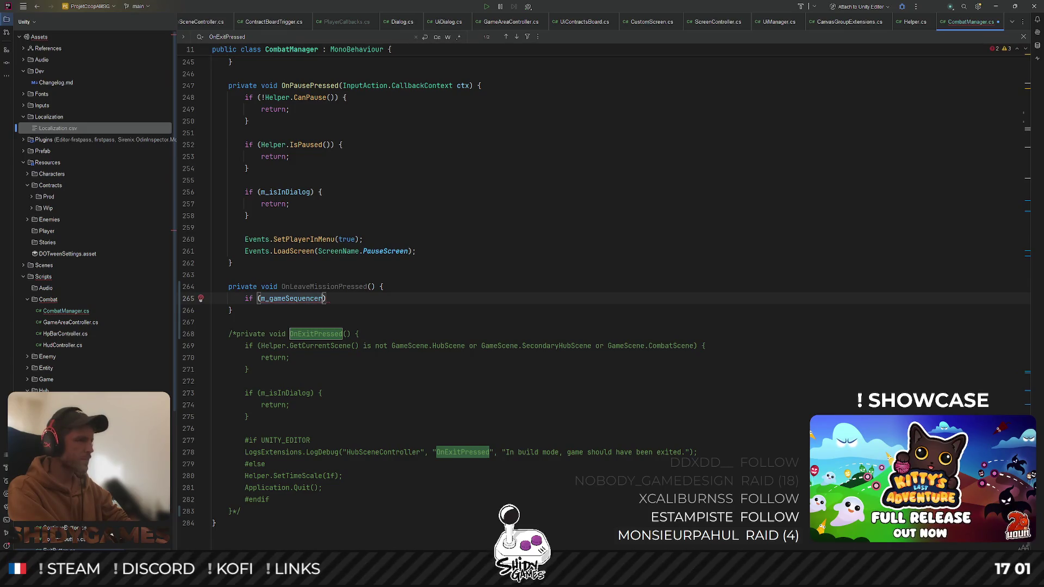
type(" !=")
type("null")
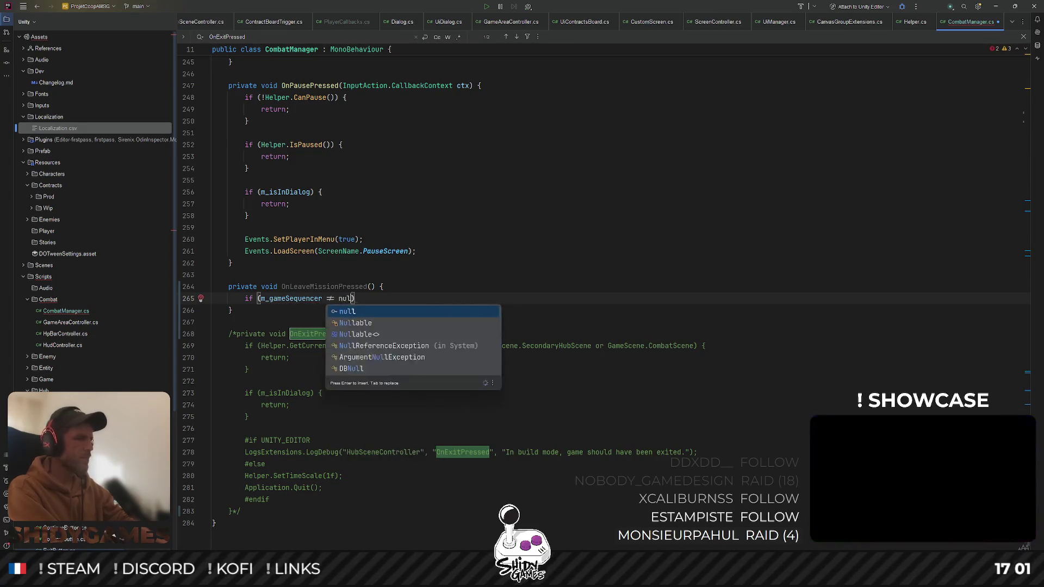
type(") {")
key("Return")
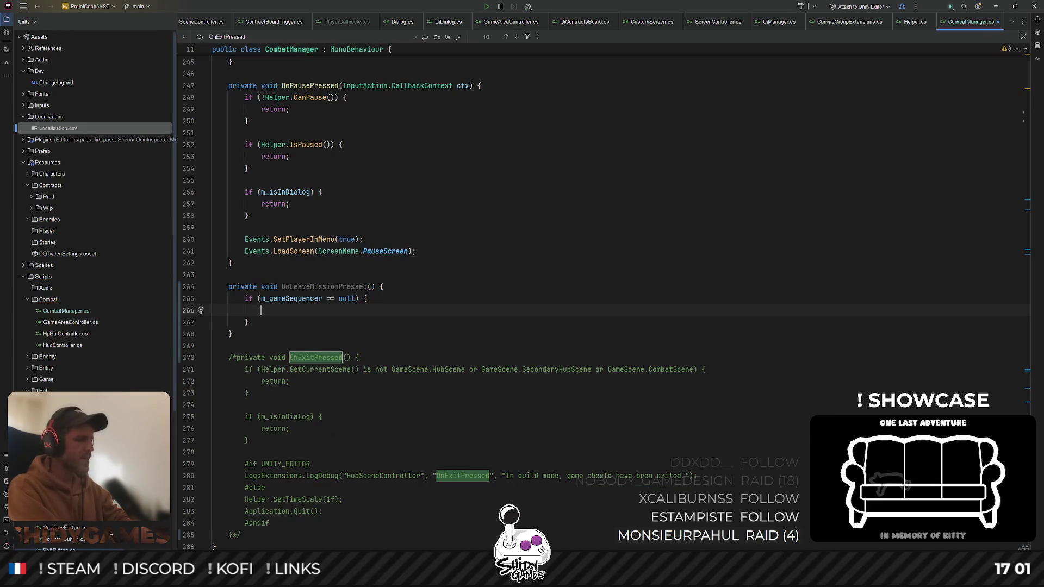
type("m_g")
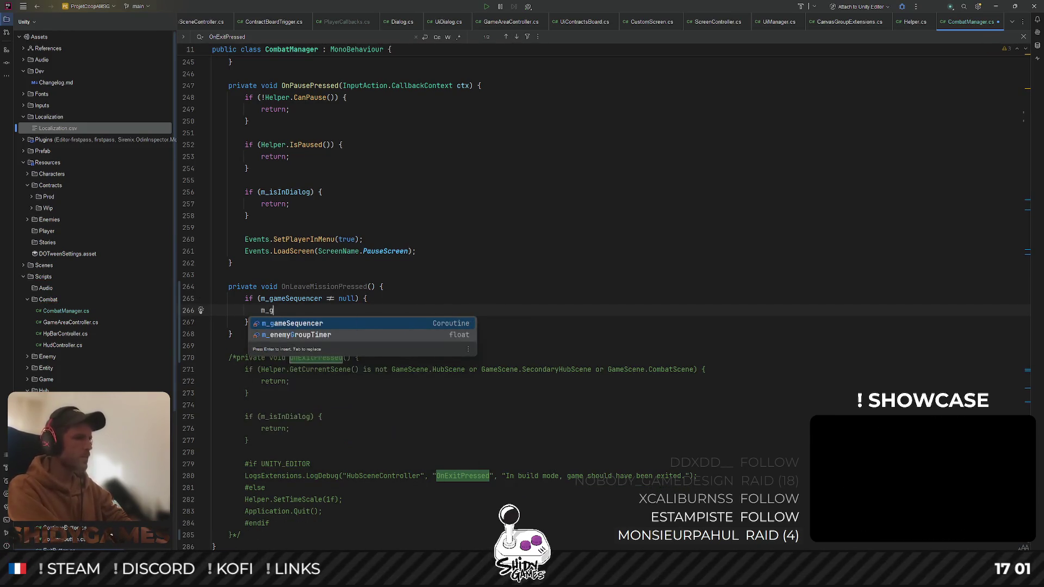
key("Return")
key("Tab")
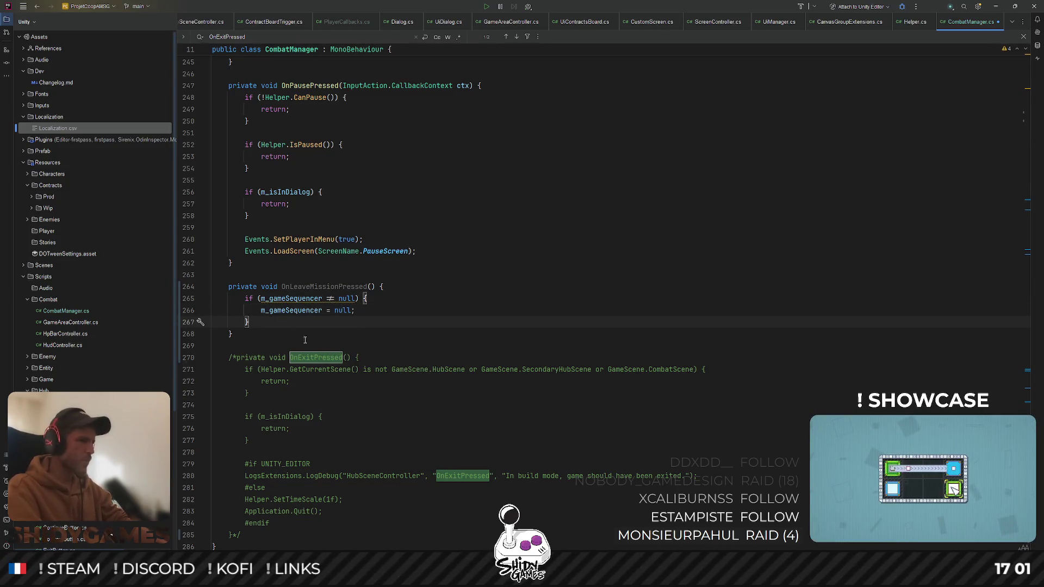
Call StopCoroutine(m_gameSequencer) inside the null check
key("Return")
type("Stop")
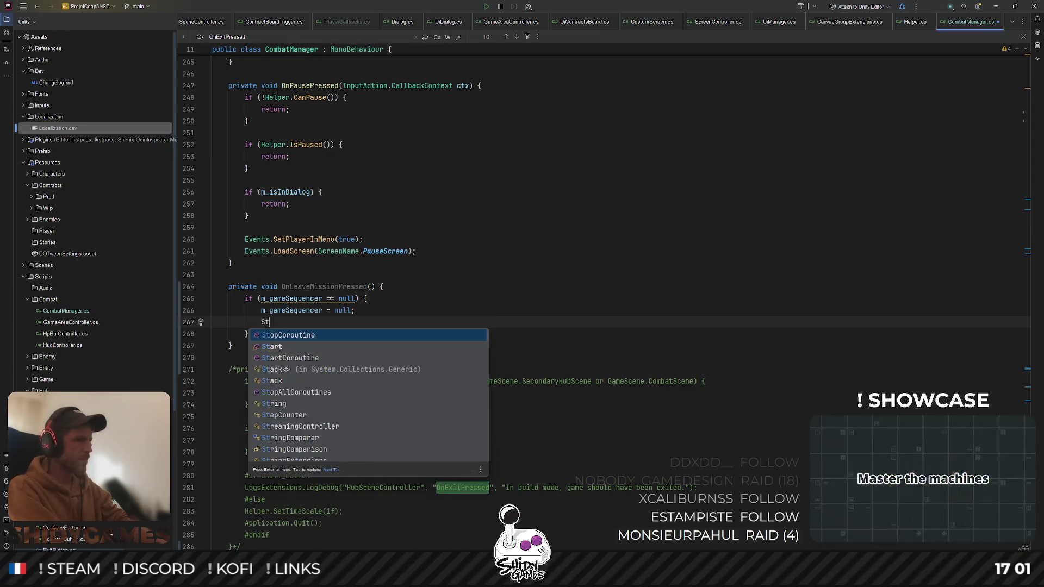
key("Return")
type("m_g);")
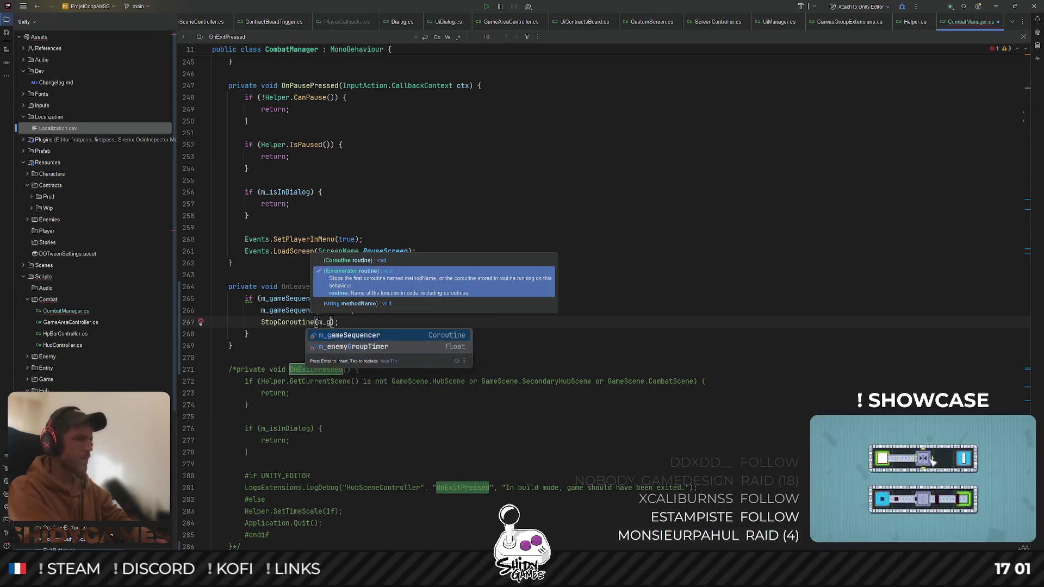
key("Return")
key("Escape")
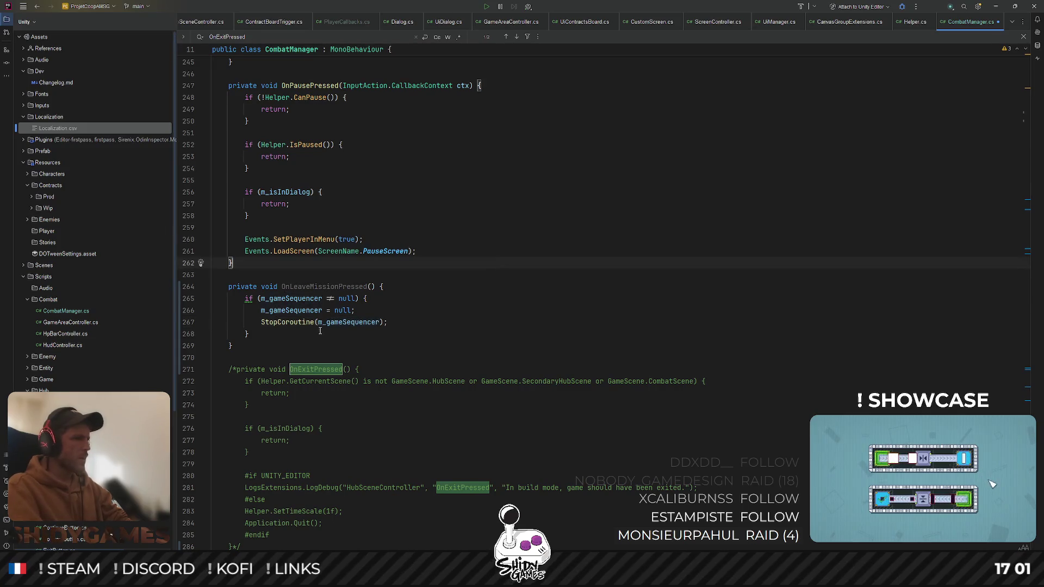
left_click(256, 335)
key("Return")
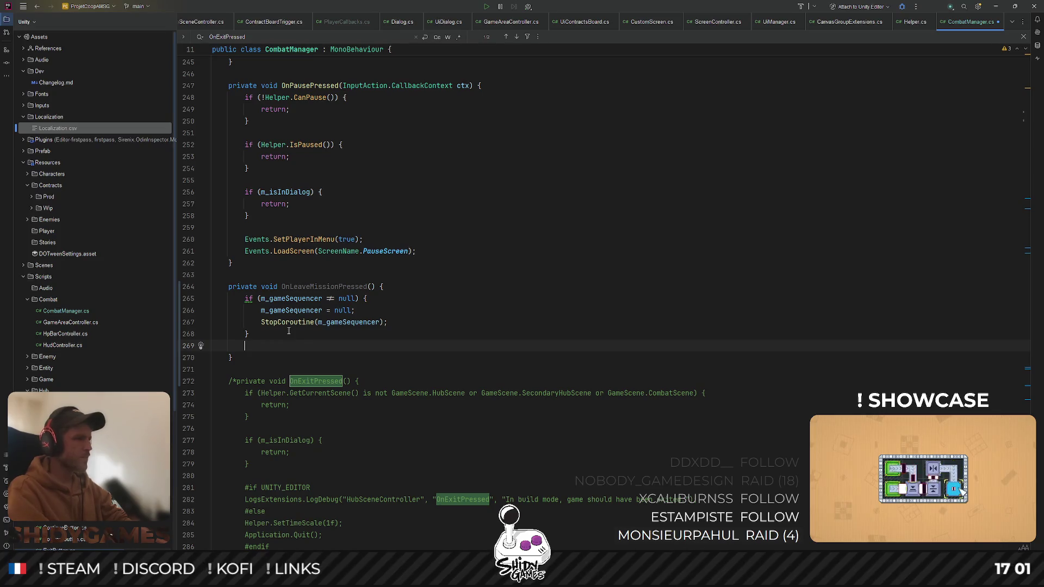
After the if block, call Helper.ChangeScene(GameScene.HubScene)
scroll(657, 240, "down", 1)
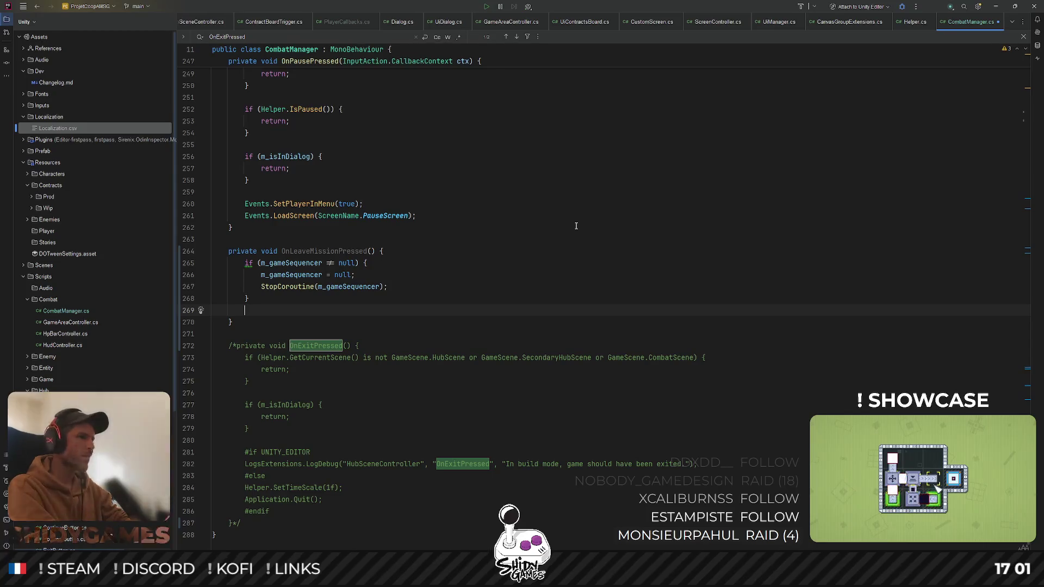
key("Return")
type("C")
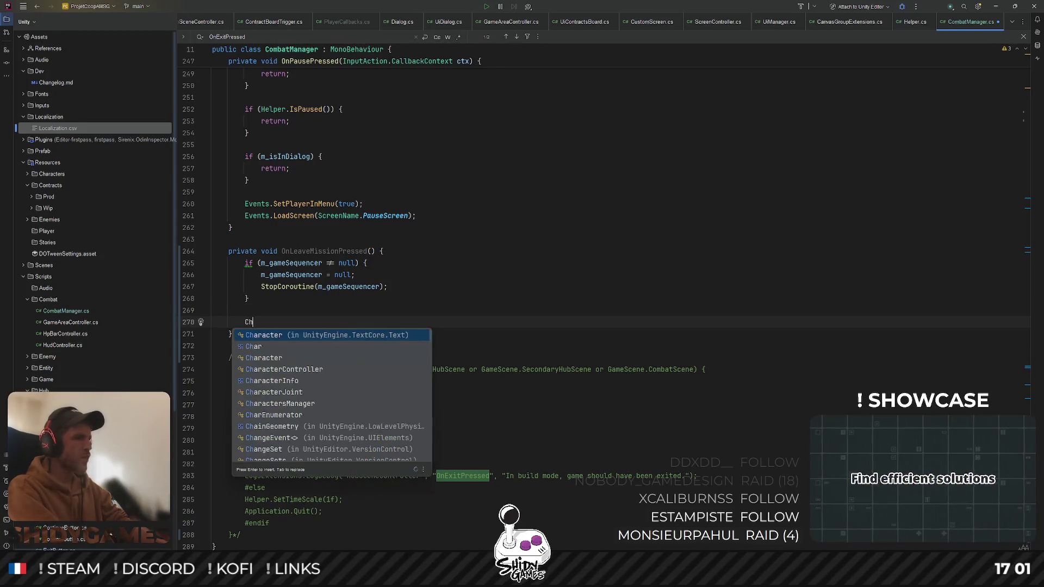
key("BackSpace")
type("Helper.")
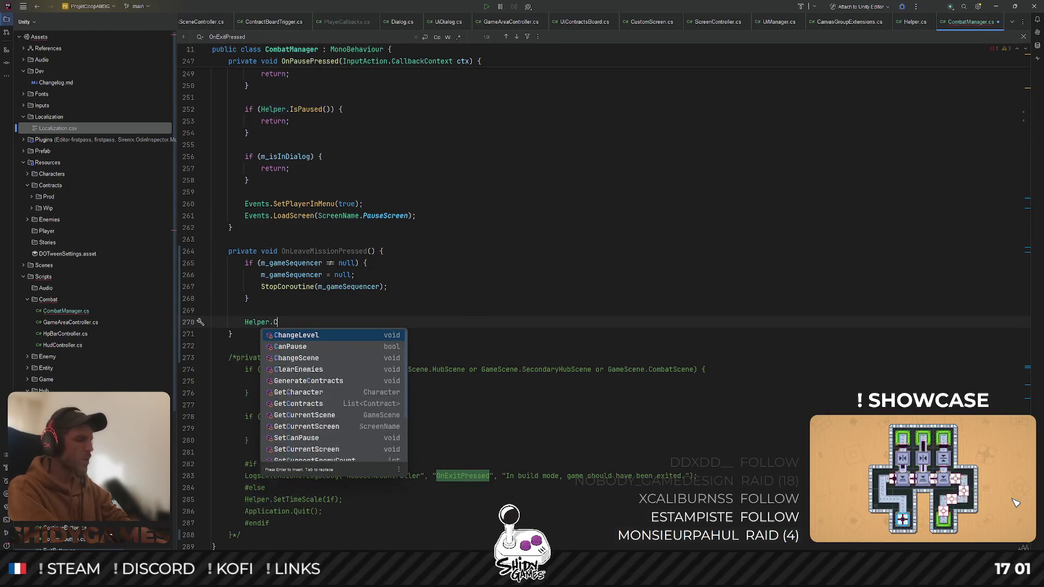
type("ChangeScene(m);")
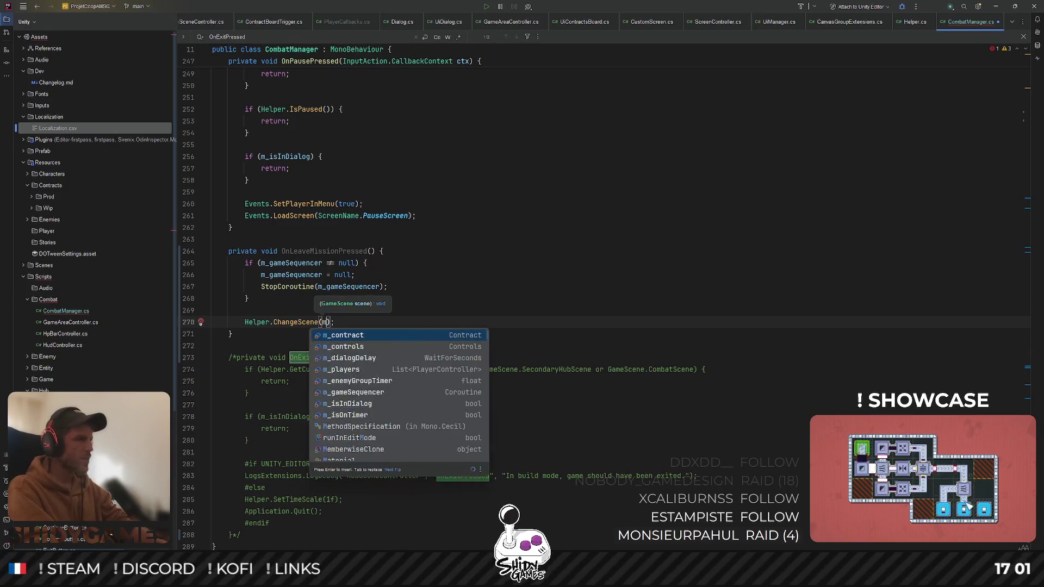
key("Escape")
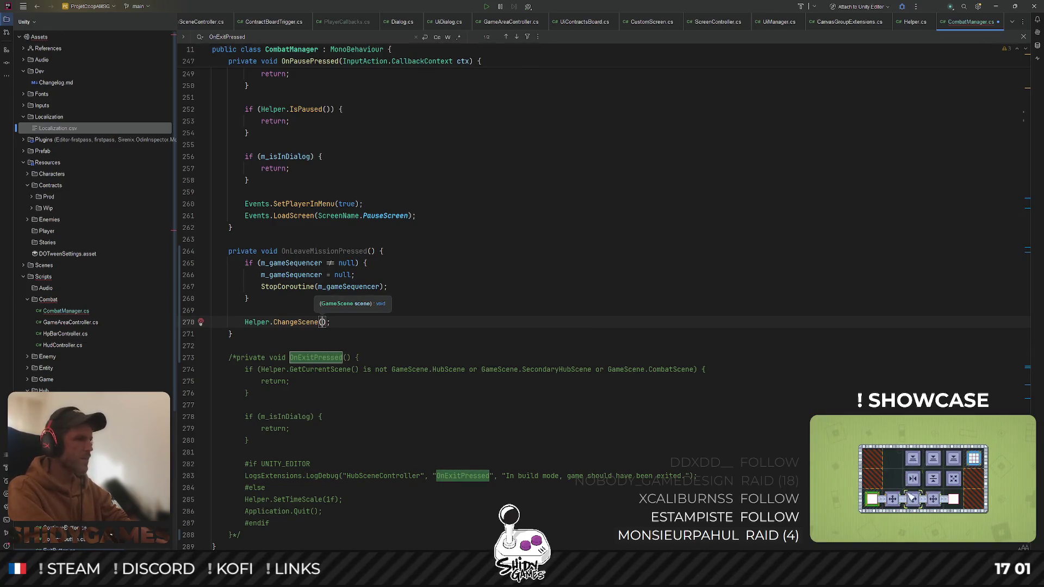
key("ctrl+space")
key("Down")
key("Down")
key("Down")
key("Return")
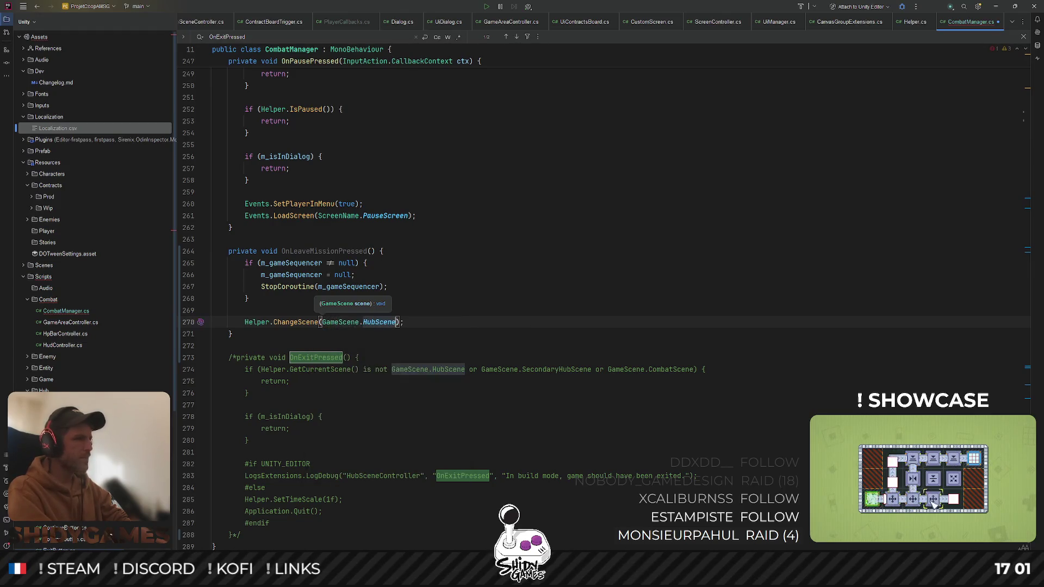
Inspect the ExitContractButtonPressed event declared in Events.cs
scroll(202, 60, "up", 20)
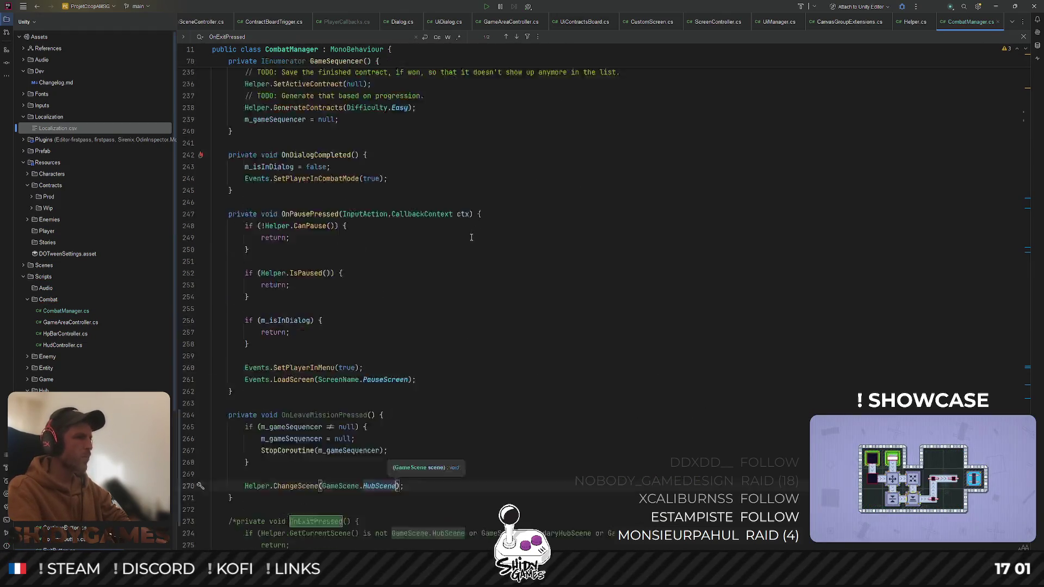
scroll(197, 23, "up", 10)
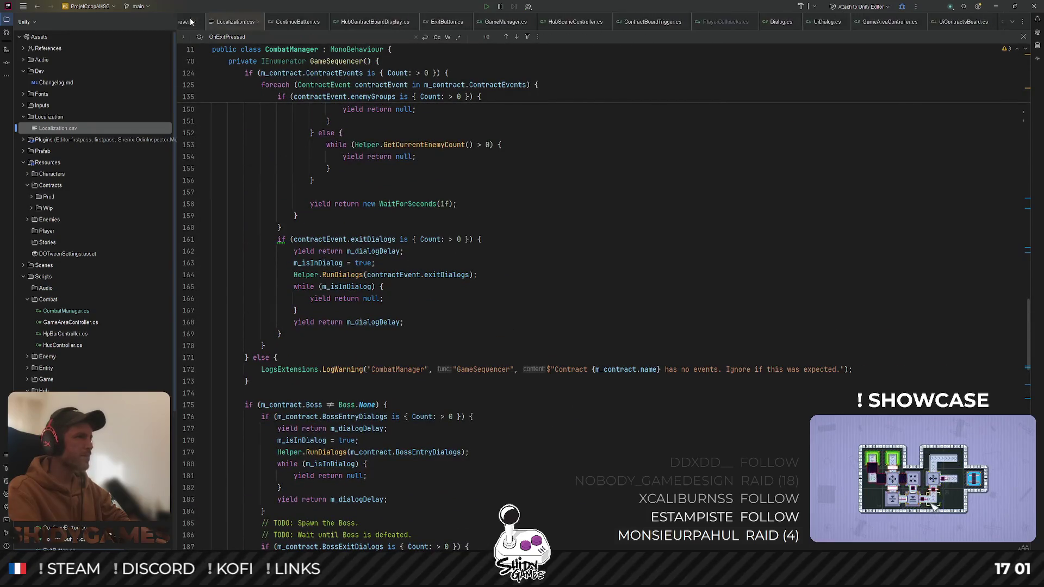
scroll(197, 23, "up", 3)
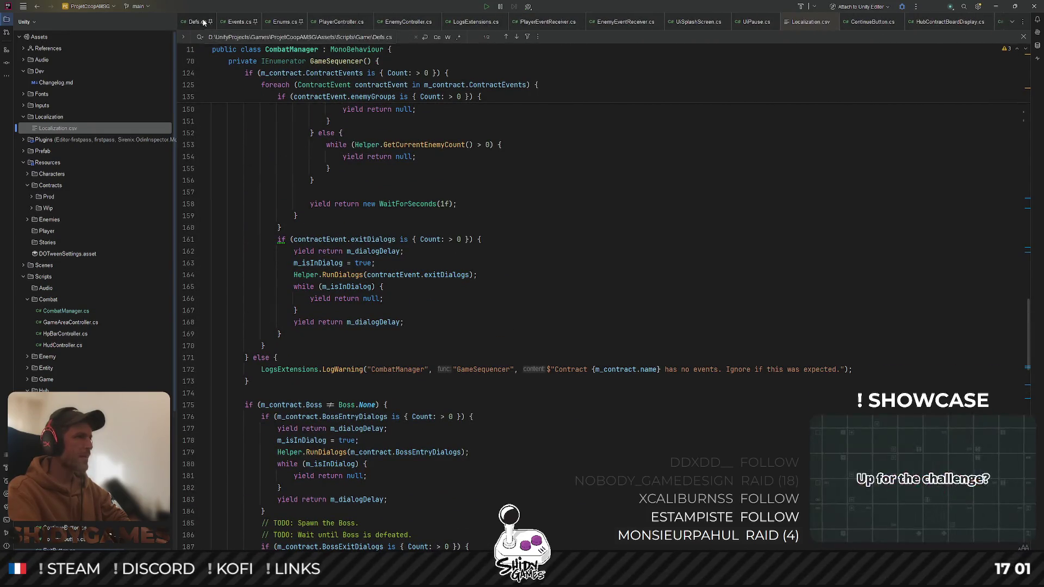
left_click(240, 23)
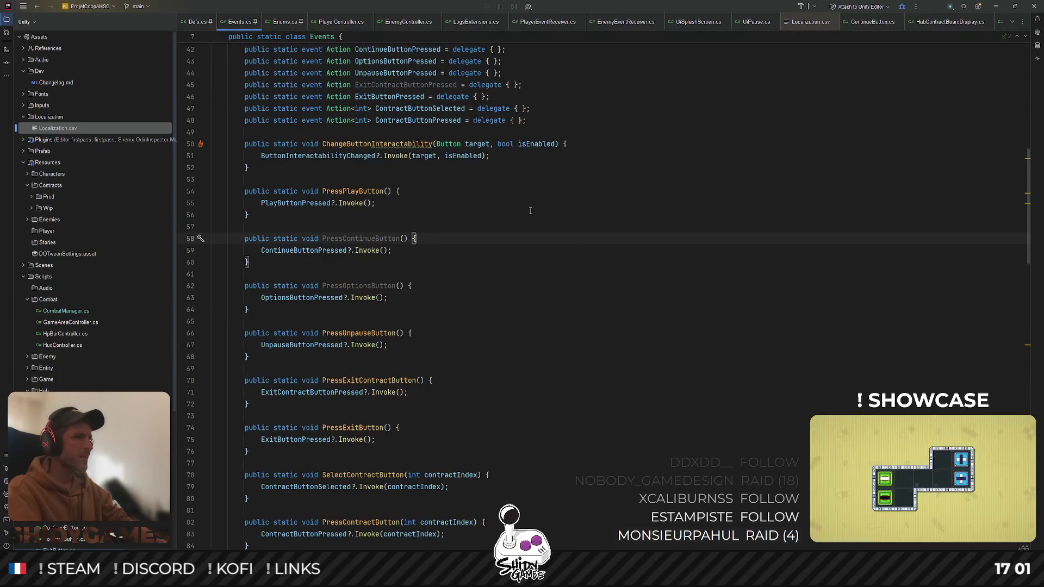
scroll(405, 228, "up", 3)
double_click(405, 228)
scroll(579, 265, "down", 6)
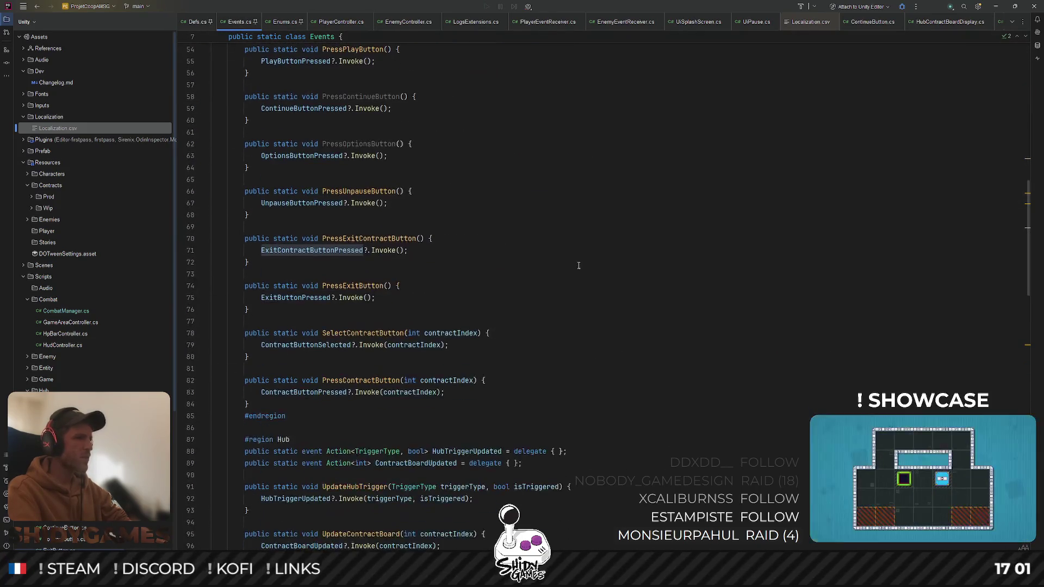
Open CombatManager.cs through Search Everywhere with 'combat' and browse its code
key("ctrl+shift+n")
type("combat")
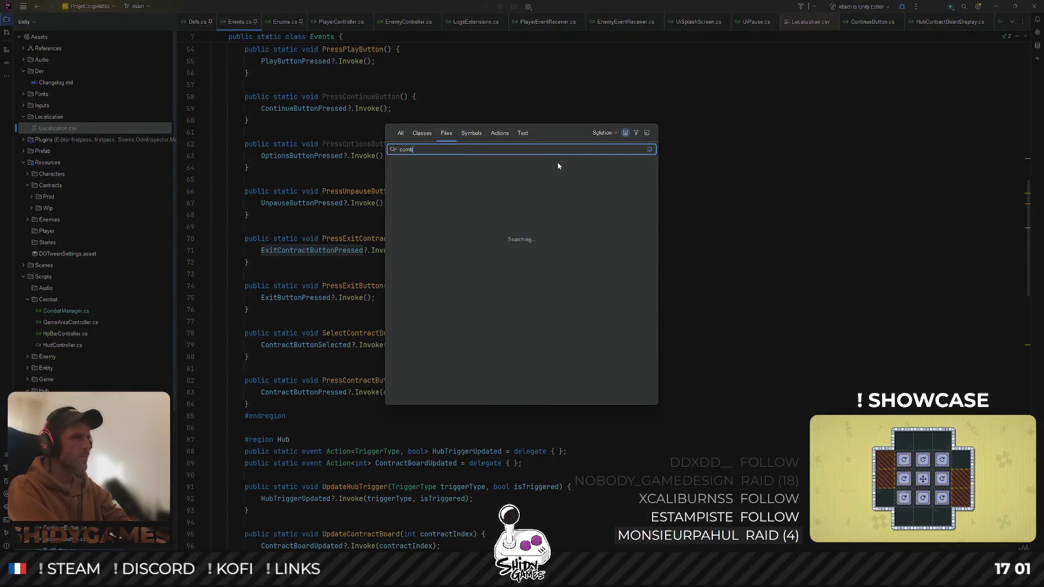
key("Return")
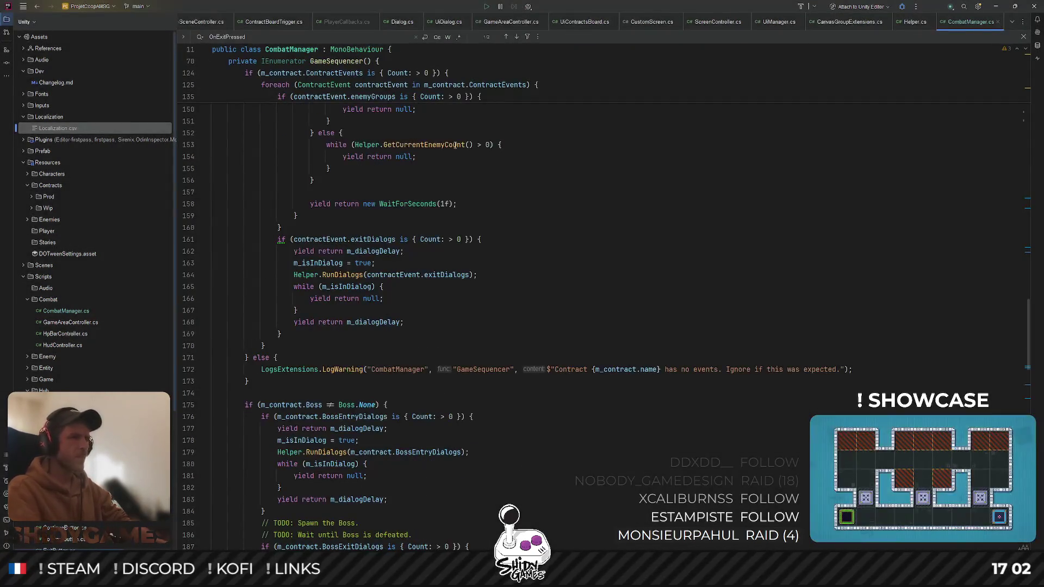
scroll(387, 308, "down", 20)
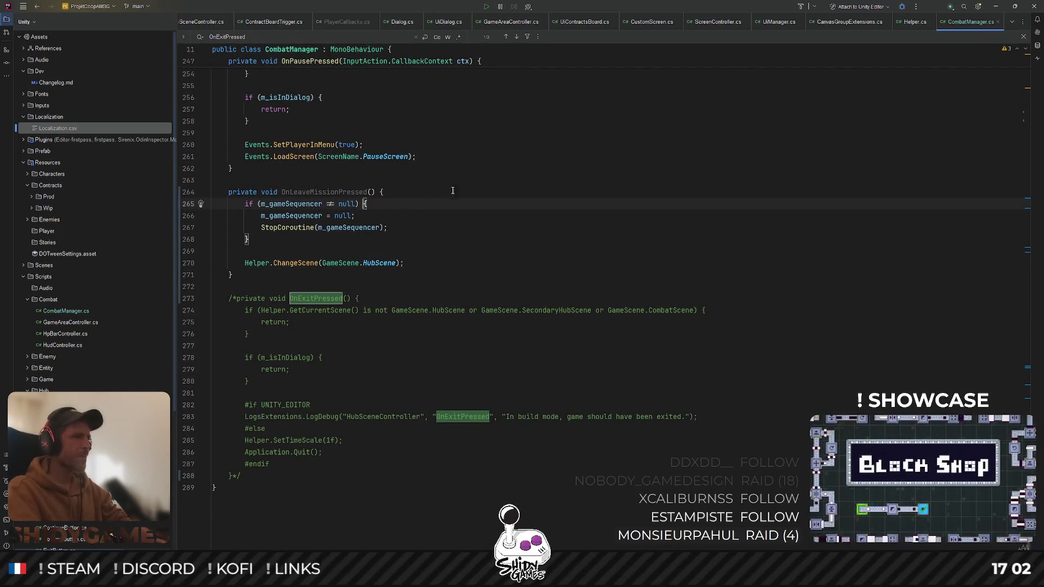
scroll(537, 220, "up", 15)
scroll(537, 220, "up", 20)
scroll(479, 282, "down", 3)
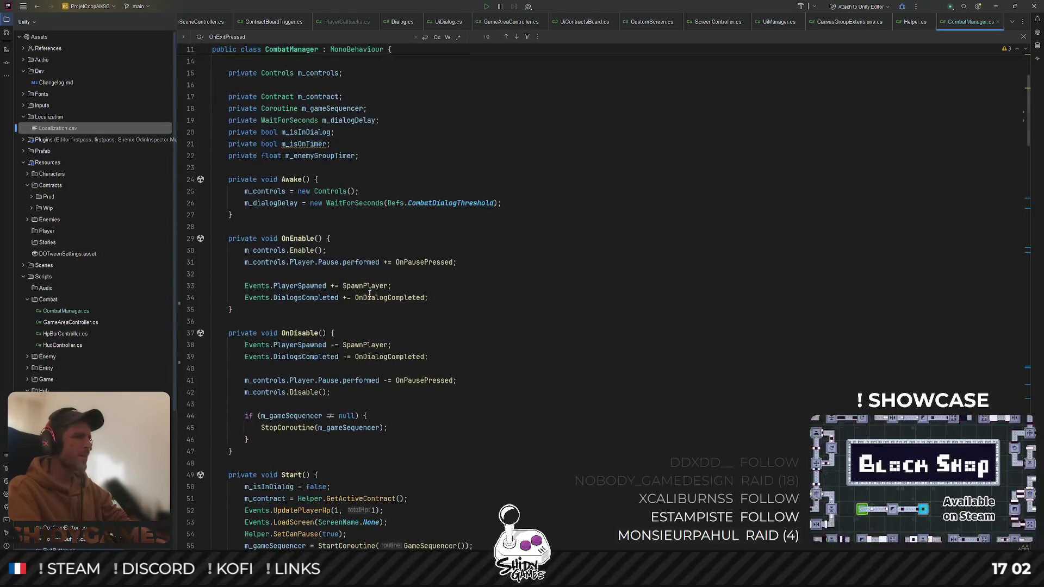
In OnEnable, add 'Events.ExitContractButtonPressed += OnLeaveMissionPressed'
left_click(482, 281)
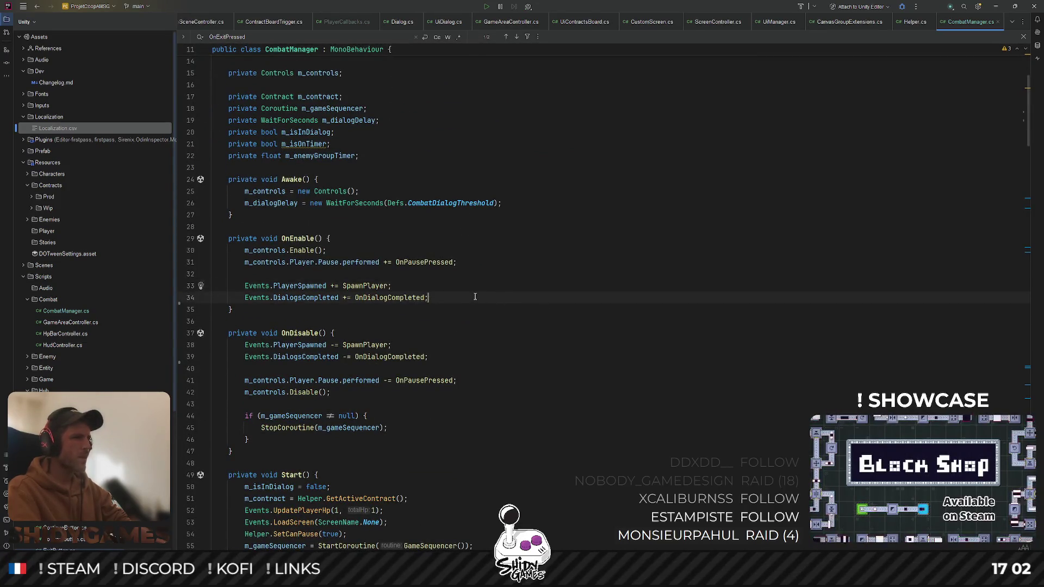
left_click(460, 297)
key("Return")
type("E")
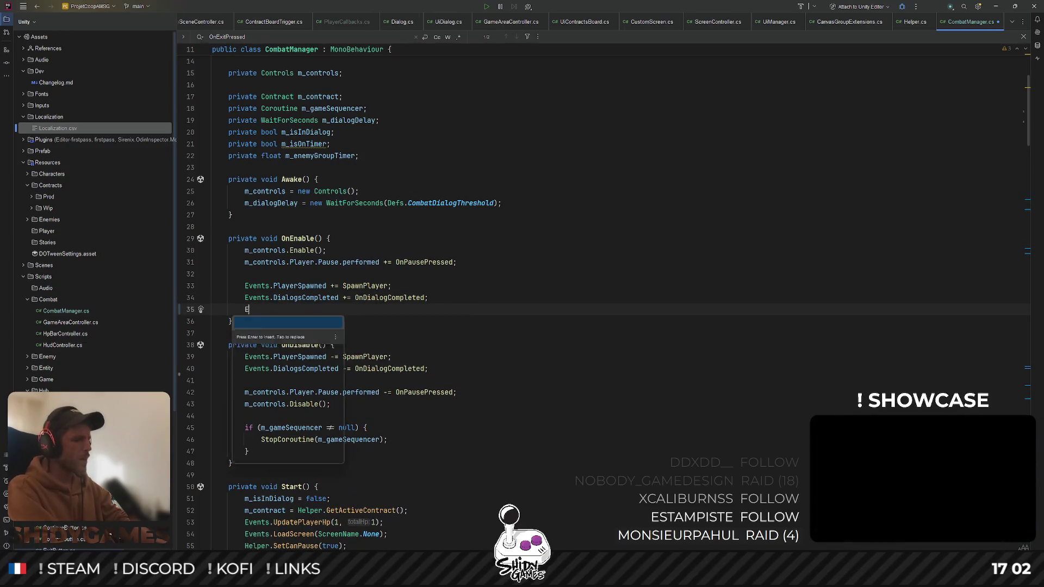
type("vents.")
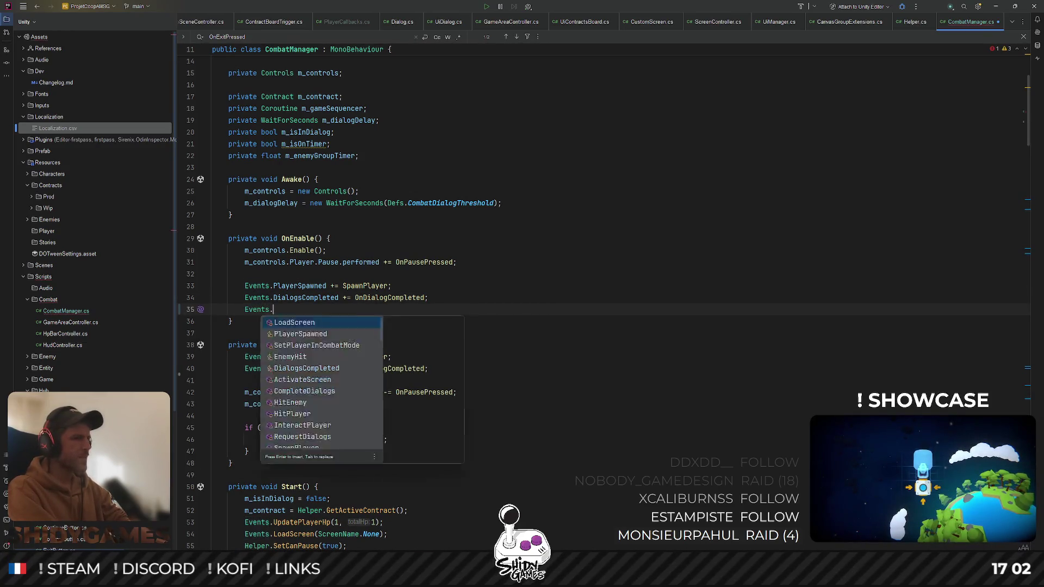
type("ExitContractButtonPressed += On")
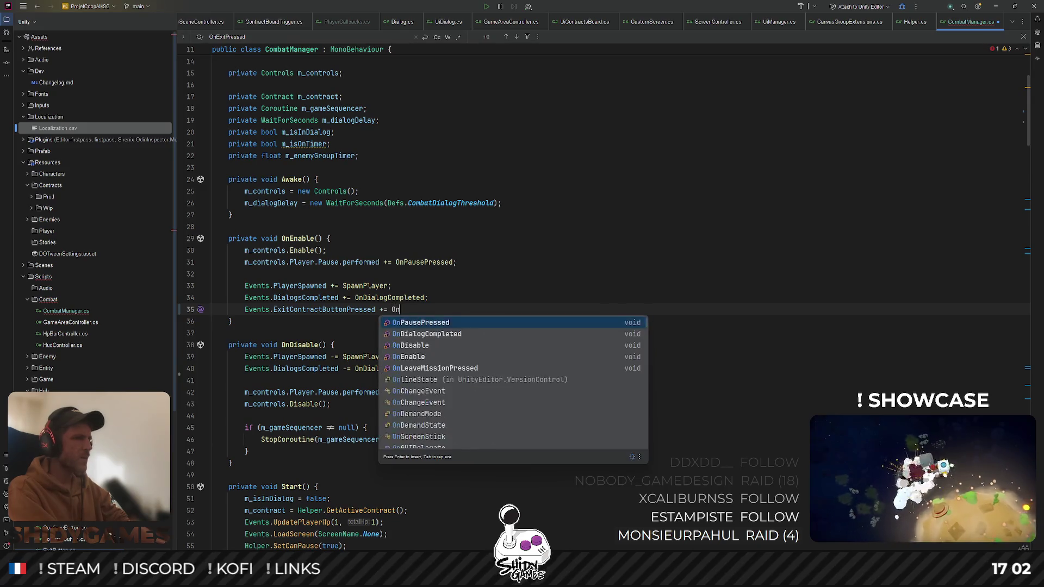
key("Down")
key("Down")
key("Down")
key("Down")
key("Return")
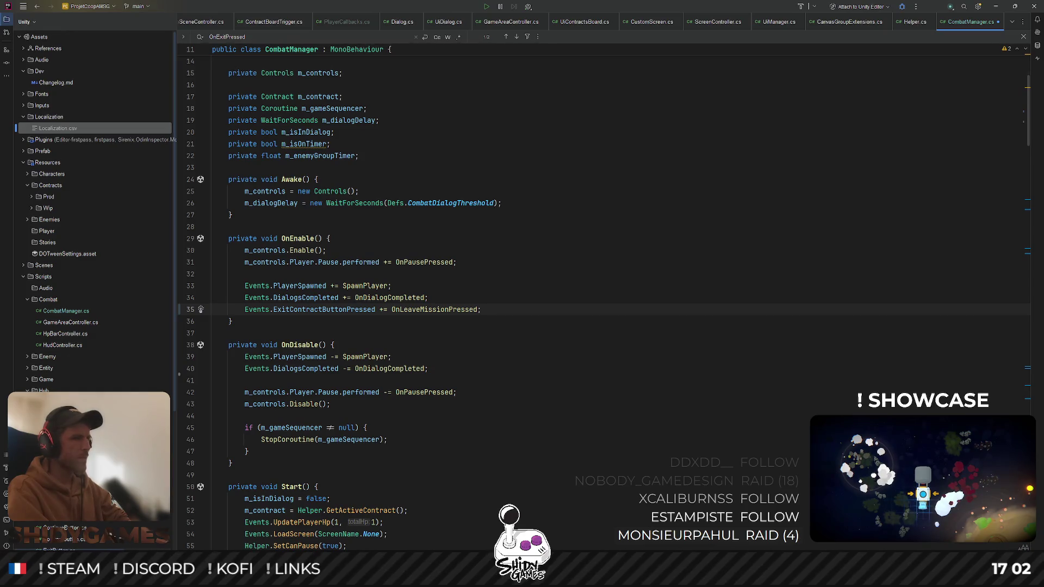
Copy the subscription into OnDisable and change it to '-=' to unsubscribe
key("ctrl+d")
key("alt+shift+Down")
key("alt+shift+Down")
key("alt+shift+Down")
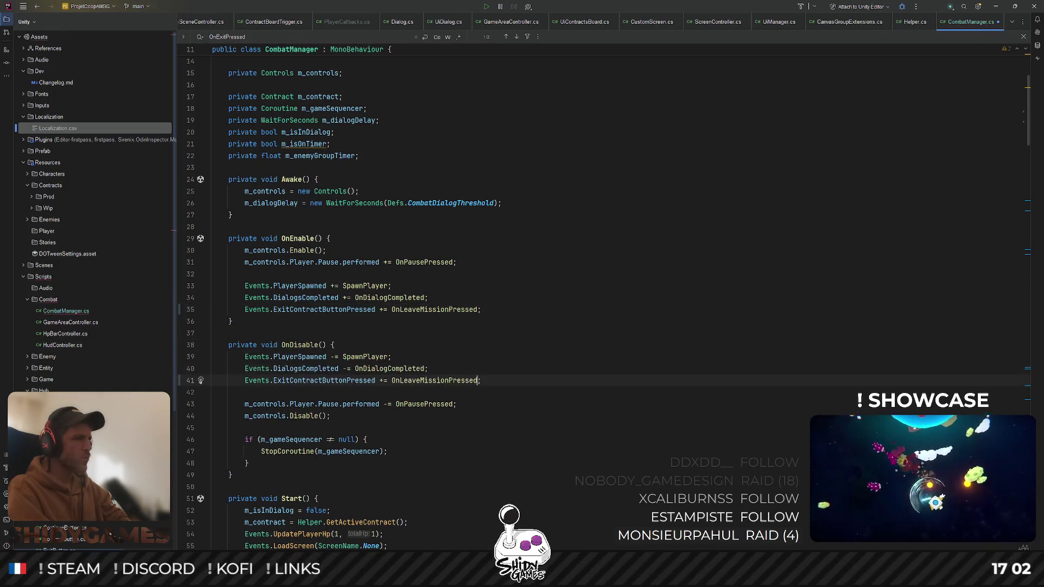
key("ctrl+Left")
key("ctrl+Left")
key("ctrl+Left")
left_click(383, 381)
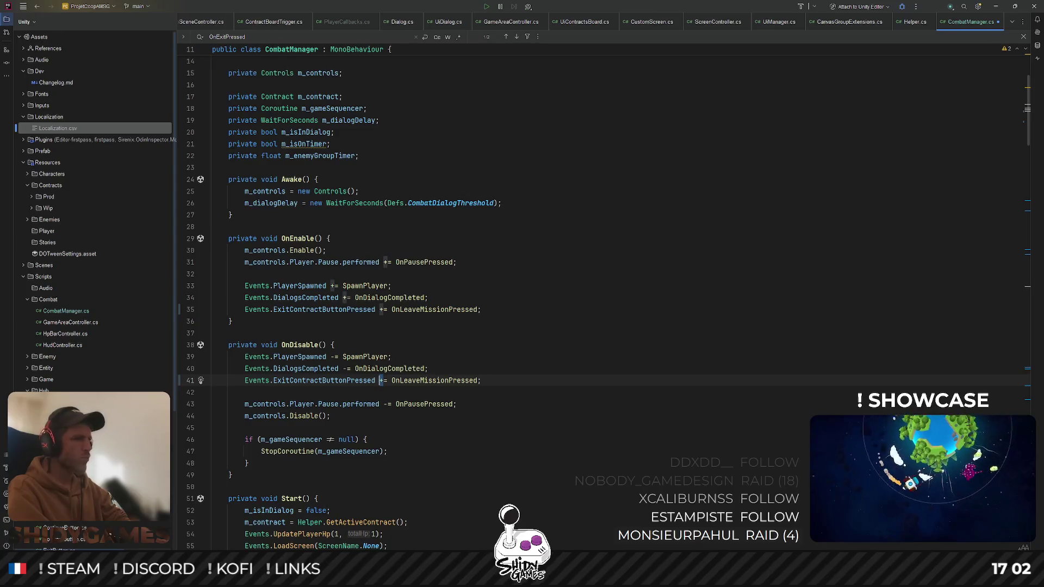
left_click(728, 291)
In Unity, enter Play mode, start the game and take Contrat 1 from the contract board
left_click(995, 8)
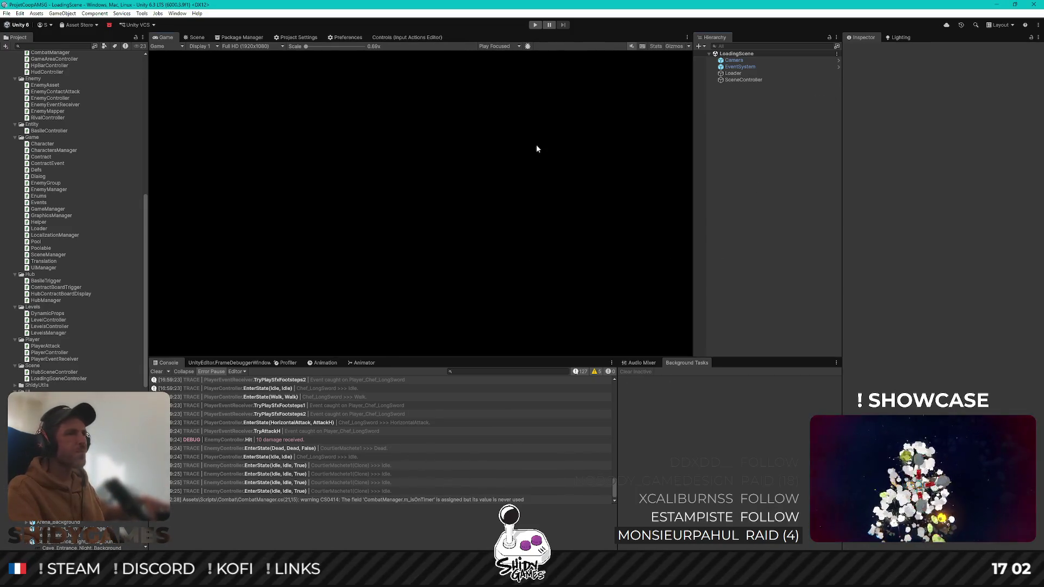
left_click(534, 25)
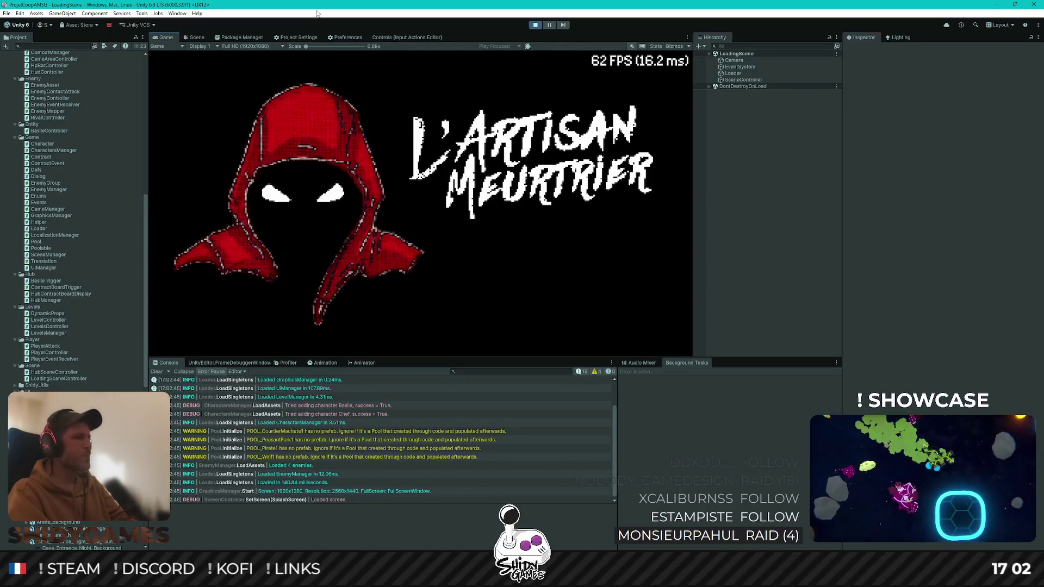
key("Return")
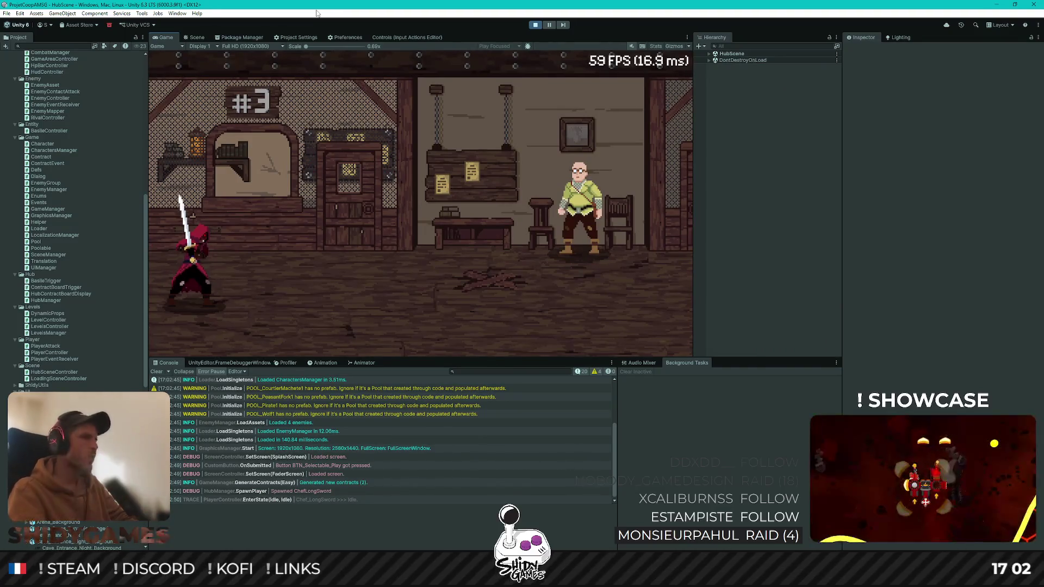
key("d")
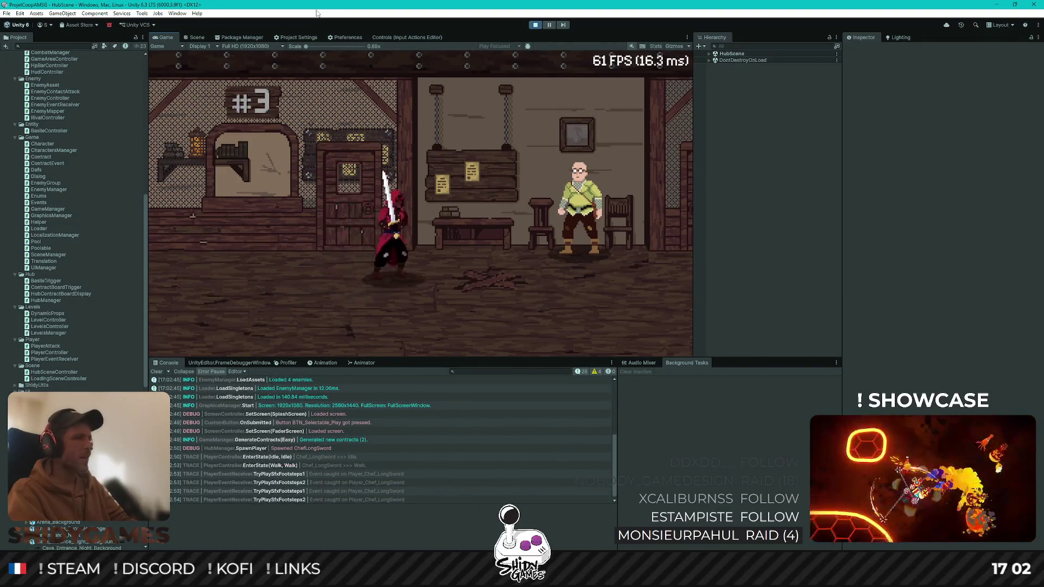
key("e")
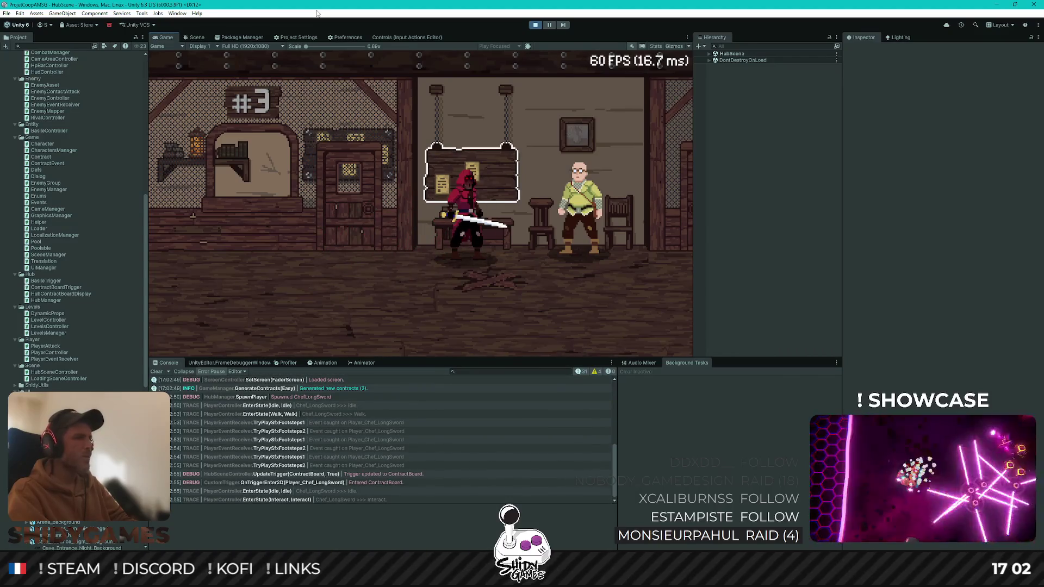
key("Return")
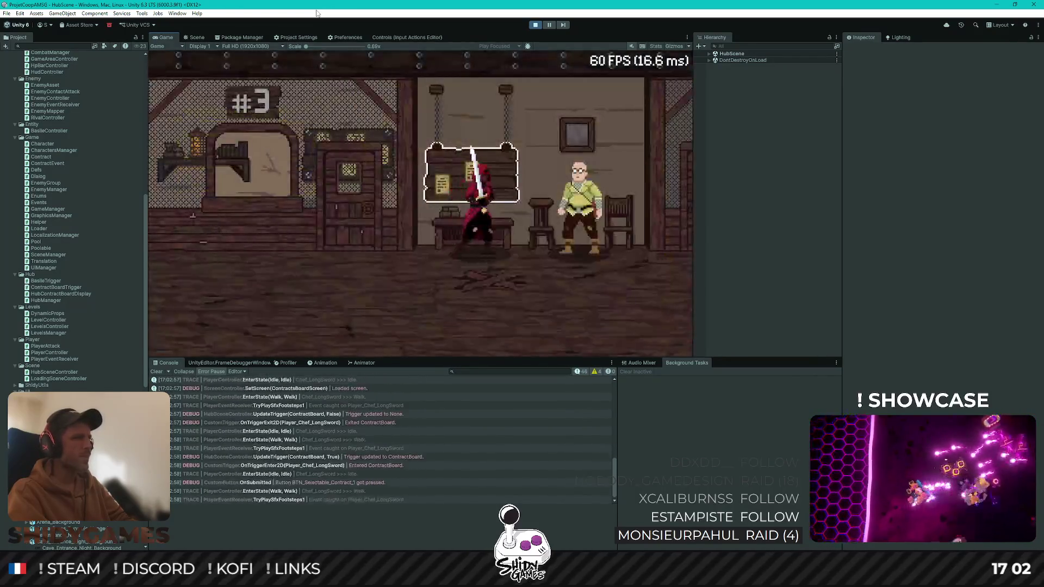
Finish the NPC briefing, choose Quitter mission from the pause menu, then stop and inspect the 'routine is null' error
key("d")
key("e")
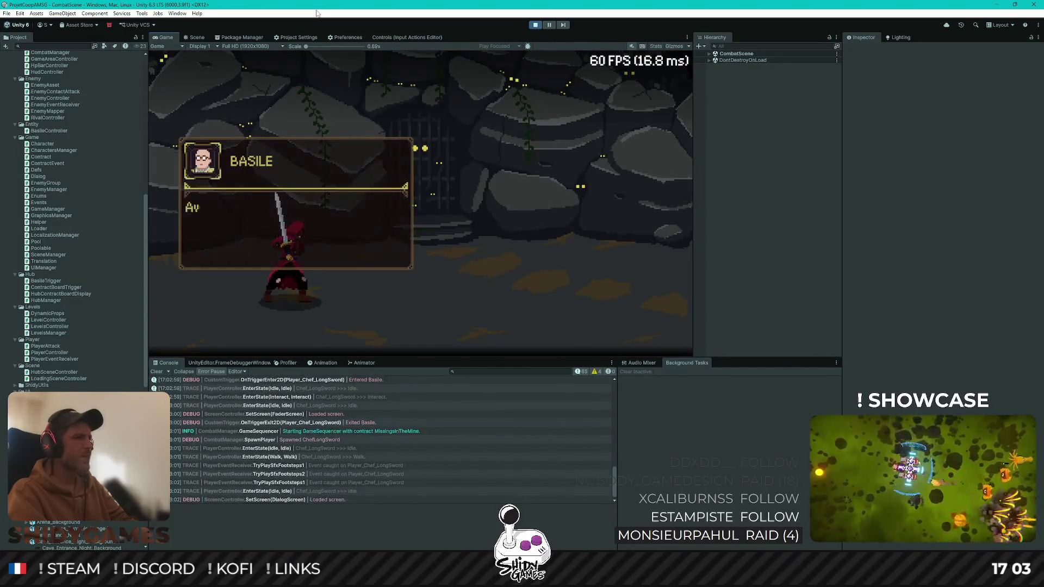
key("e")
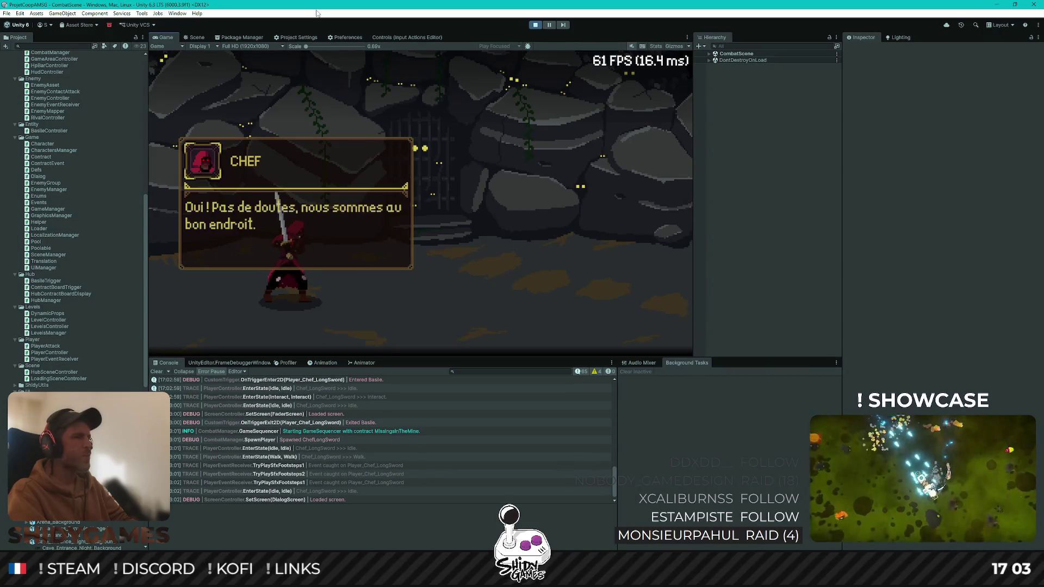
key("e")
key("e")
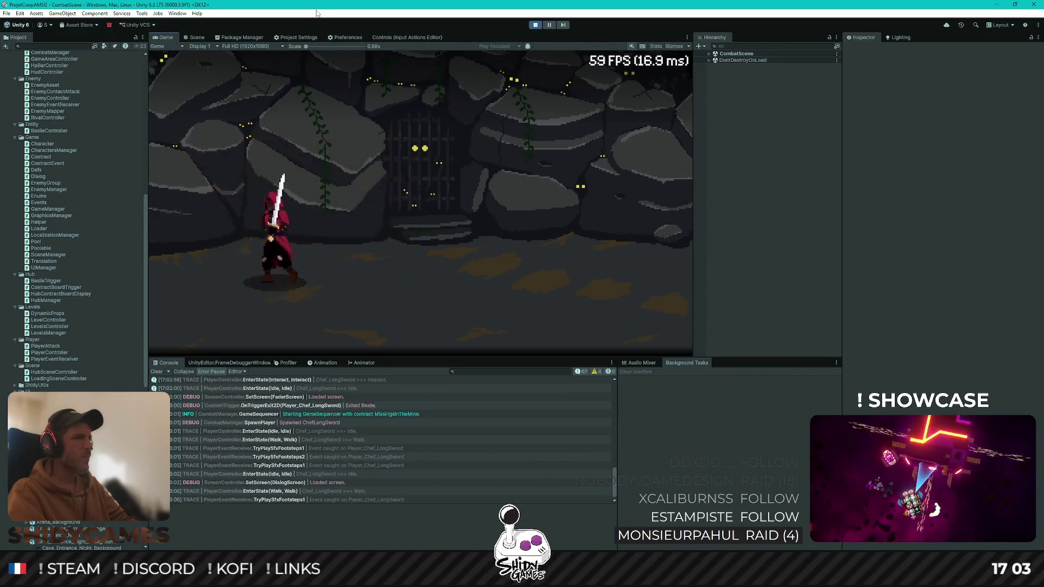
key("d")
key("Escape")
key("Return")
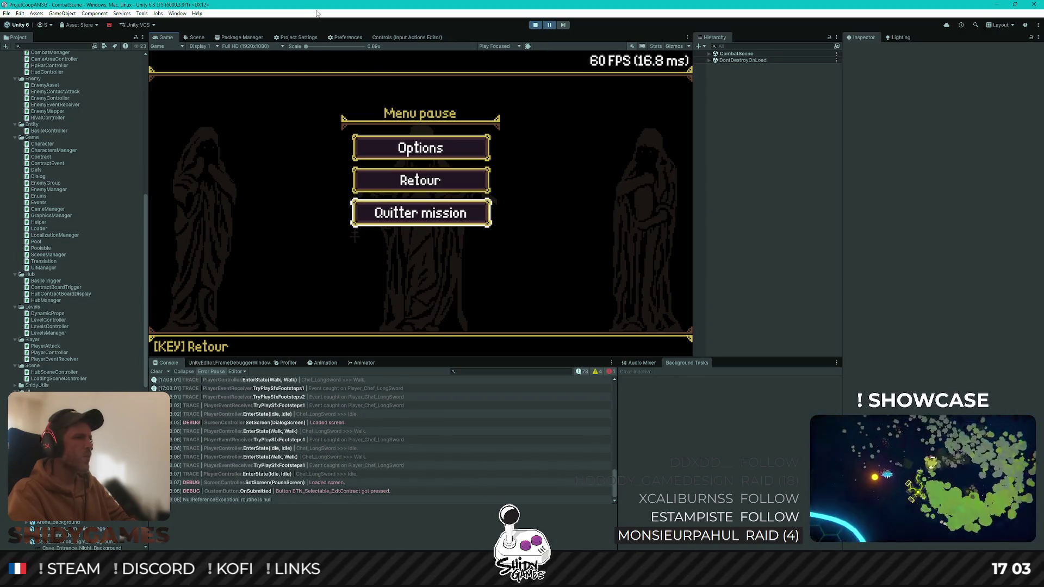
left_click(537, 27)
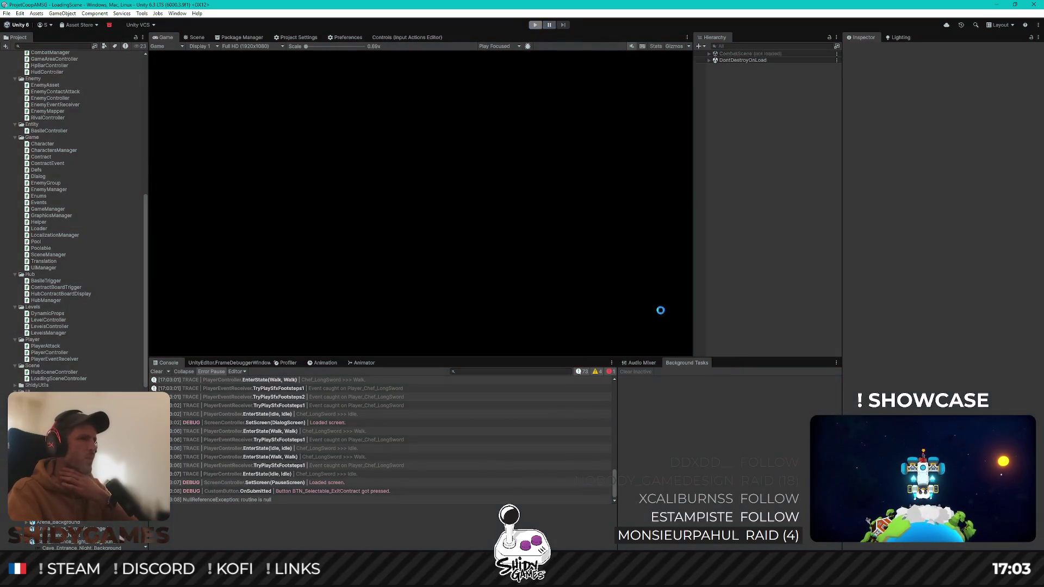
left_click(260, 499)
In OnLeaveMissionPressed, move 'm_gameSequencer = null;' below StopCoroutine(m_gameSequencer), then return to Unity
left_click(352, 521)
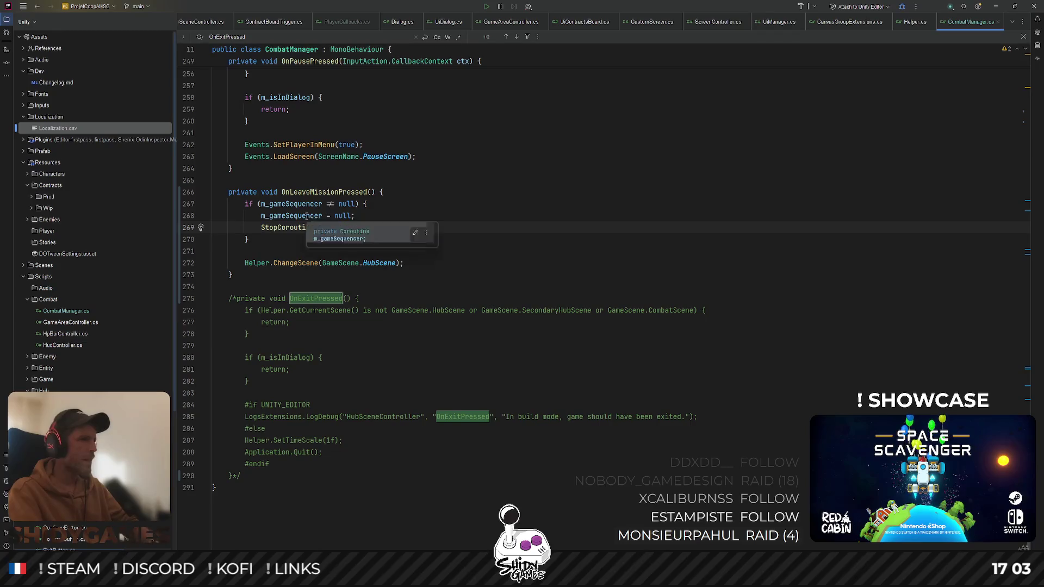
left_click(381, 214)
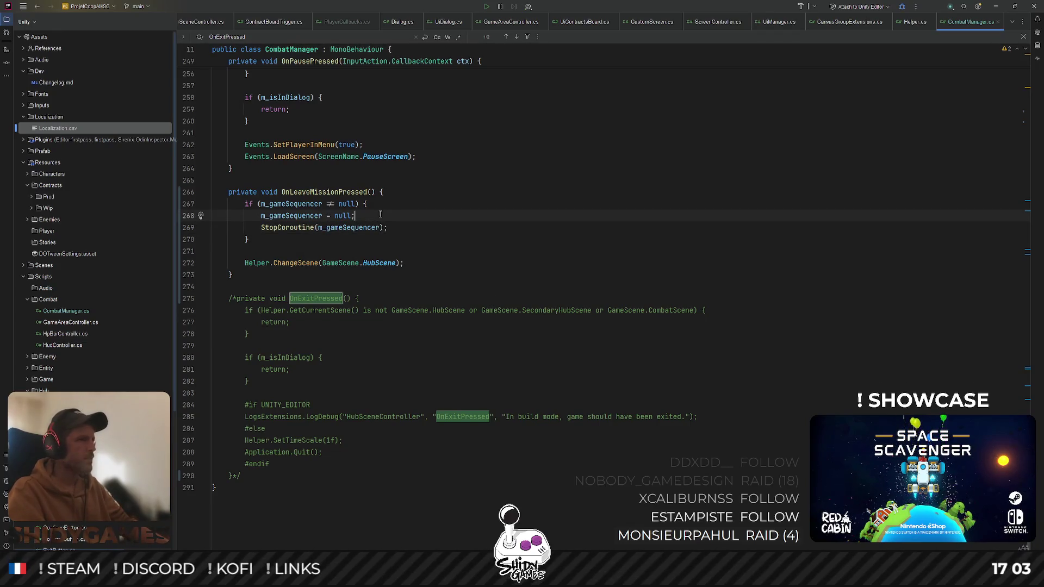
key("alt+shift+Down")
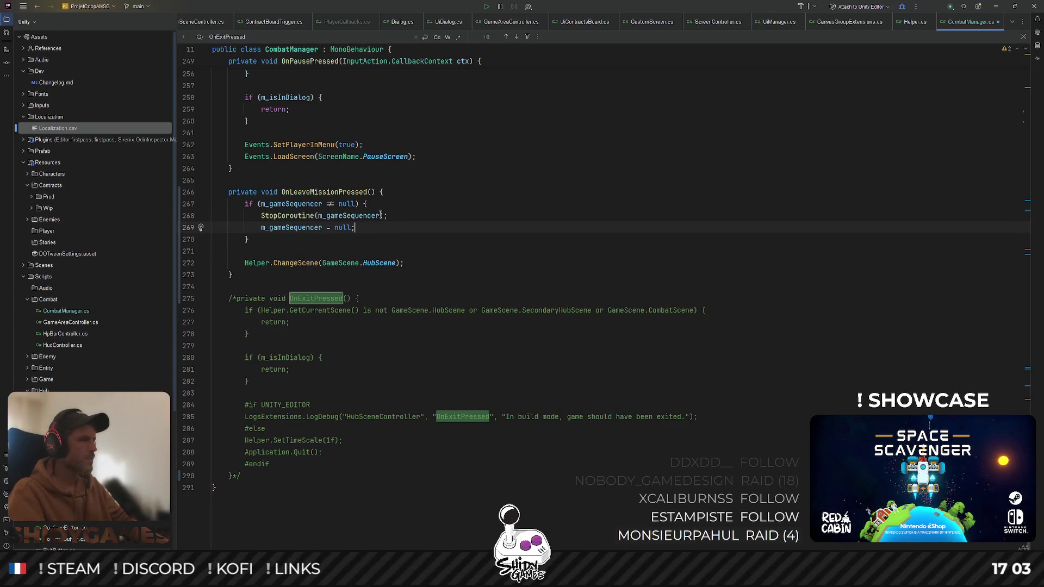
left_click(995, 8)
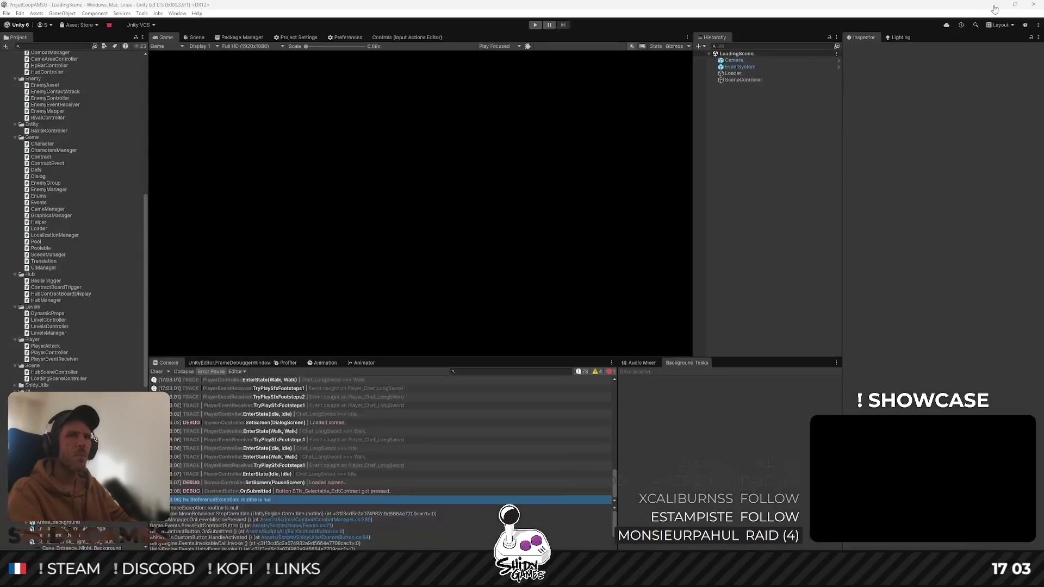
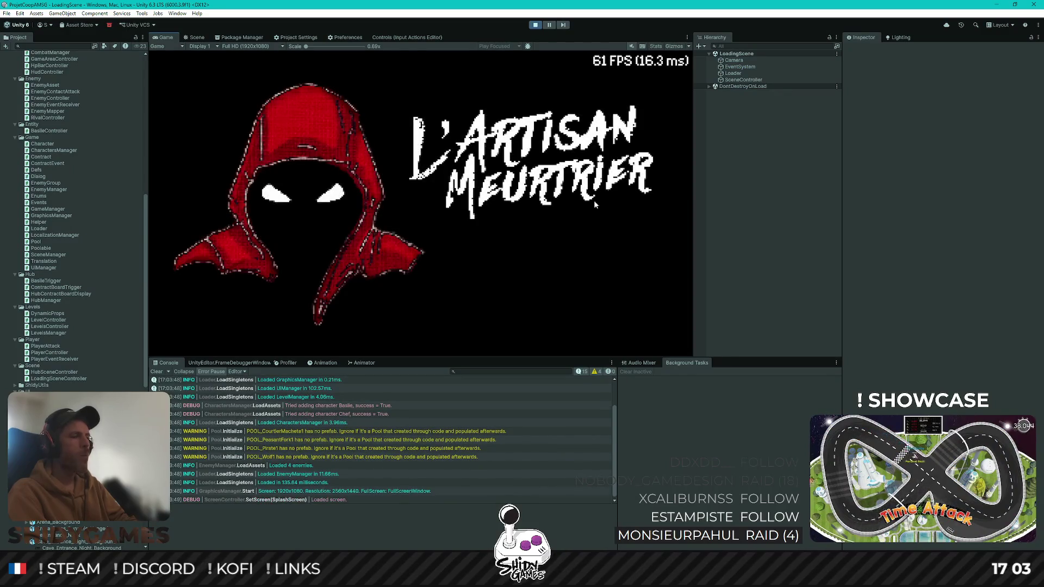
Start the game, accept Contrat 2 at the contract board and talk to Basile to begin the mission
key("Return")
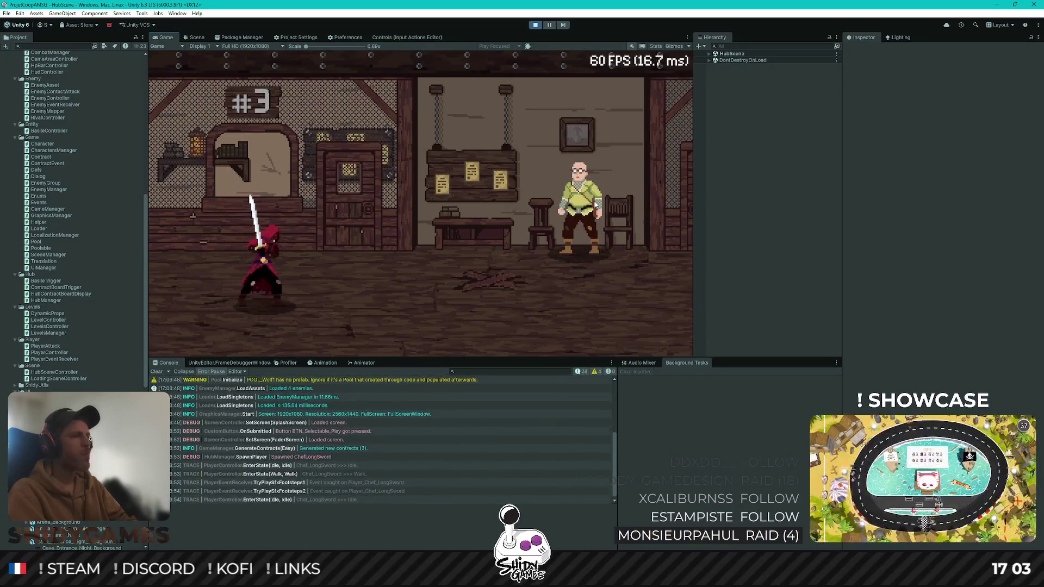
key("d")
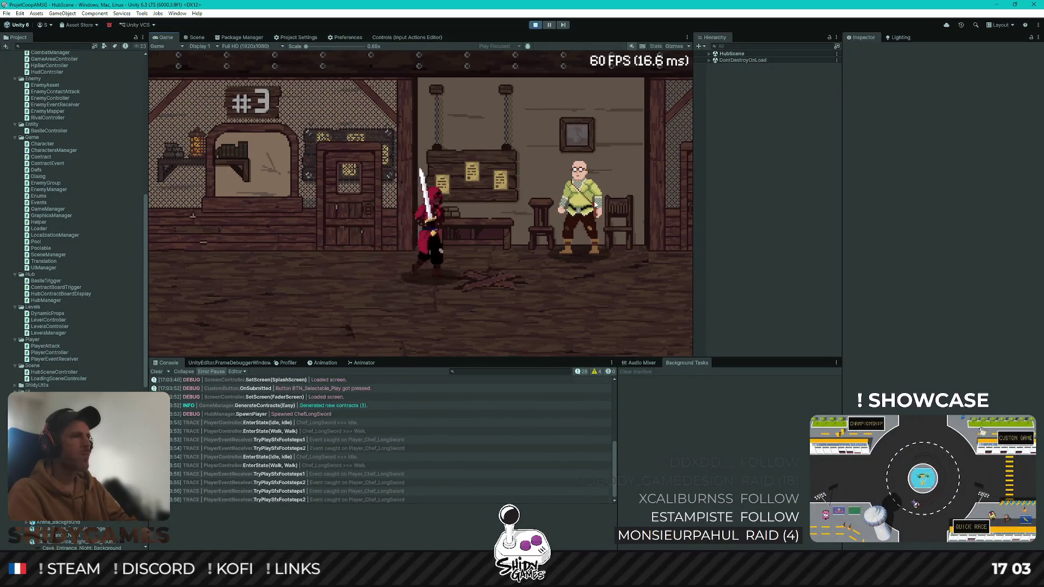
key("e")
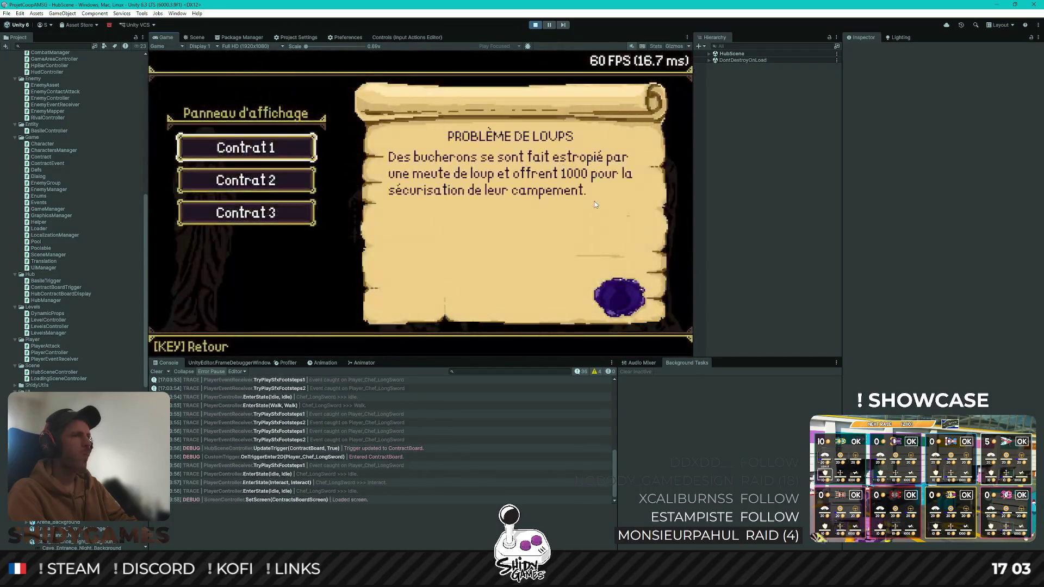
key("s")
key("e")
key("d")
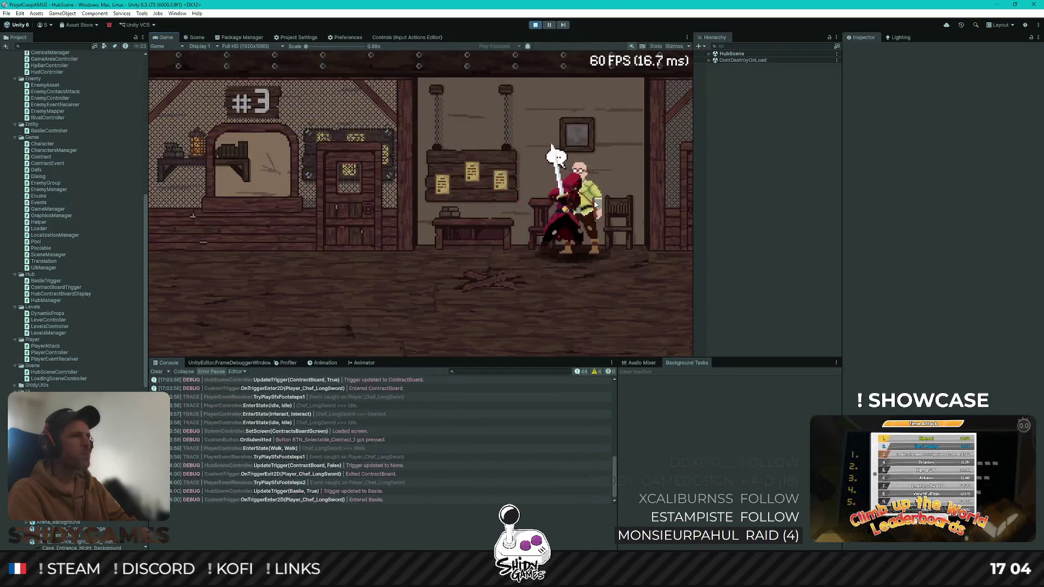
key("e")
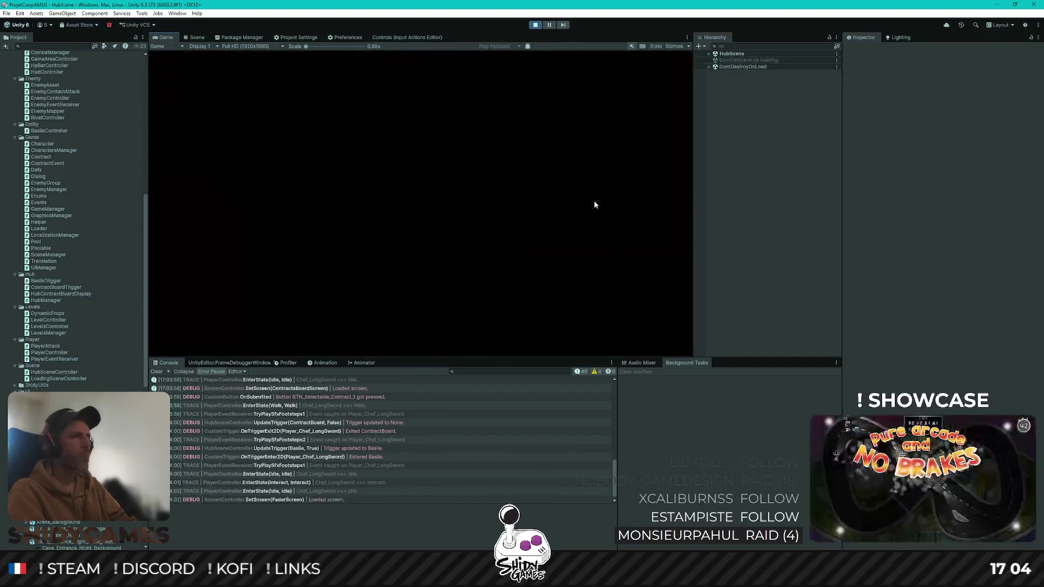
Walk around the combat scene, then quit the mission from the pause menu back to the hub
key("d")
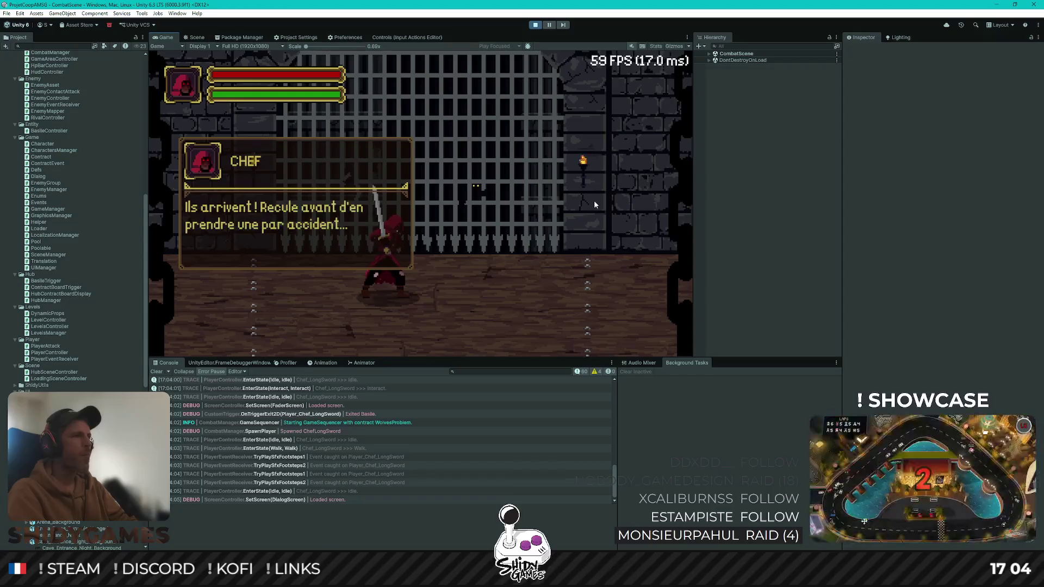
key("e")
key("a")
key("Escape")
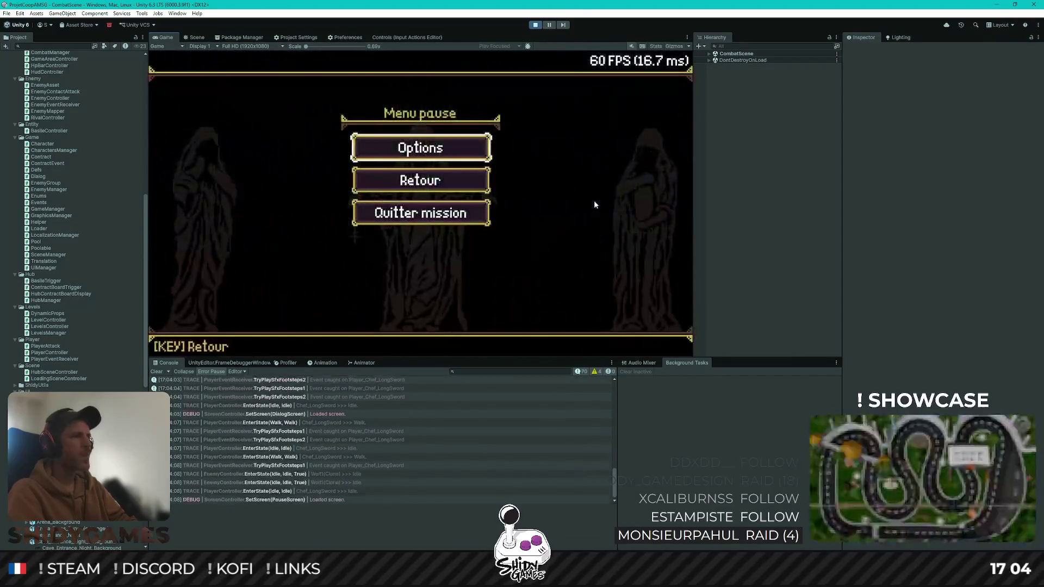
key("s")
key("s")
key("Return")
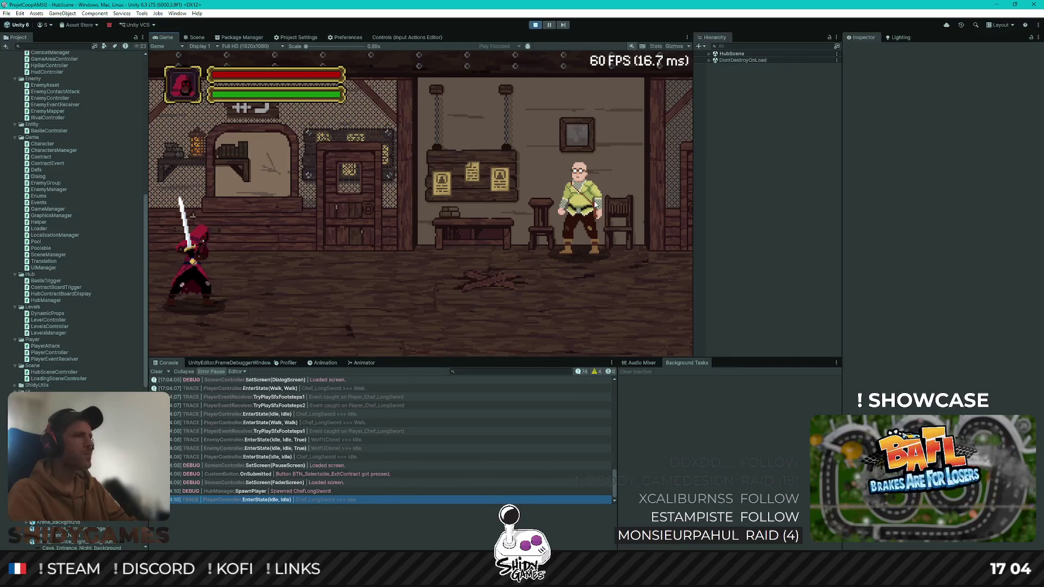
Test walking and turning left and right in the hub, then stop play mode
key("d")
key("d")
key("d")
key("a")
key("a")
key("a")
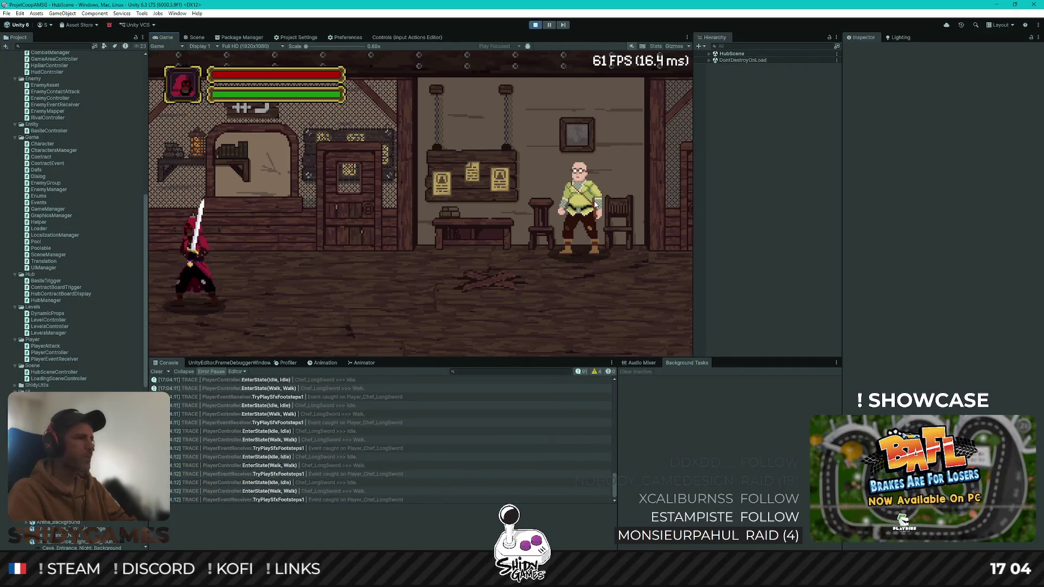
key("d")
key("d")
key("d")
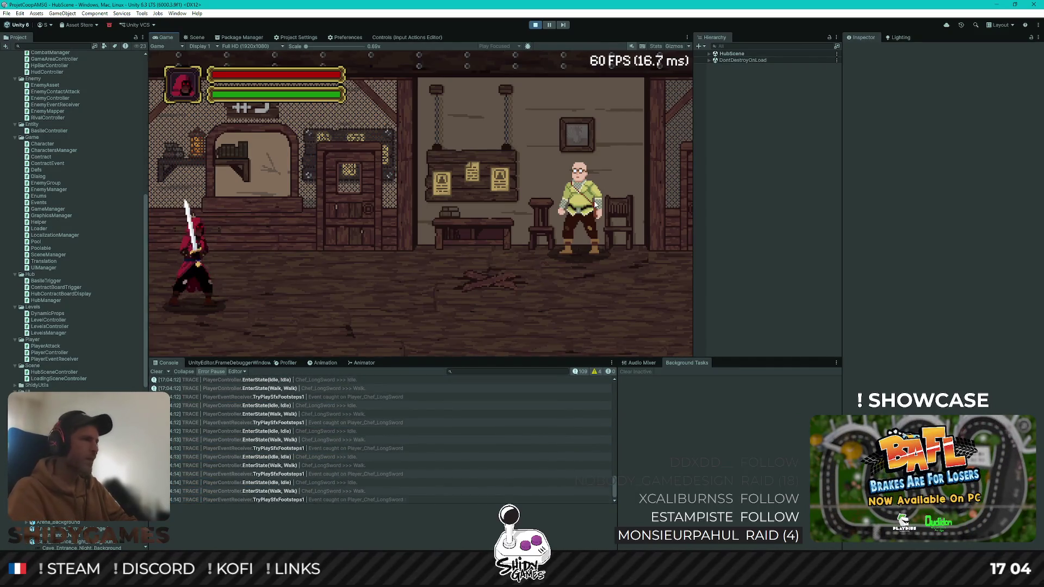
key("a")
key("a")
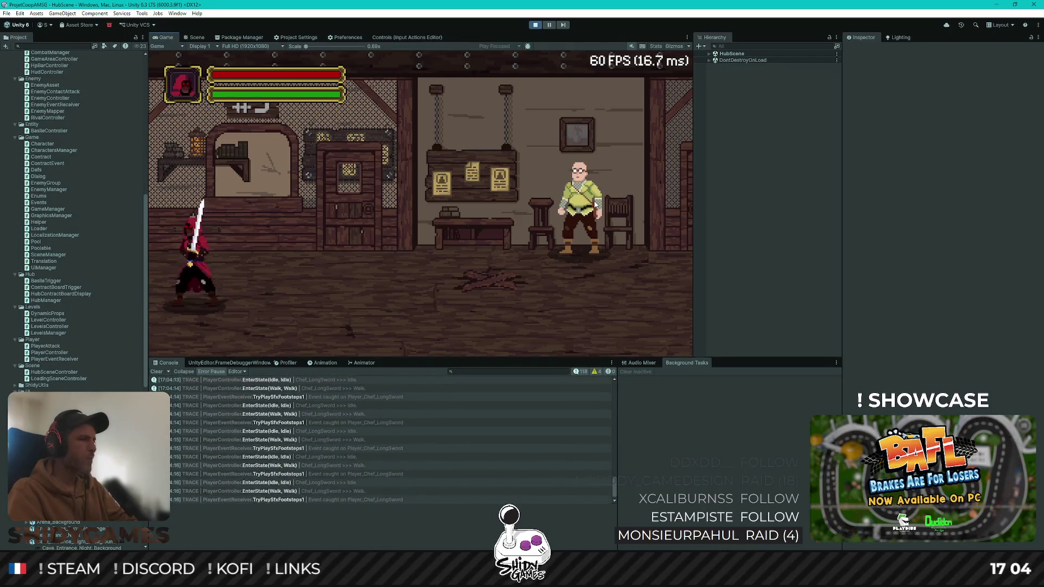
key("a")
key("a")
key("a")
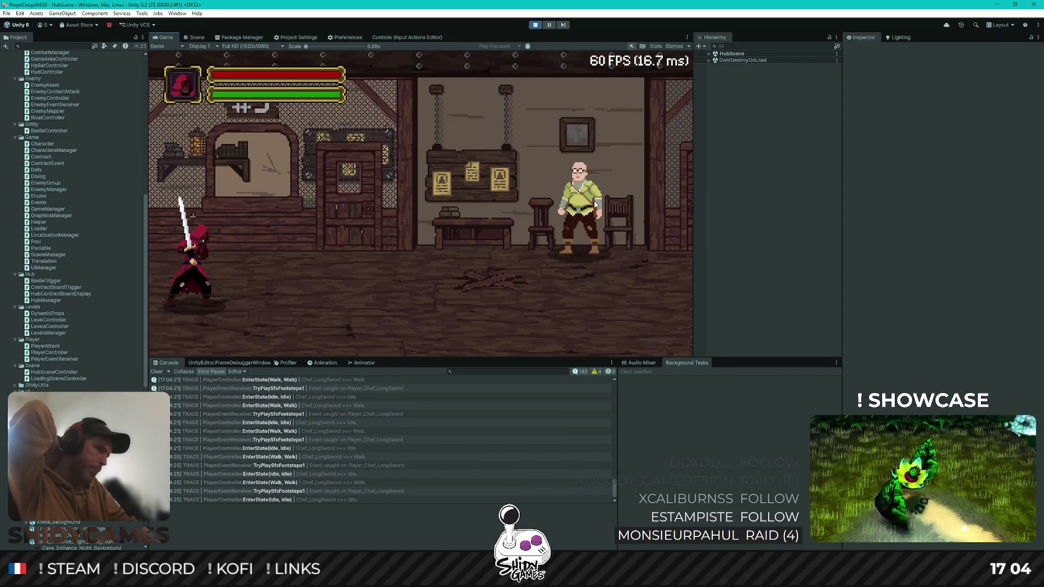
key("d")
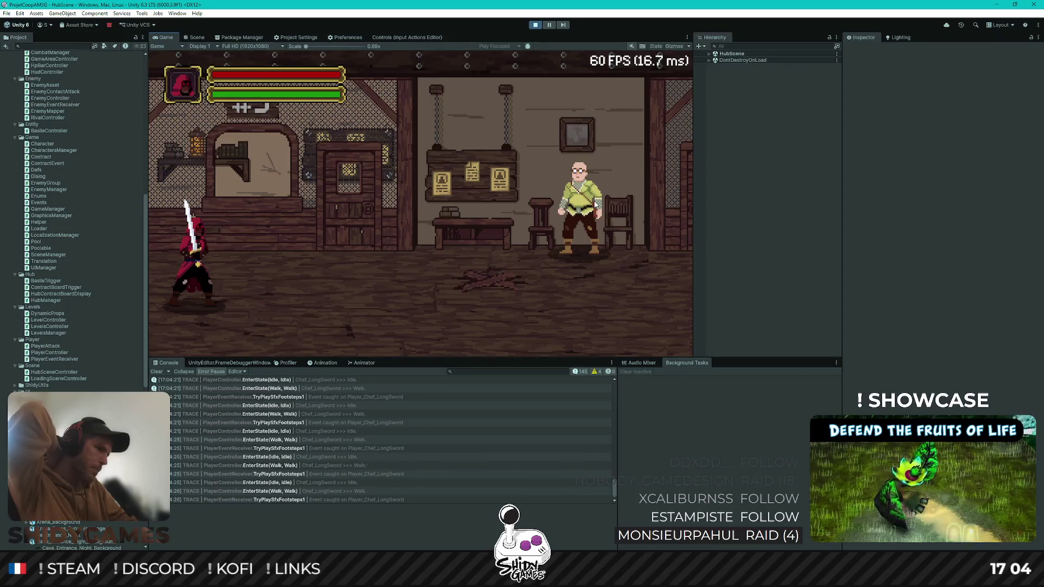
key("d")
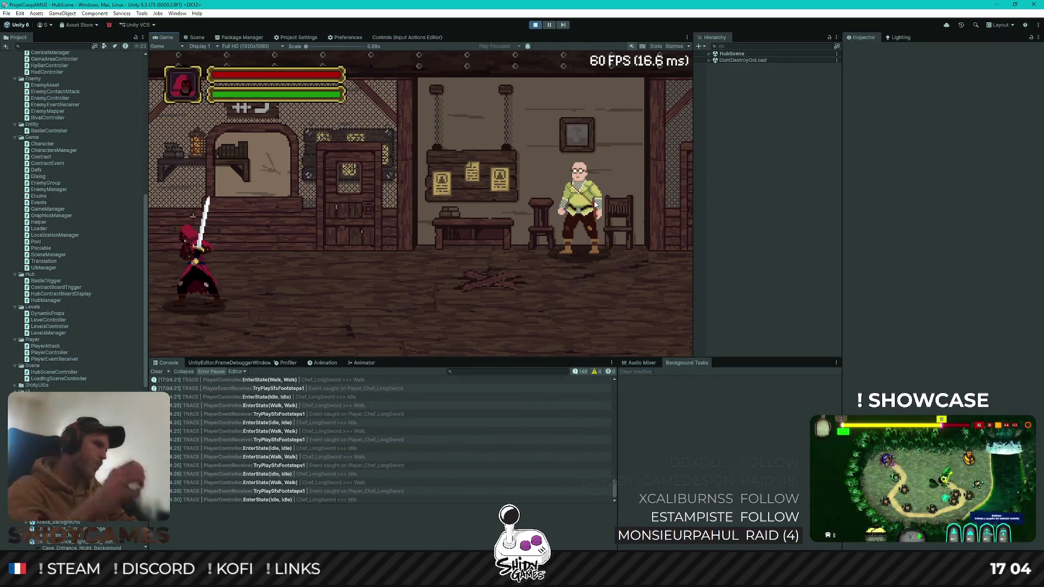
left_click(535, 24)
key("alt+Tab")
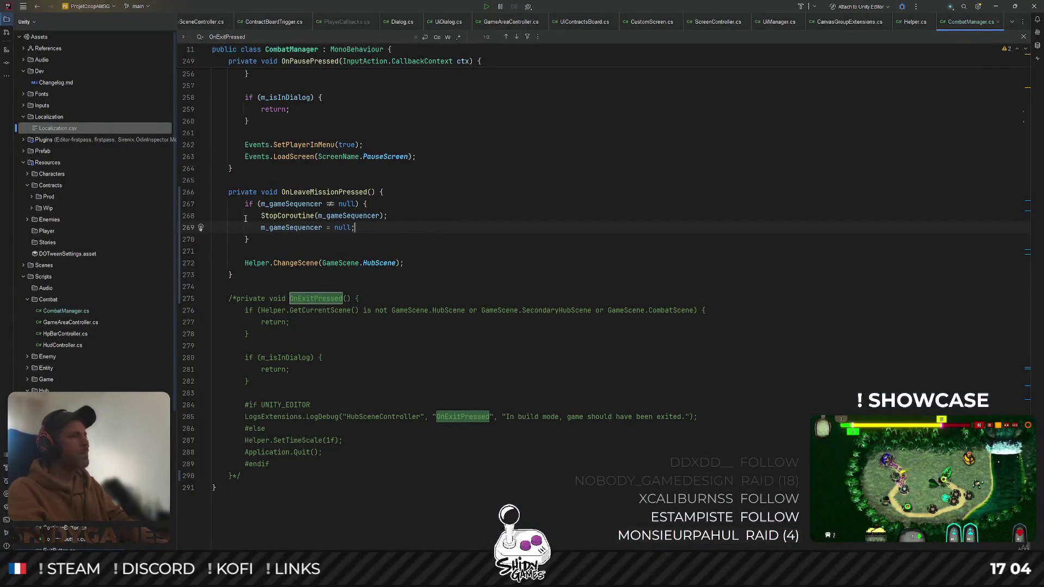
Add Helper.SetPaused(false); on a new line before the hub scene change
key("Return")
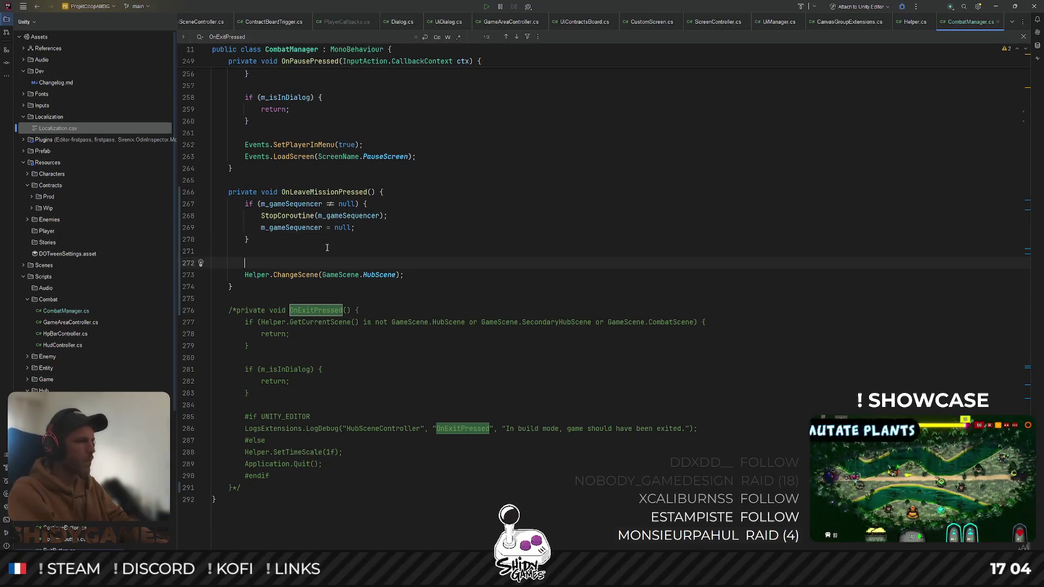
type("He")
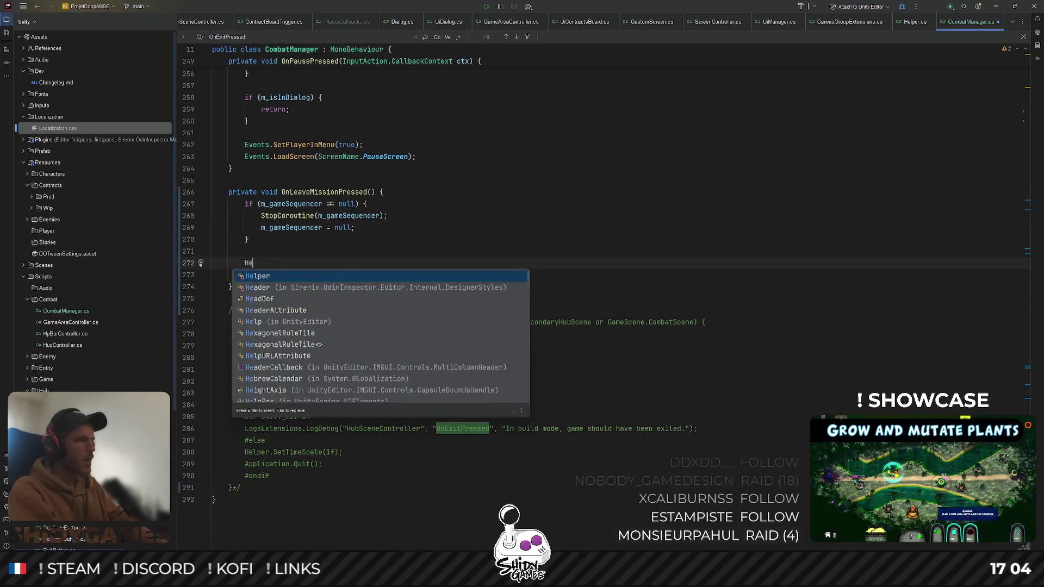
type("lper.Is")
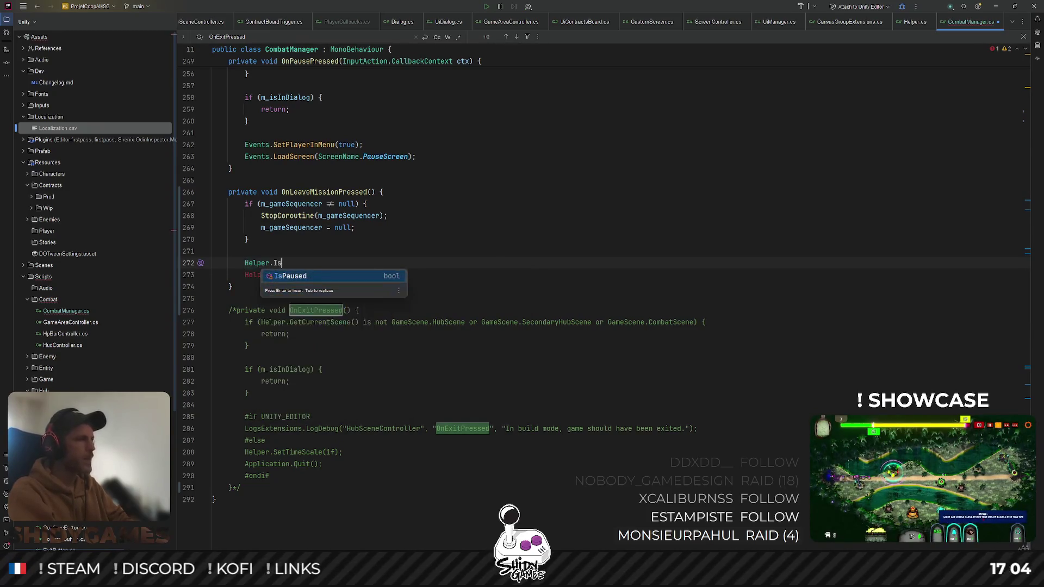
key("BackSpace")
key("BackSpace")
type("Set")
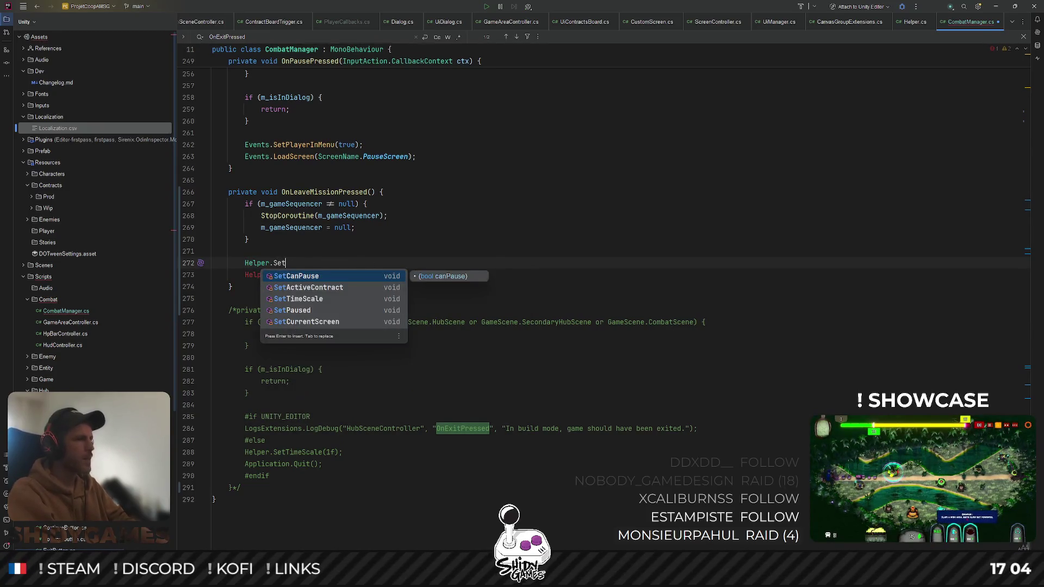
key("Down")
key("Down")
key("Down")
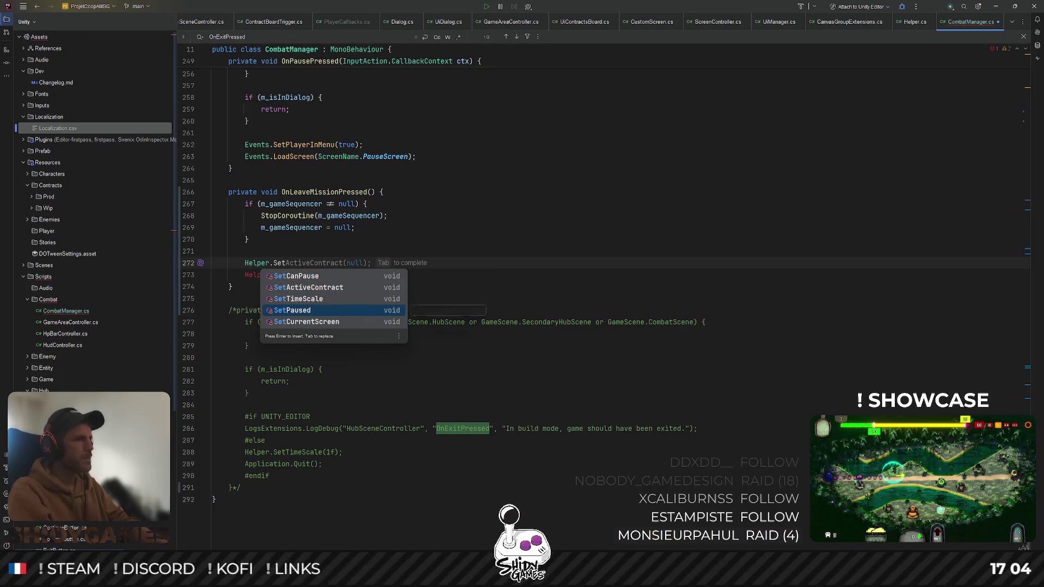
key("Return")
type("false);")
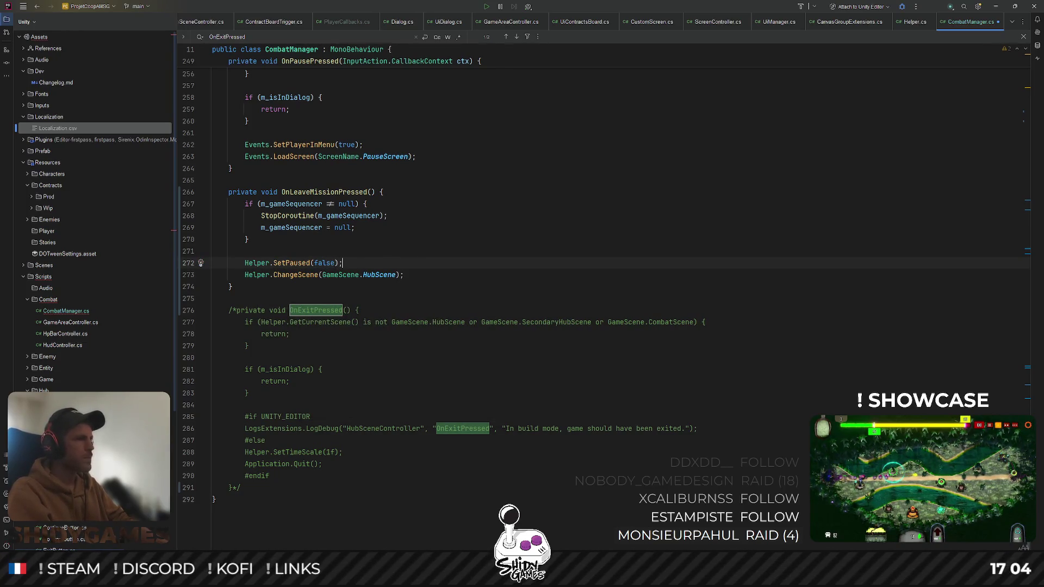
key("Return")
Try adding a Helper.SetCanPause call, then delete that line again
type("Helper")
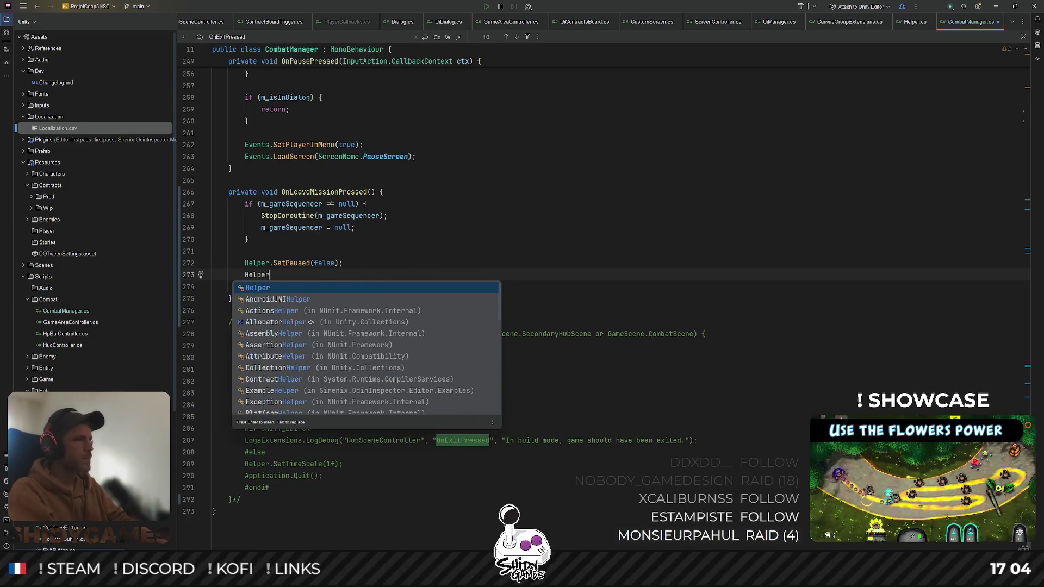
key("Return")
type(".pau")
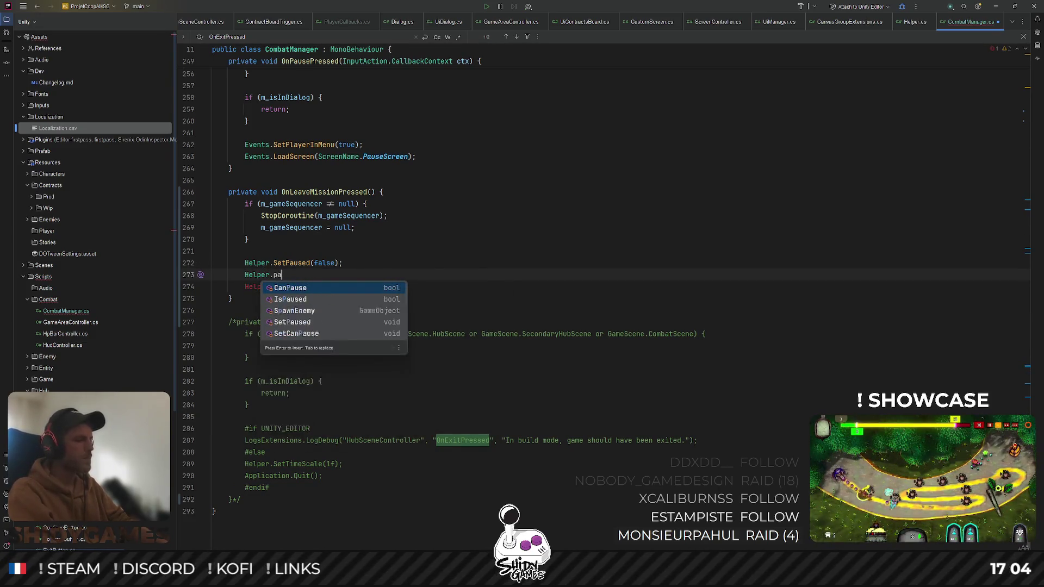
key("Down")
key("Down")
key("Down")
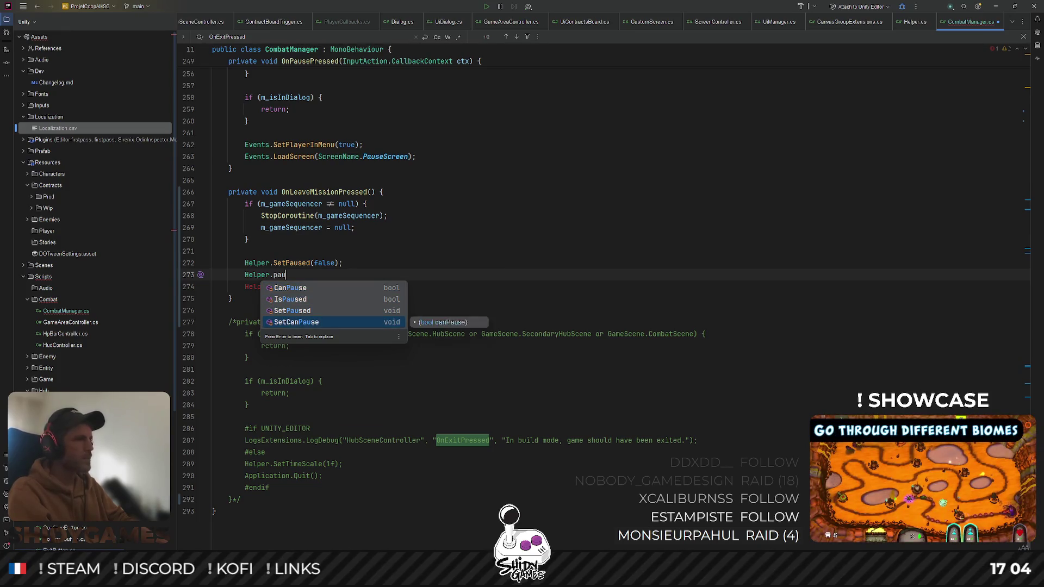
key("Return")
type("f")
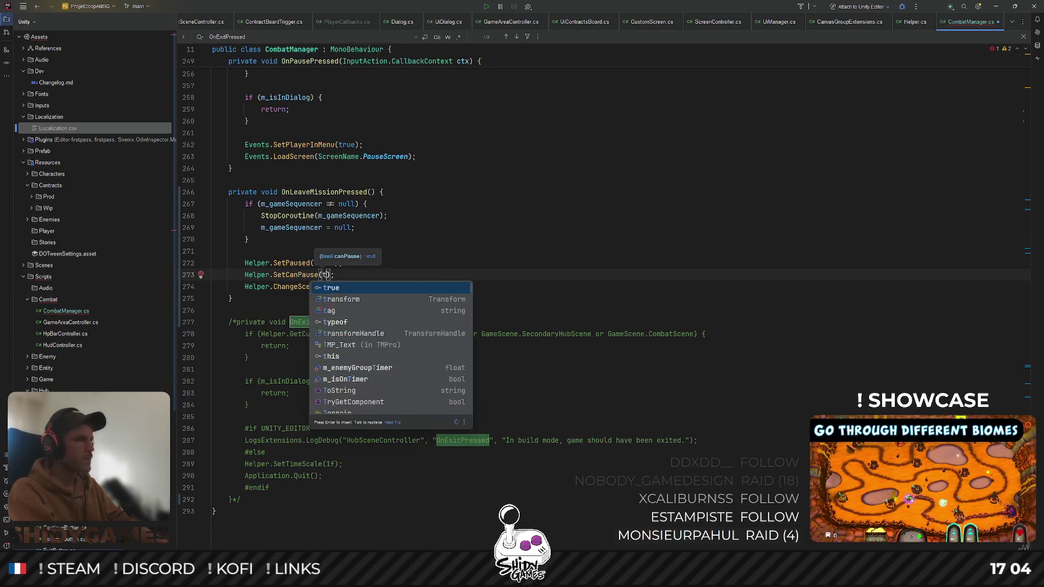
key("Escape")
key("BackSpace")
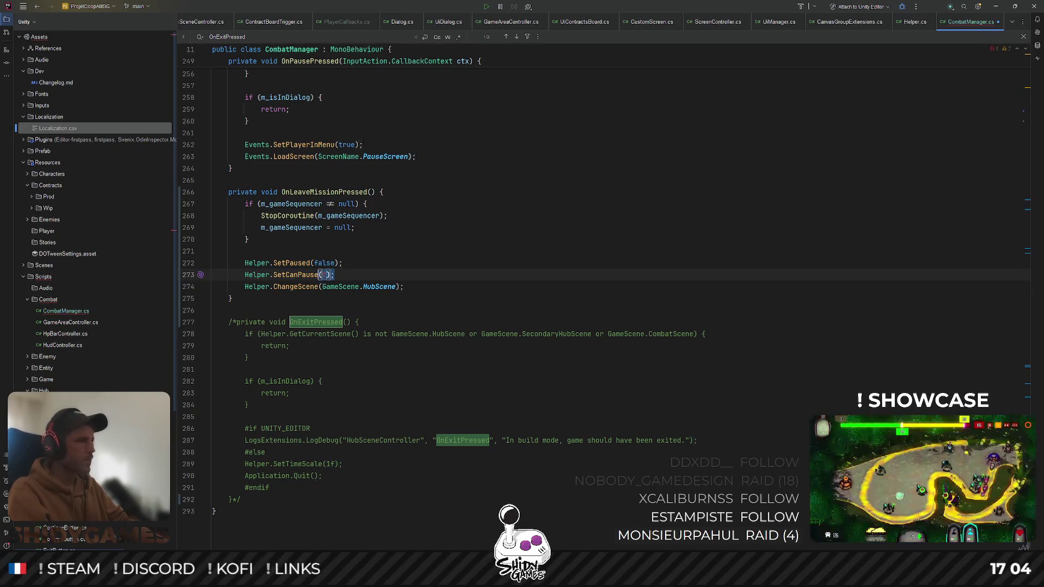
key("BackSpace")
key("BackSpace")
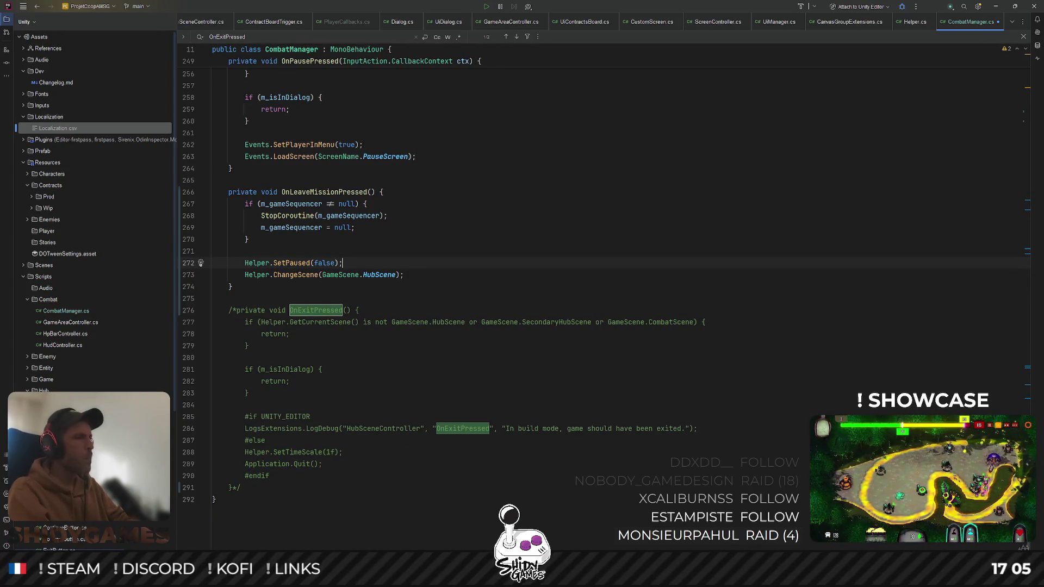
Start an Events call on a new line, browse its members, then remove it
key("Return")
type("Events")
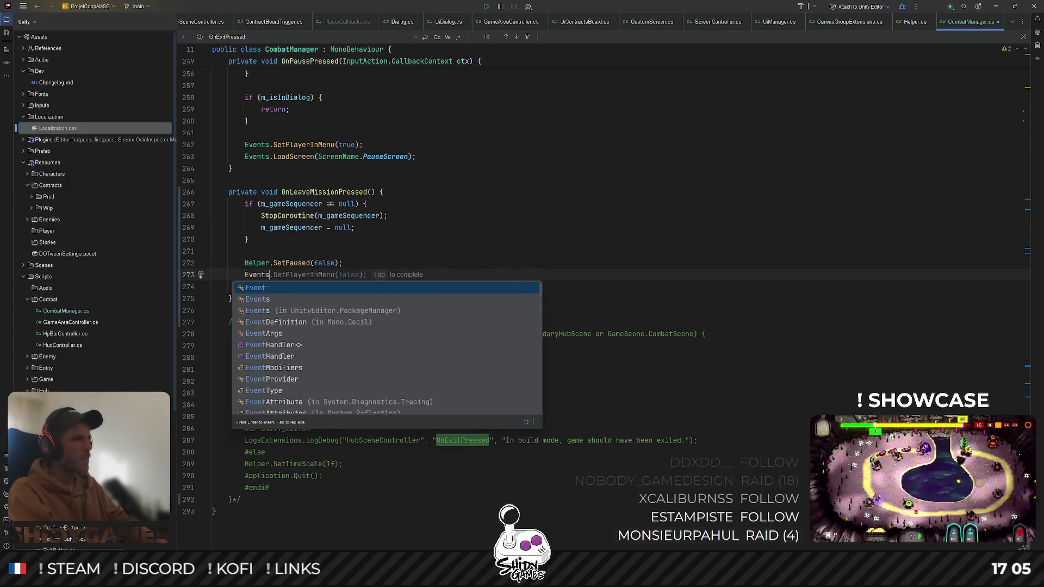
key("Escape")
type(".Pa")
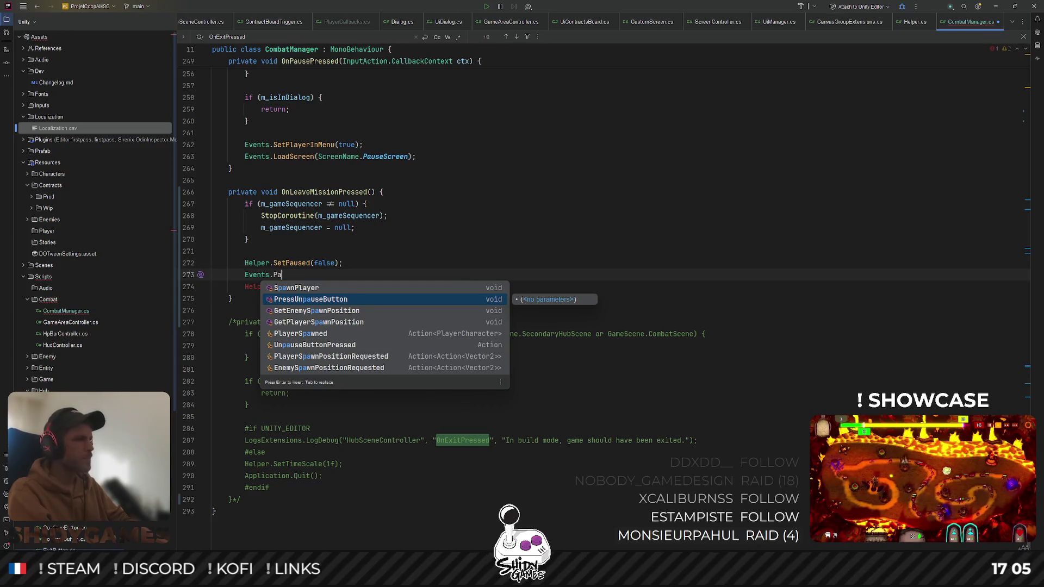
key("BackSpace")
key("BackSpace")
key("Up")
key("Up")
key("Up")
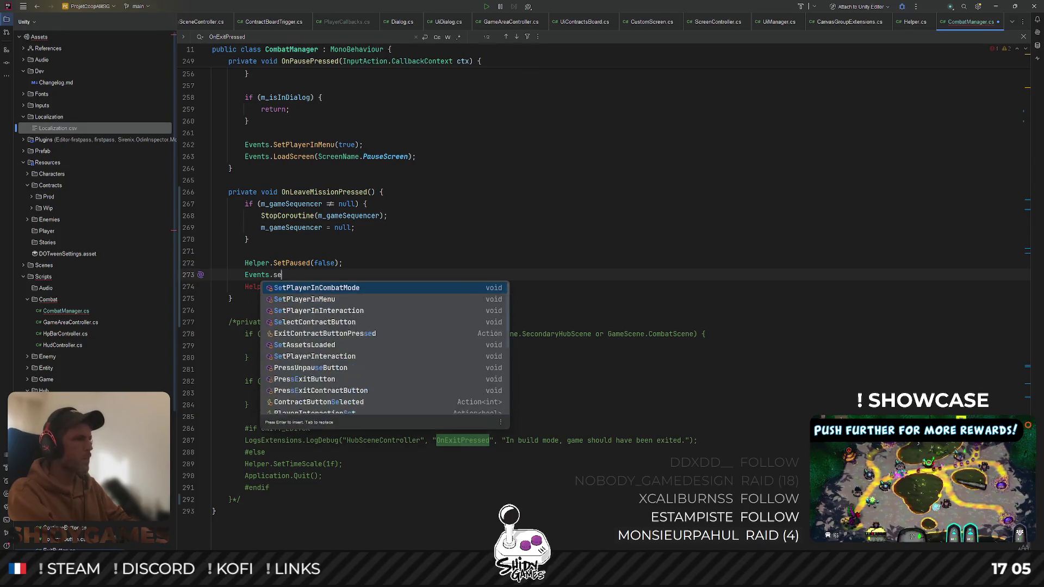
key("Down")
key("Down")
key("Down")
key("Escape")
key("BackSpace")
key("BackSpace")
key("BackSpace")
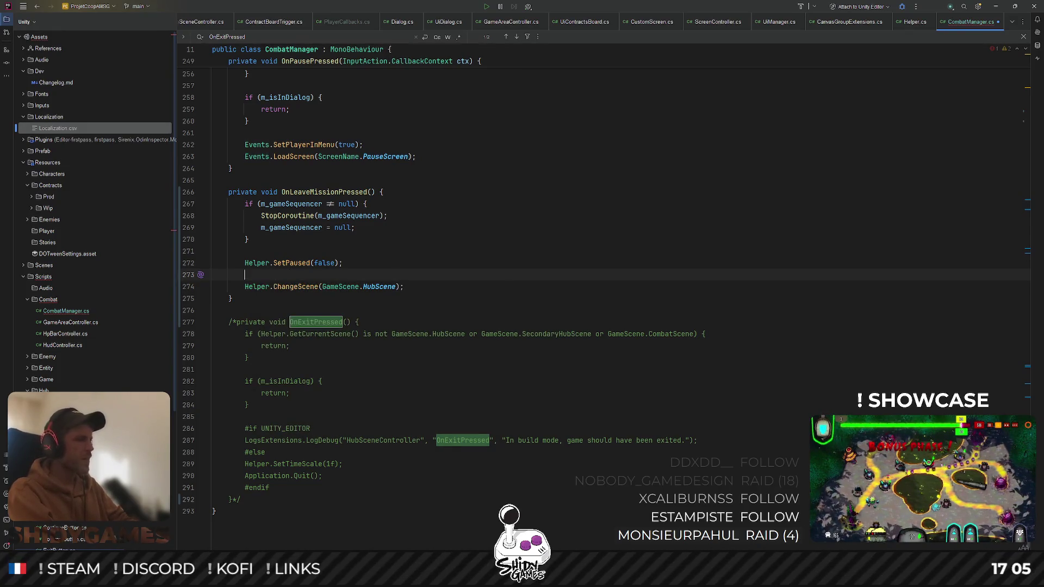
Insert Helper.SetTimeScale(1f); on line 273 instead
type("Helper.Ti")
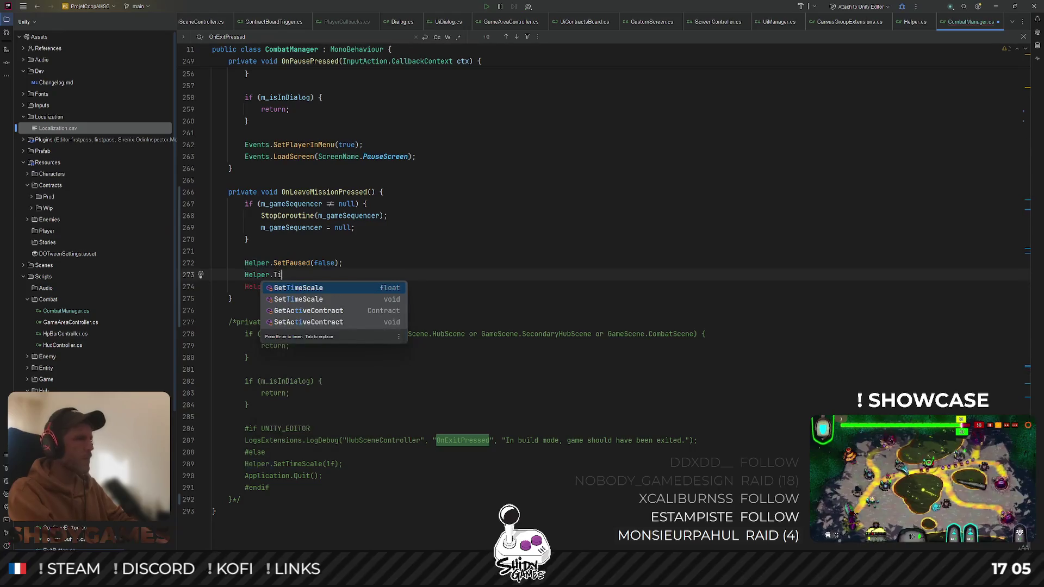
key("Down")
key("Return")
type("1f);")
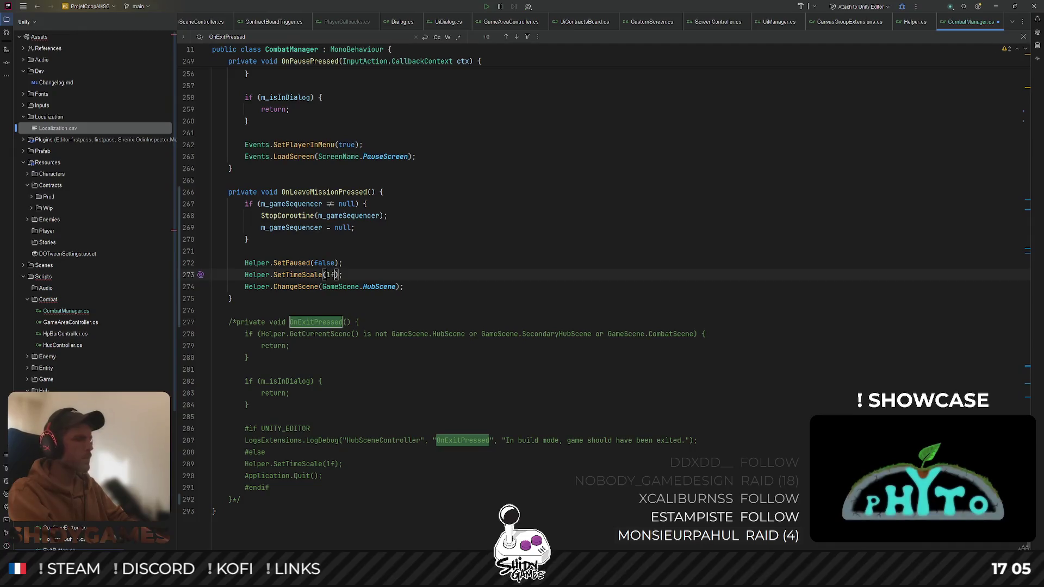
left_click(681, 118)
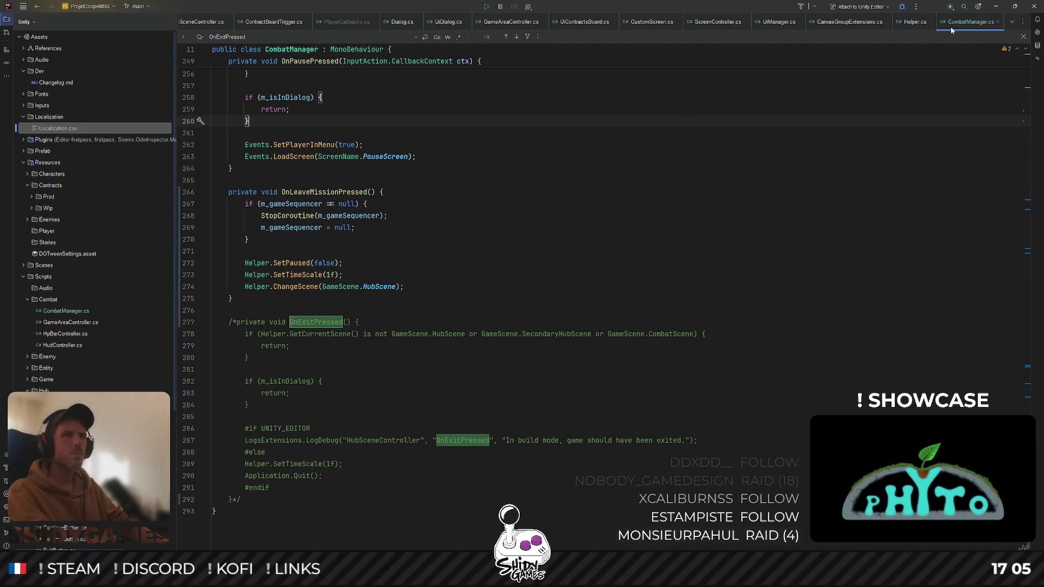
left_click(998, 6)
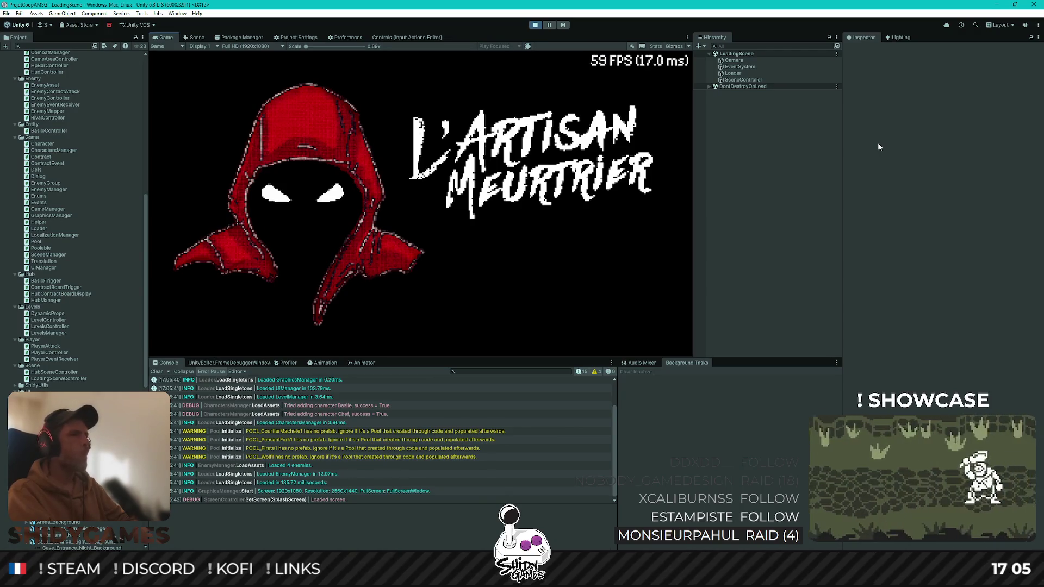
Start the game, accept Contract 1 at the board and talk to Basile to begin the mission
key("Return")
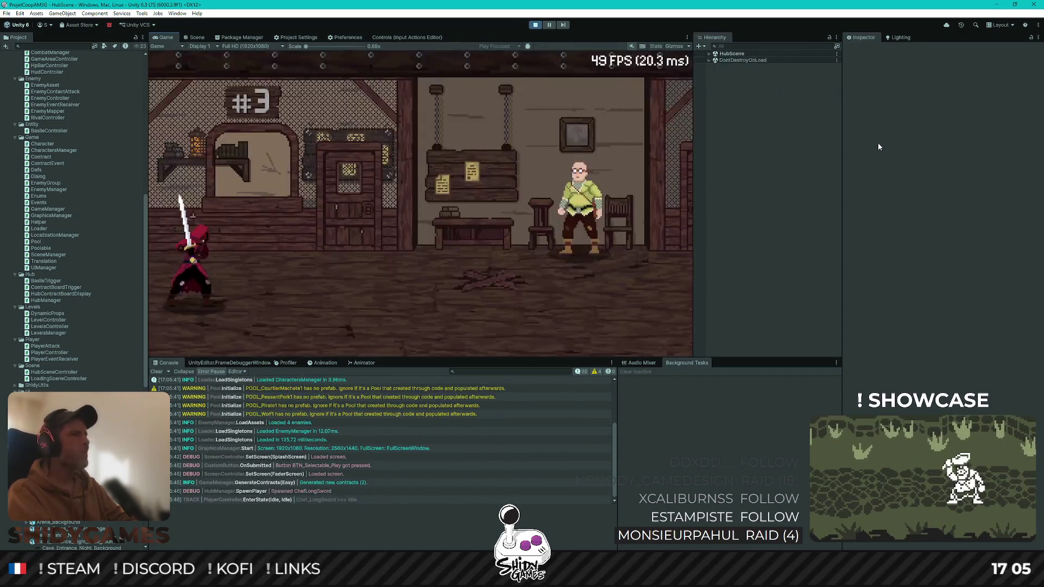
key("Escape")
key("Escape")
key("d")
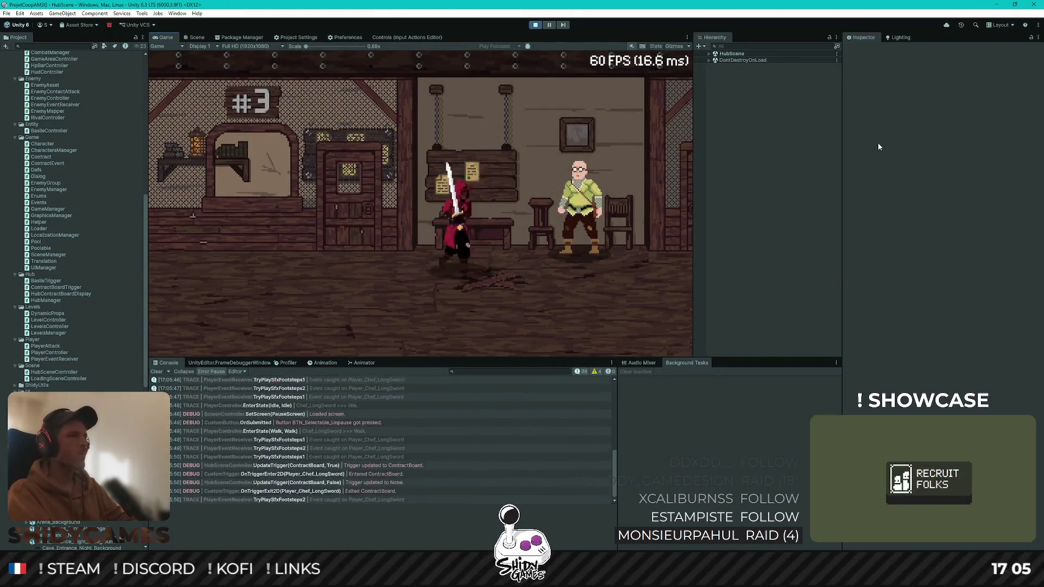
key("a")
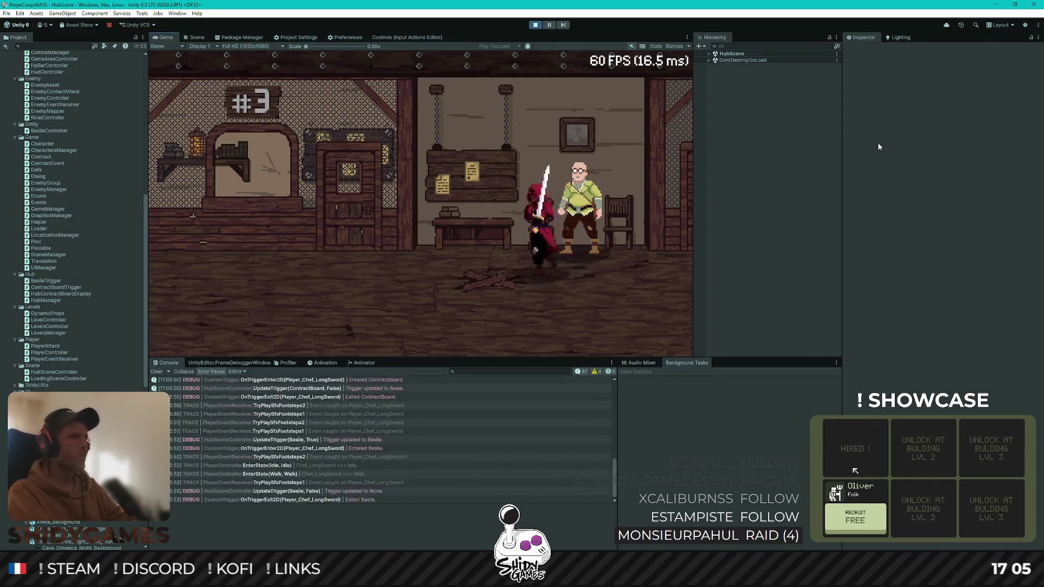
key("e")
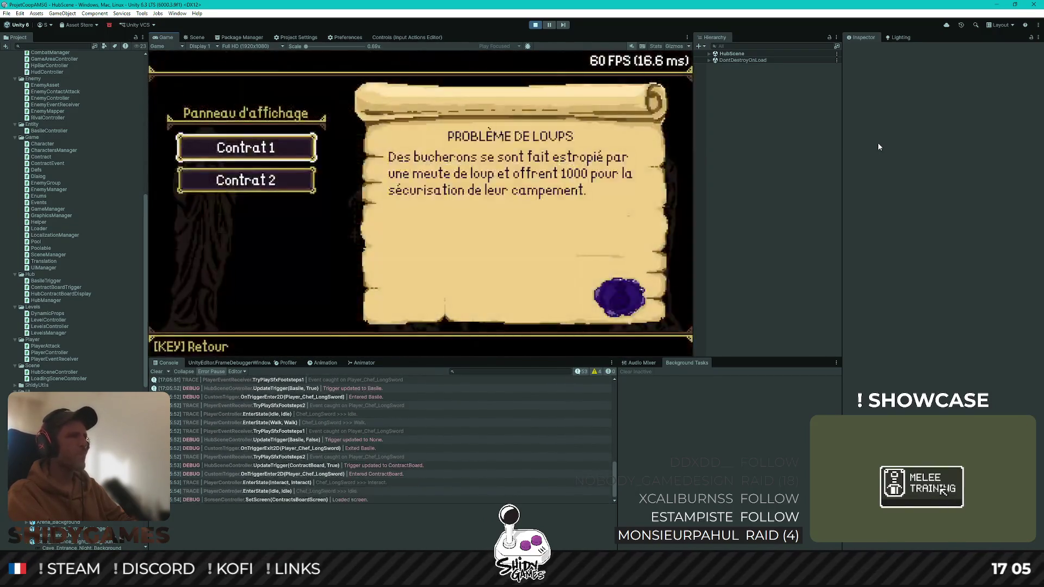
key("e")
key("d")
key("e")
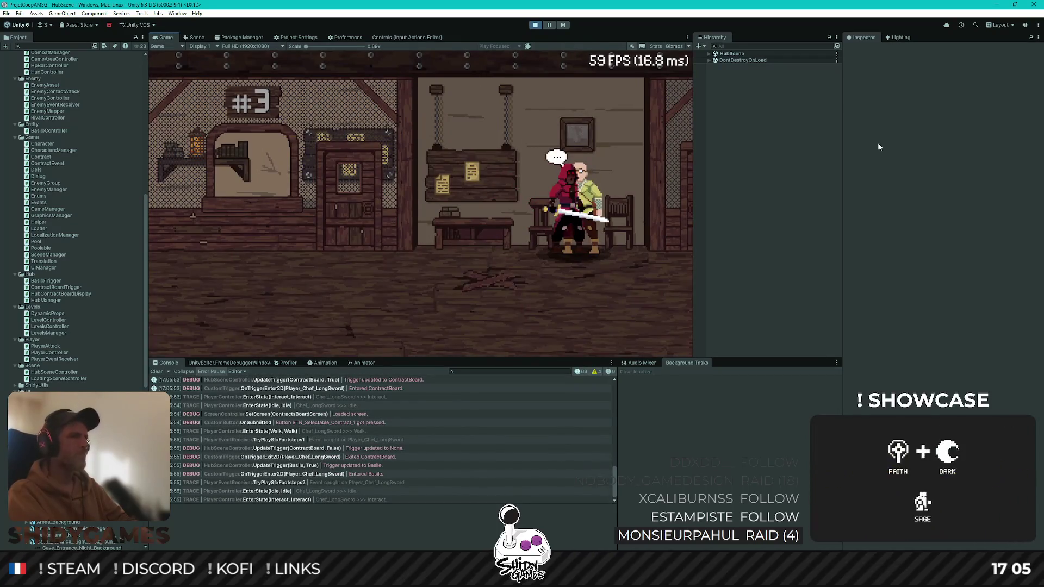
In the combat arena, pause and resume once, then choose Quitter mission to return to the hub
key("d")
key("Escape")
key("Down")
key("Return")
key("d")
key("a")
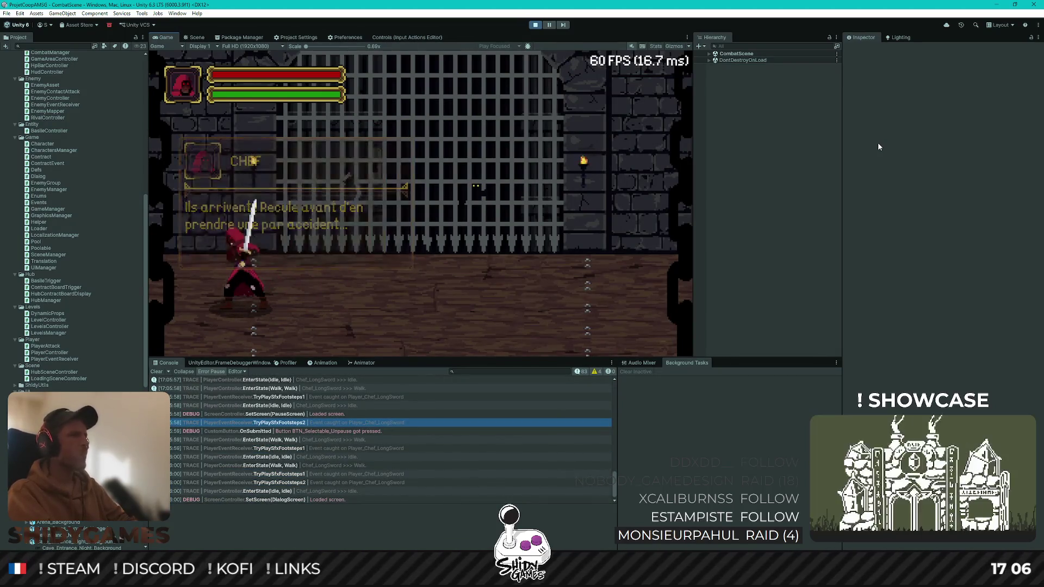
key("d")
key("Escape")
key("Down")
key("Return")
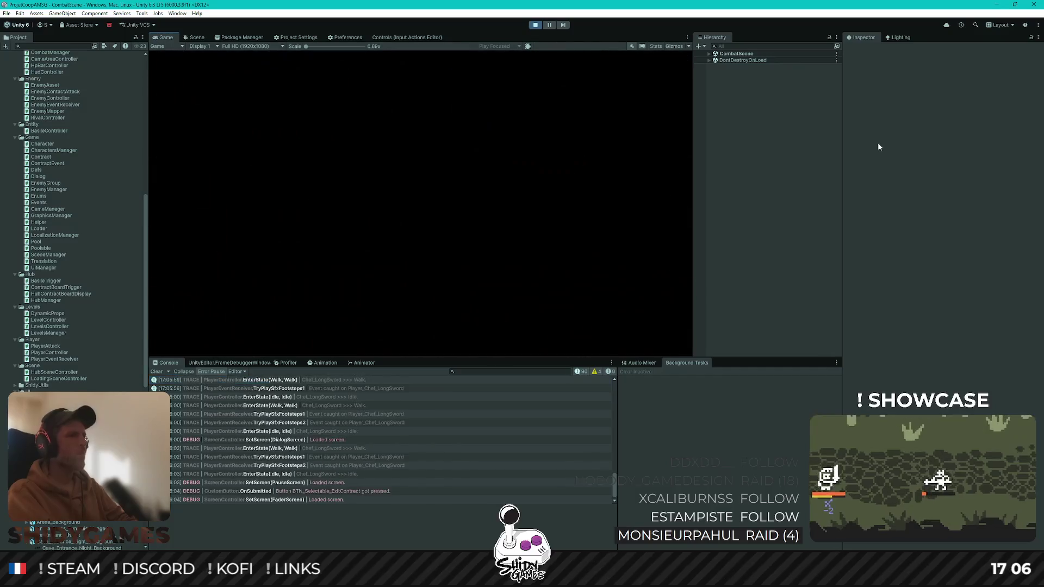
Walk around the hub to confirm movement works, then stop play mode
key("d")
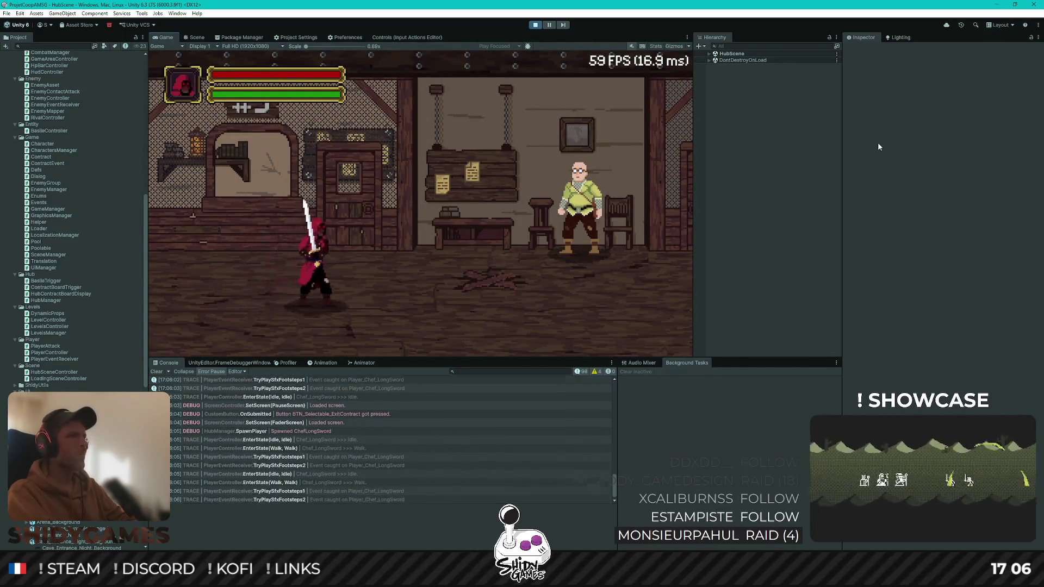
key("a")
key("d")
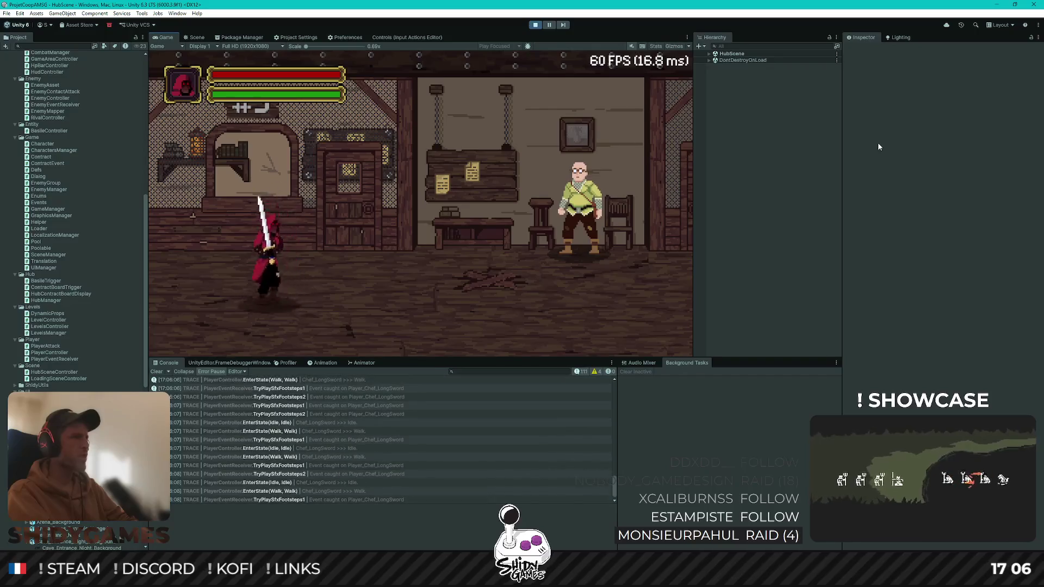
left_click(535, 25)
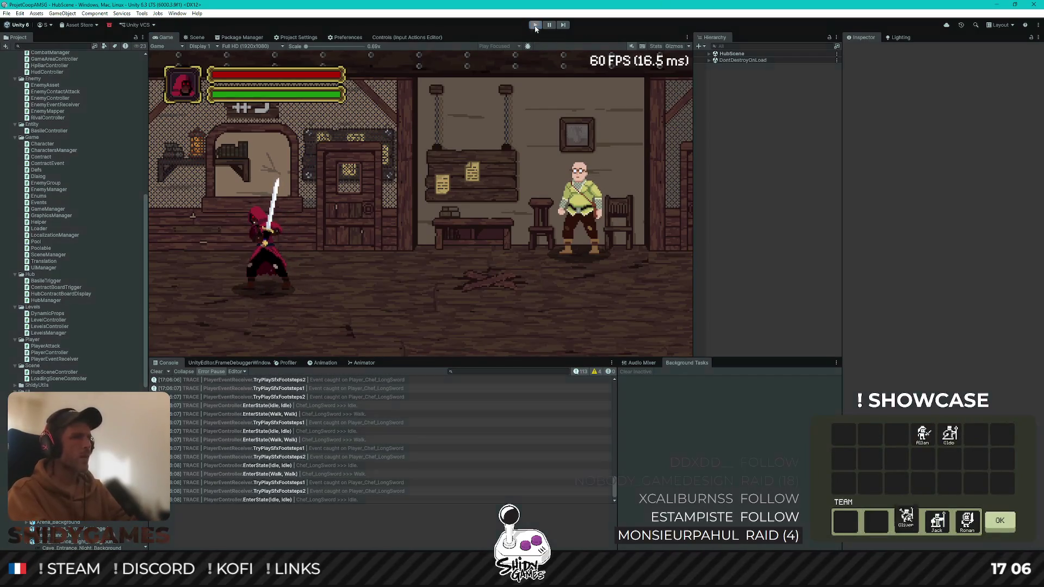
Select lines 277–292 holding the commented-out OnExitPressed method and delete them
key("alt+Tab")
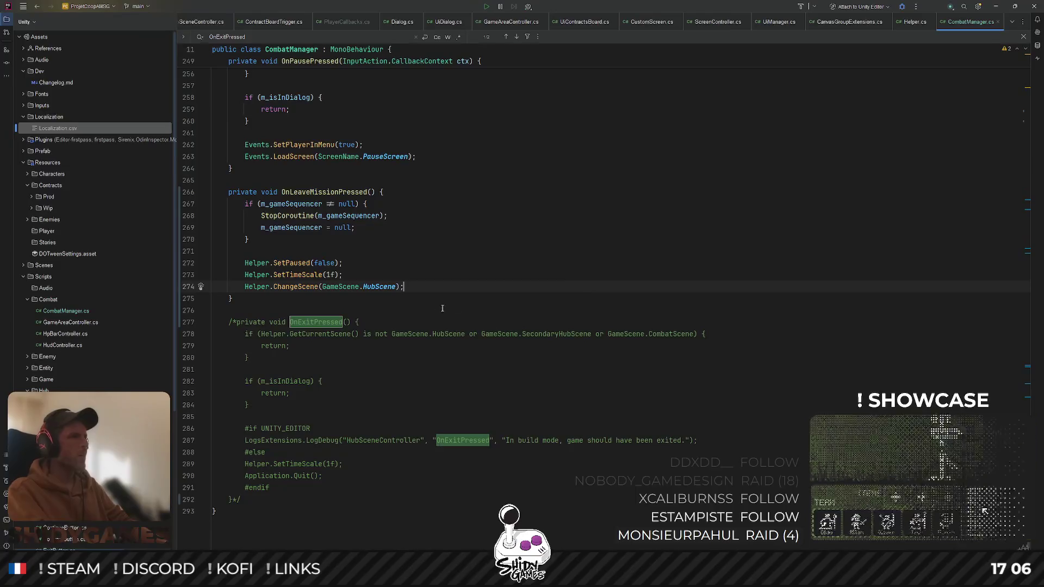
scroll(452, 310, "up", 6)
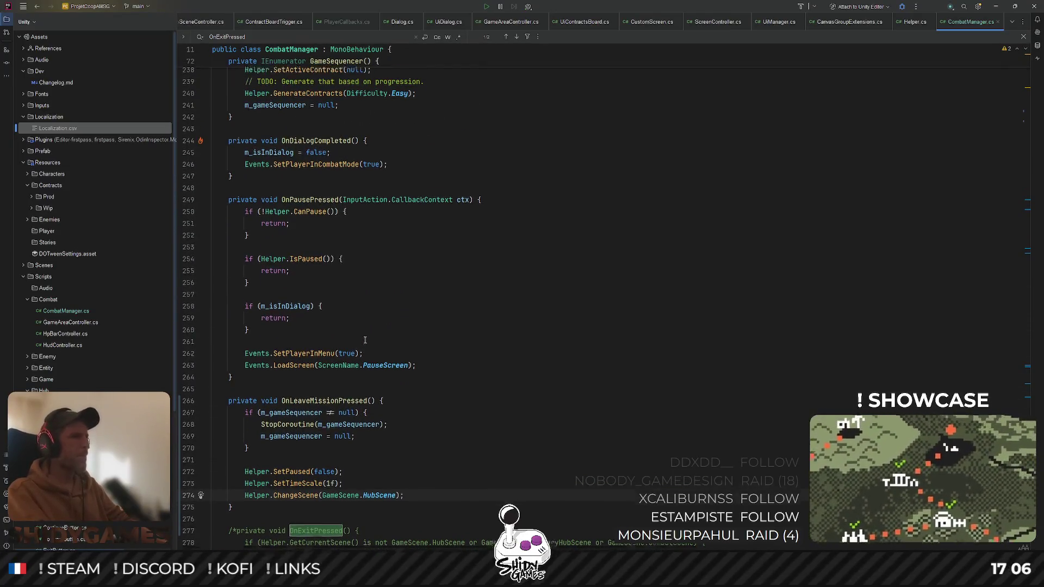
scroll(365, 341, "down", 4)
scroll(362, 337, "down", 3)
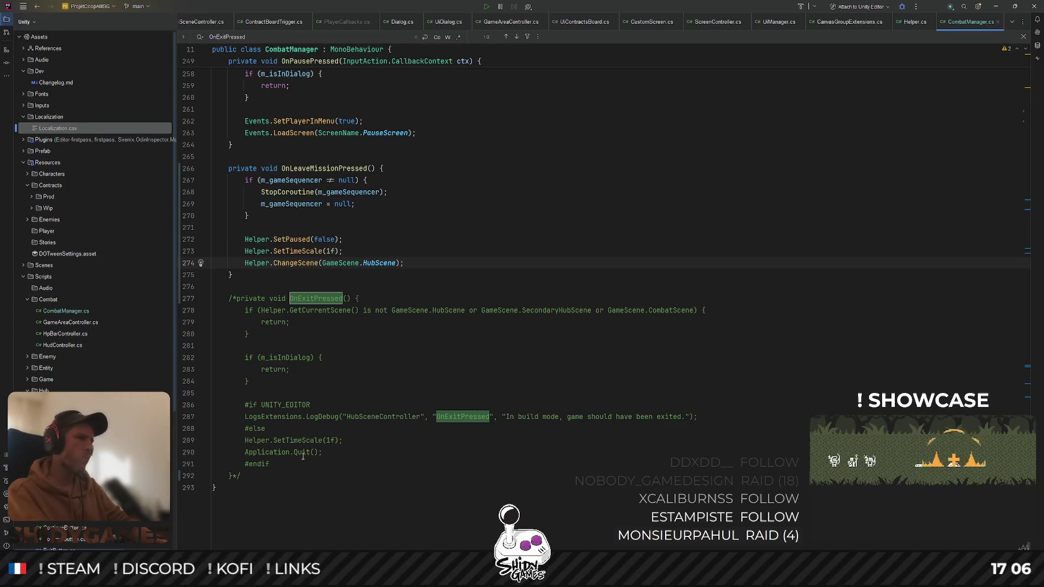
double_click(279, 440)
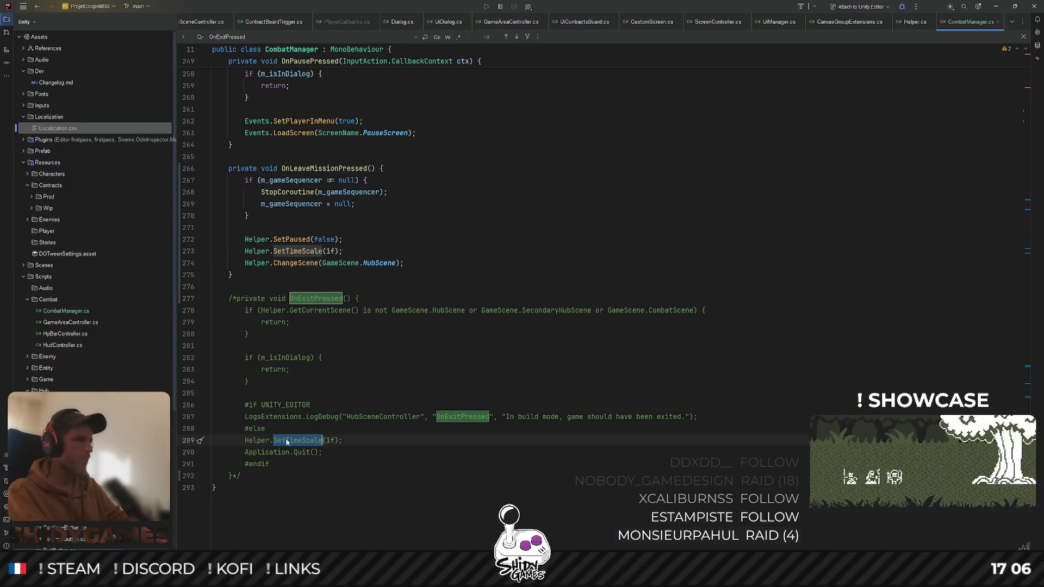
mouse_move(244, 476)
left_mouse_down()
mouse_move(206, 408)
mouse_move(185, 287)
left_mouse_up()
key("BackSpace")
scroll(484, 325, "up", 8)
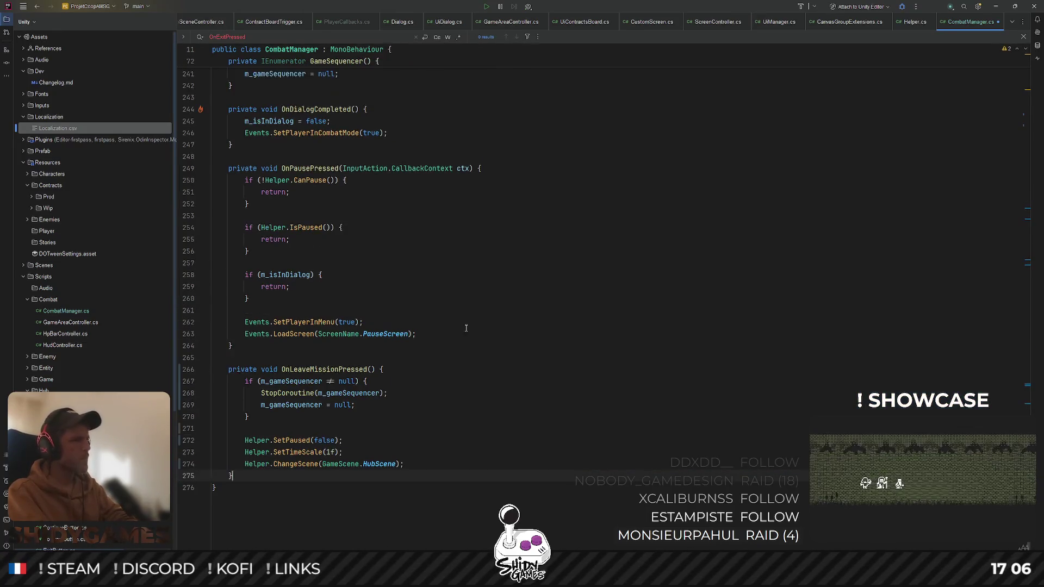
scroll(449, 331, "up", 10)
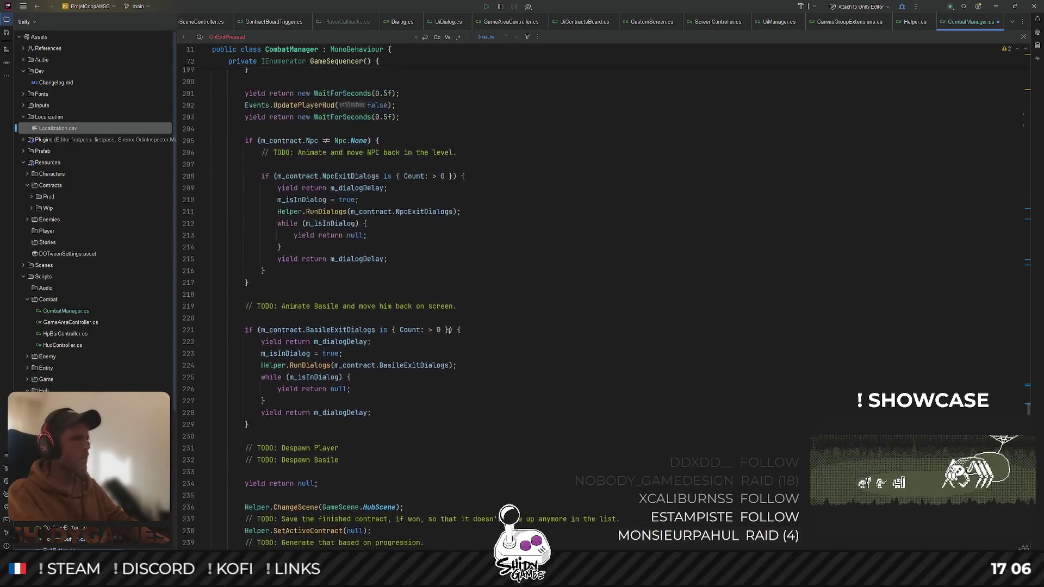
scroll(377, 362, "down", 8)
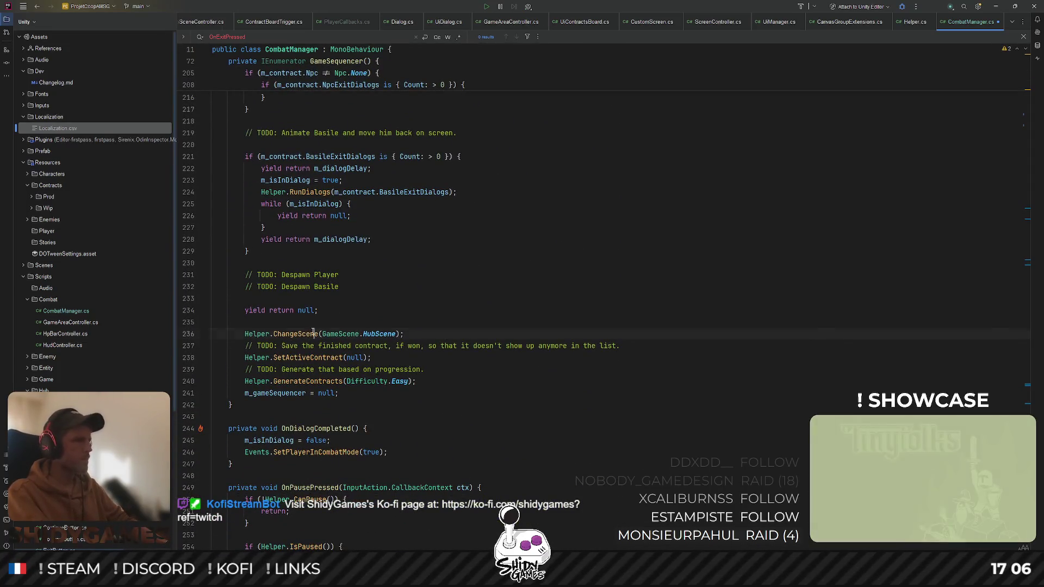
Move the ChangeScene line below the contract setup and add a blank line above it
left_click(313, 332)
scroll(314, 288, "down", 3)
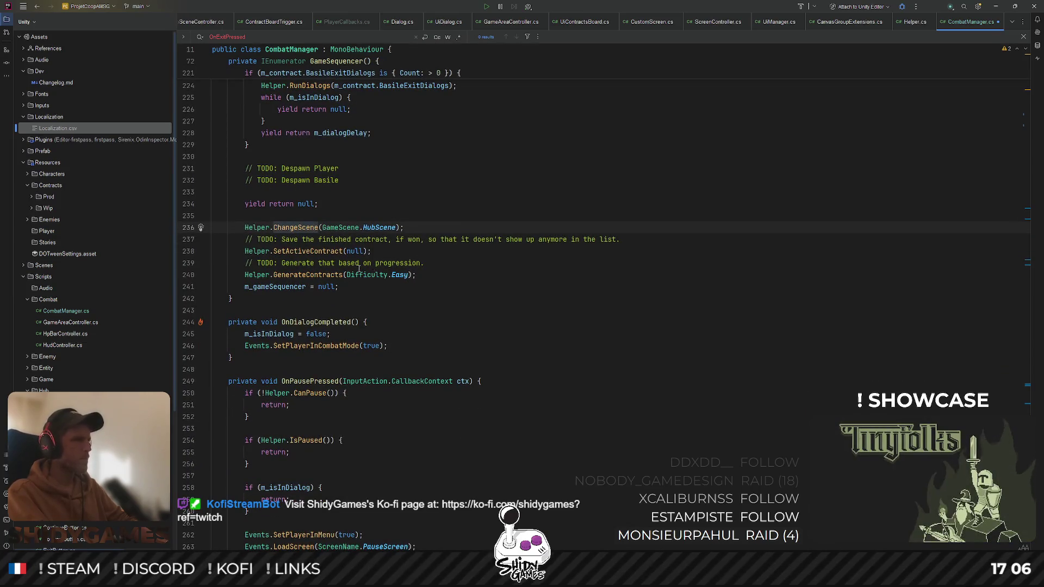
left_click(419, 274)
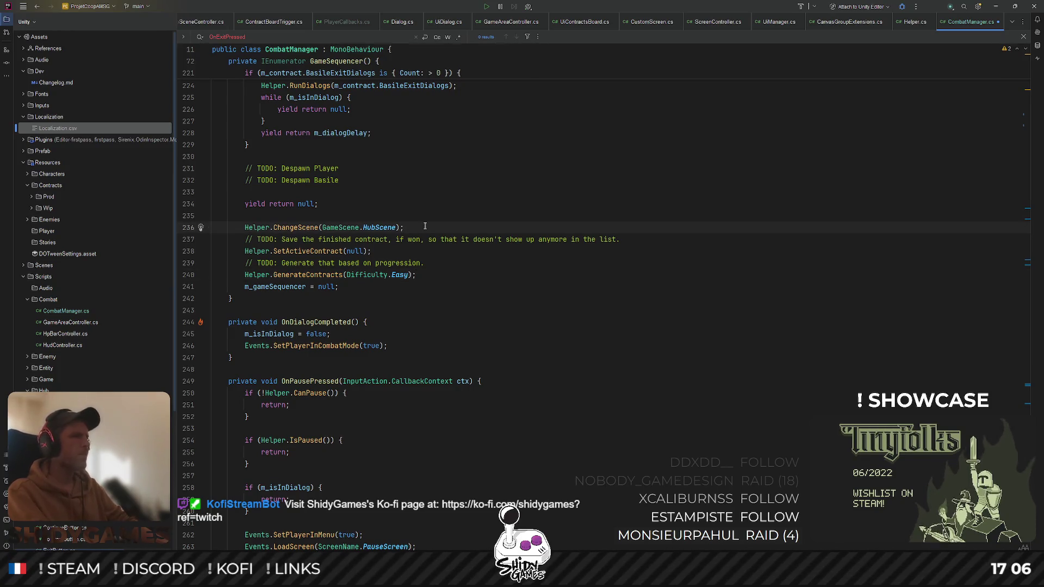
key("alt+shift+Down")
key("alt+shift+Down")
key("alt+shift+Down")
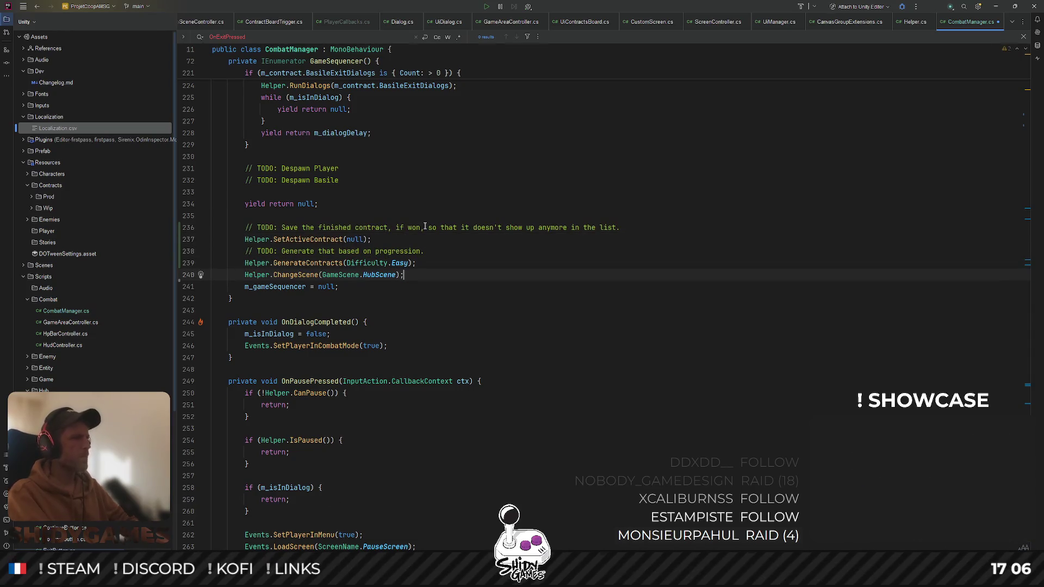
key("ctrl+alt+Return")
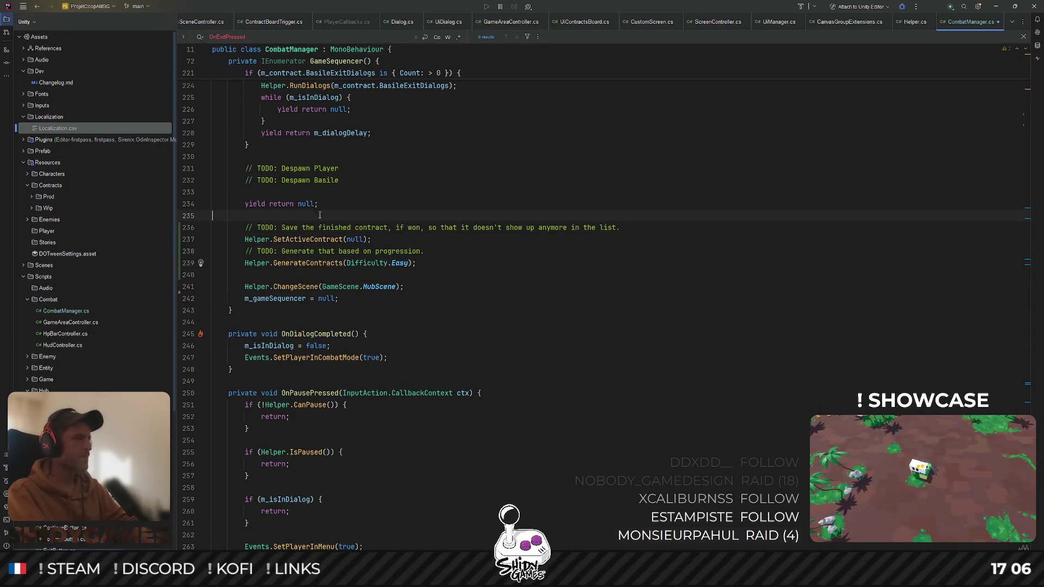
Copy the TODO comments and contract setup lines and paste them into OnLeaveMissionPressed
left_click(433, 263)
mouse_move(423, 260)
left_mouse_down()
mouse_move(244, 251)
mouse_move(187, 229)
left_mouse_up()
key("ctrl+c")
scroll(401, 390, "down", 5)
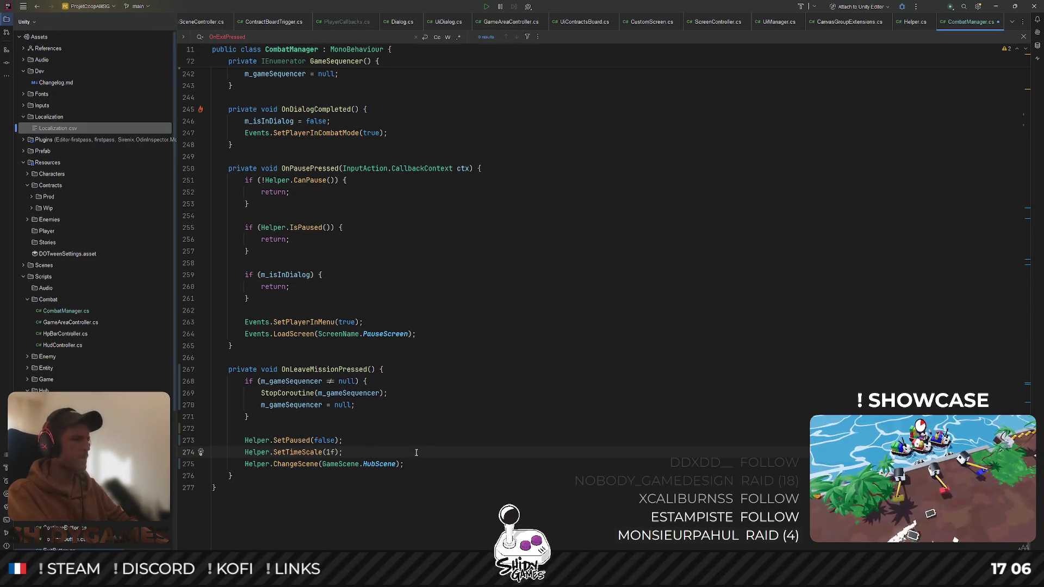
key("Return")
key("ctrl+v")
scroll(457, 232, "up", 8)
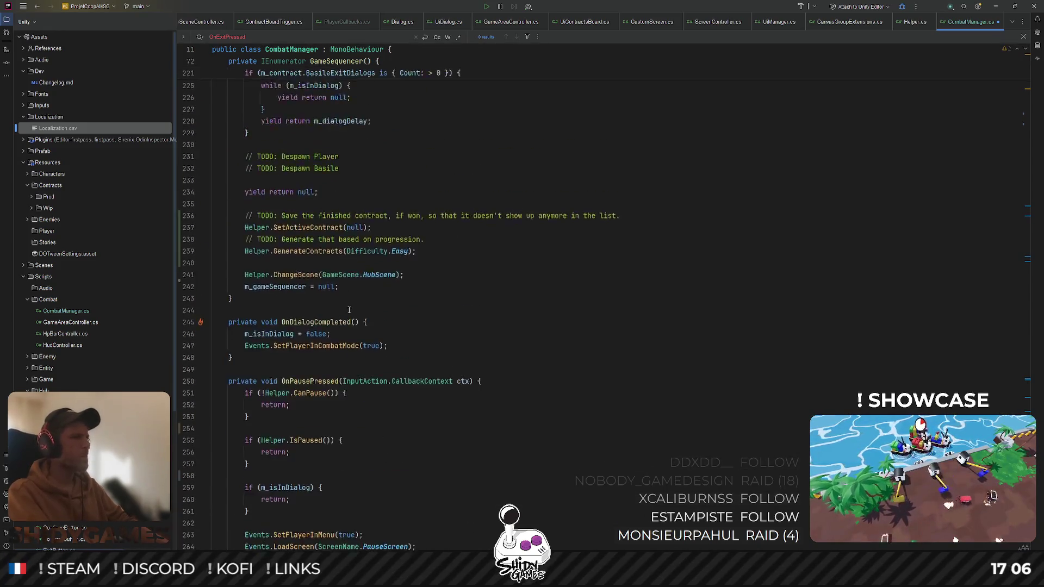
scroll(349, 310, "up", 9)
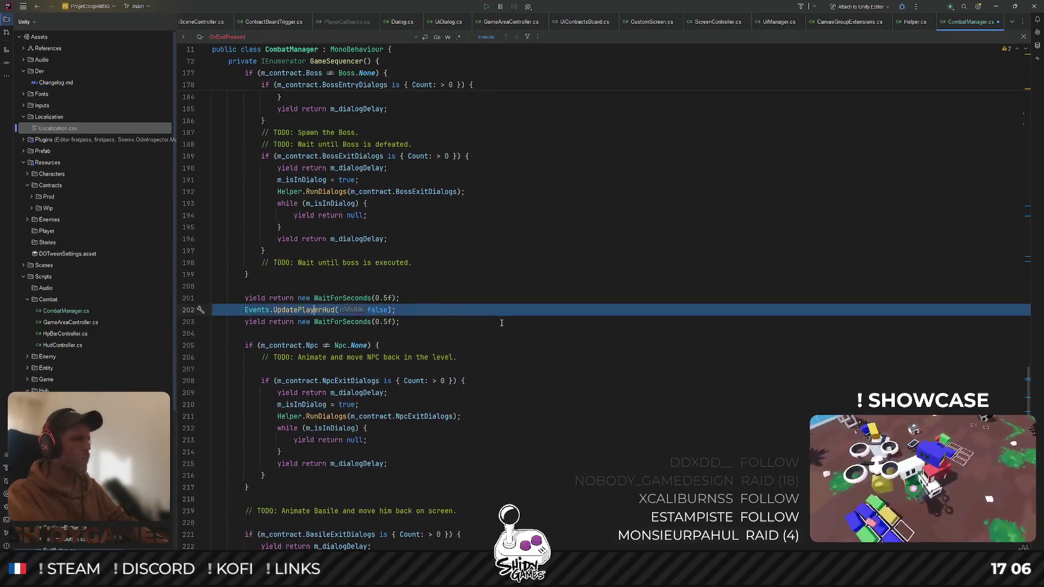
scroll(326, 327, "down", 18)
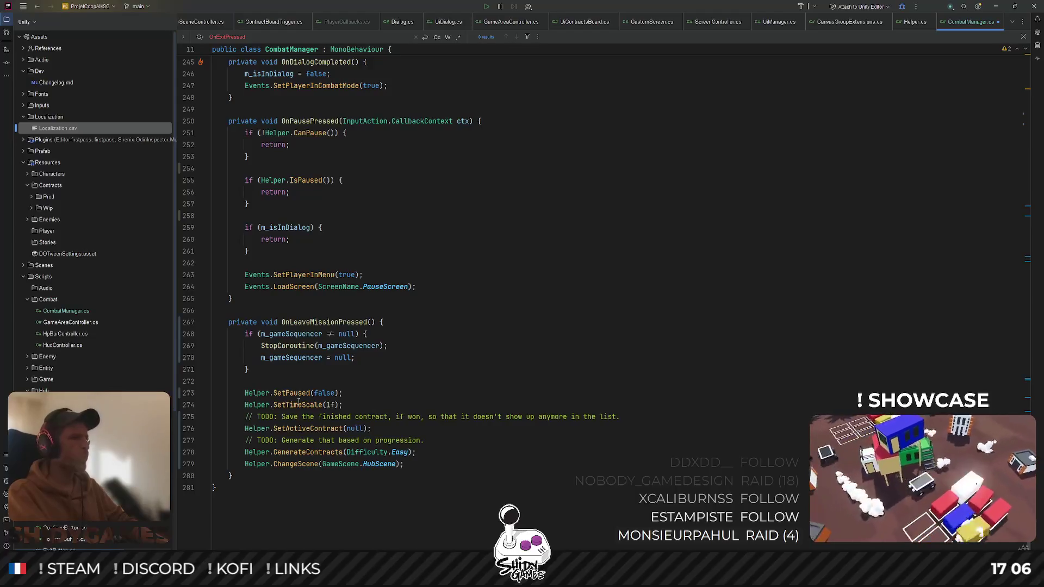
Insert Events.UpdatePlayerHud(isVisible: false); above Helper.SetPaused(false), with a blank line before it
left_click(339, 383)
type("Events.UpdatePlayerHud(false);")
key("alt+shift+Up")
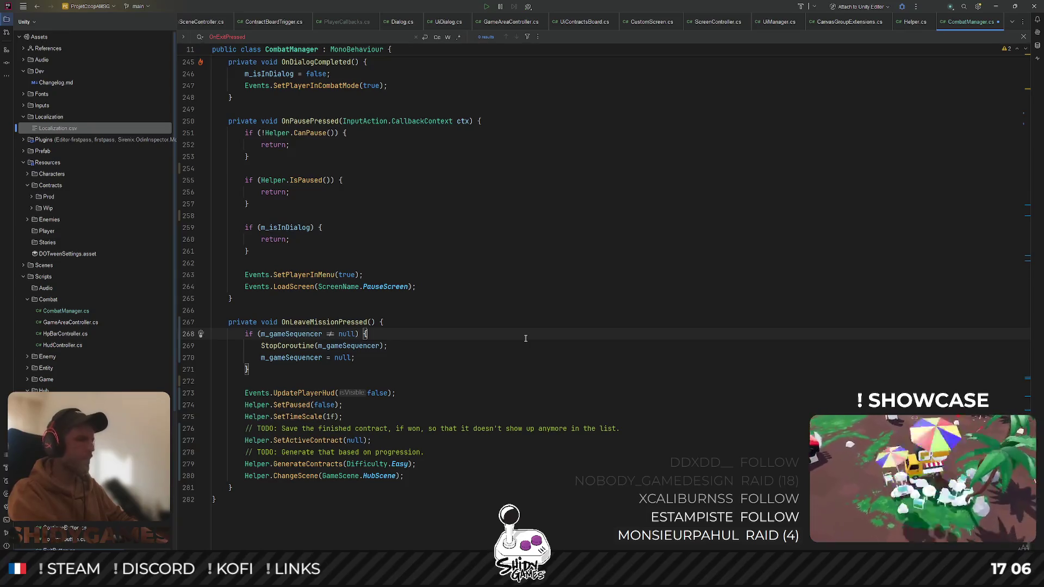
left_click(998, 8)
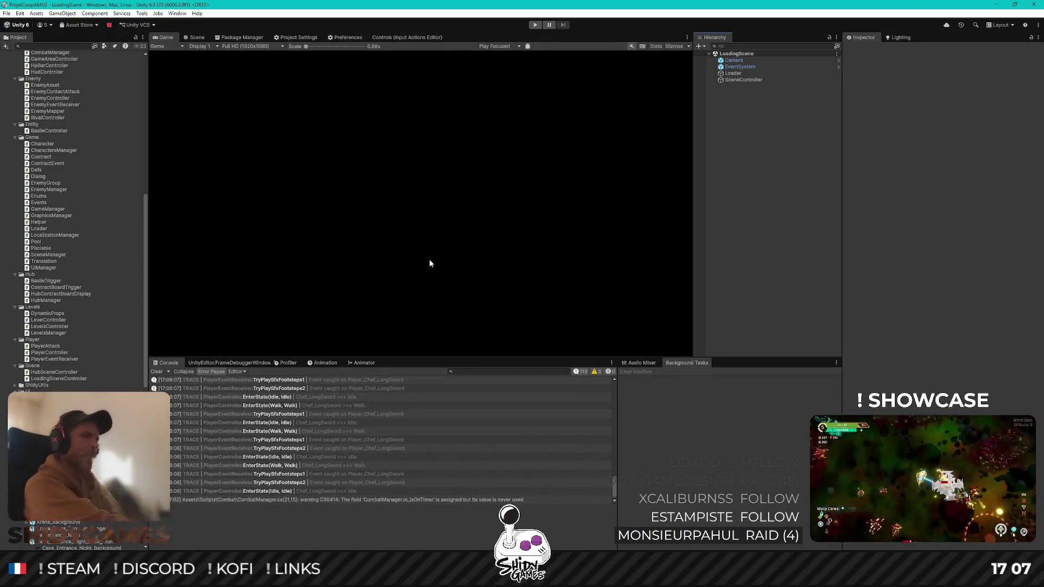
Play the game, walk to Basile in the hub, talk through his dialog, then stop play mode
left_click(535, 26)
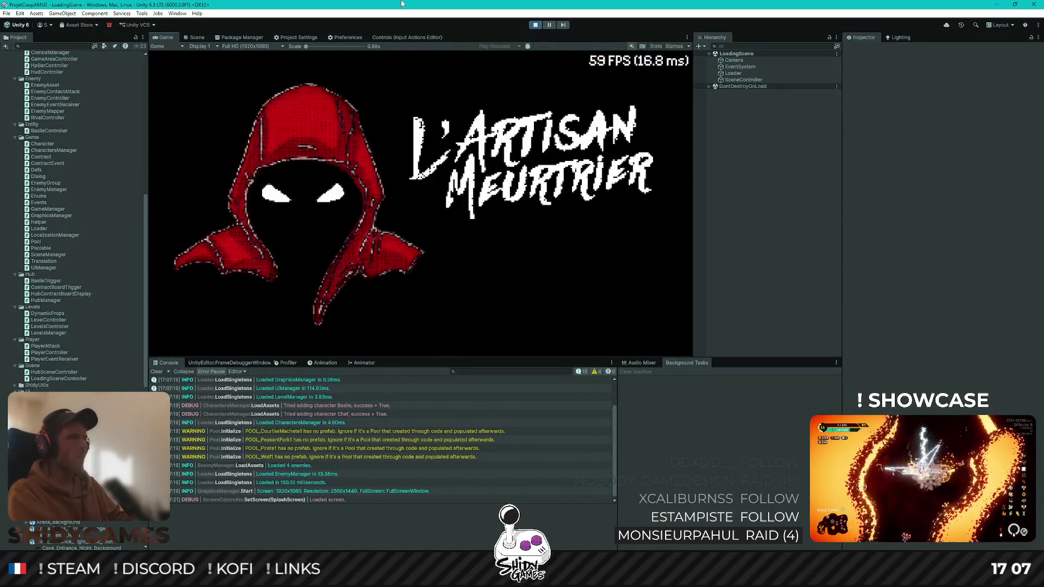
key("Return")
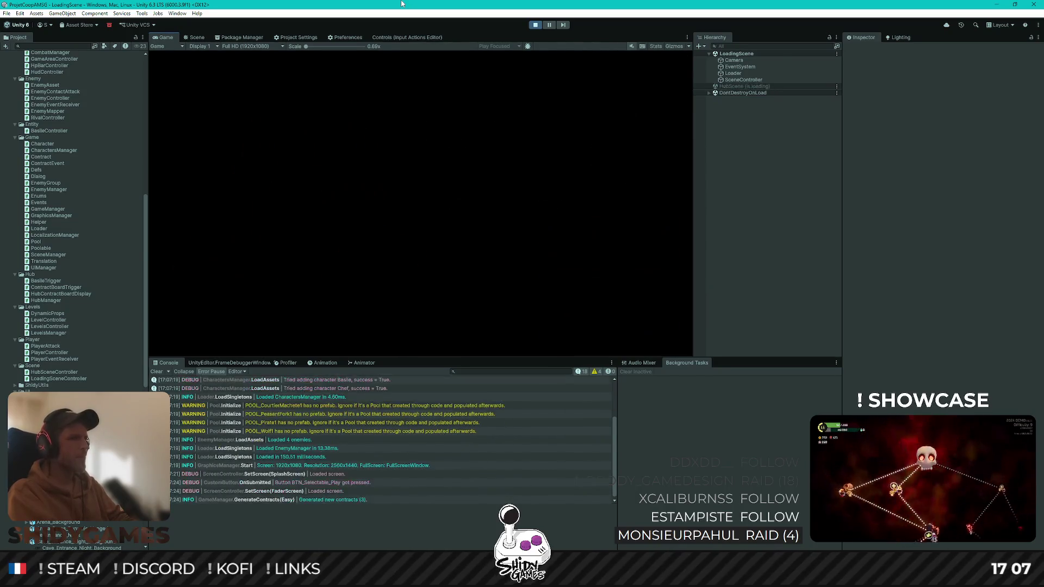
key("d")
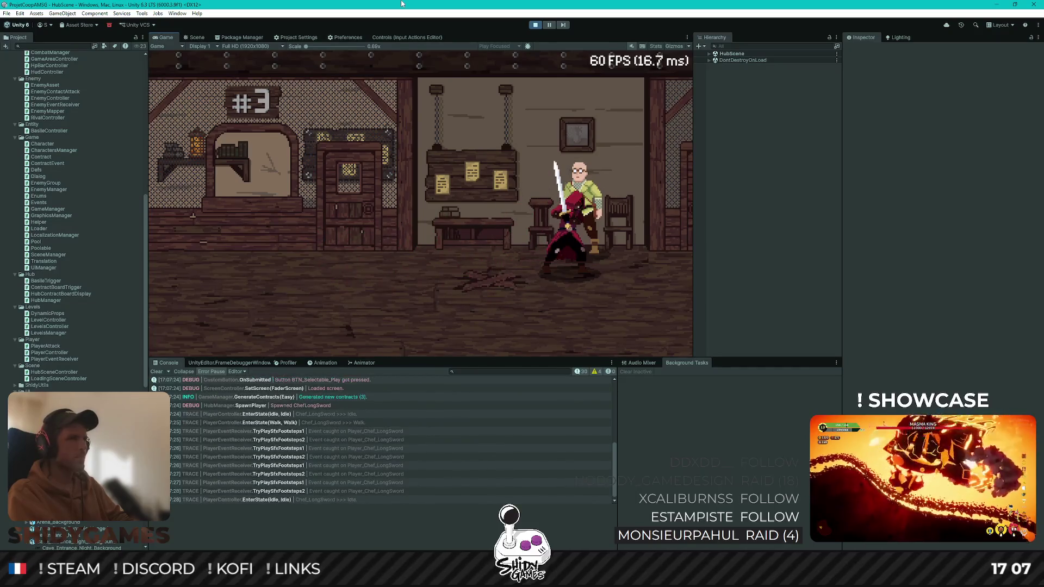
key("a")
key("d")
key("e")
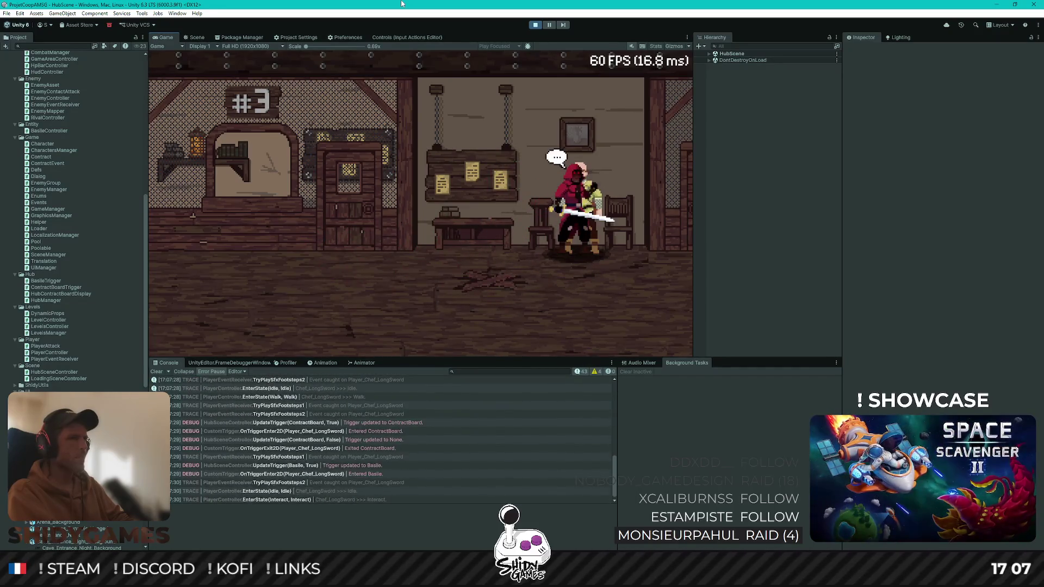
key("e")
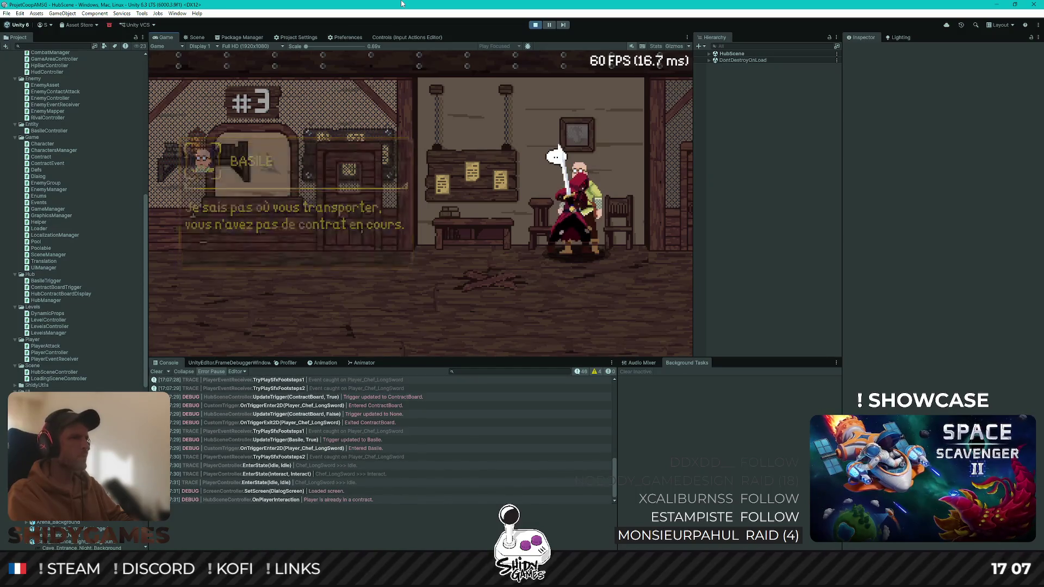
key("a")
key("a")
key("d")
key("a")
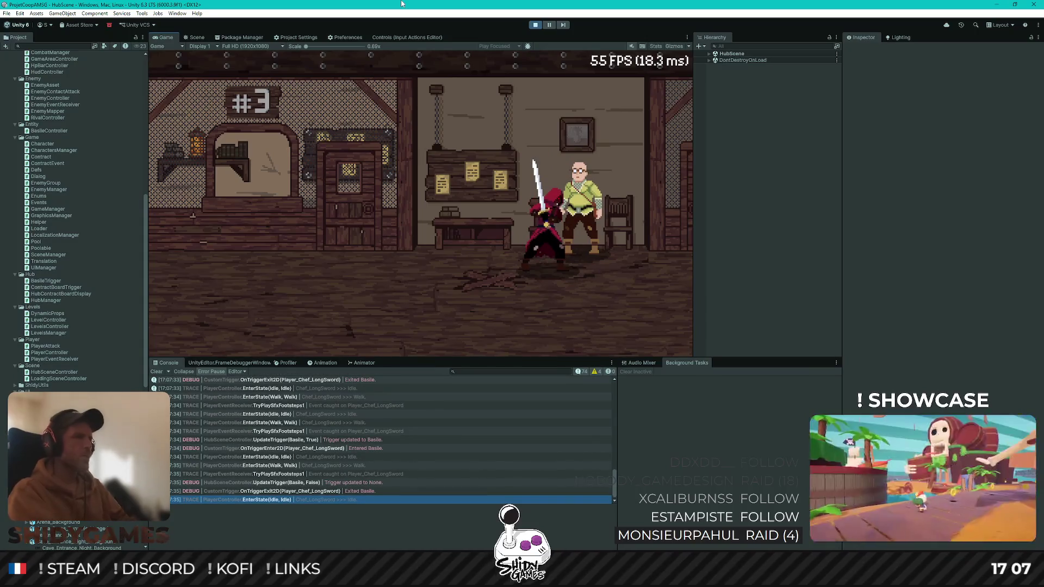
left_click(535, 25)
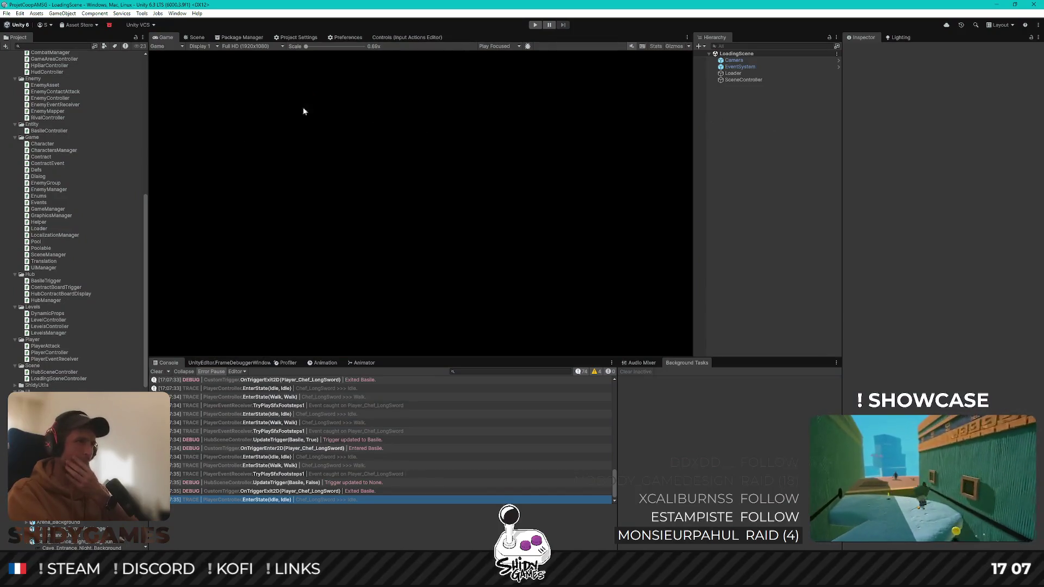
Open HubScene and select HUB_Basile under HubManager > Npc
scroll(96, 220, "up", 10)
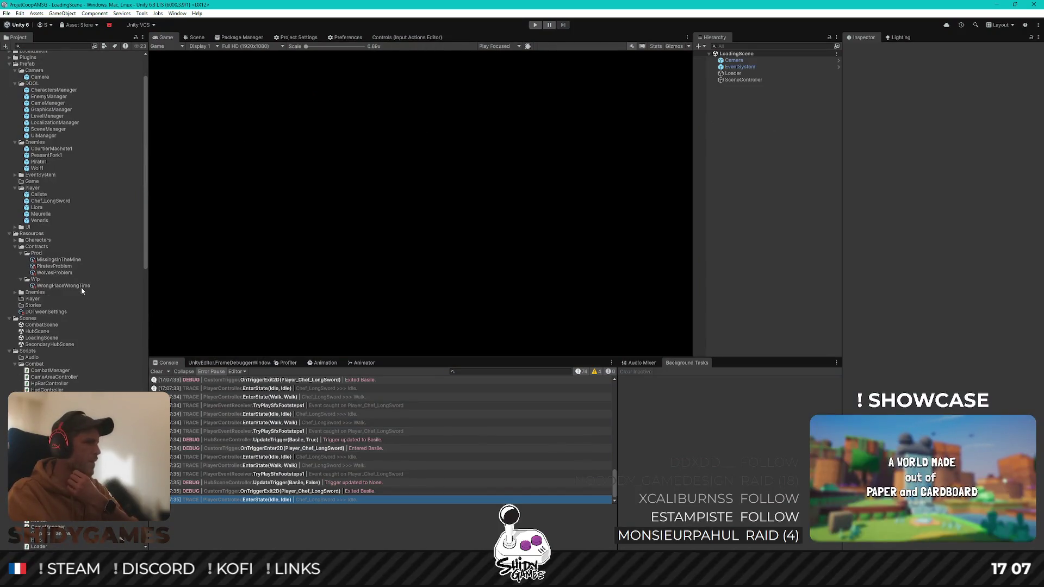
left_click(39, 337)
left_click(39, 333)
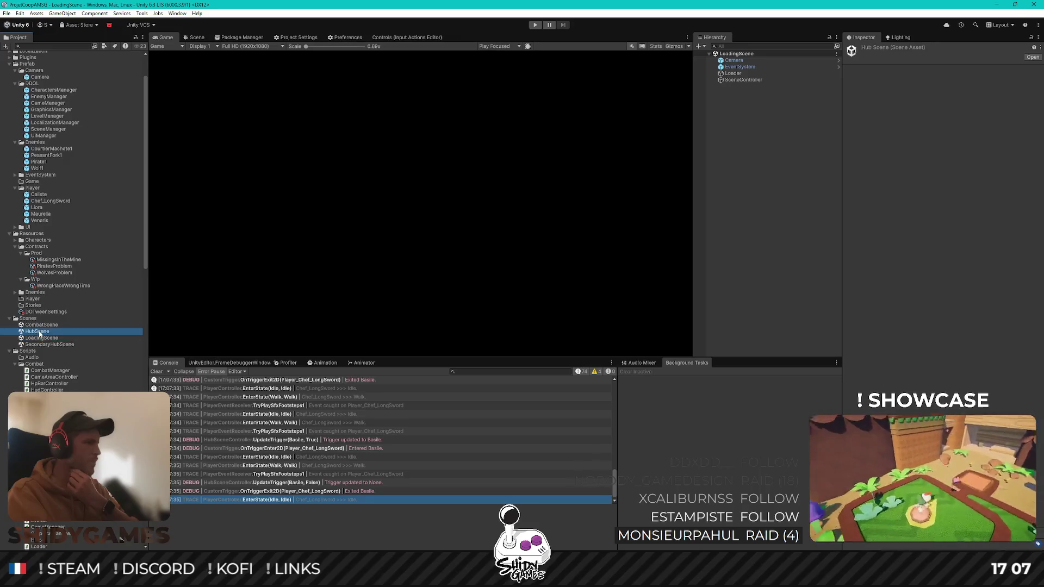
left_click(735, 74)
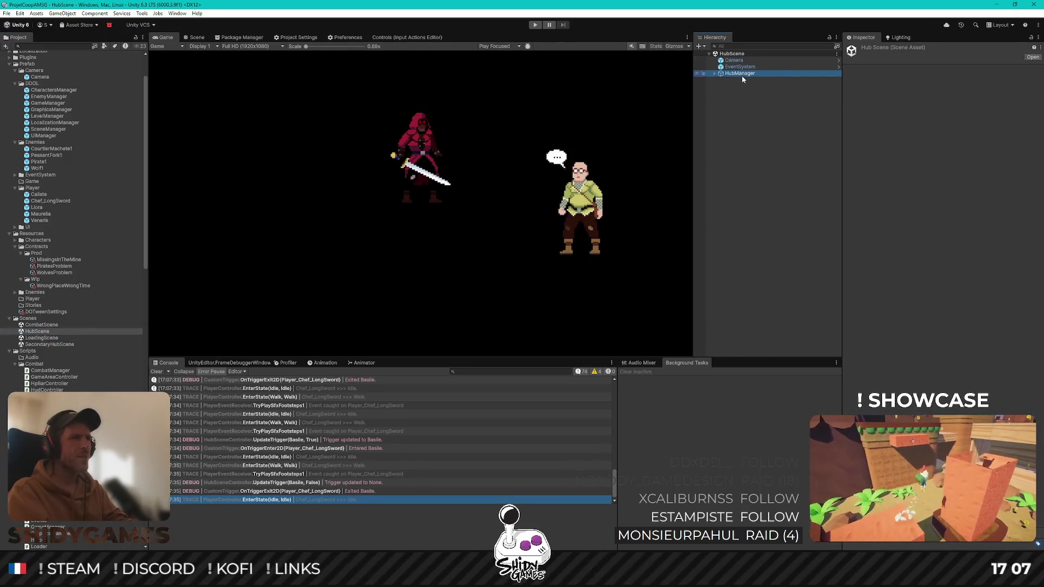
left_click(737, 93)
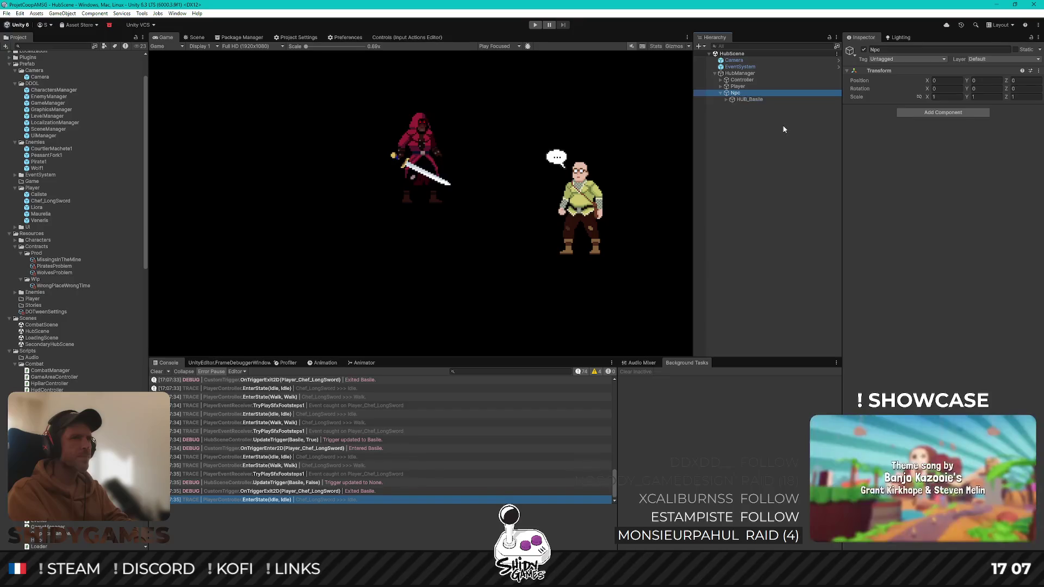
left_click(720, 93)
left_click(749, 100)
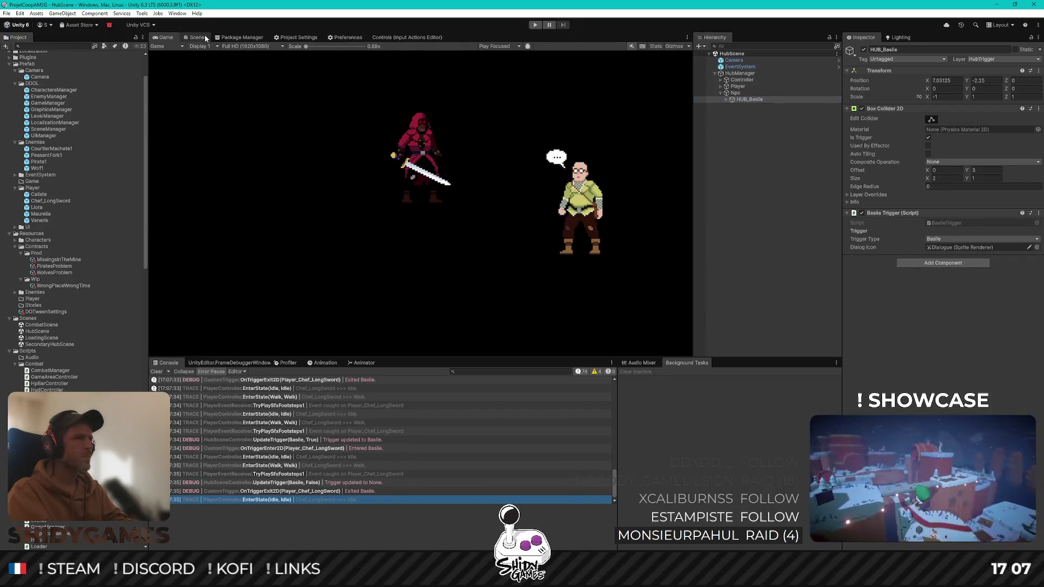
Resize HUB_Basile's Box Collider 2D to 2.5 × 2, then reopen LoadingScene
left_click(205, 38)
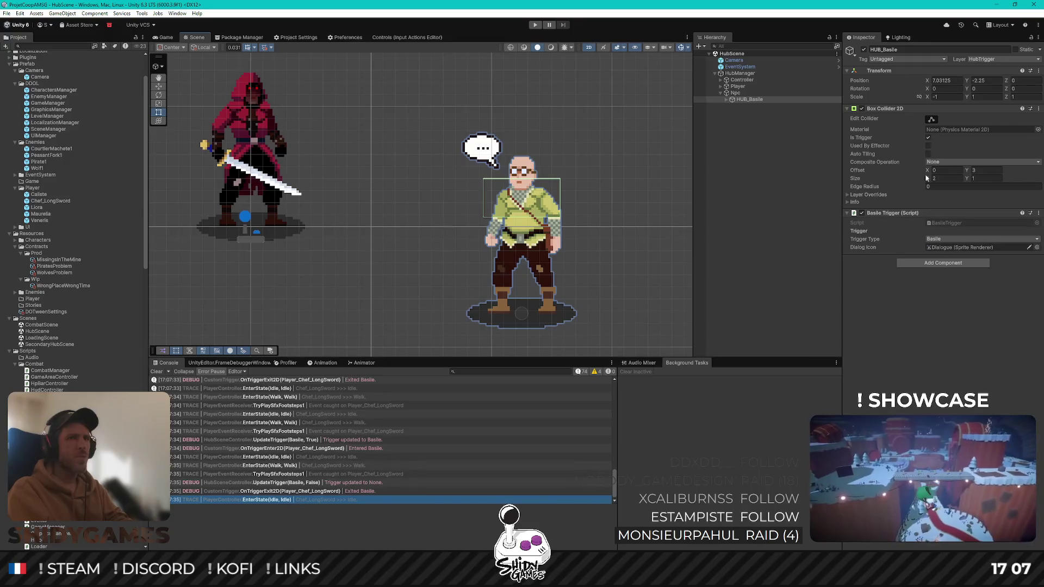
type(".5")
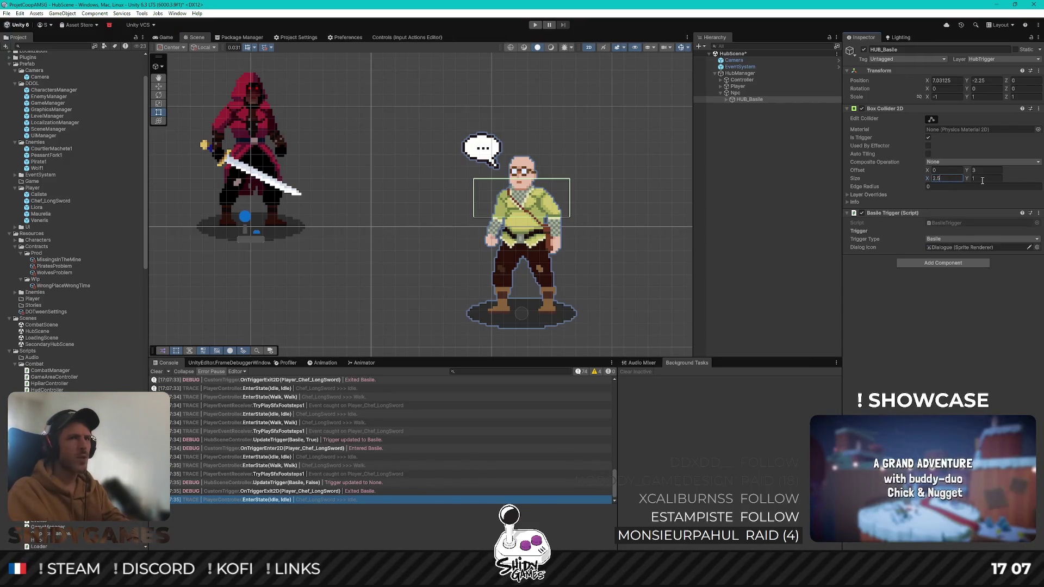
type("2")
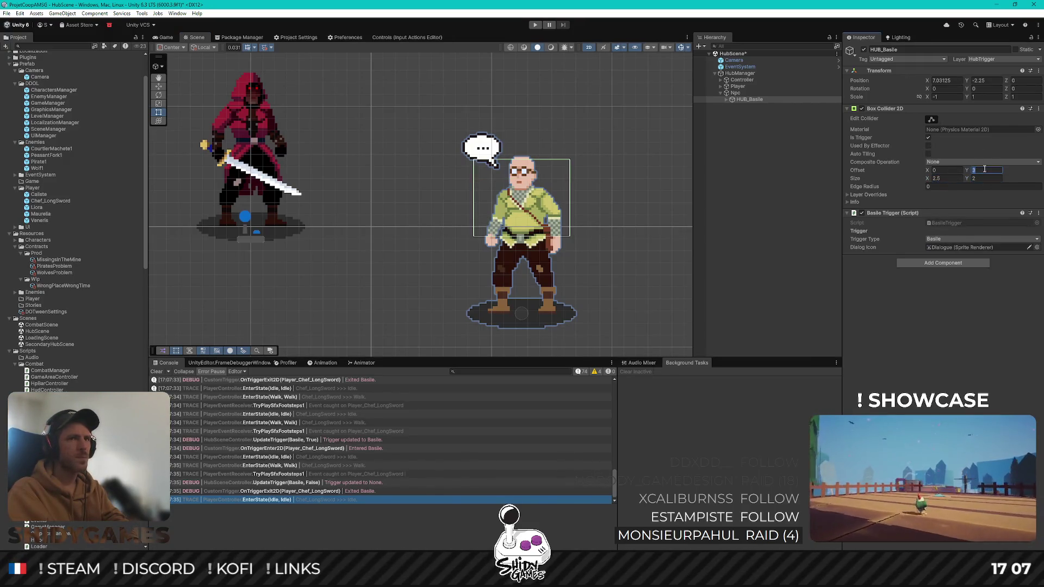
type("0")
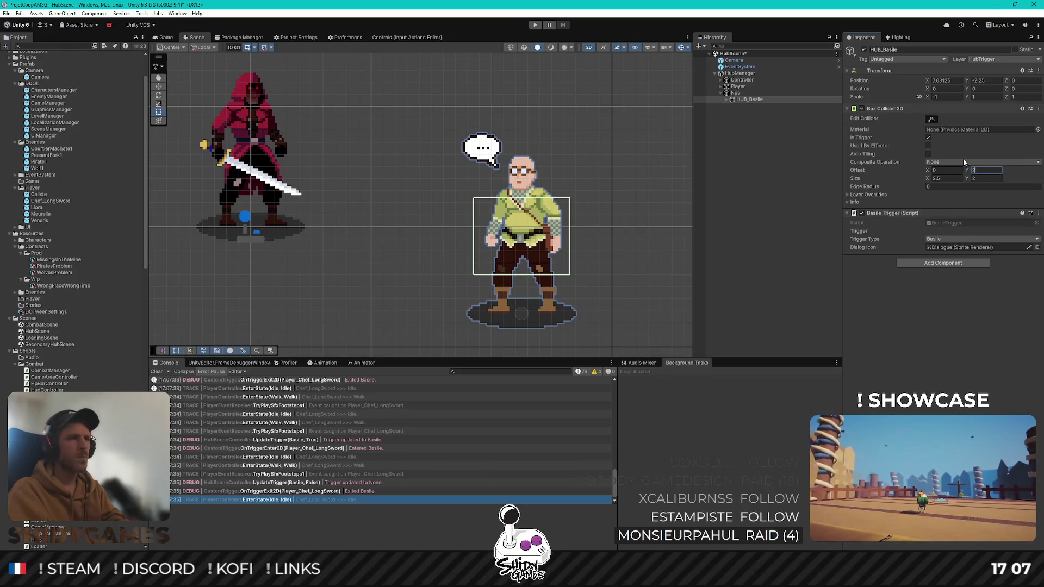
left_click(783, 189)
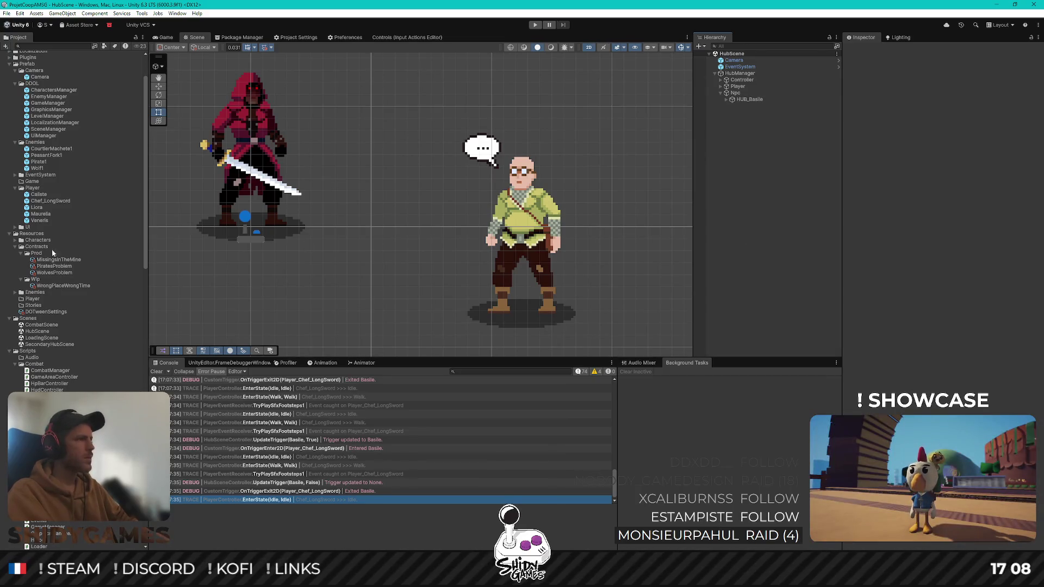
double_click(41, 338)
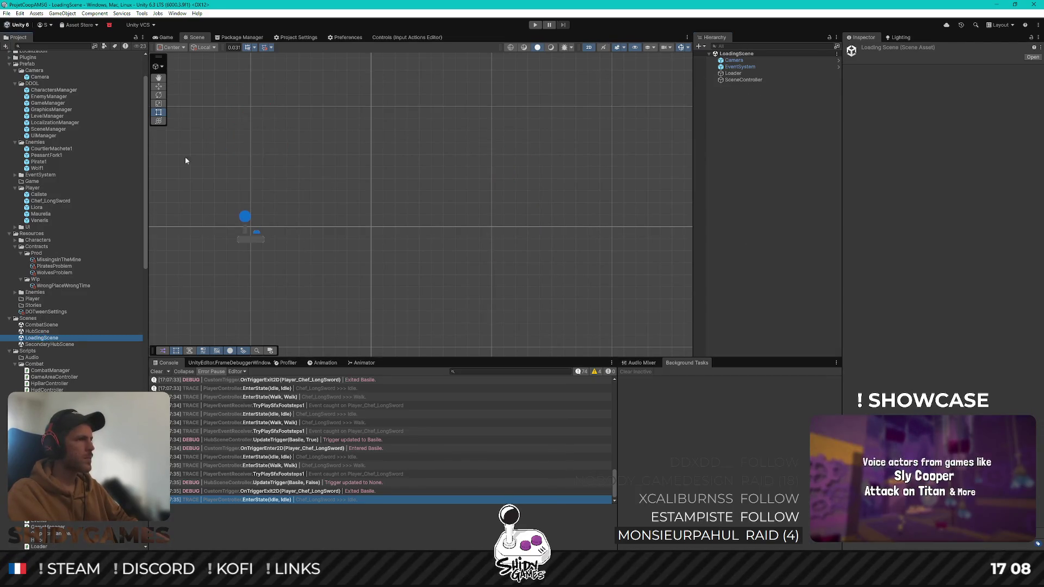
Enter Play mode in the Game view and start a new game from the main menu
left_click(165, 38)
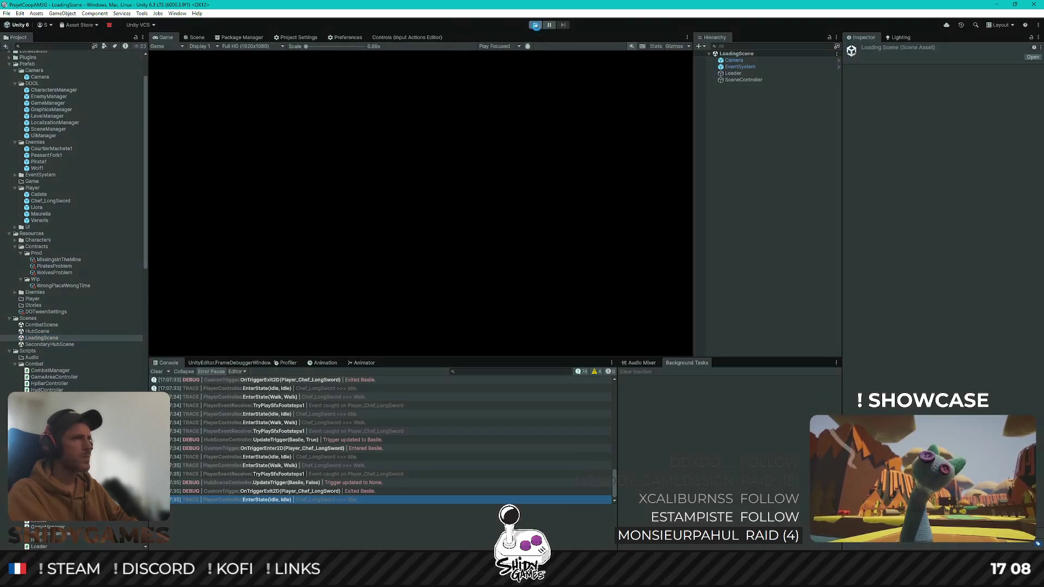
left_click(535, 25)
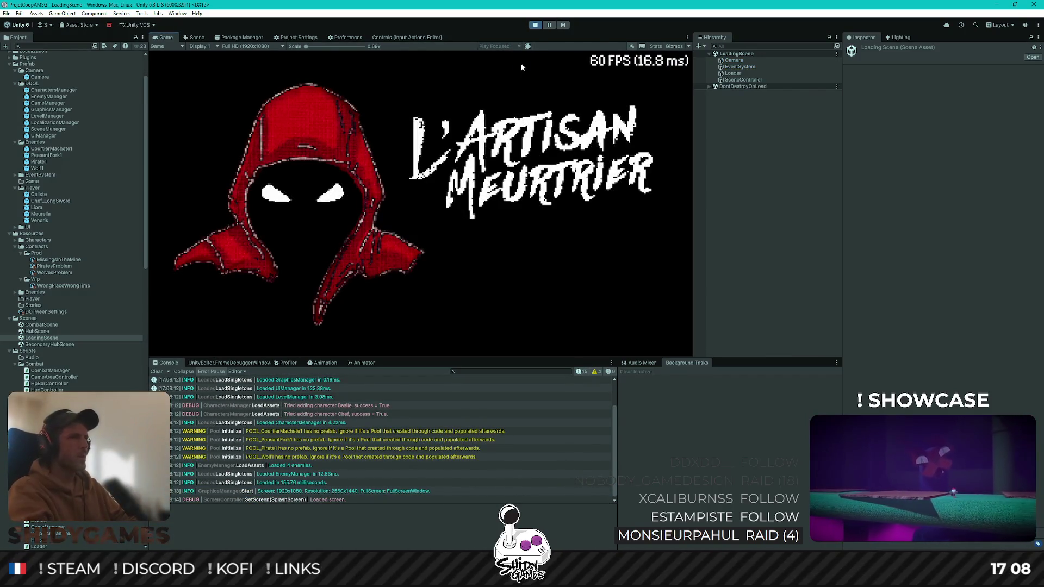
key("Return")
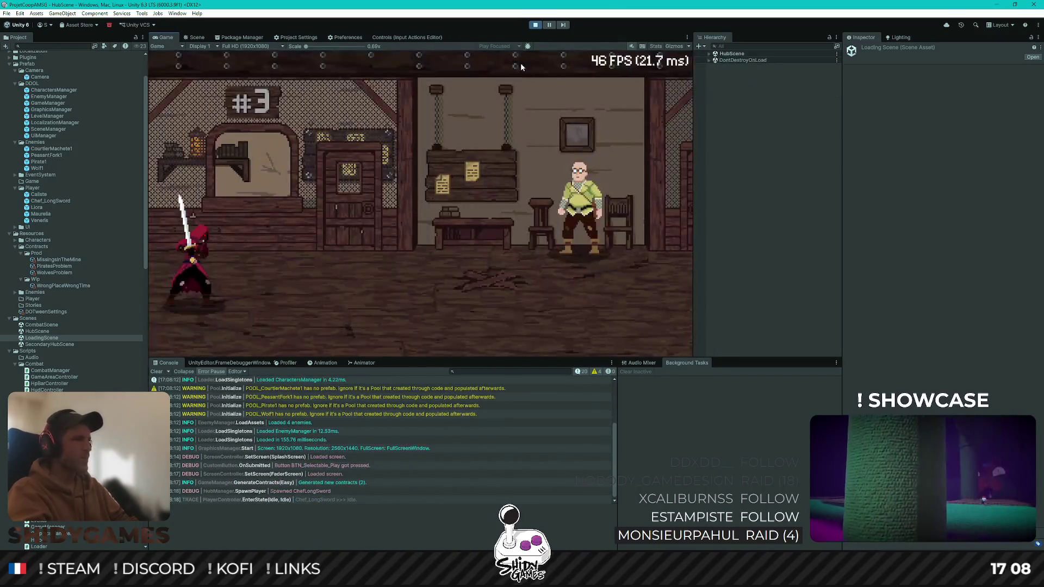
Walk the character back and forth between the contract board and Basile's trigger area
key("d")
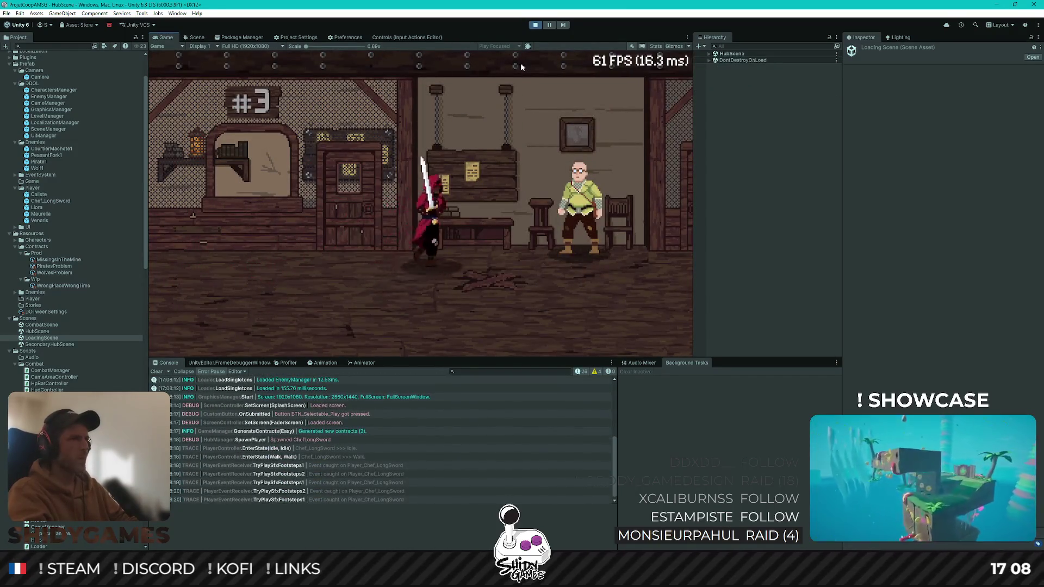
key("d")
key("q")
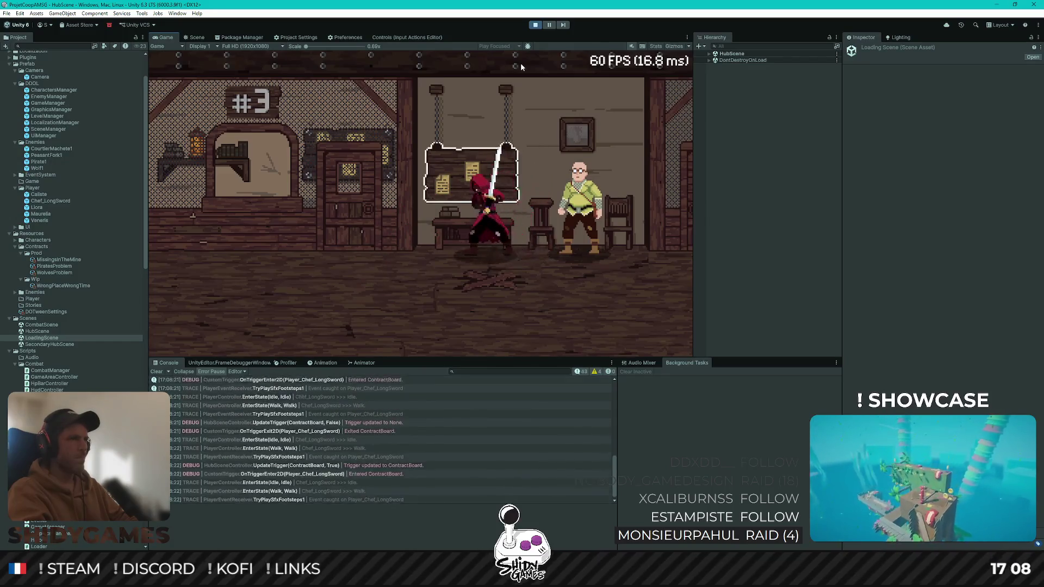
key("d")
key("d")
key("q")
key("s")
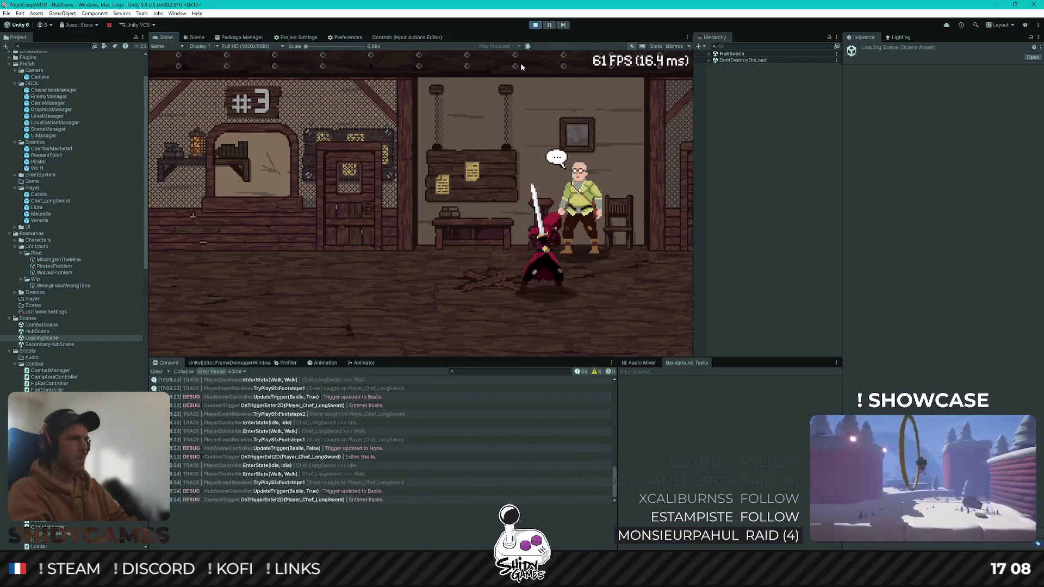
key("z")
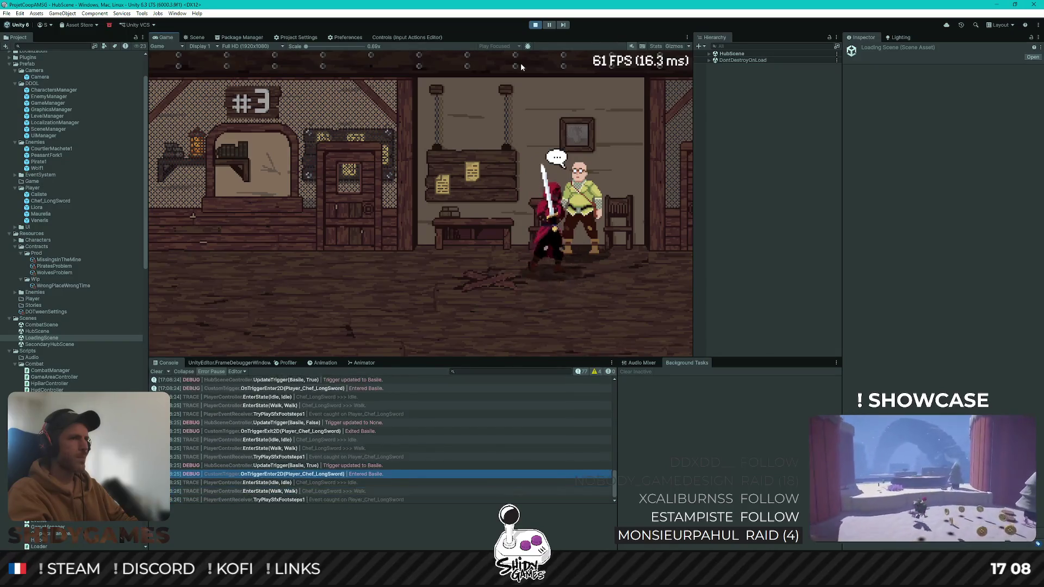
key("q")
key("d")
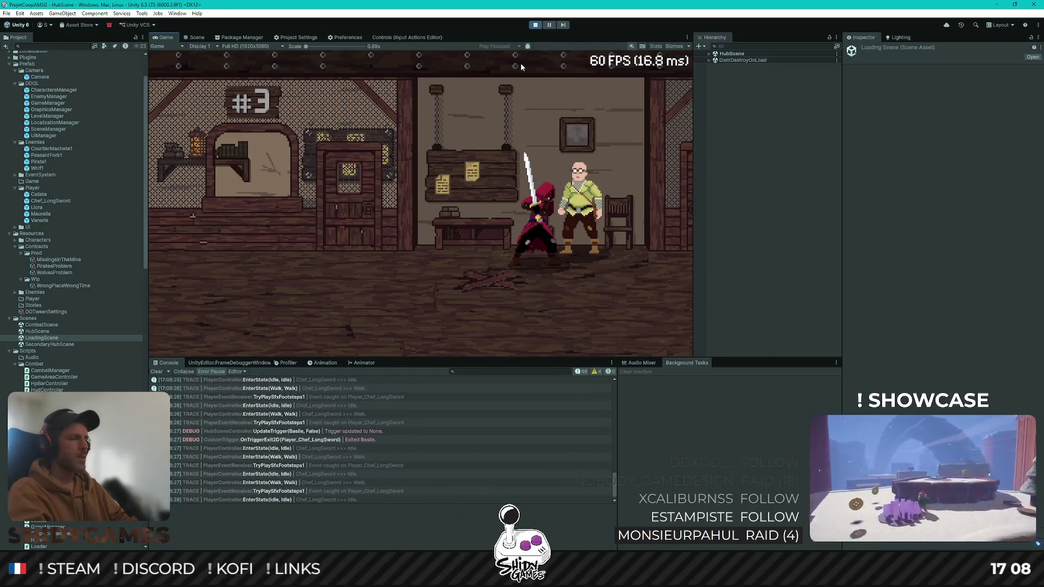
key("q")
key("d")
key("q")
key("q")
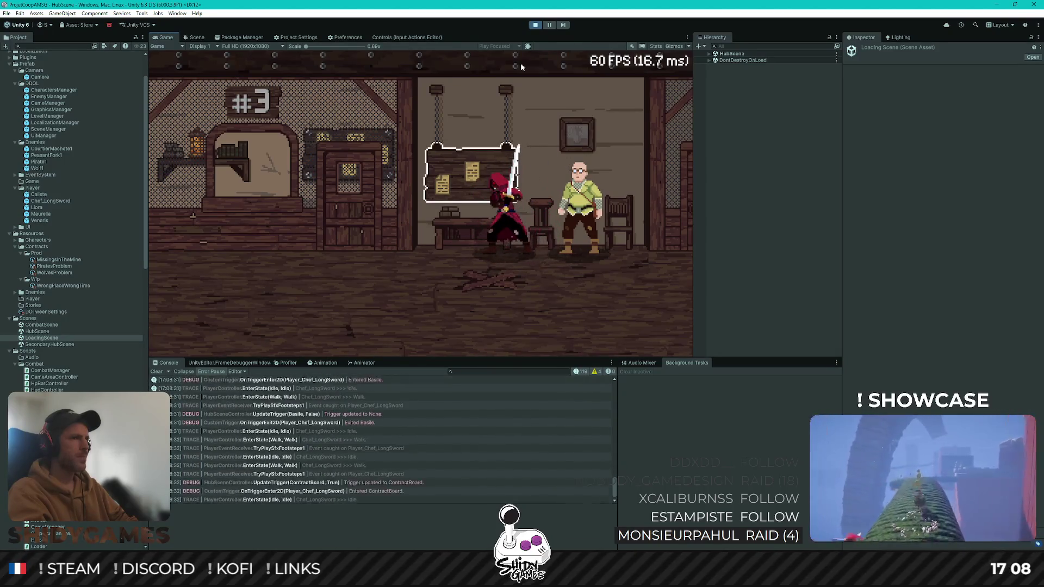
key("d")
key("q")
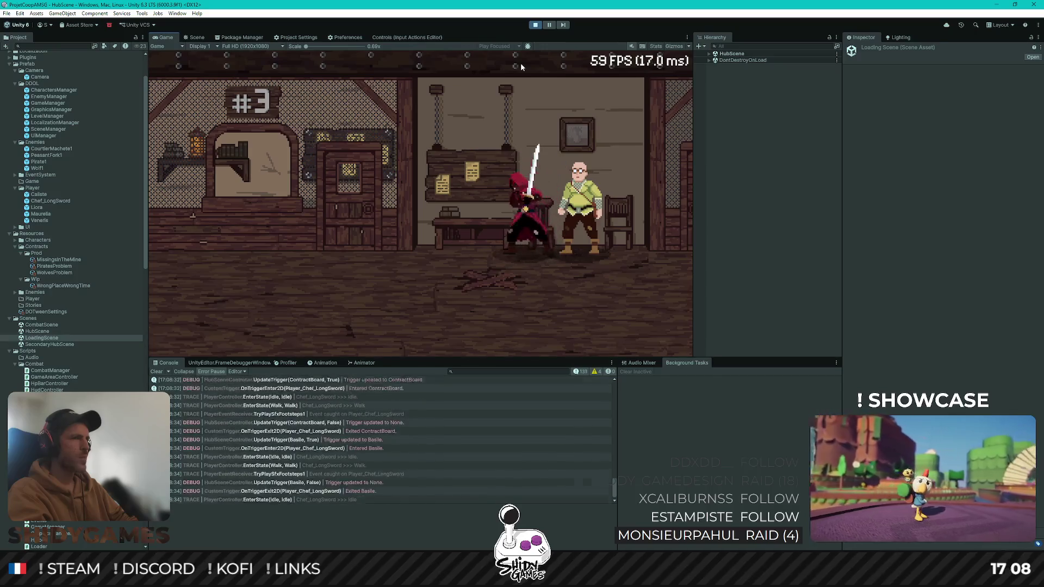
key("d")
key("q")
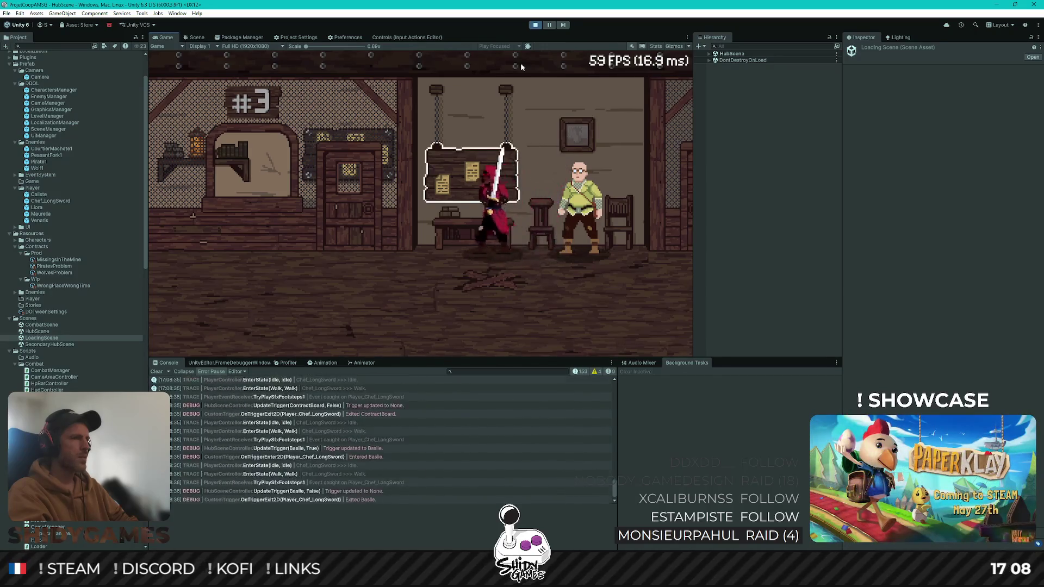
Submit Contract 1 at the contract board and talk through Basile's dialogue
key("d")
key("e")
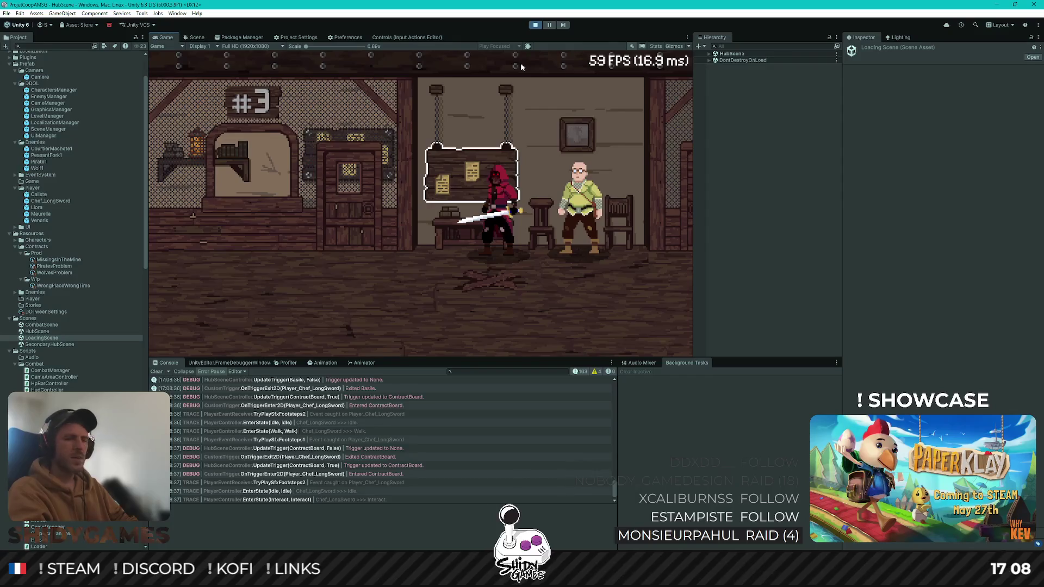
key("e")
key("d")
key("e")
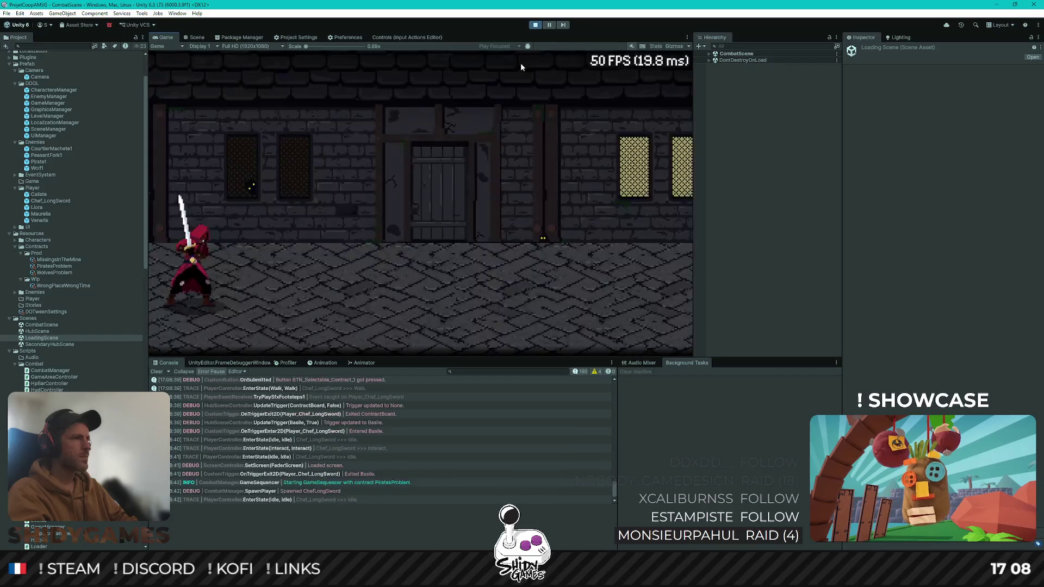
key("d")
key("d")
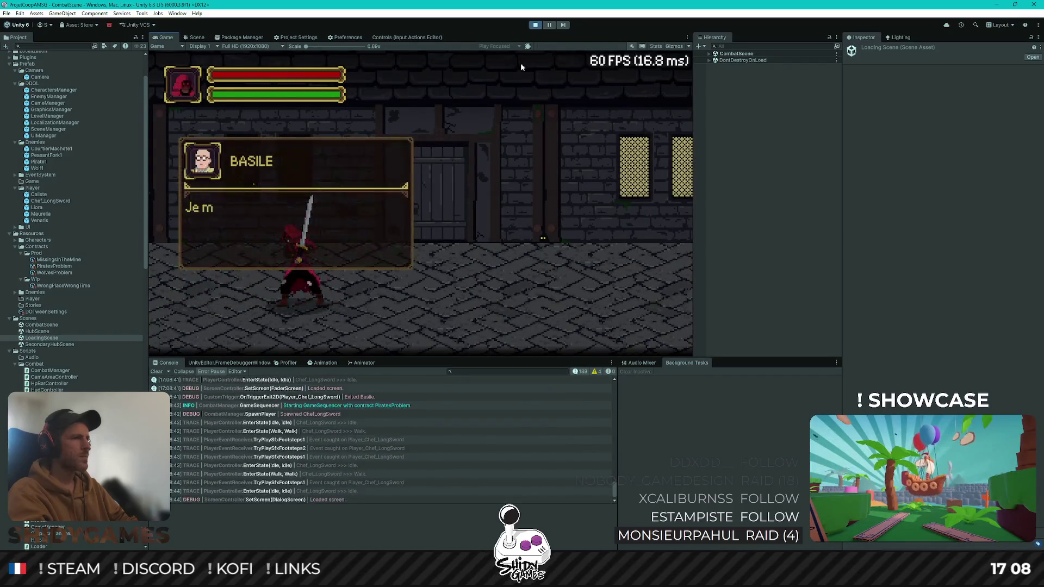
key("e")
key("e")
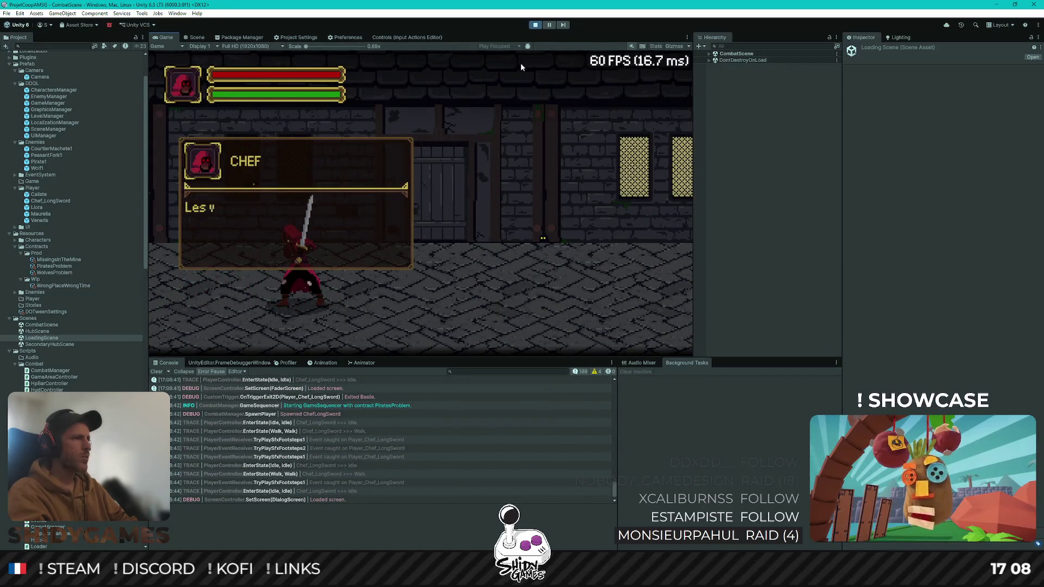
key("e")
key("Escape")
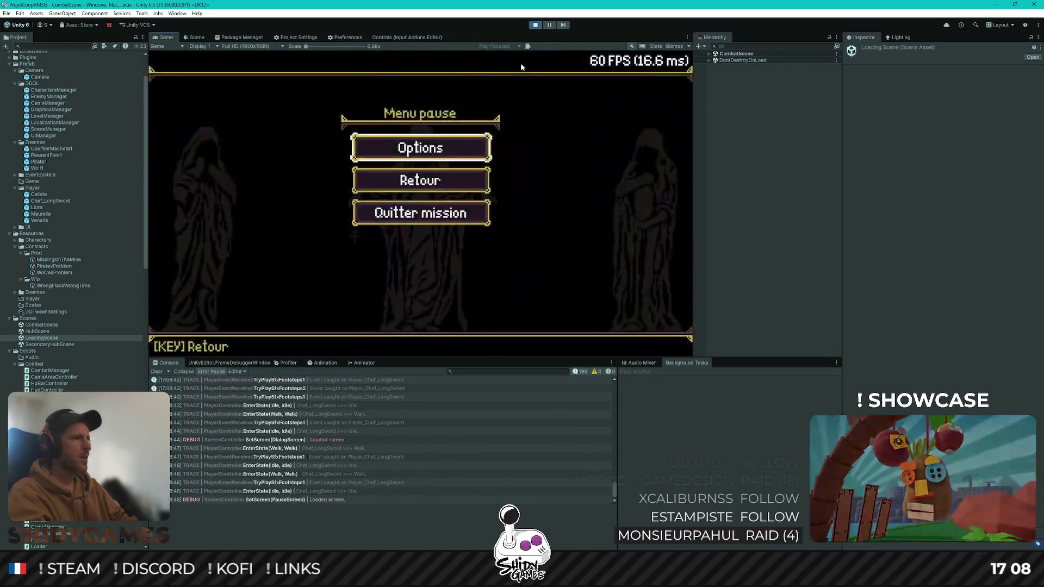
key("e")
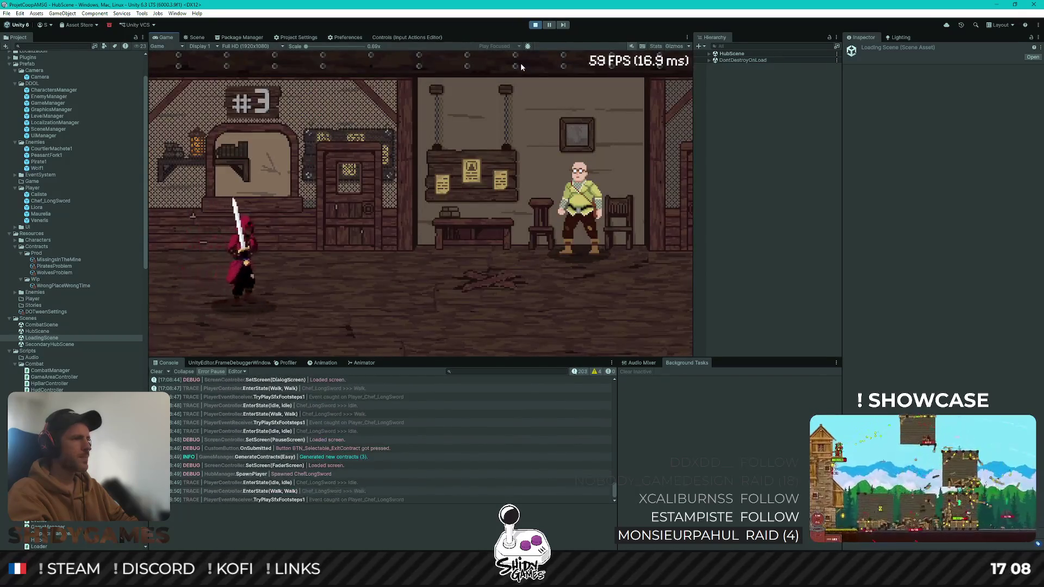
Pick and submit Contract 3 on the board, then finish the dialogue with Basile
key("d")
key("e")
key("s")
key("s")
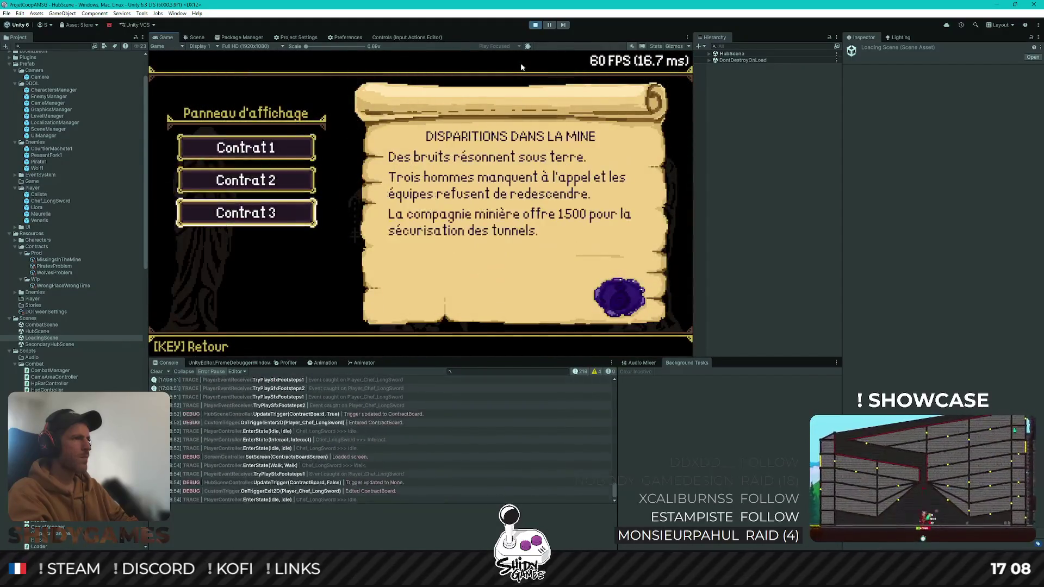
key("e")
key("d")
key("e")
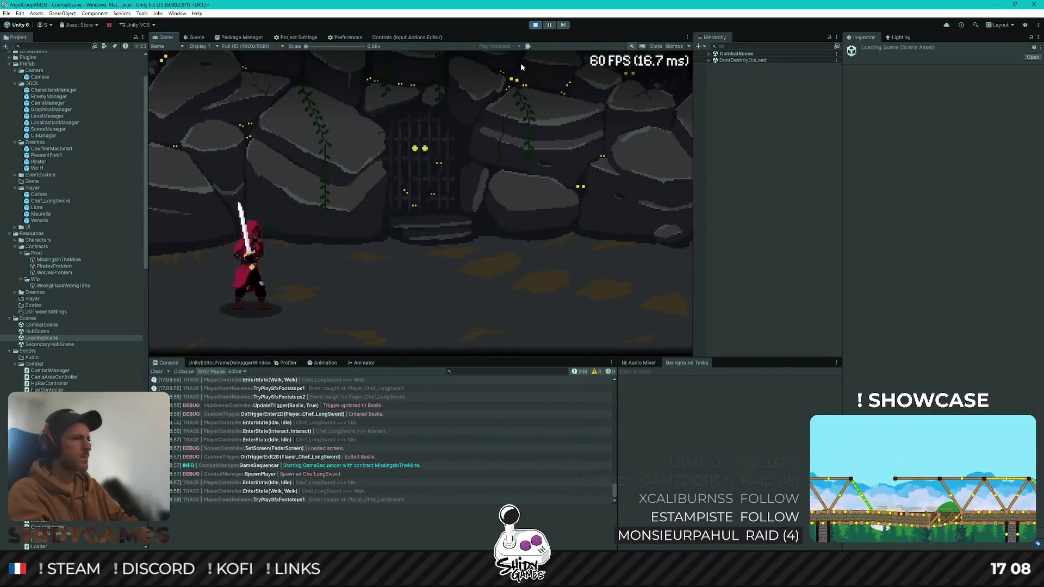
key("e")
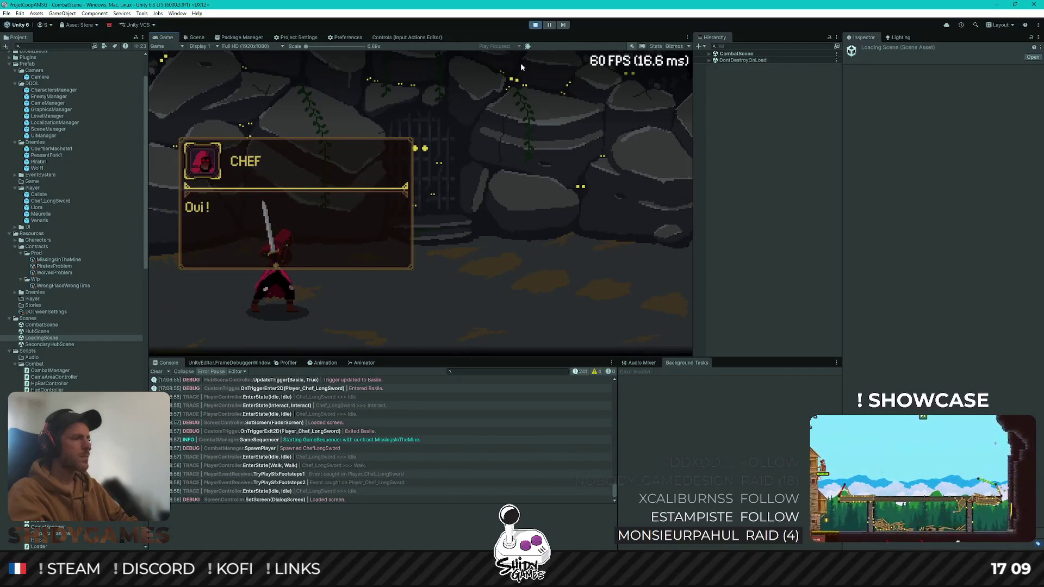
key("e")
key("e")
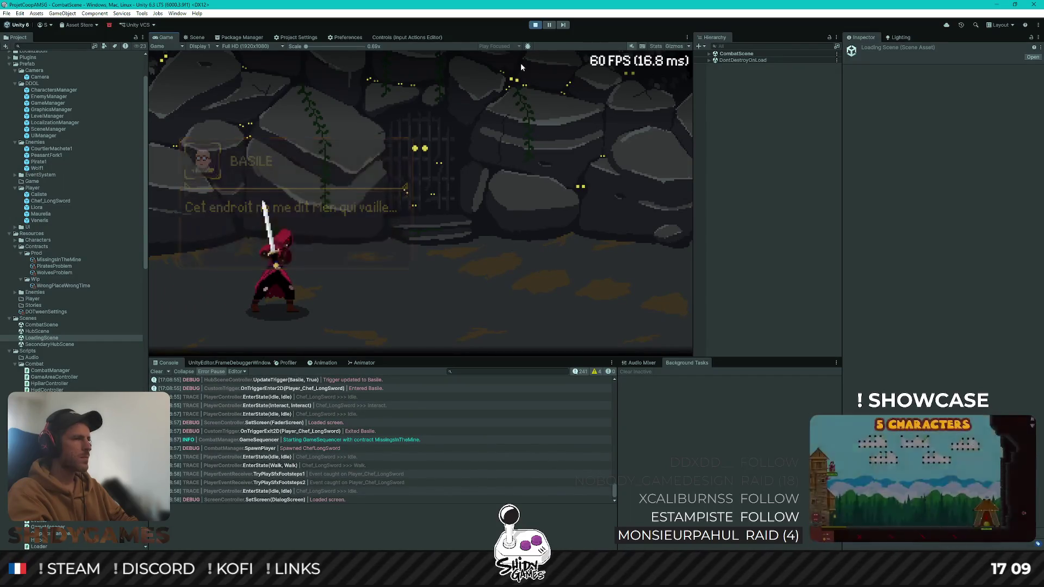
Walk right in the combat scene and slash the incoming enemy to kill it
key("d")
key("s")
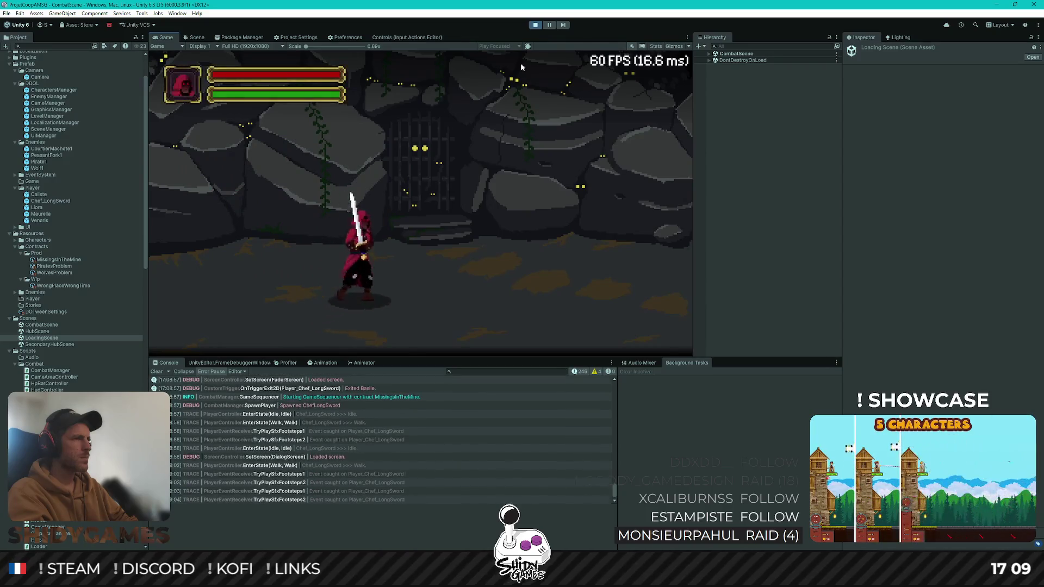
key("a")
key("d")
key("d")
key("a")
key("d")
key("j")
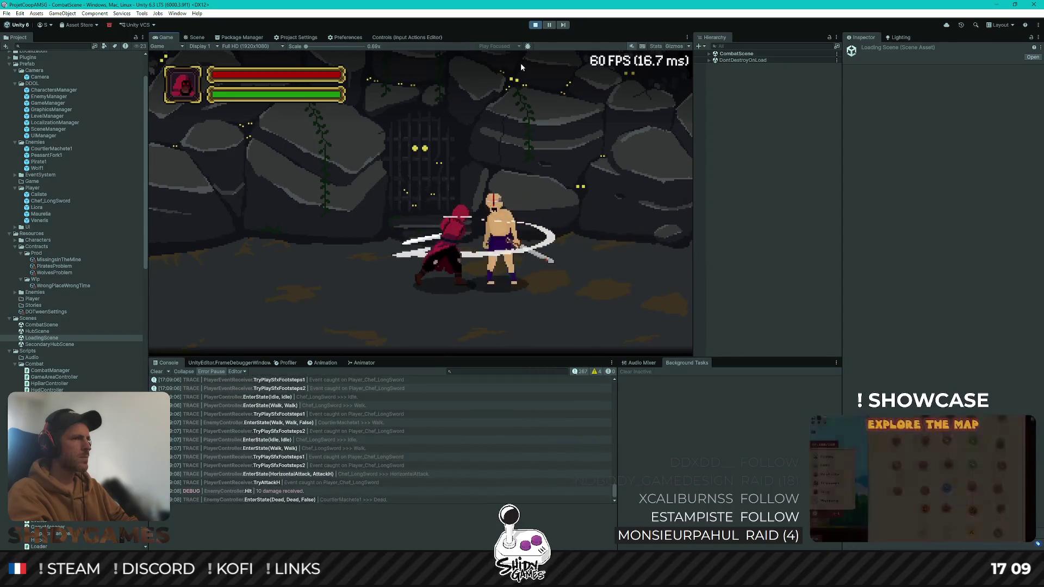
Quit the mission from the pause menu back to the hub and stop Play mode
key("Escape")
key("Down")
key("Down")
key("Return")
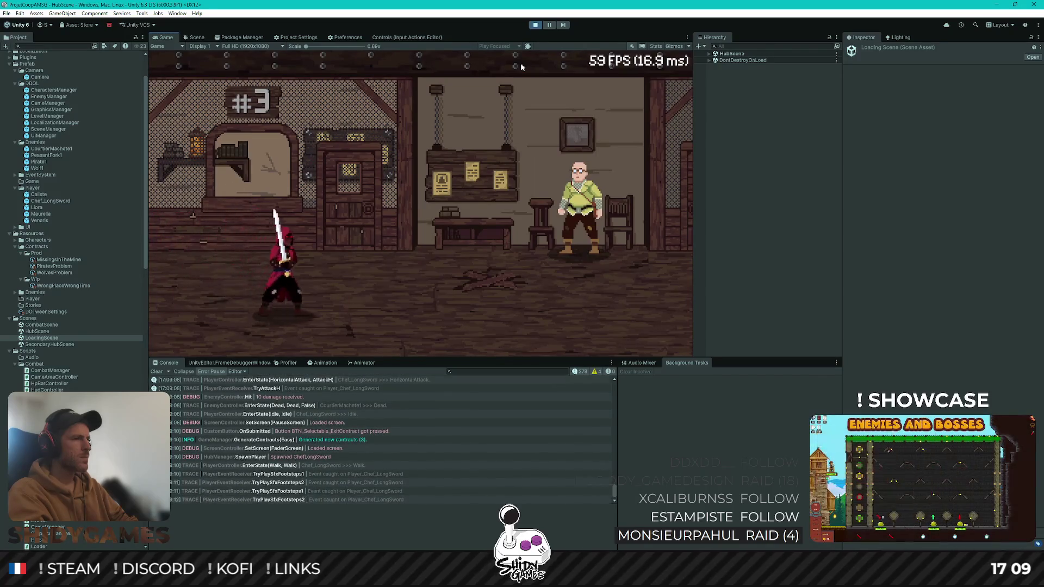
left_click(535, 24)
Discard the LanaPixel.asset change in GitHub Desktop
key("alt+Tab")
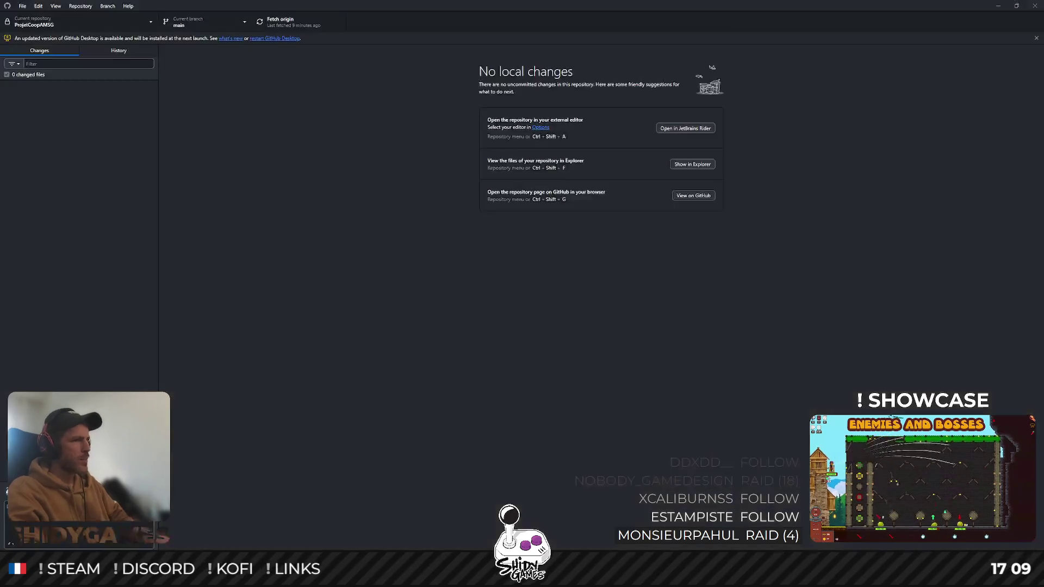
right_click(66, 87)
left_click(95, 93)
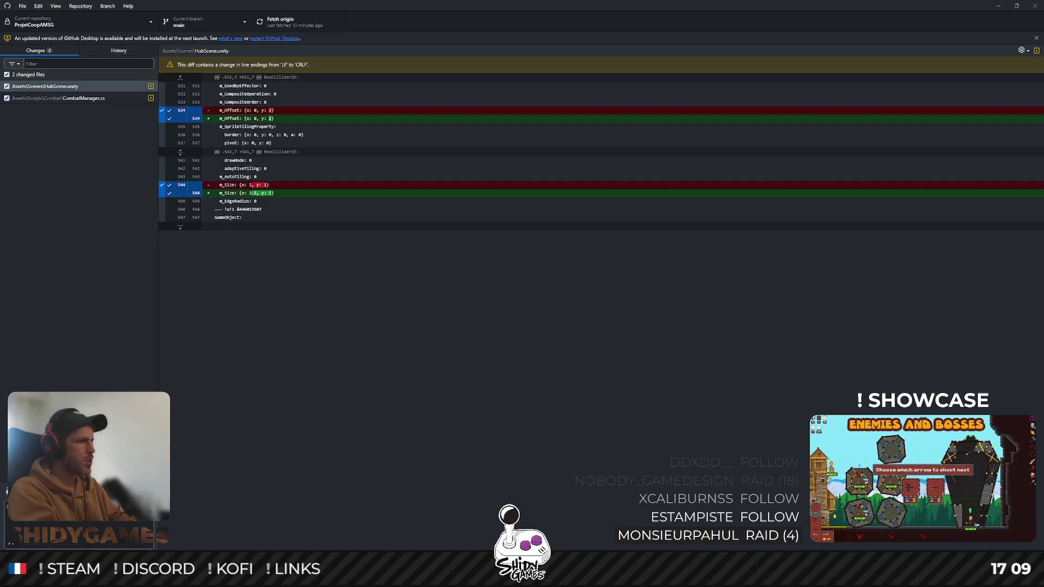
Commit the HubScene.unity and CombatManager.cs edits, push to origin, and minimize GitHub Desktop
key("ctrl+Return")
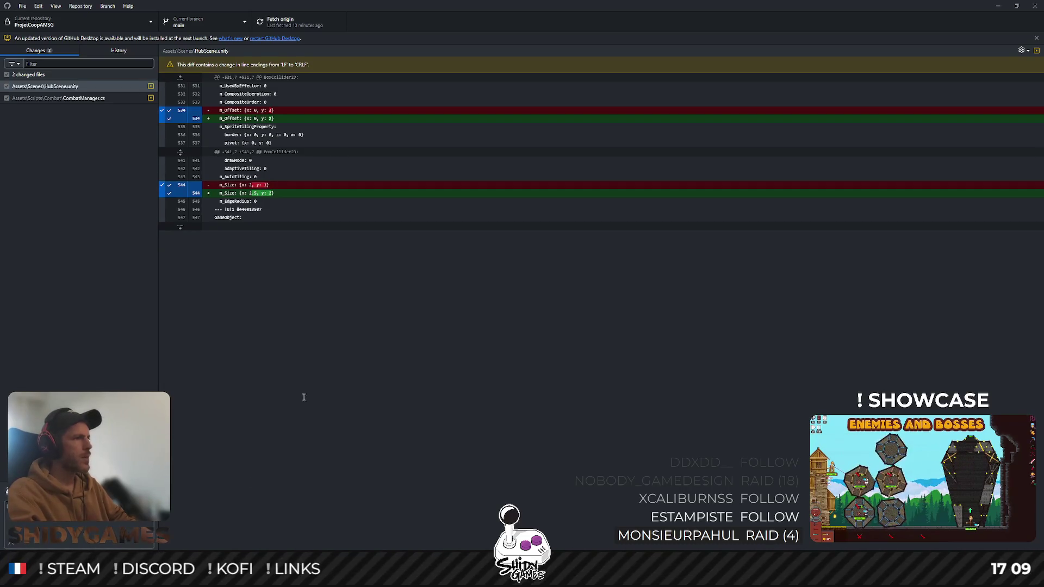
left_click(693, 132)
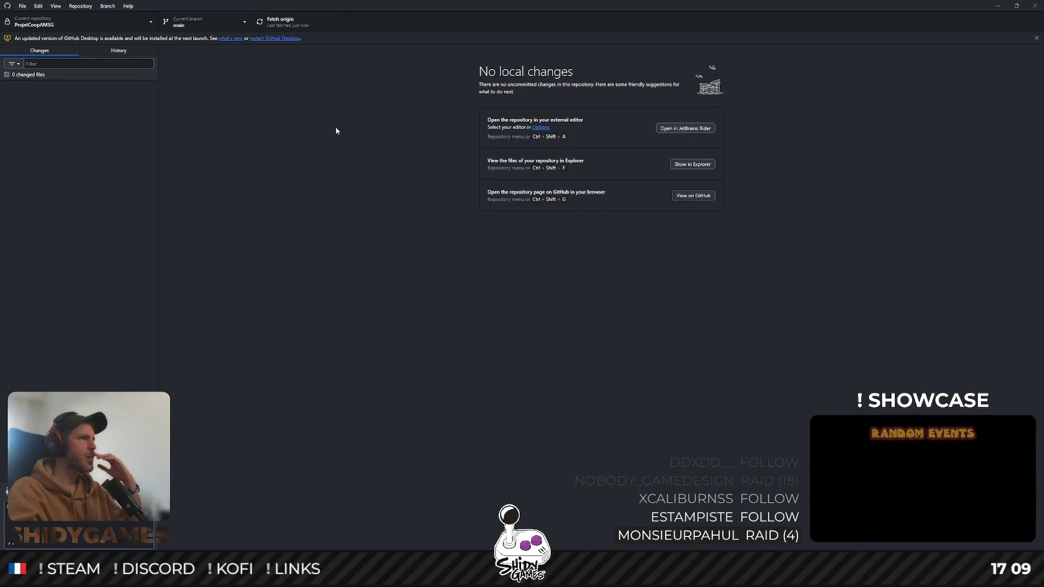
left_click(1009, 5)
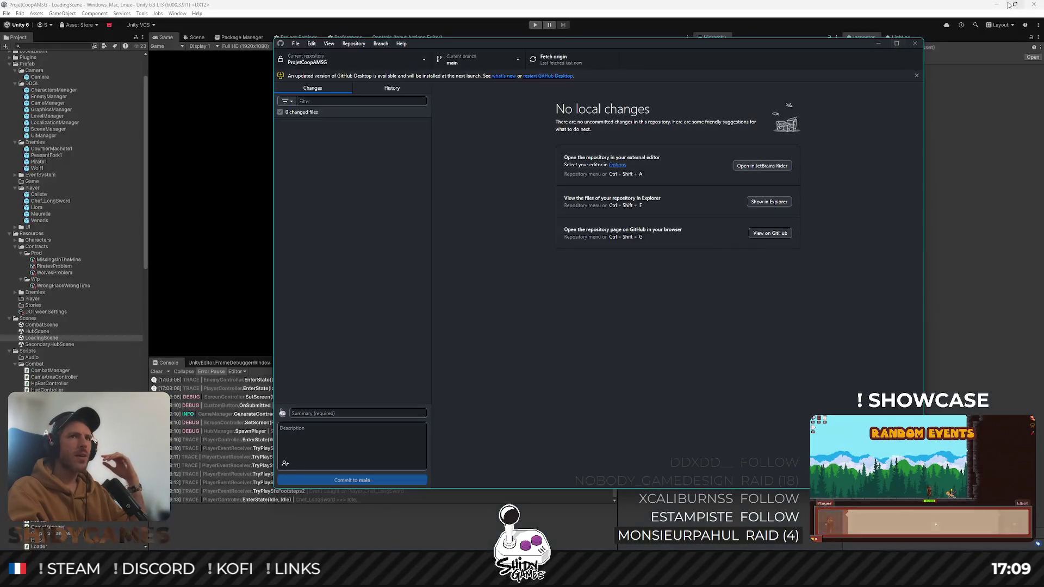
left_click(879, 43)
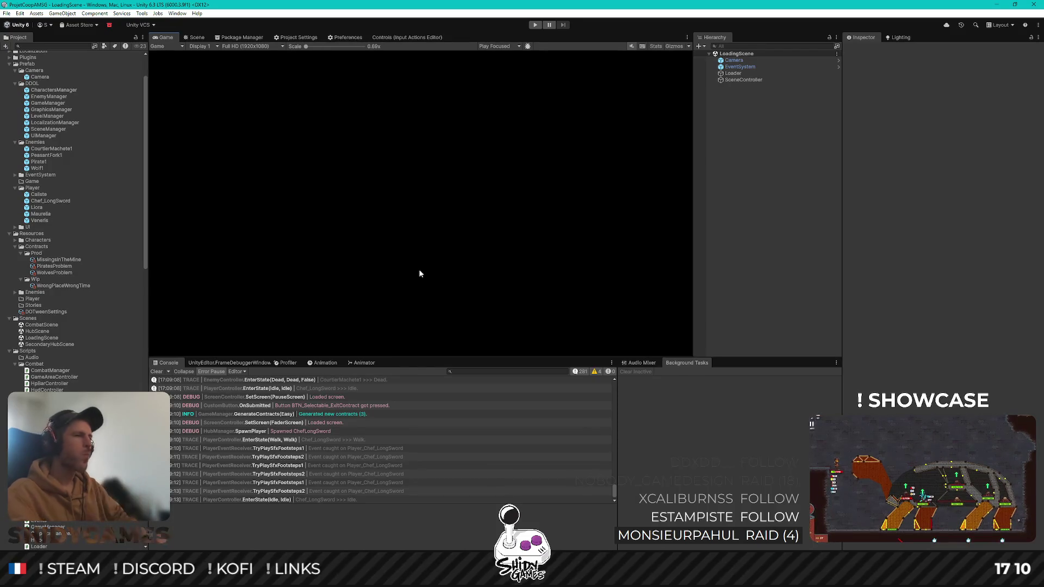
Clear the Console log and scroll the Project panel down to the Sprites folder
left_click(155, 372)
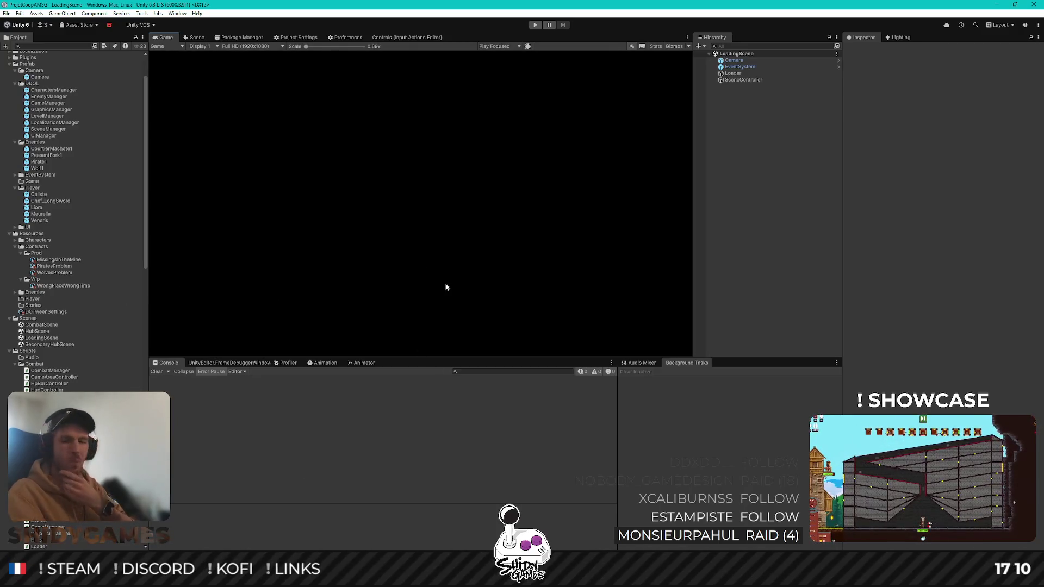
scroll(53, 333, "down", 15)
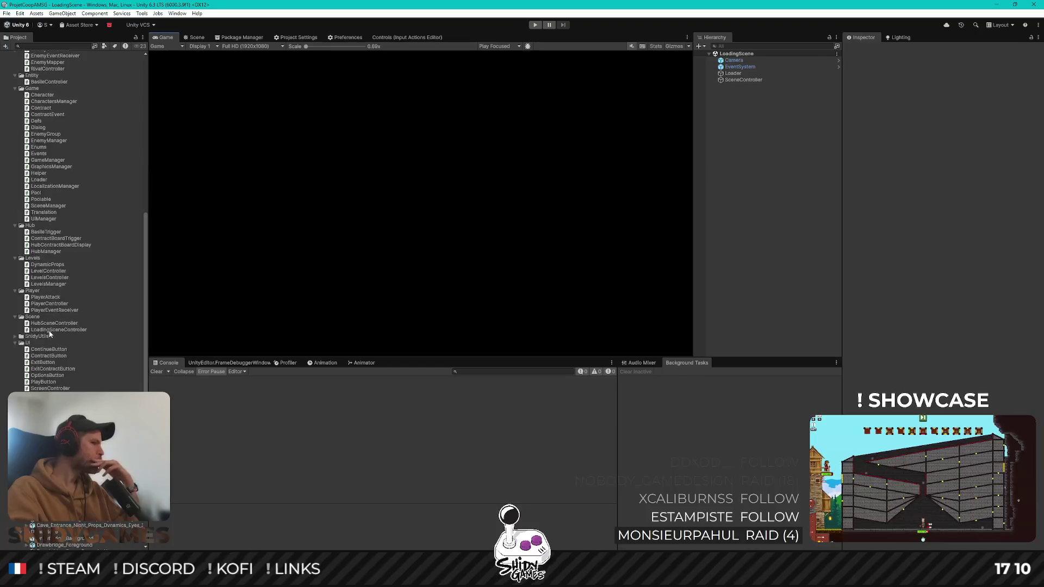
scroll(59, 328, "down", 5)
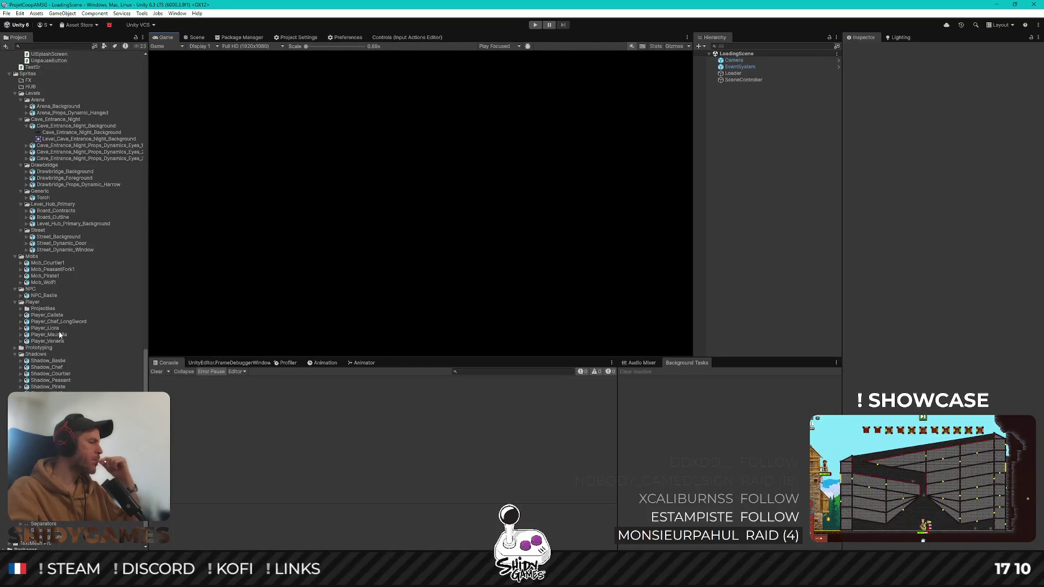
scroll(59, 335, "down", 1)
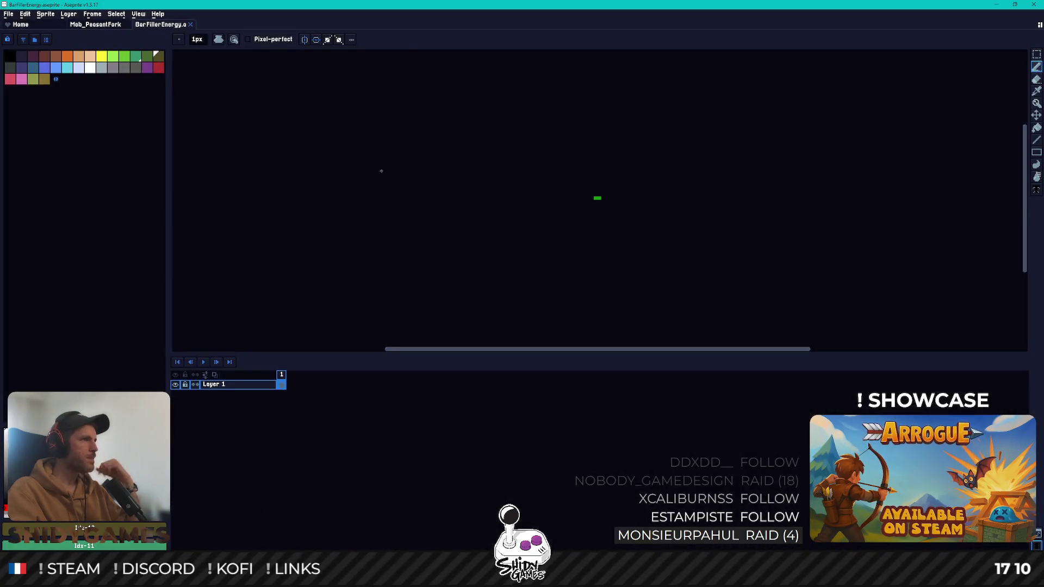
Fill the green bar filler sprite solid white with the Paint Bucket
scroll(552, 186, "up", 8)
scroll(571, 255, "down", 3)
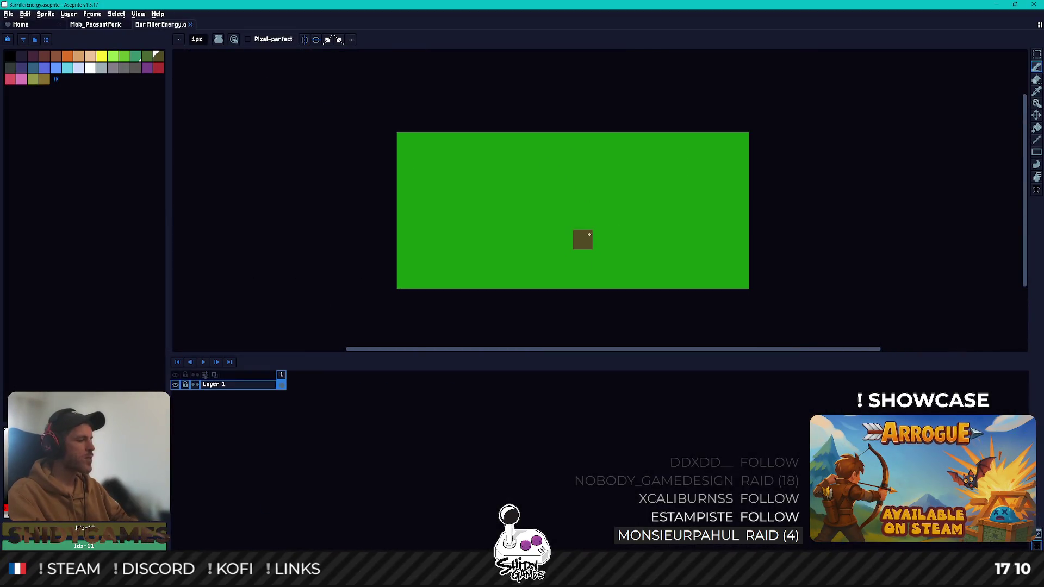
scroll(516, 111, "left", 2)
key("m")
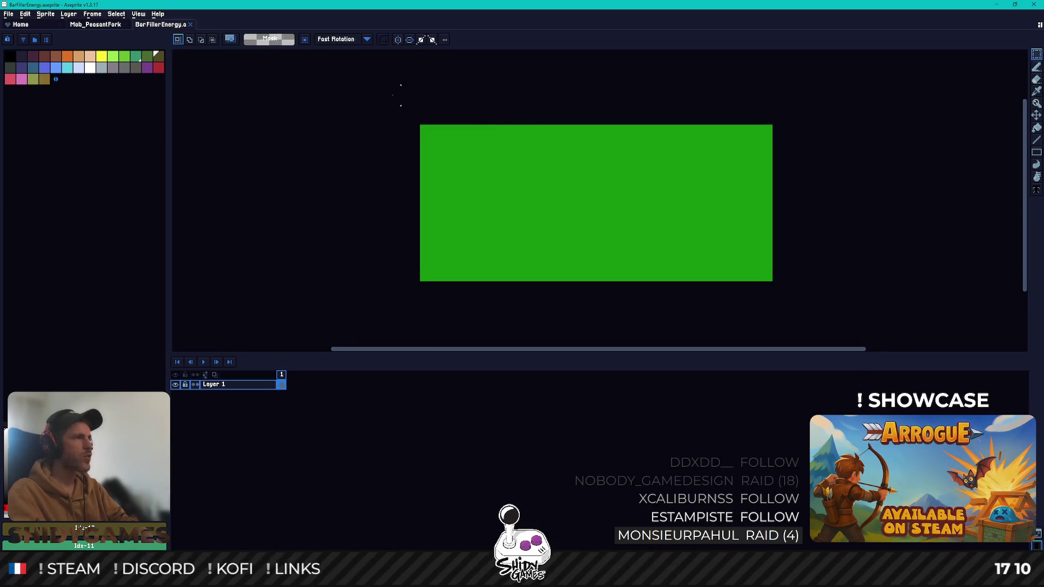
key("ctrl+a")
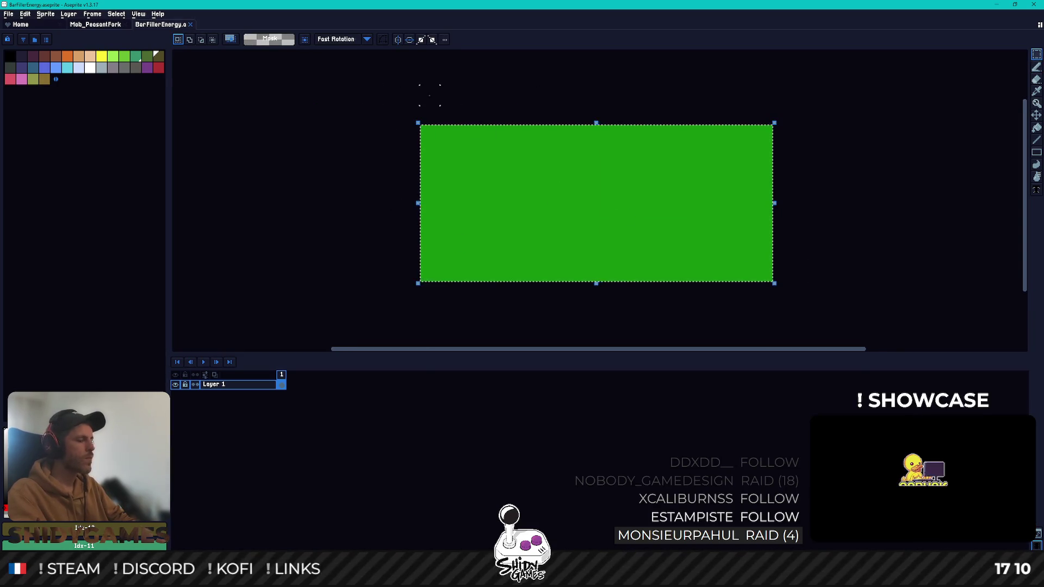
key("ctrl+d")
left_click(90, 68)
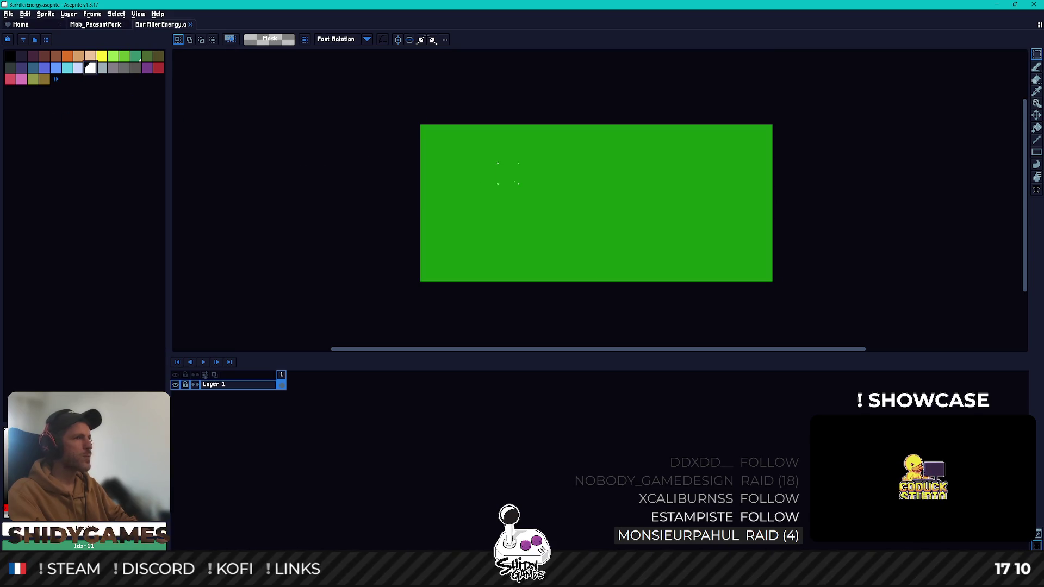
key("g")
left_click(494, 168)
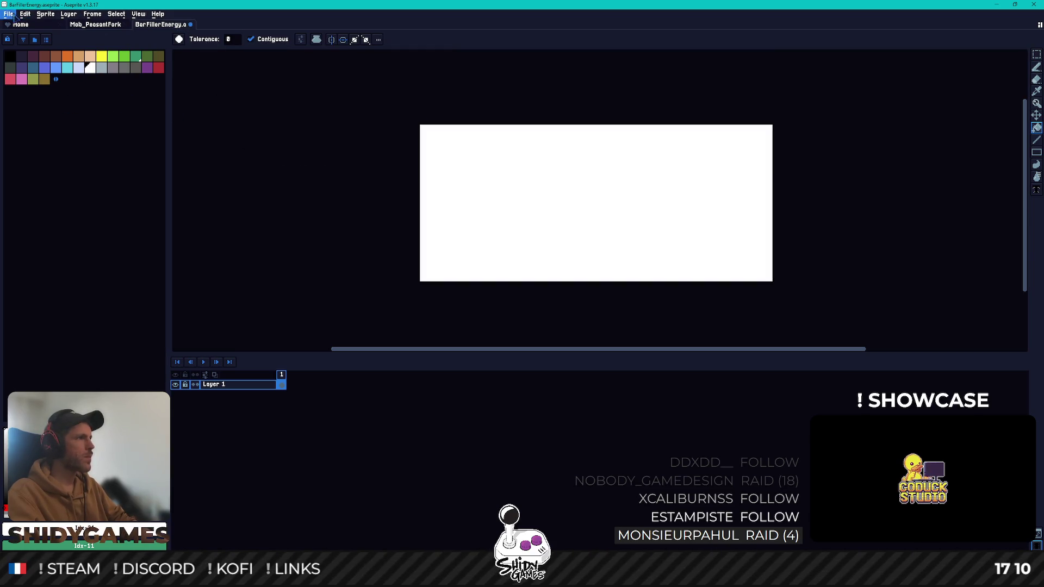
Save the sprite as BarFillerTracker.aseprite, close it, and minimize Aseprite
left_click(11, 15)
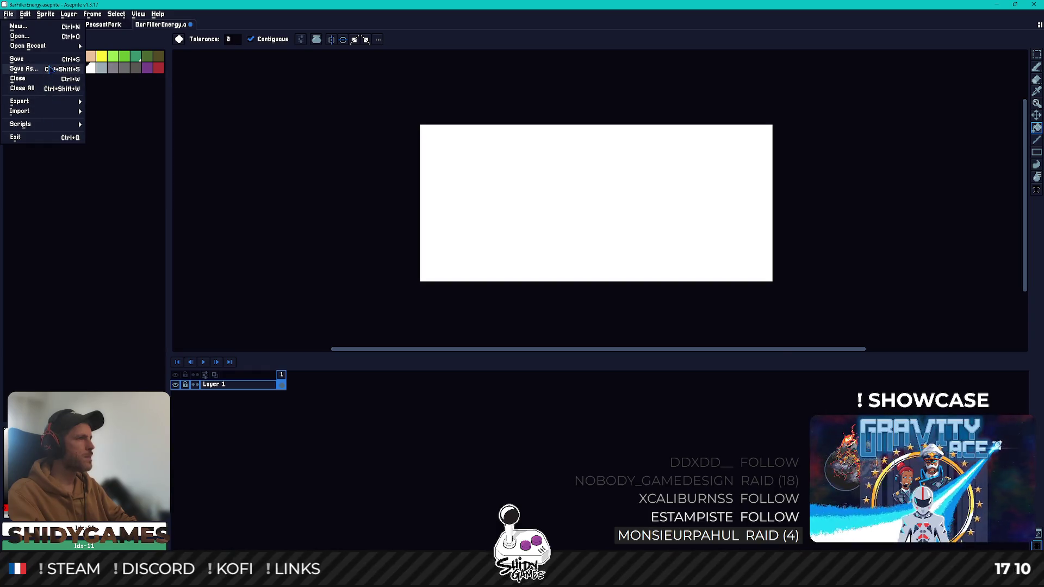
left_click(48, 69)
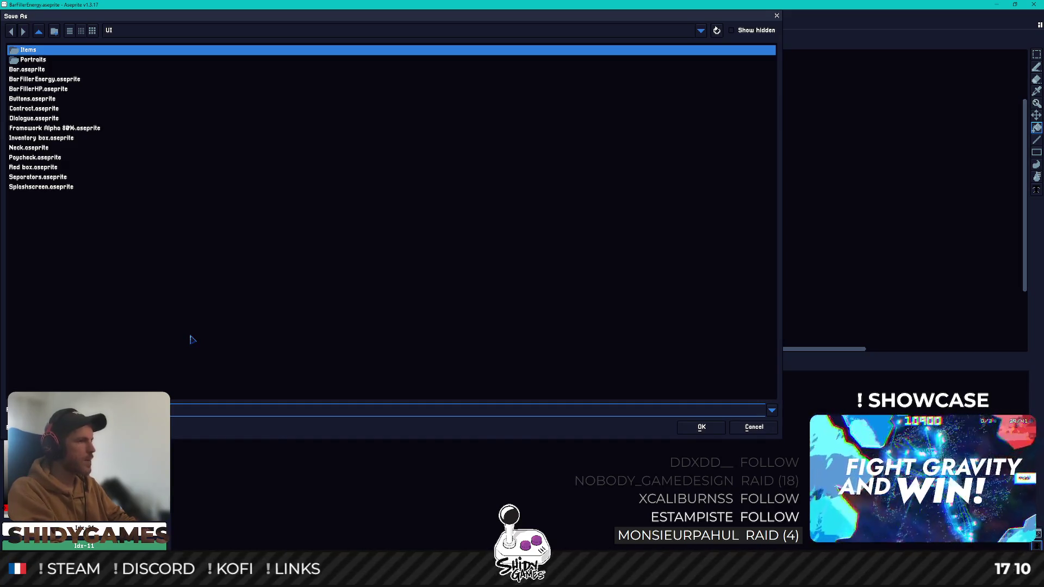
key("Return")
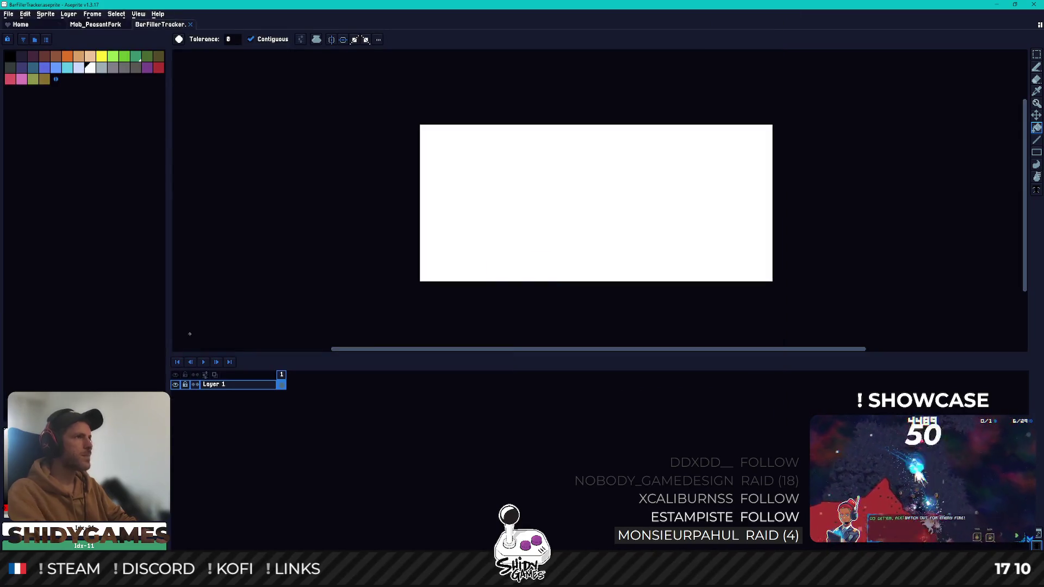
left_click(191, 25)
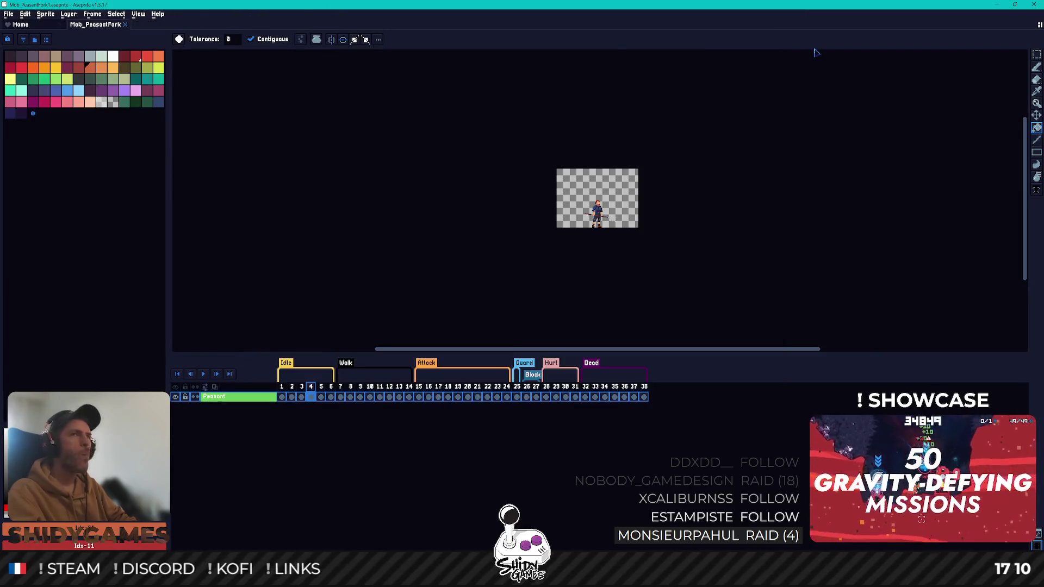
left_click(998, 5)
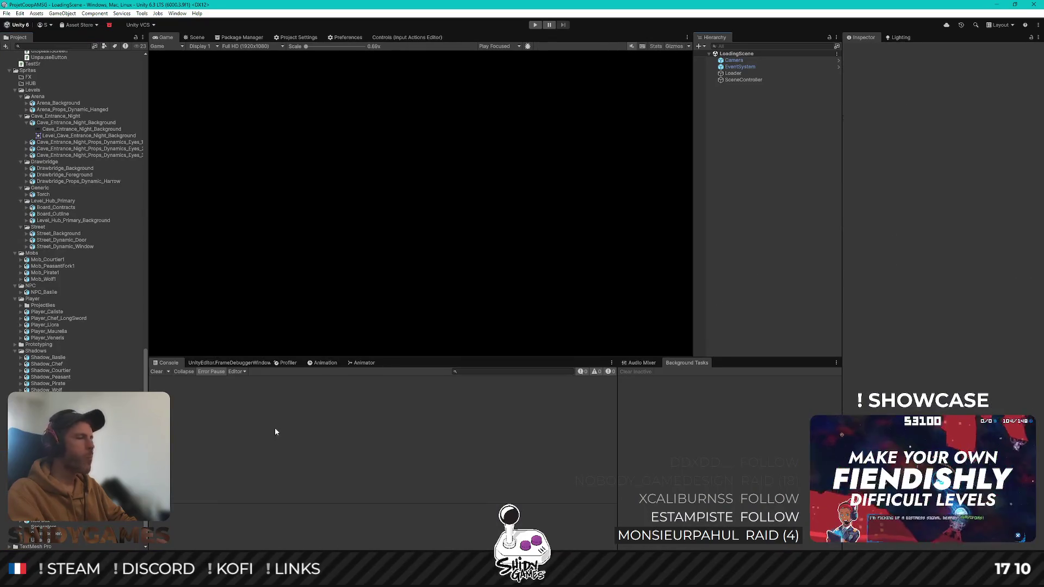
Set Pixels Per Unit 16, Full Rect mesh, Center pivot and RGBA 32 bit format, then apply
scroll(132, 315, "down", 1)
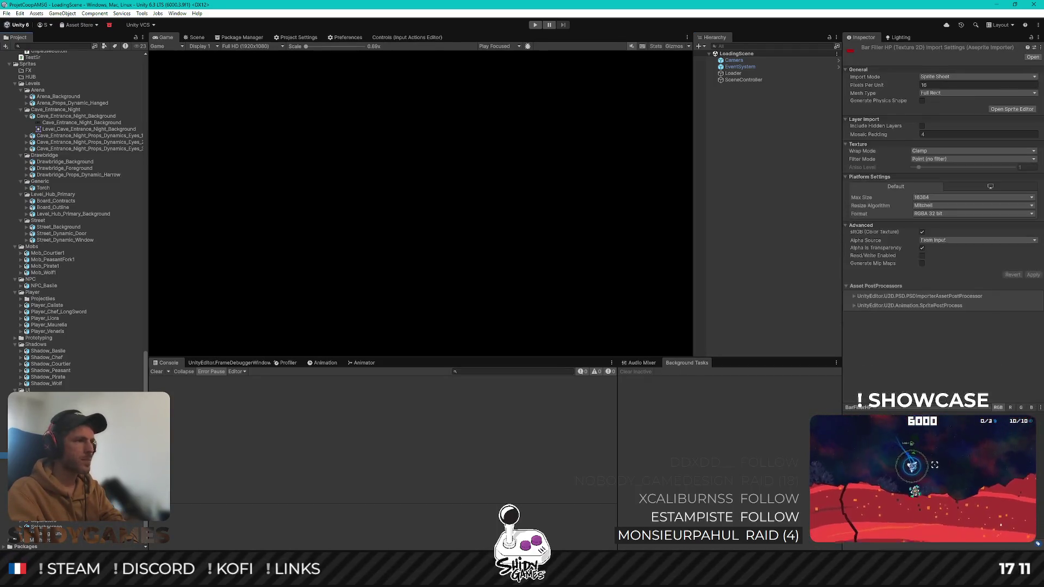
type("16")
left_click(947, 93)
left_click(944, 109)
left_click(944, 150)
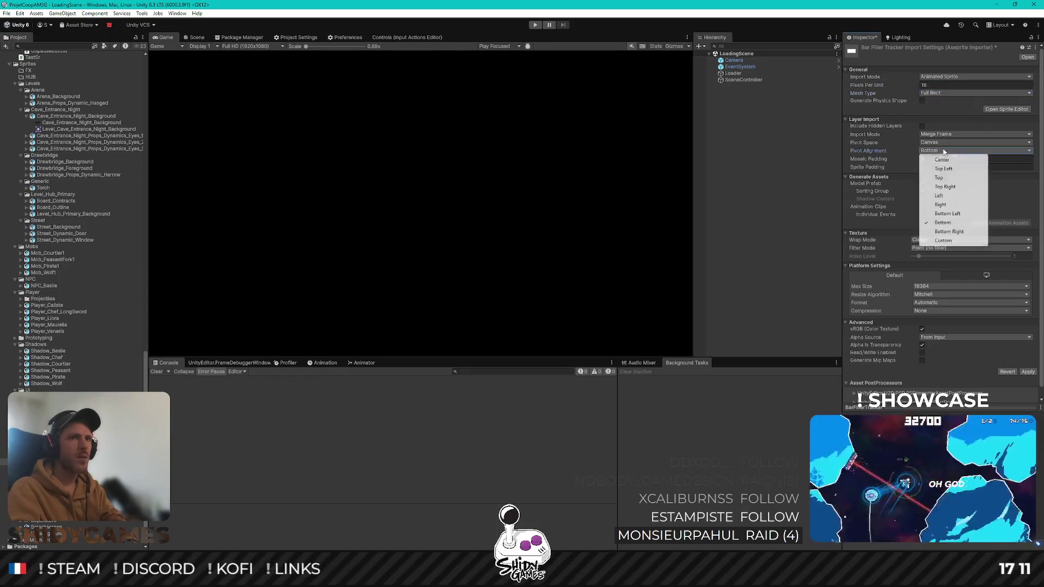
left_click(944, 160)
left_click(940, 306)
left_click(946, 319)
left_click(1028, 365)
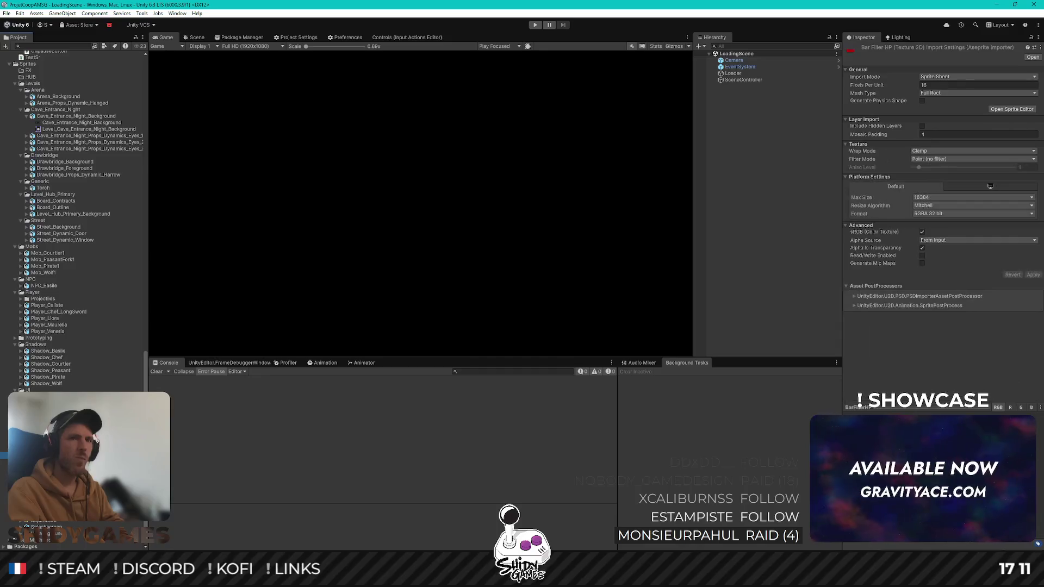
Switch the tracker texture's import mode to Sprite Sheet and open it in the Sprite Editor
left_click(974, 76)
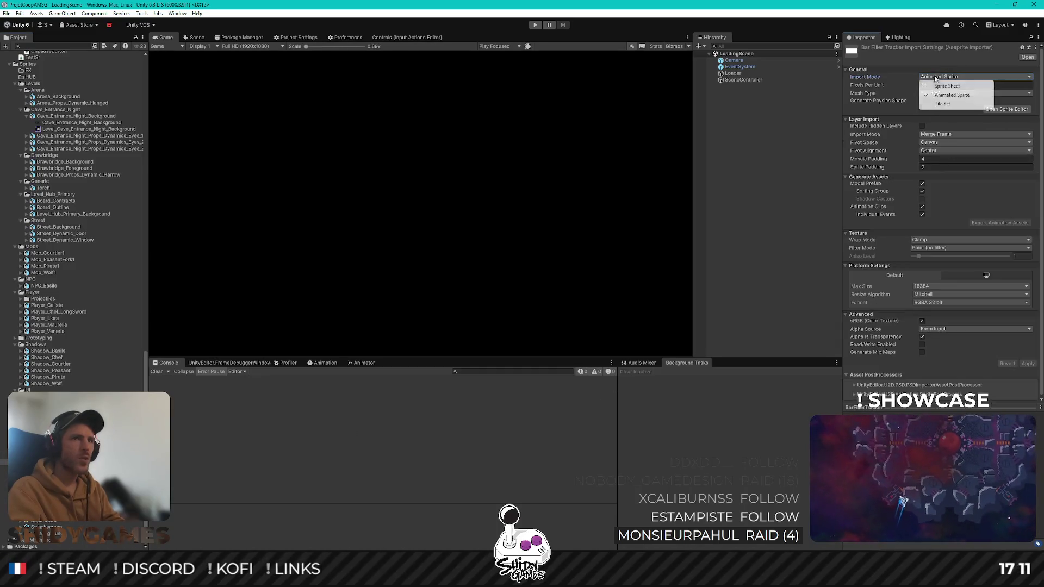
left_click(935, 86)
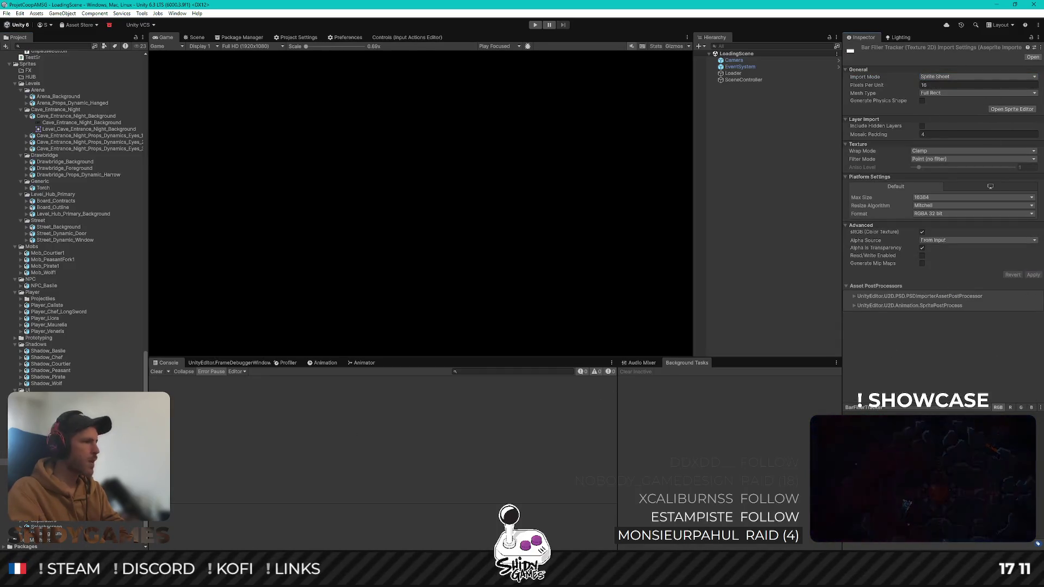
key("Down")
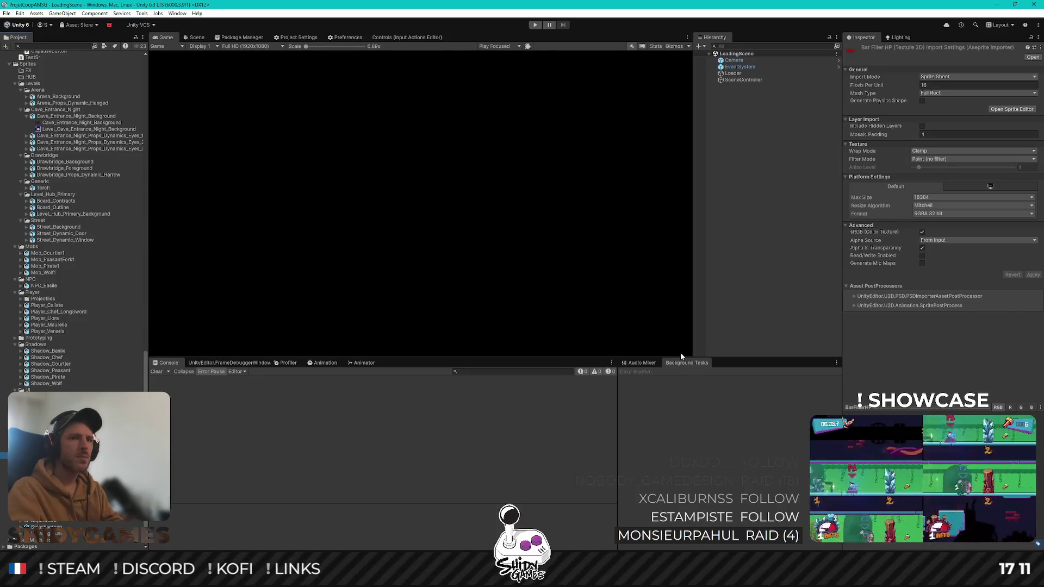
left_click(998, 109)
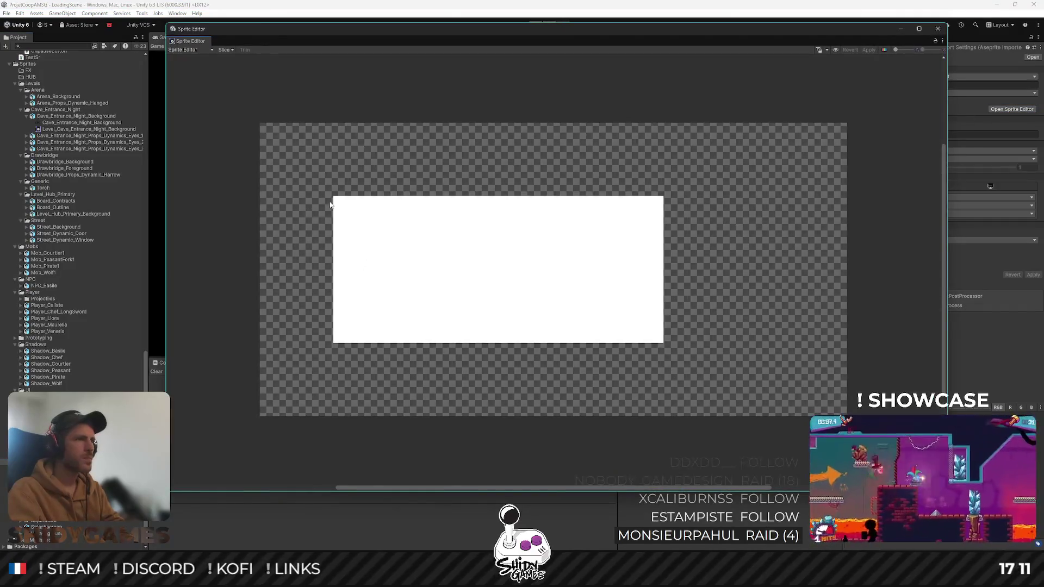
Drag one rect over the full white bar, name it BarTracker, apply, and close the Sprite Editor
mouse_move(334, 197)
left_mouse_down()
mouse_move(630, 307)
mouse_move(658, 345)
left_mouse_up()
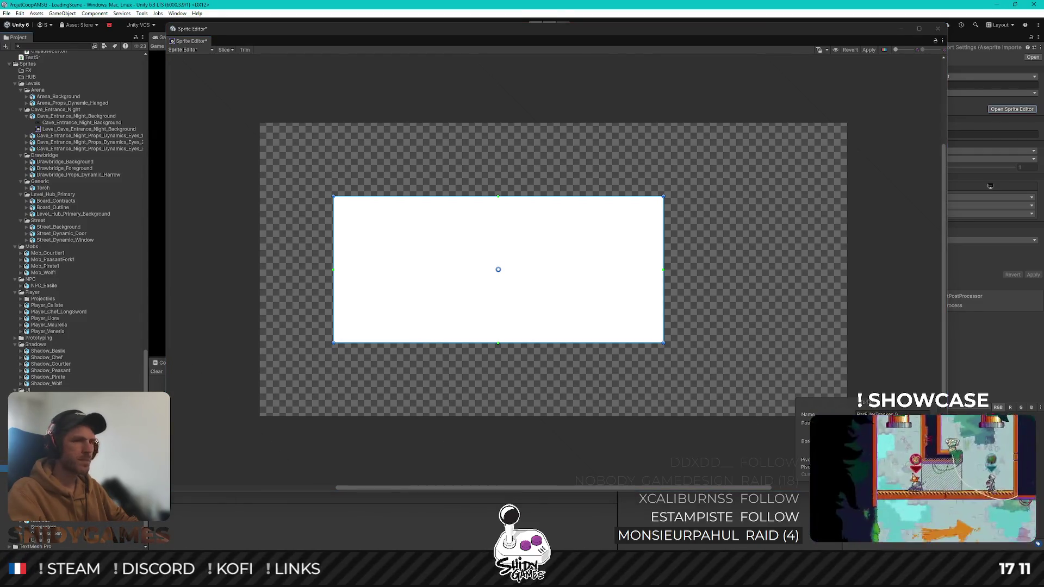
left_click(898, 414)
type("BarTracker")
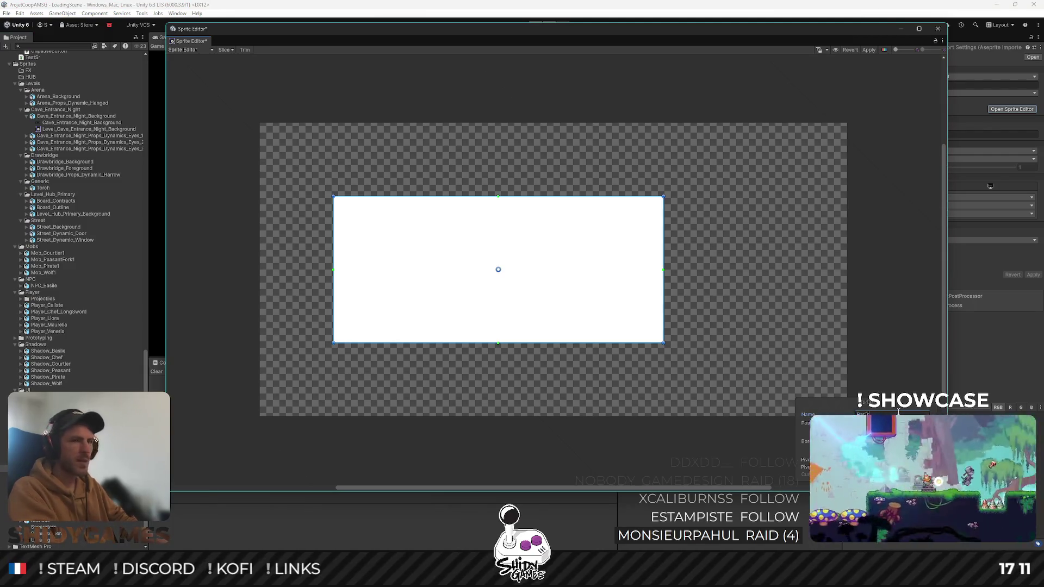
left_click(874, 47)
left_click(937, 29)
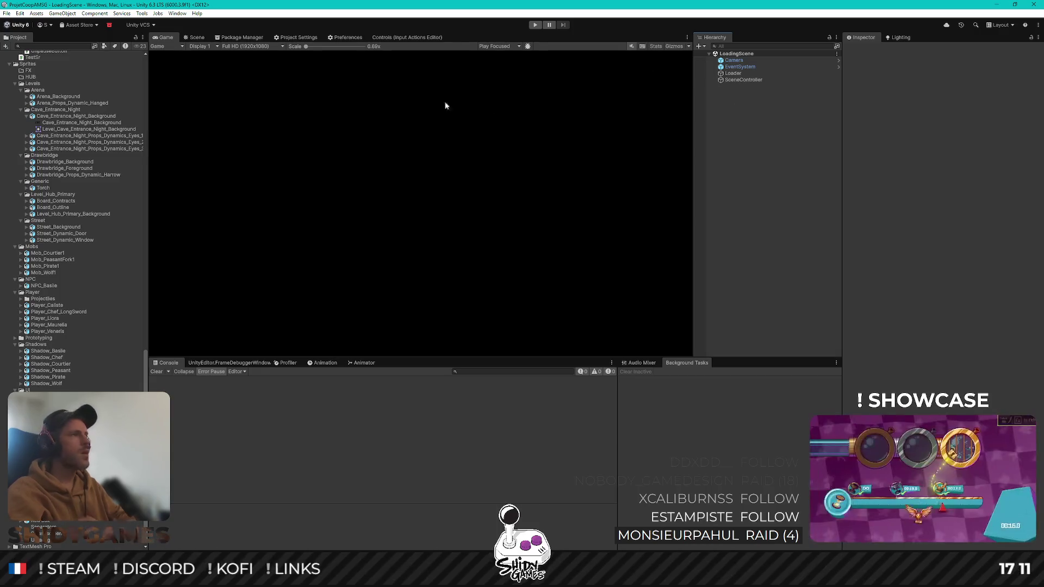
Open the UIManager prefab and set SCREEN_Pause's Canvas Group alpha to 0
scroll(89, 180, "up", 15)
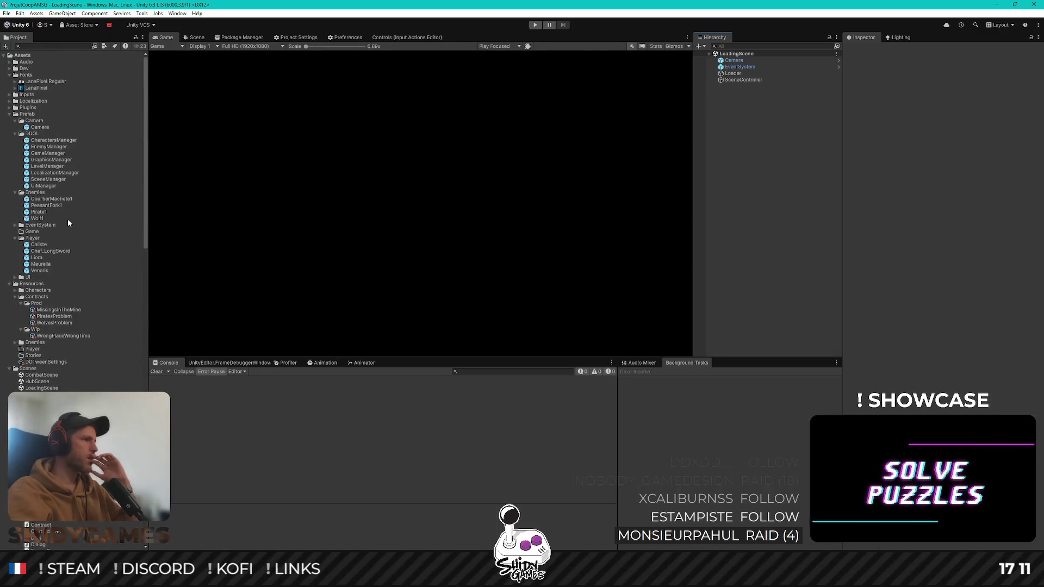
double_click(44, 186)
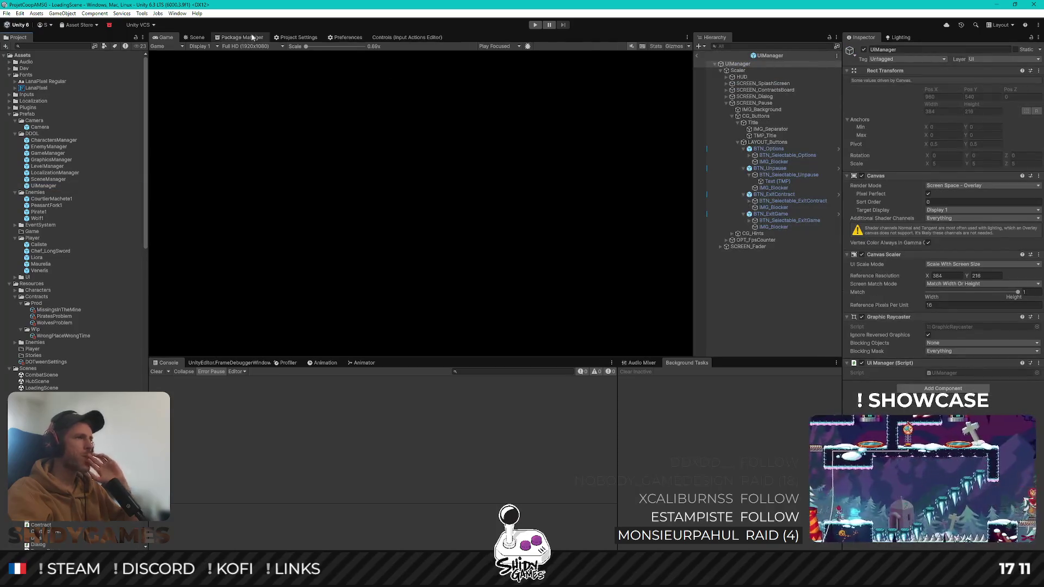
left_click(202, 38)
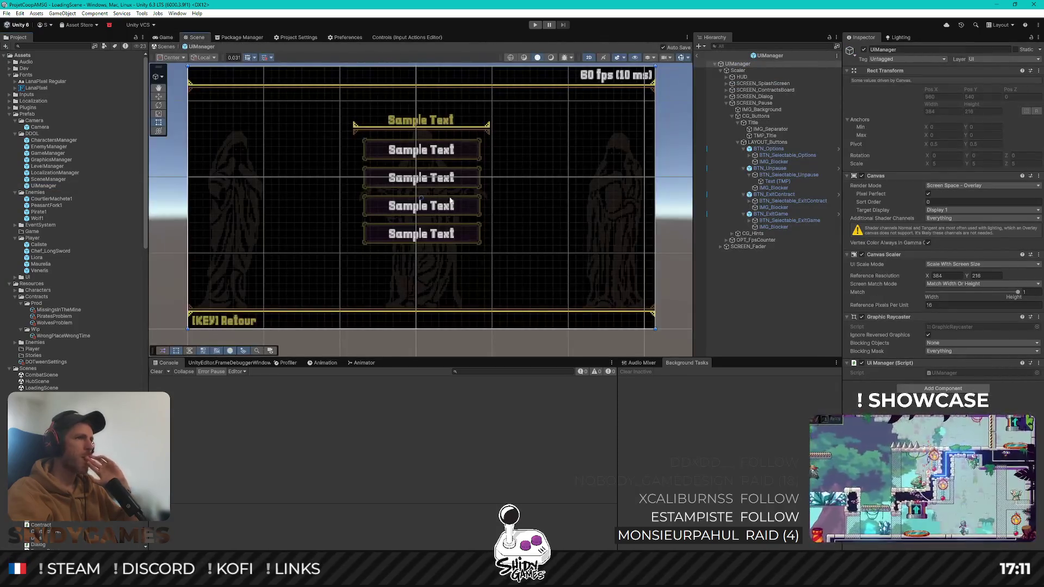
left_click(755, 103)
left_click(950, 176)
type("0")
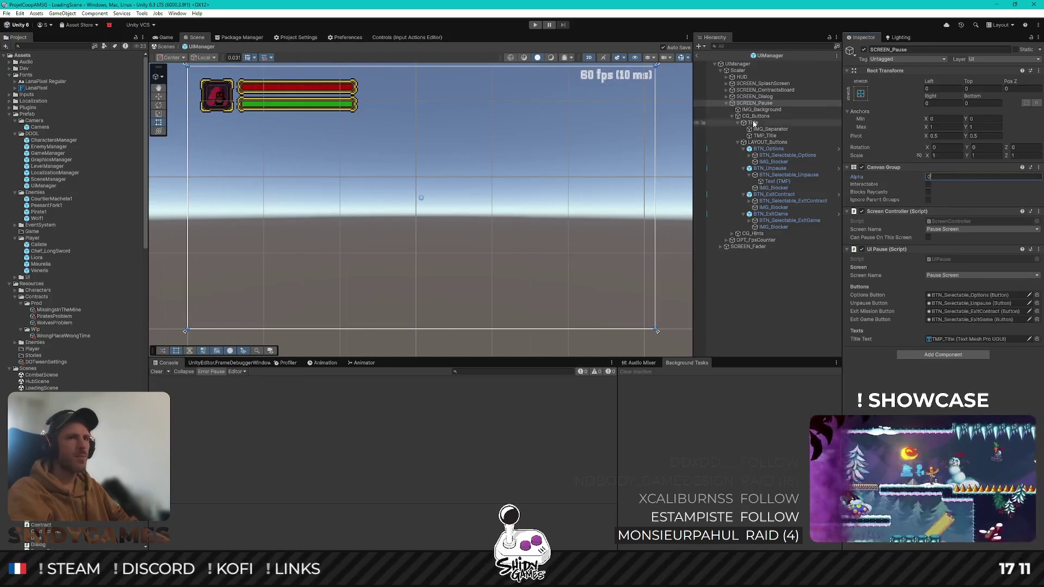
left_click(726, 103)
Select the health bar's red IMG_Filler and lower its fill amount to 0.768
left_click(727, 77)
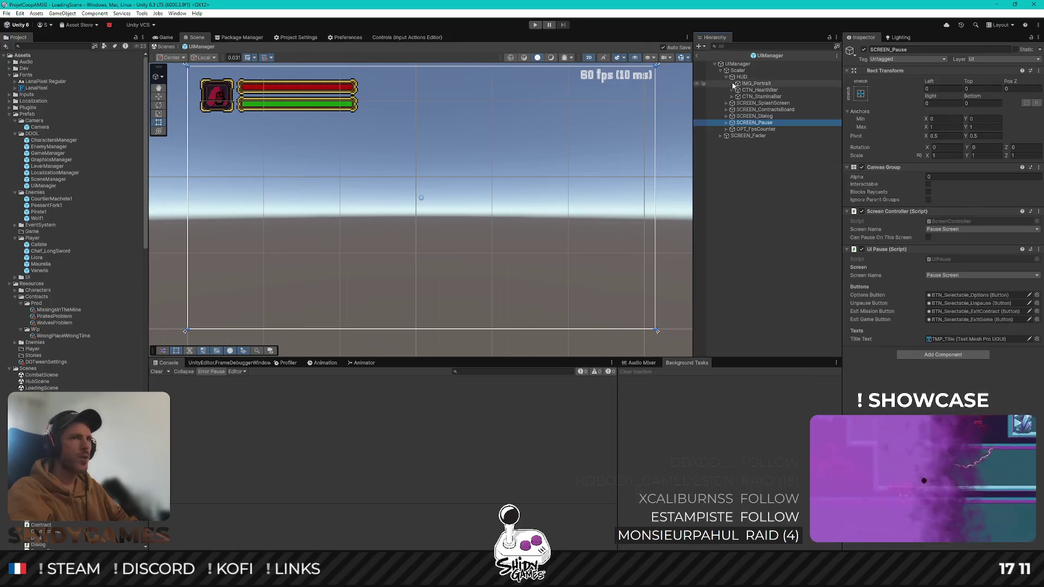
scroll(438, 202, "up", 2)
scroll(437, 202, "up", 2)
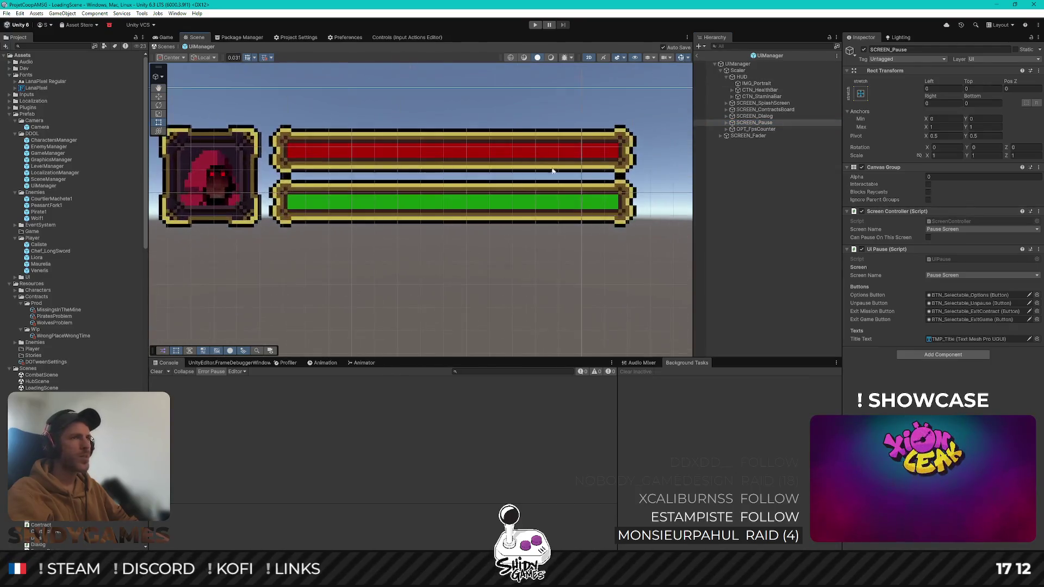
left_click(758, 91)
key("Right")
left_click(754, 96)
left_click(764, 103)
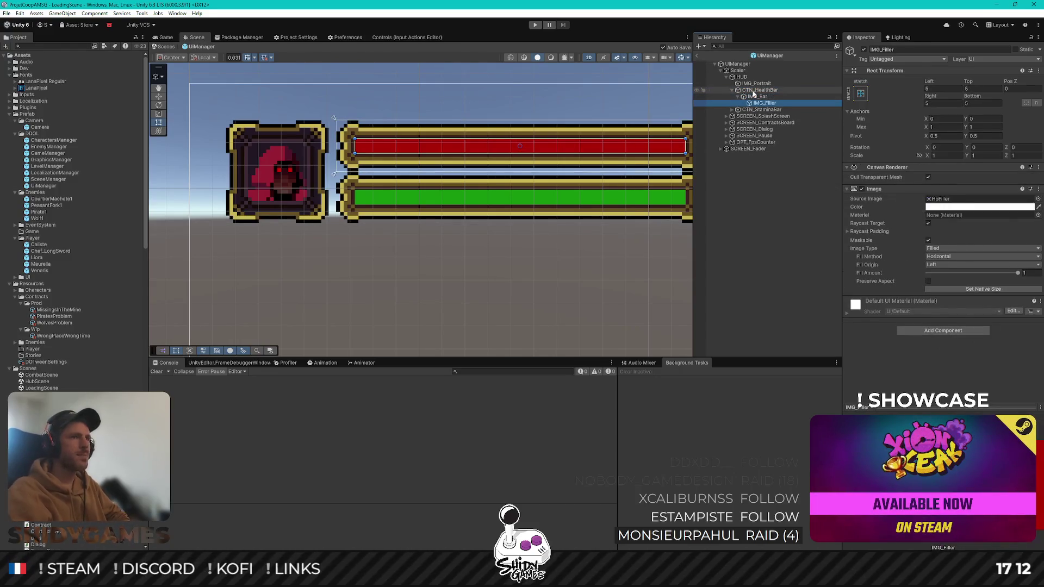
left_click_drag(476, 223, 435, 226)
mouse_move(1018, 272)
left_mouse_down()
mouse_move(997, 273)
mouse_move(1020, 273)
left_mouse_up()
Duplicate IMG_Filler, move the copy above it, and rename it IMG_Tracker
left_click(764, 103)
key("ctrl+d")
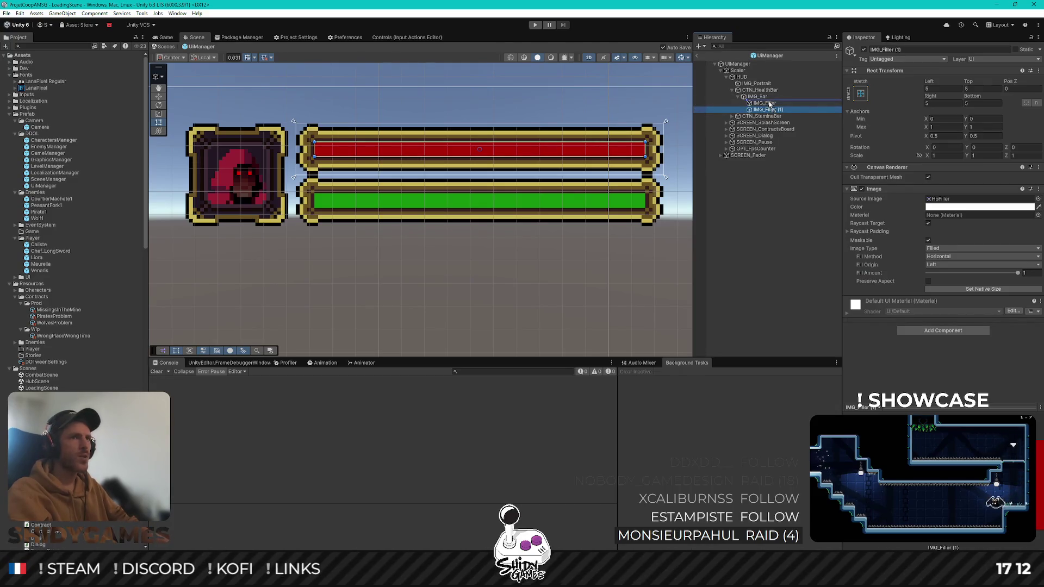
left_click_drag(770, 104, 806, 112)
key("BackSpace")
key("BackSpace")
key("BackSpace")
key("BackSpace")
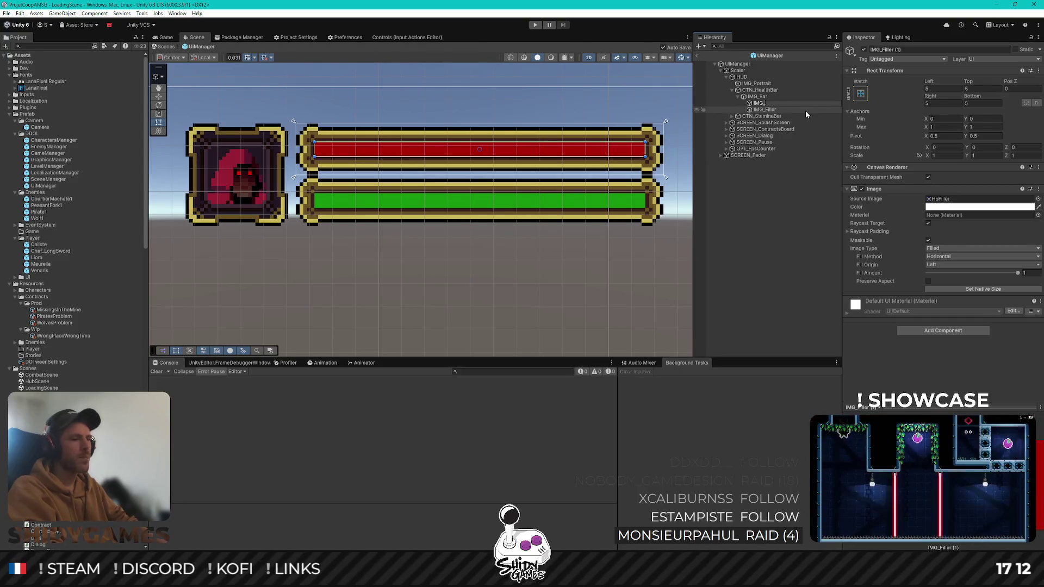
type("Tracker")
key("Return")
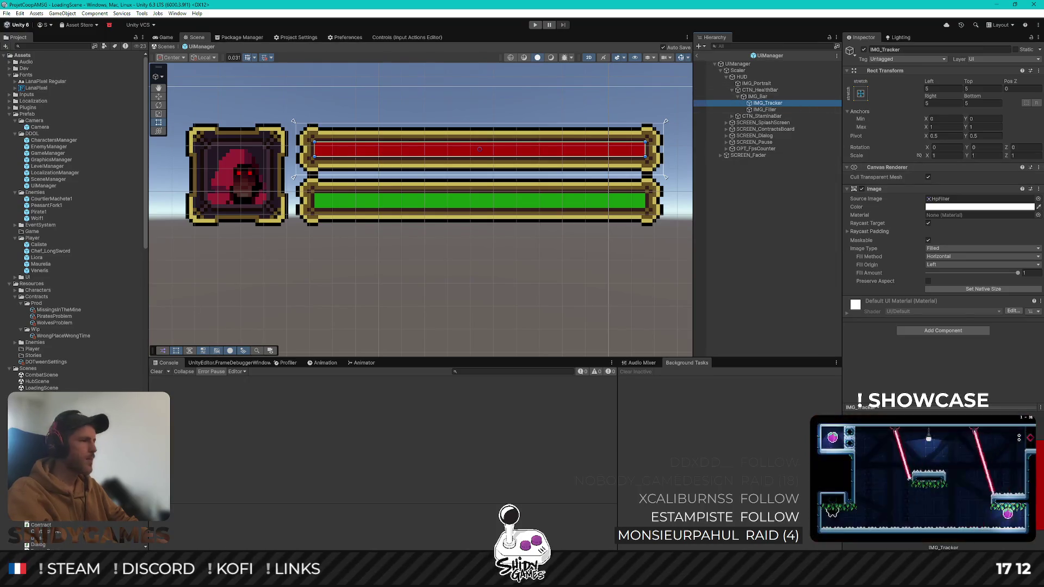
scroll(73, 218, "down", 15)
scroll(73, 218, "down", 10)
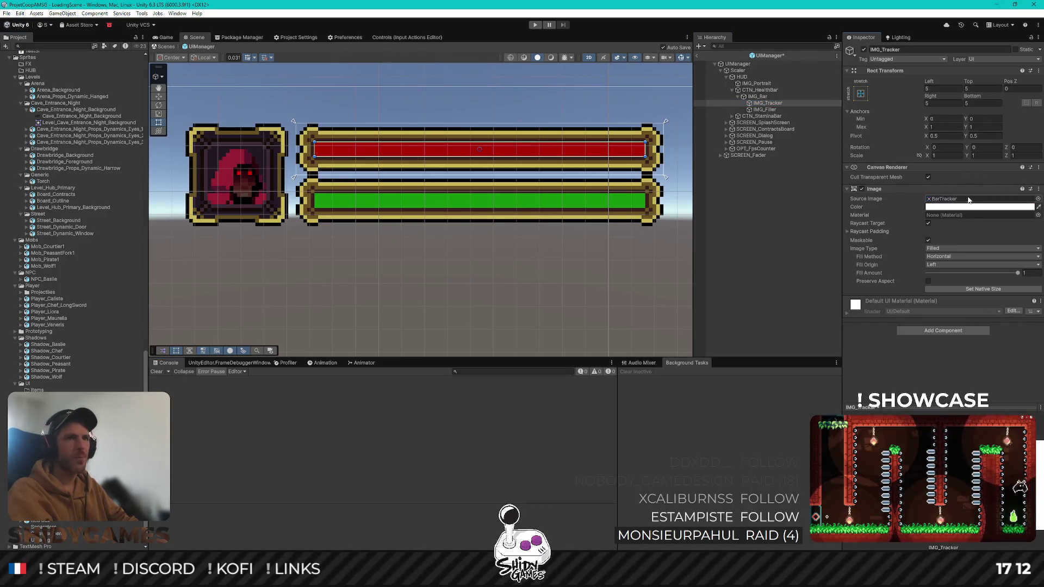
left_click(770, 110)
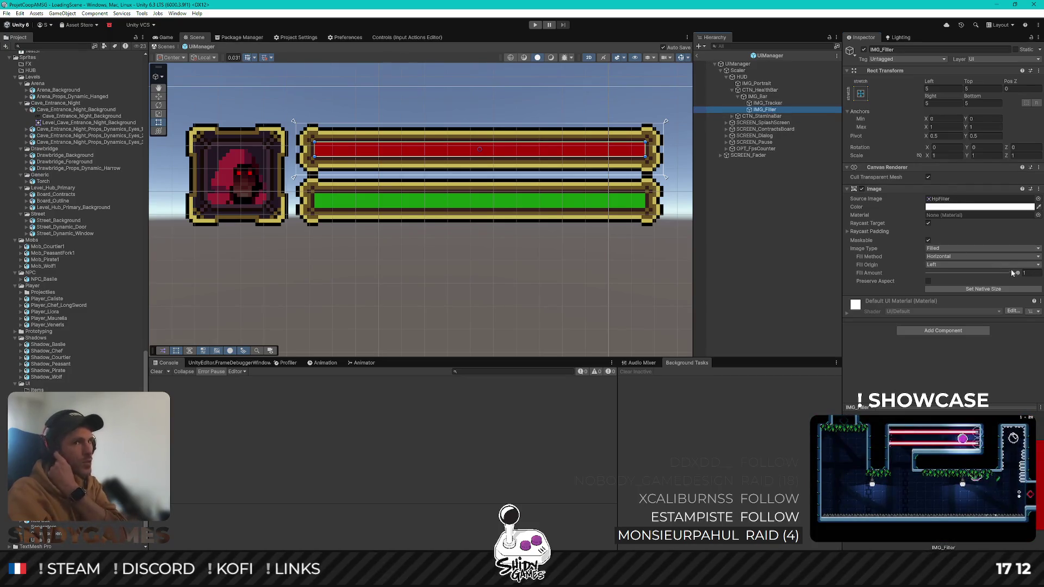
left_click_drag(1018, 273, 985, 275)
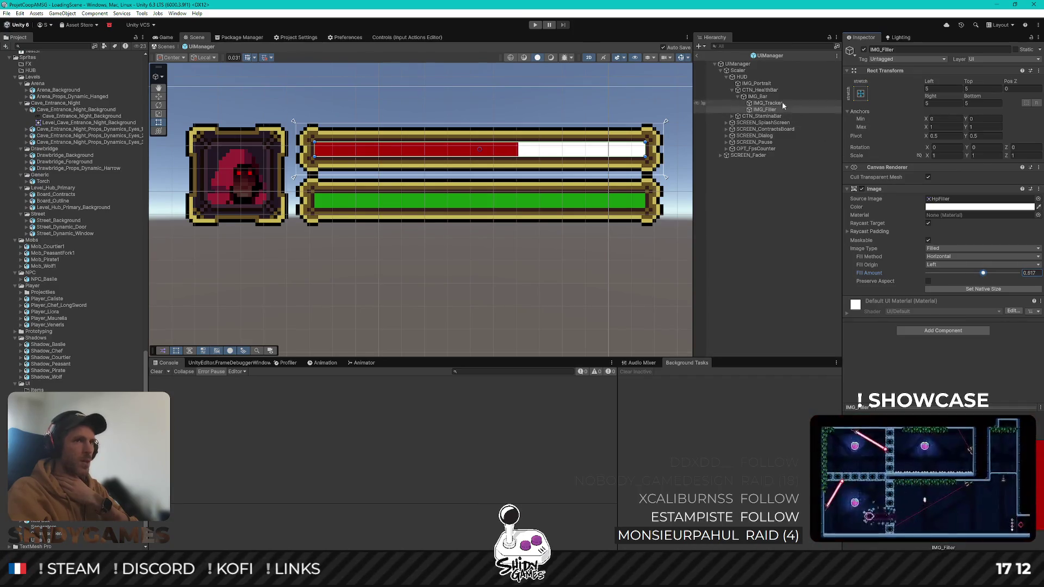
left_click(797, 104)
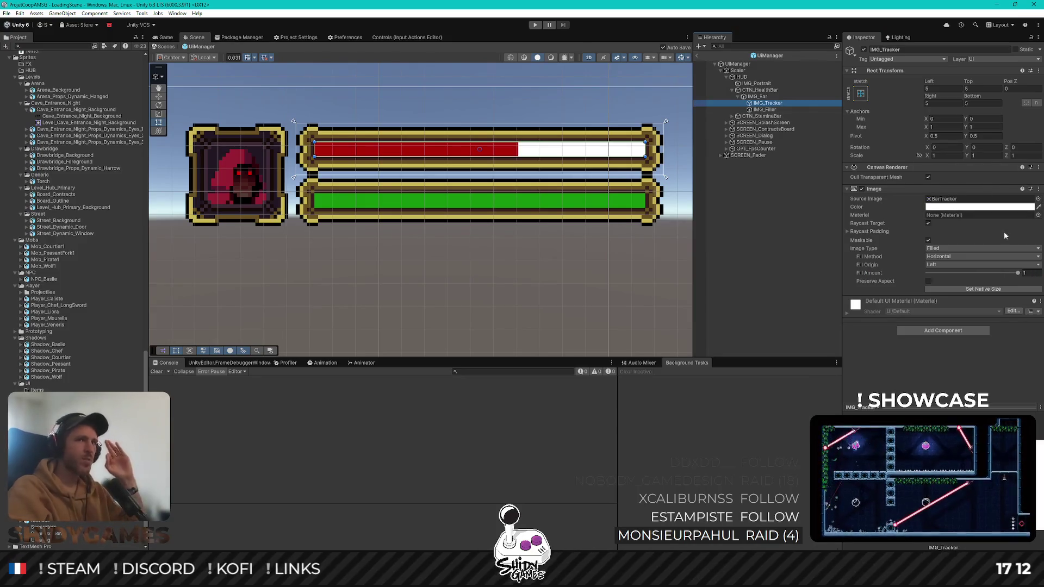
left_click_drag(1020, 274, 982, 270)
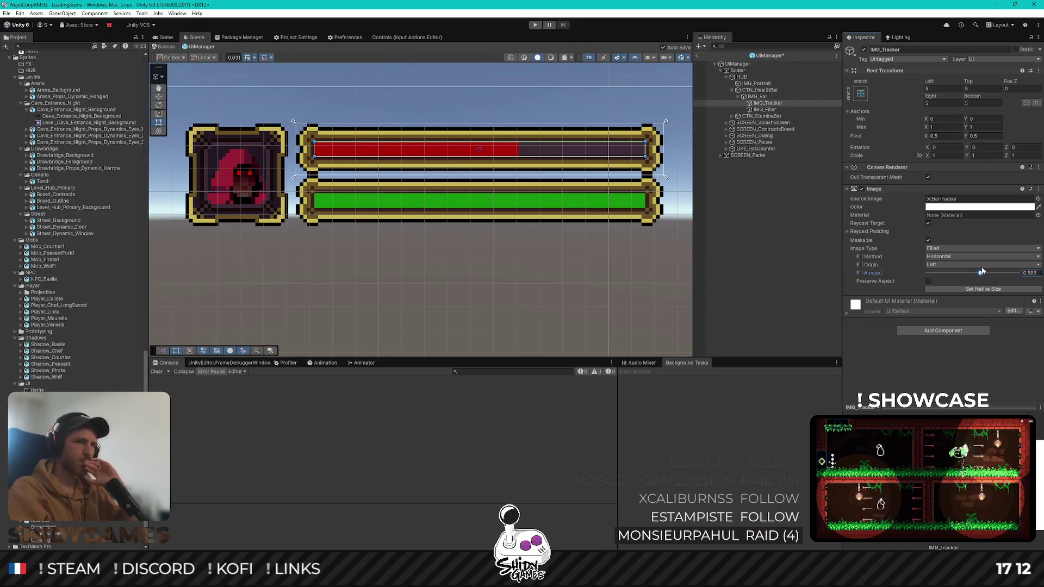
left_click(765, 110)
left_click_drag(983, 272, 974, 272)
left_click(767, 103)
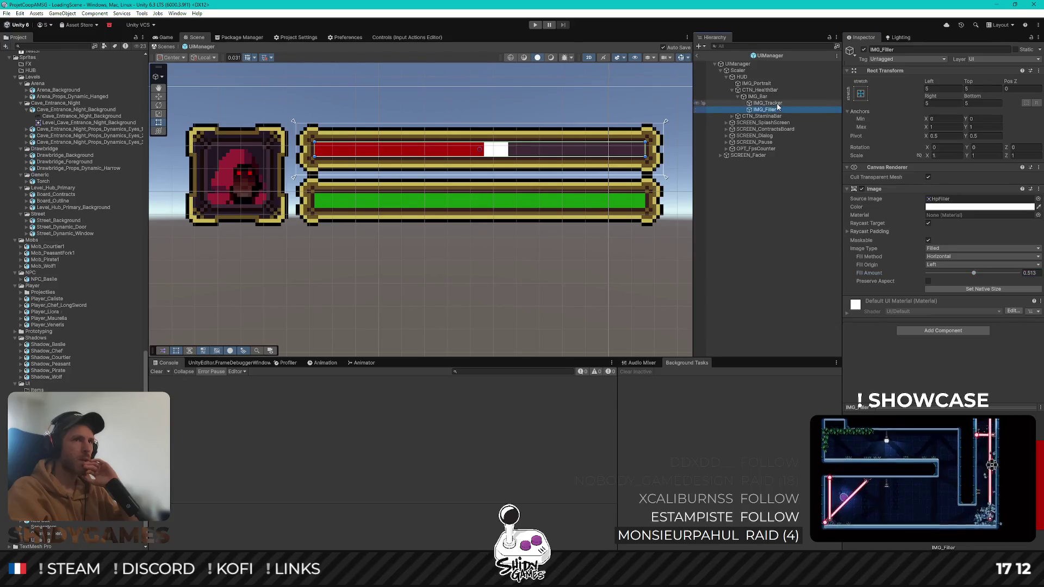
left_click_drag(981, 276, 980, 277)
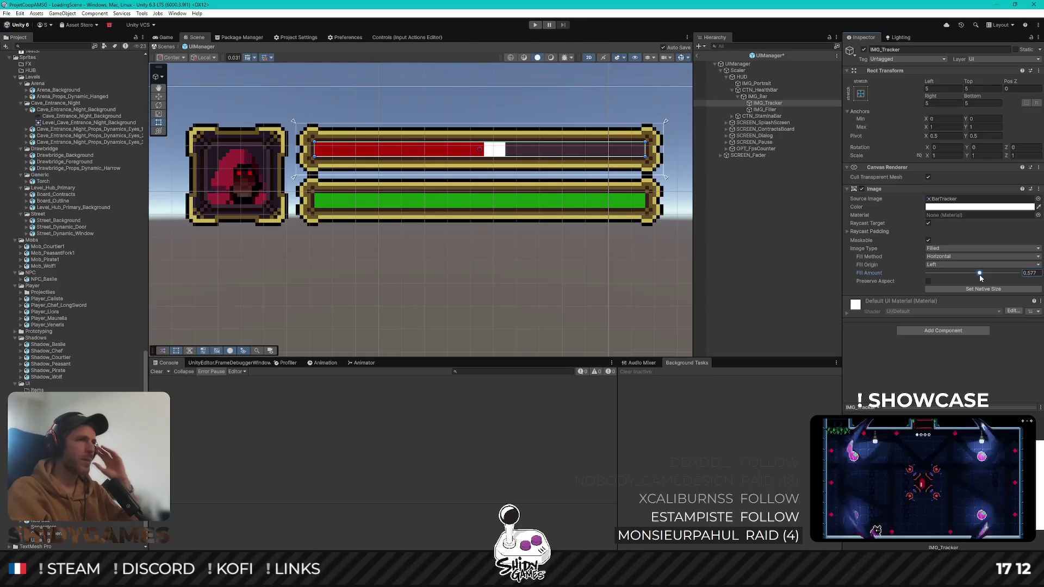
left_click_drag(981, 277, 974, 277)
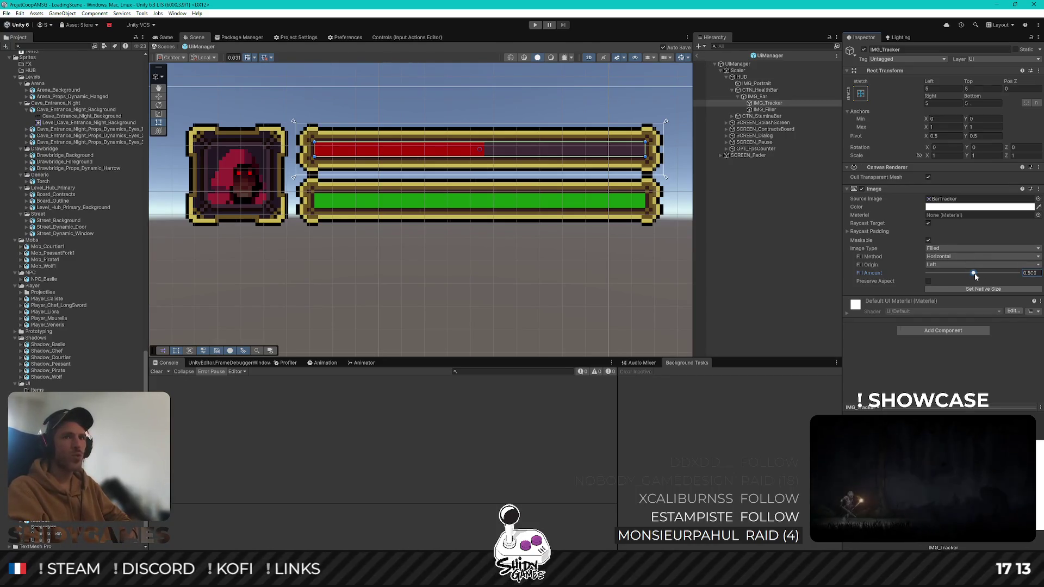
left_click_drag(971, 272, 1022, 272)
left_click(764, 105)
left_click(764, 109)
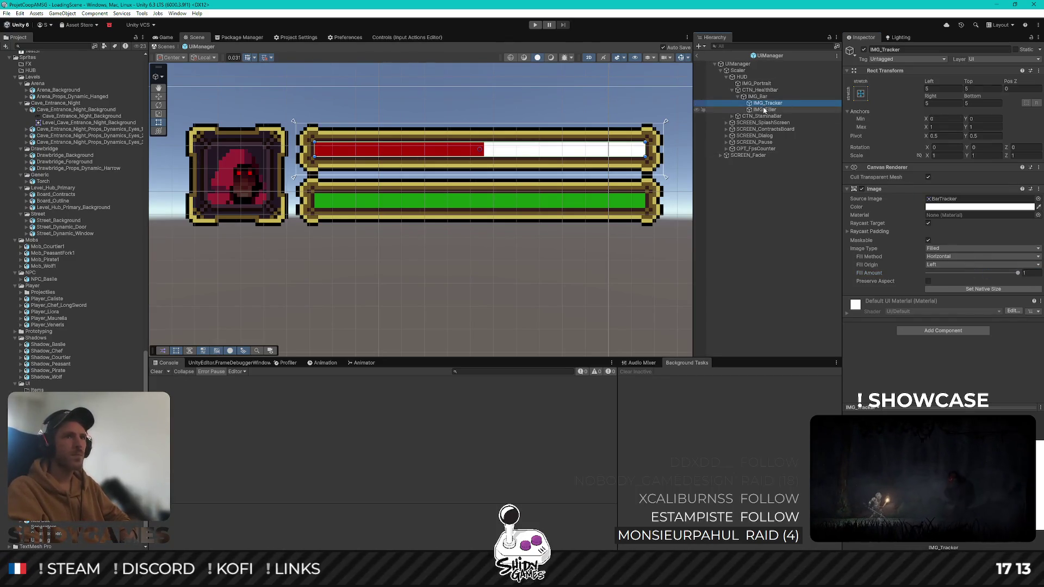
left_click(975, 273)
left_click_drag(975, 274, 1041, 268)
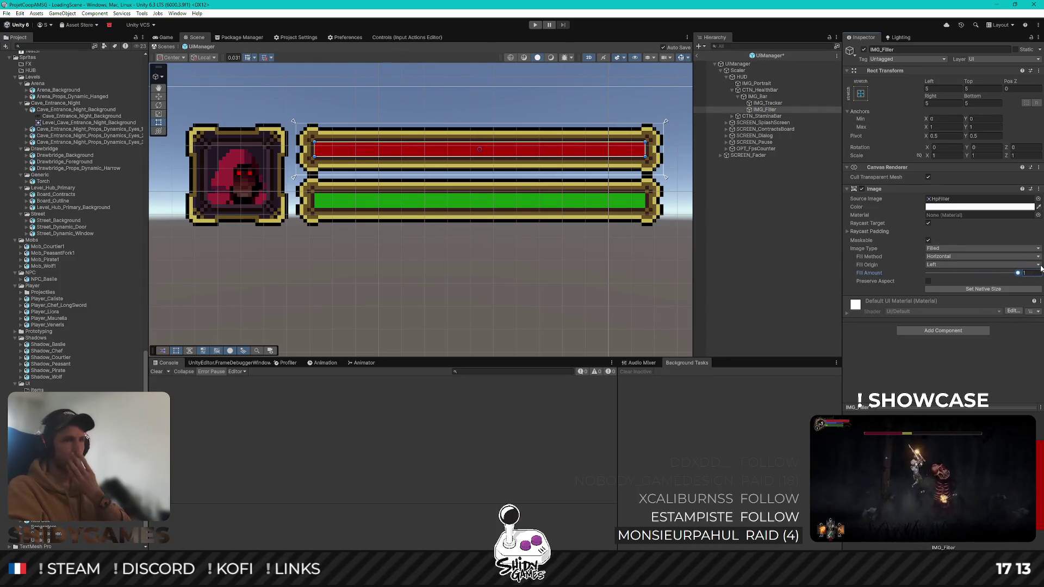
left_click(732, 116)
Duplicate the stamina IMG_Filler, place it before the filler, rename it IMG_Tracker, assign BarTracker
left_click(738, 122)
left_click(765, 128)
key("ctrl+d")
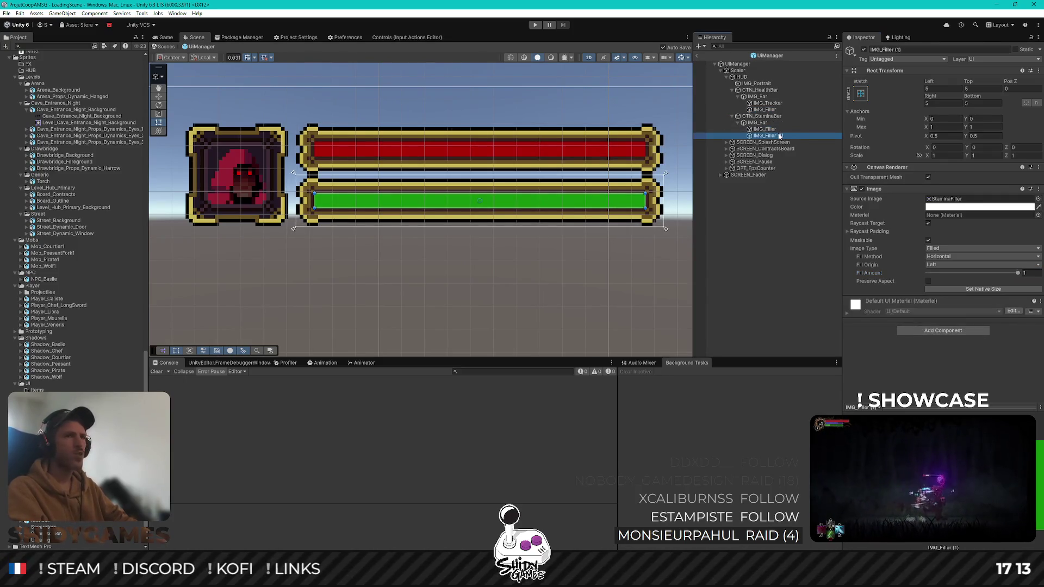
left_click_drag(775, 136, 771, 127)
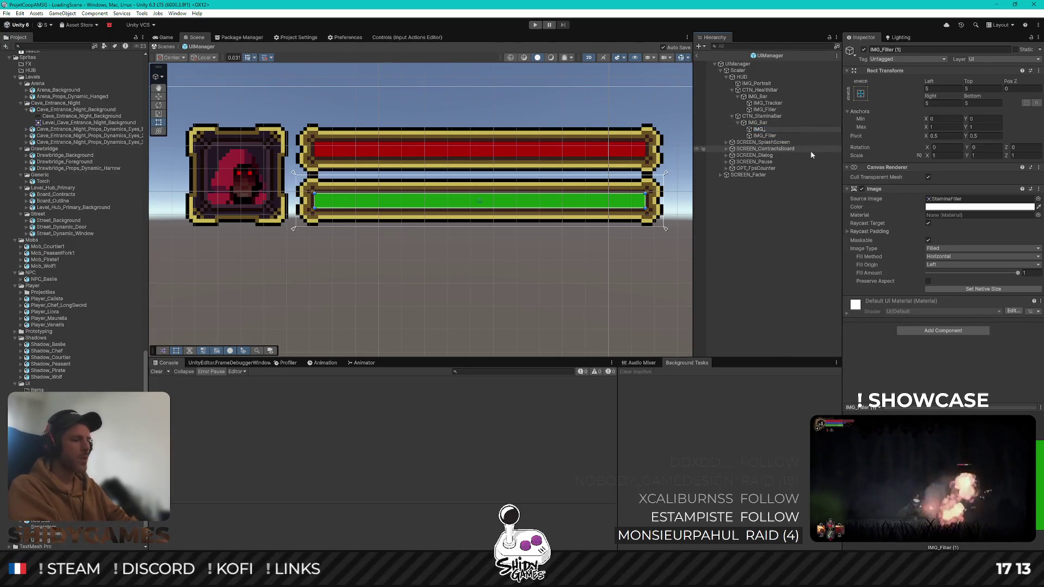
type("Tracker")
key("Return")
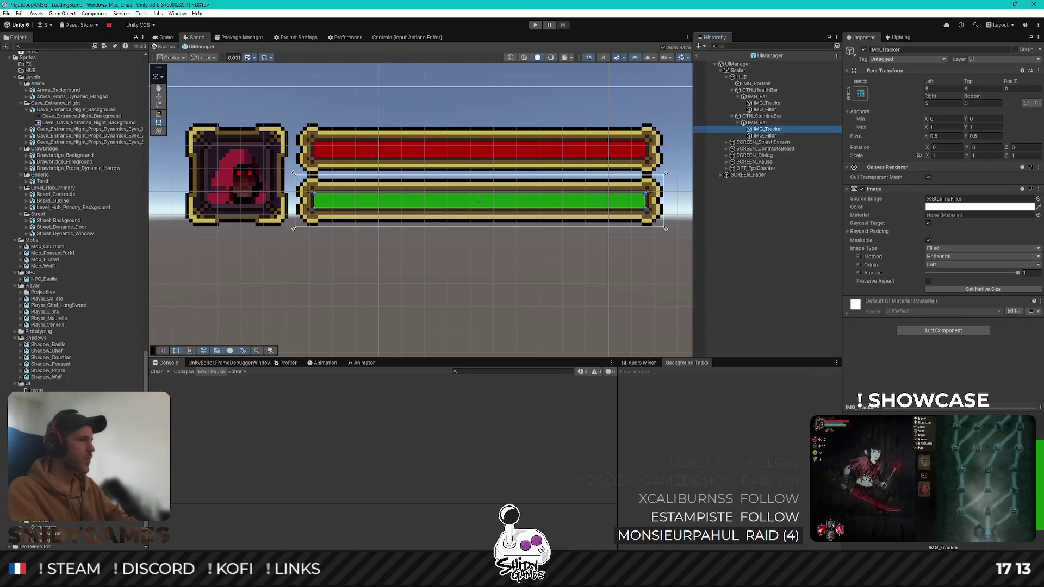
left_click_drag(926, 222, 957, 199)
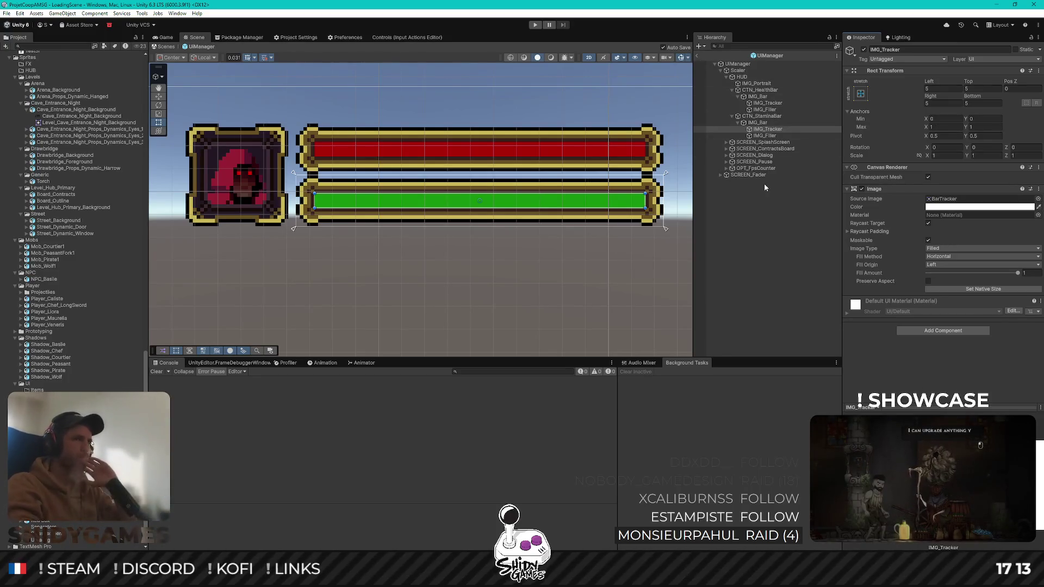
Toggle the health filler image off and on to compare, then open HpBarController
left_click(772, 110)
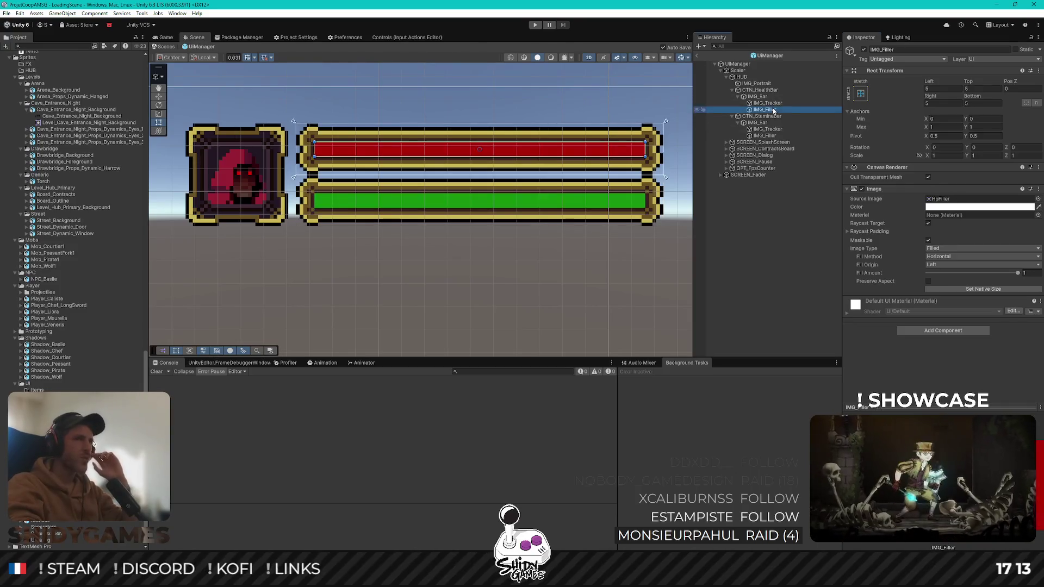
double_click(861, 190)
left_click(861, 189)
left_click(862, 190)
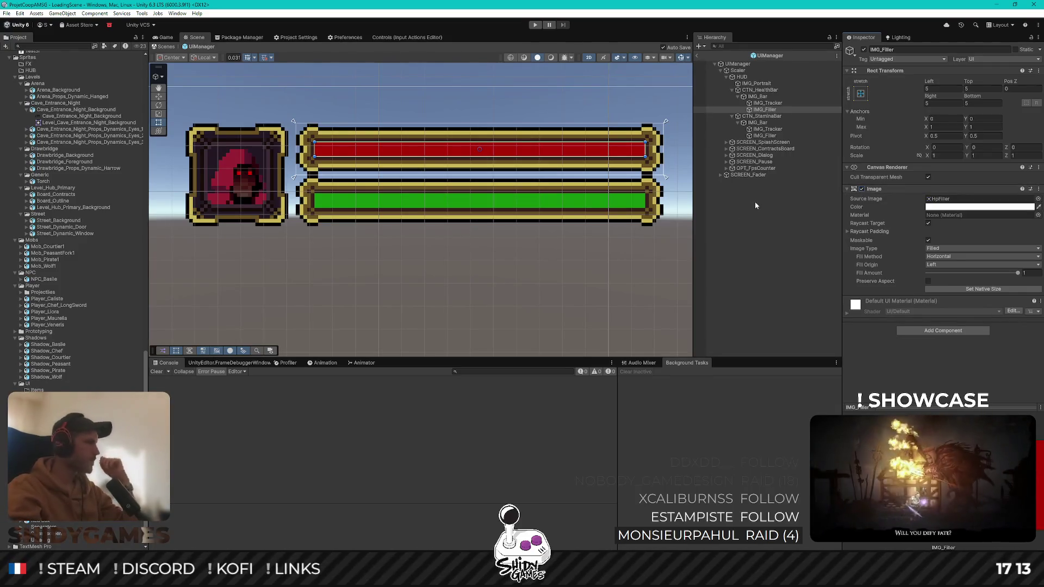
left_click(769, 94)
double_click(937, 177)
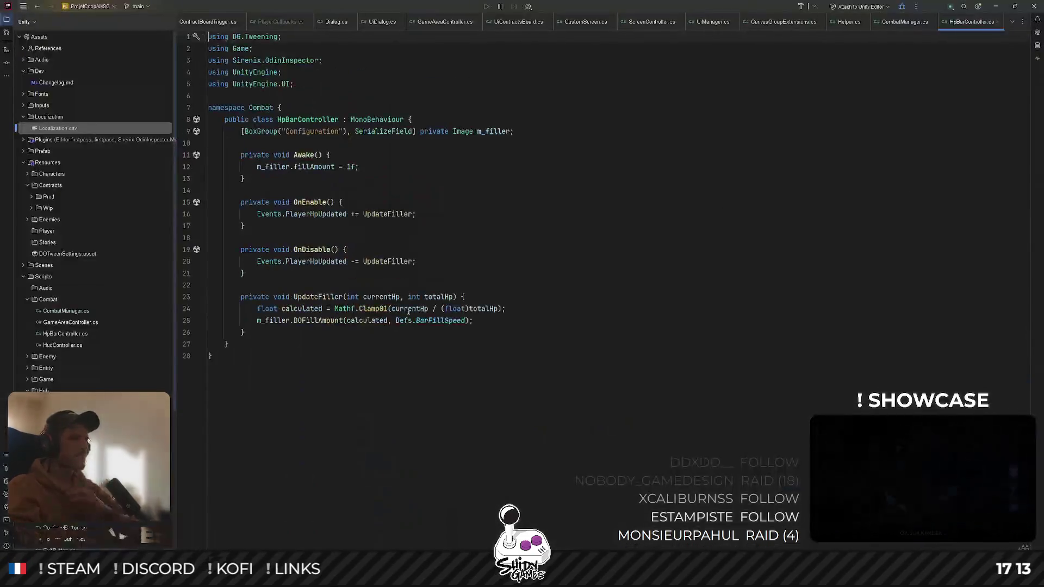
Duplicate the m_filler field declaration and rename the copy to m_tracker
left_click(476, 131)
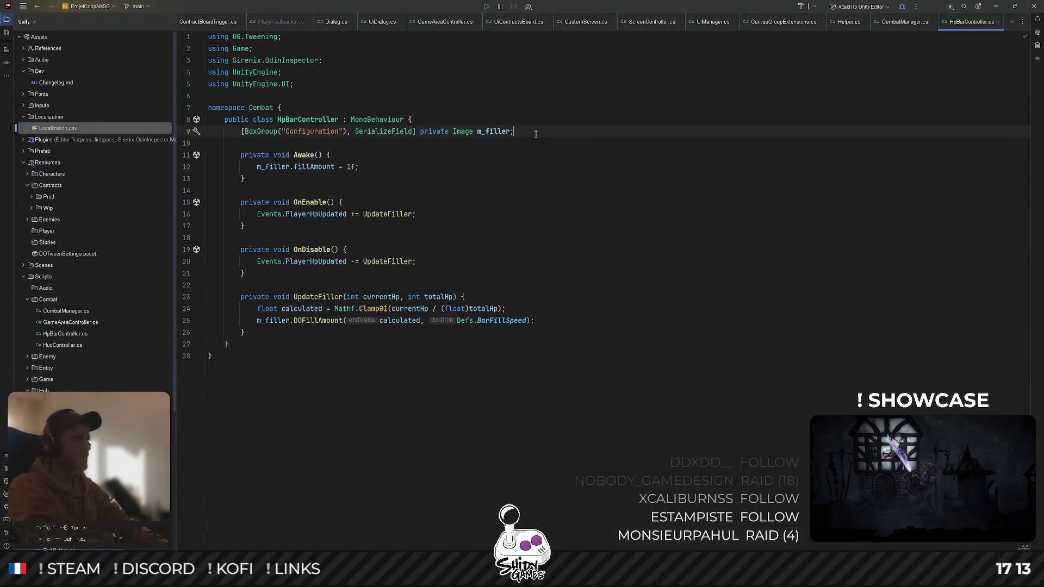
key("ctrl+d")
key("ctrl+shift+Right")
type("m_tracke")
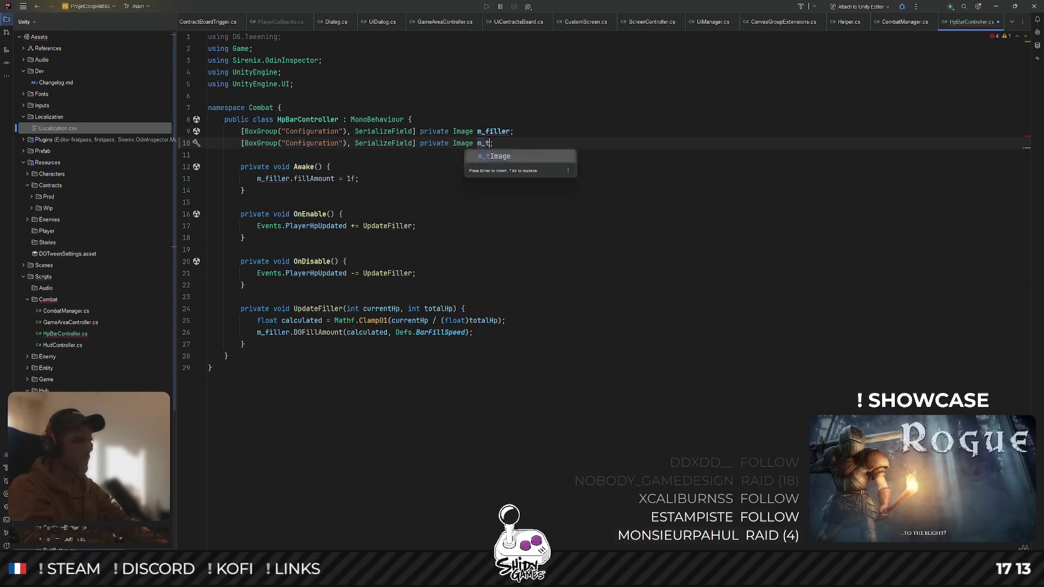
type("r")
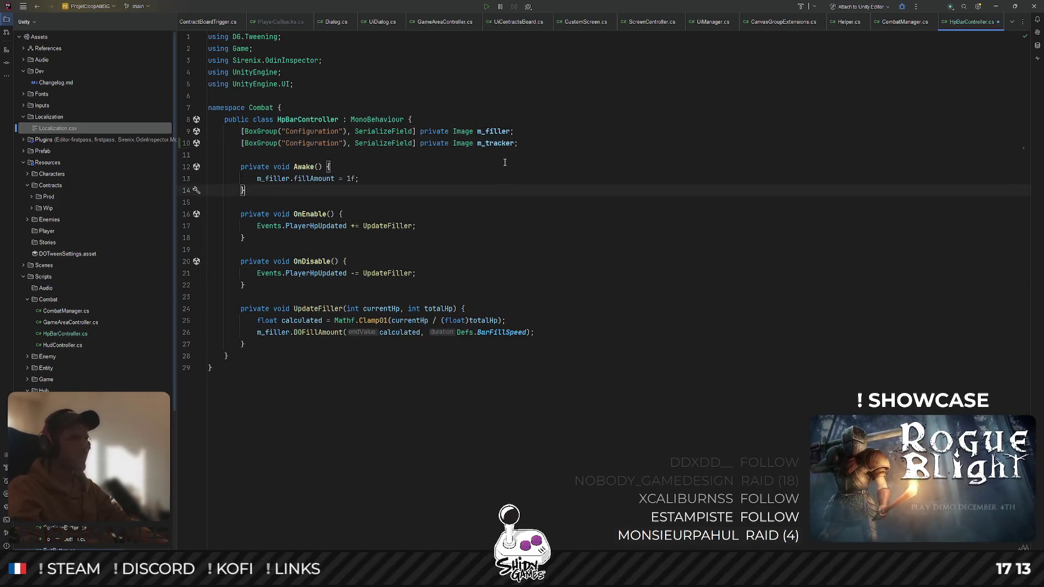
In Awake, set m_tracker.fillAmount to m_filler.fillAmount
left_click(397, 179)
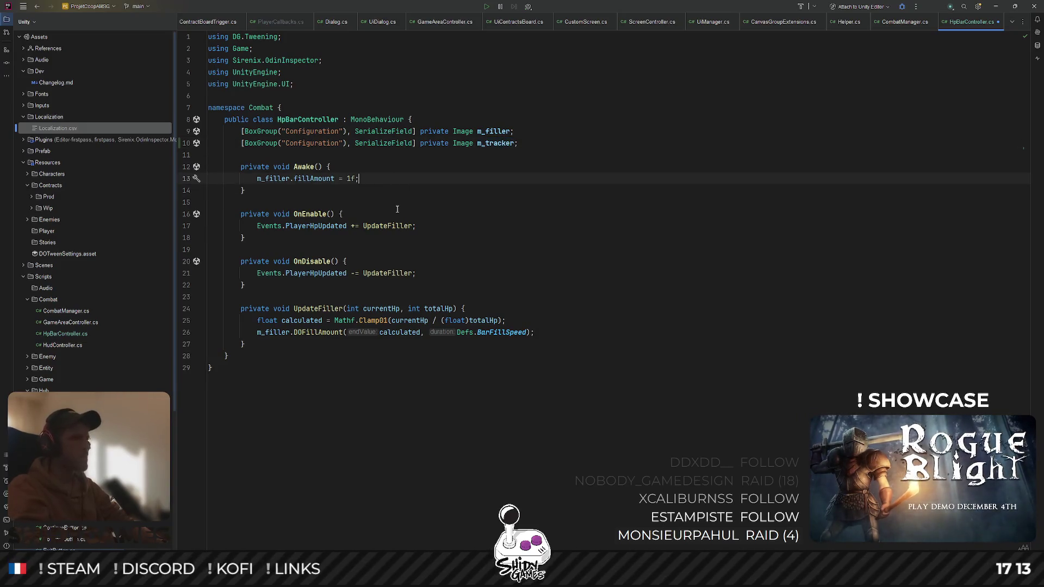
key("Return")
type("m_tracker.fillAmount = 1f")
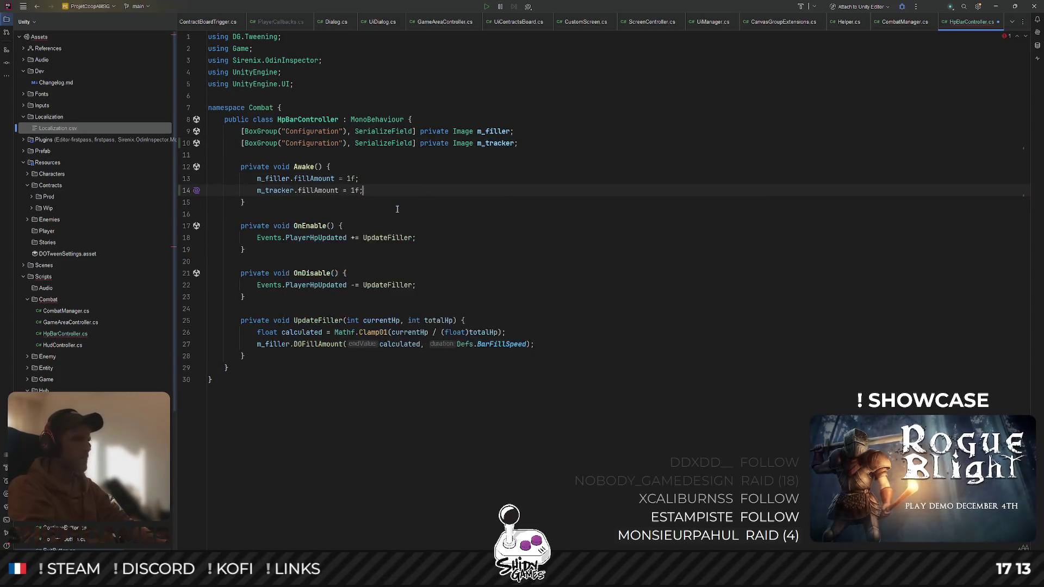
type(" m")
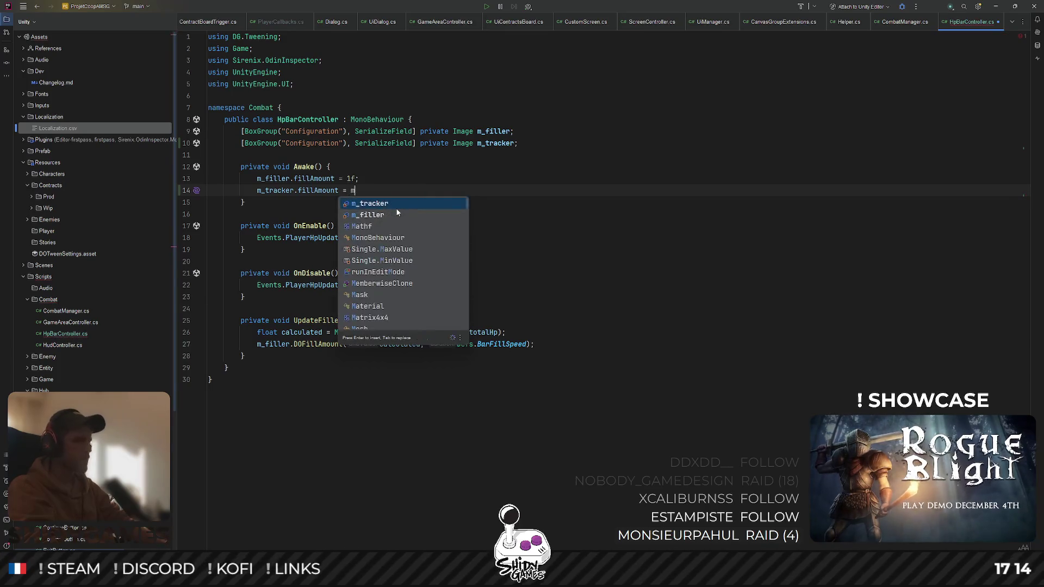
type("_filler.fillAmount")
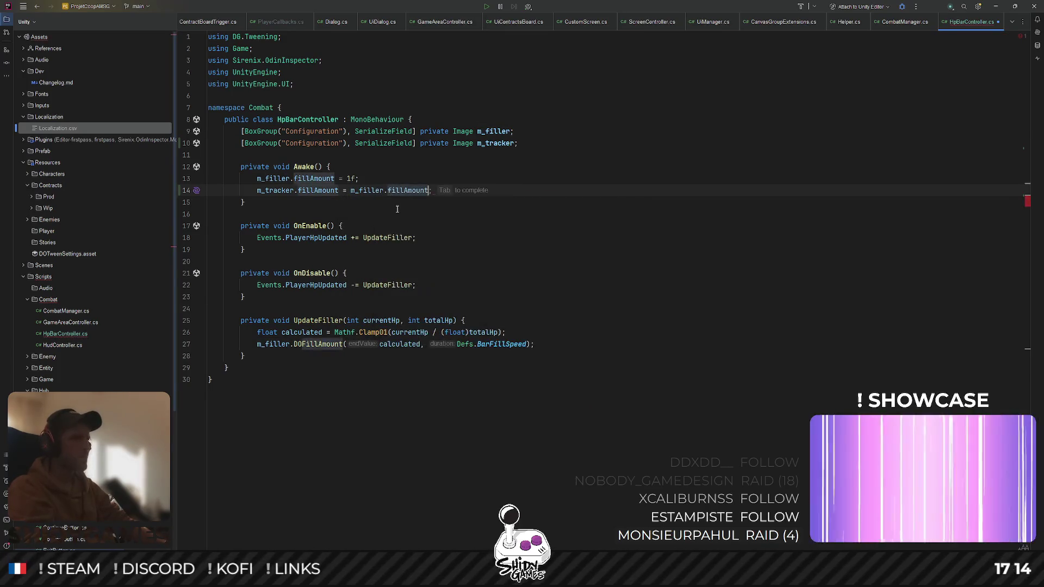
type(";")
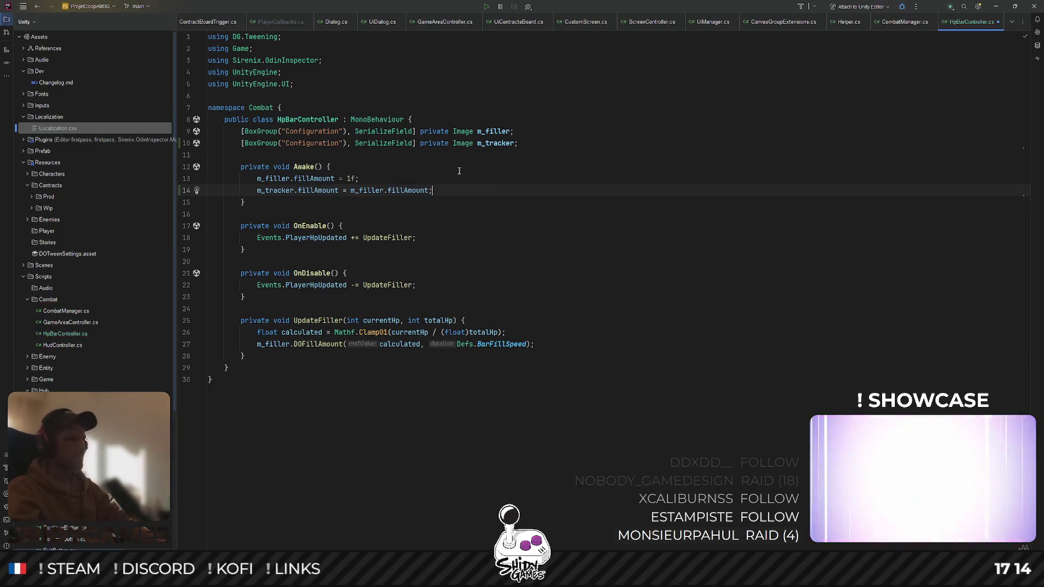
triple_click(400, 190)
left_click(555, 193)
Below the filler tween in UpdateFiller, start a new DOFillAmount call via autocomplete
left_click(393, 237)
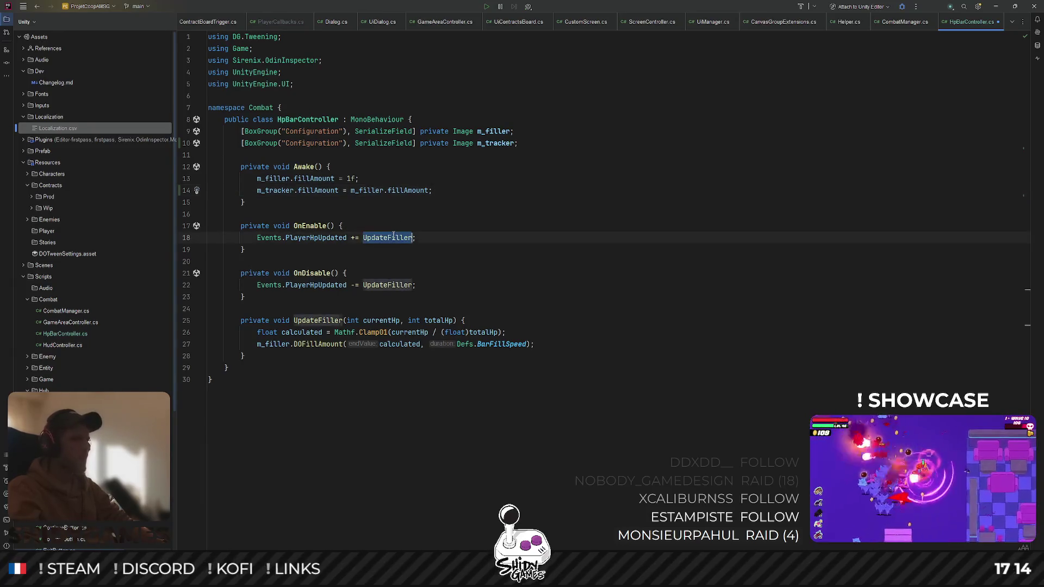
left_click(538, 254)
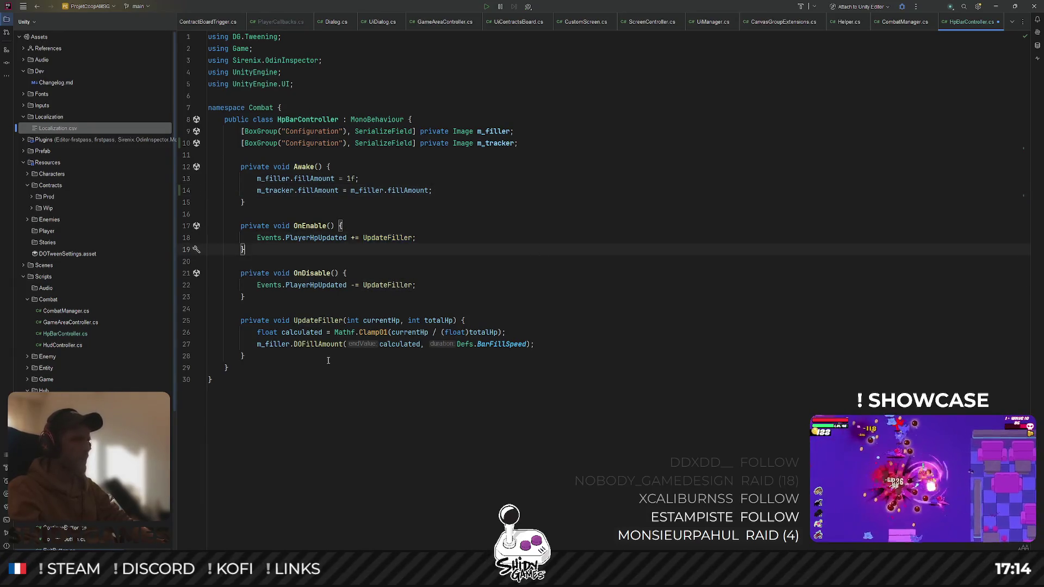
left_click(296, 347)
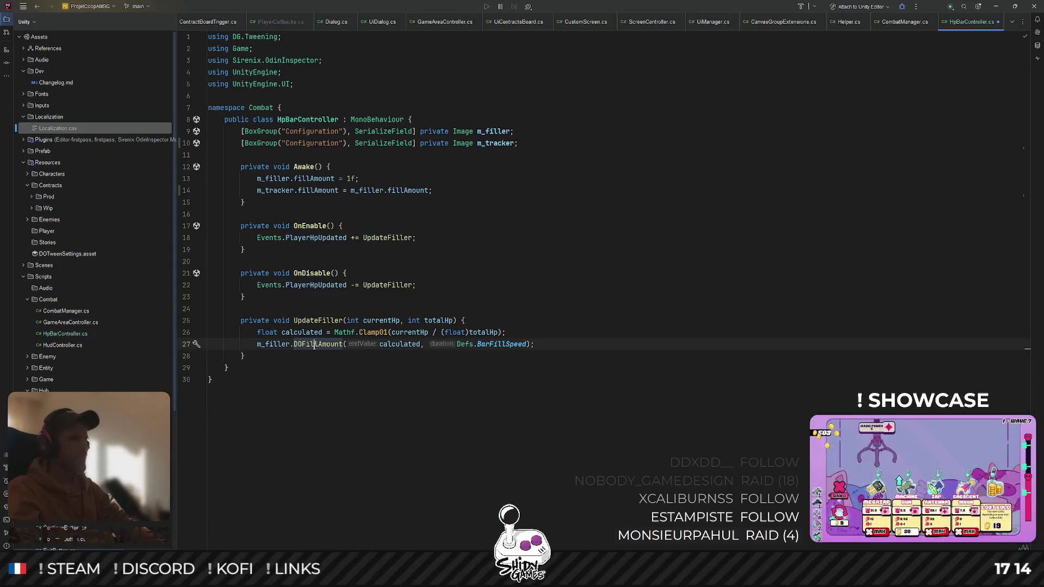
triple_click(313, 346)
left_click(564, 343)
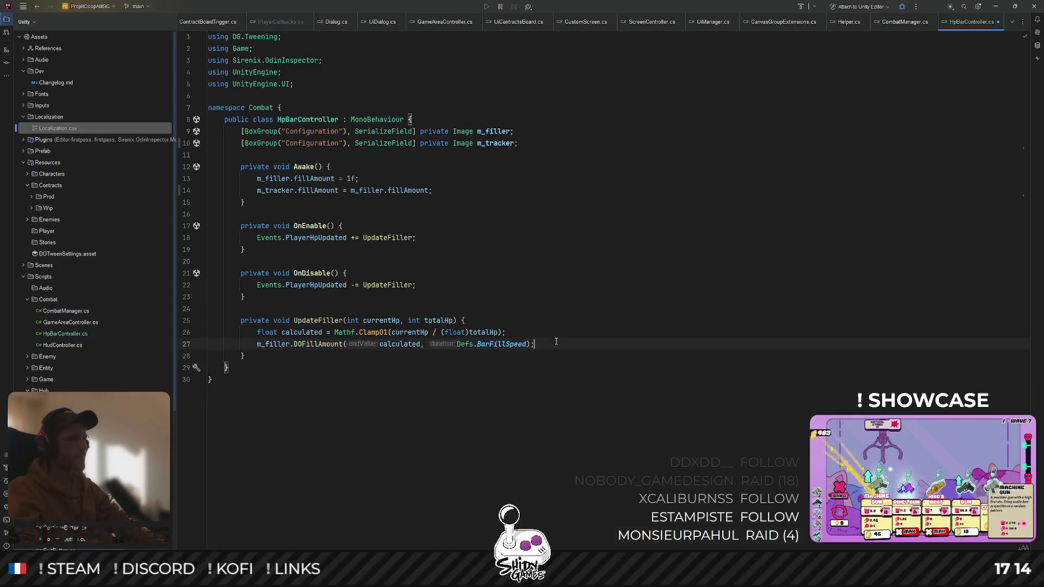
key("Return")
type("m_filler.Do")
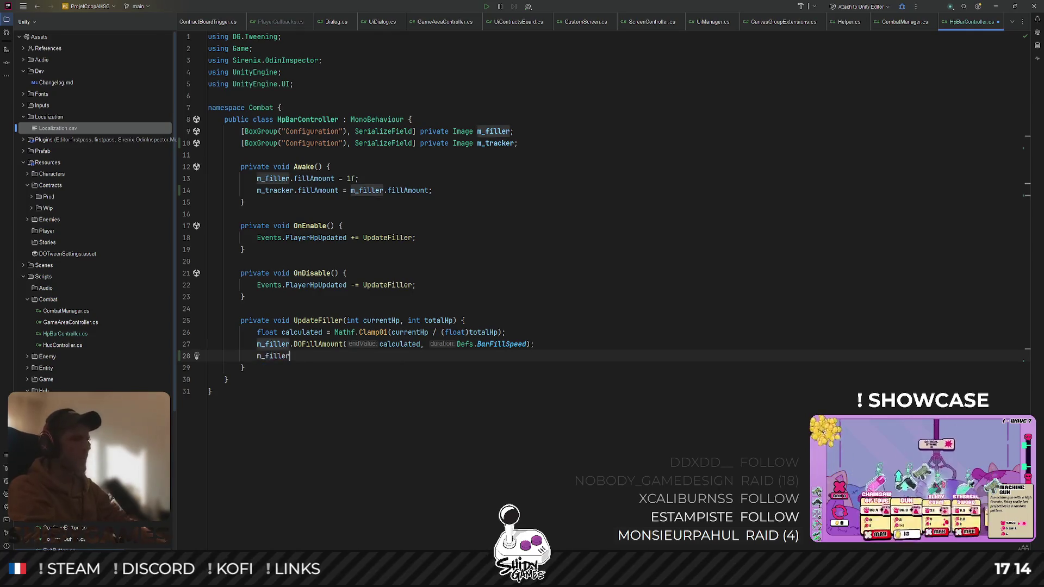
key("Return")
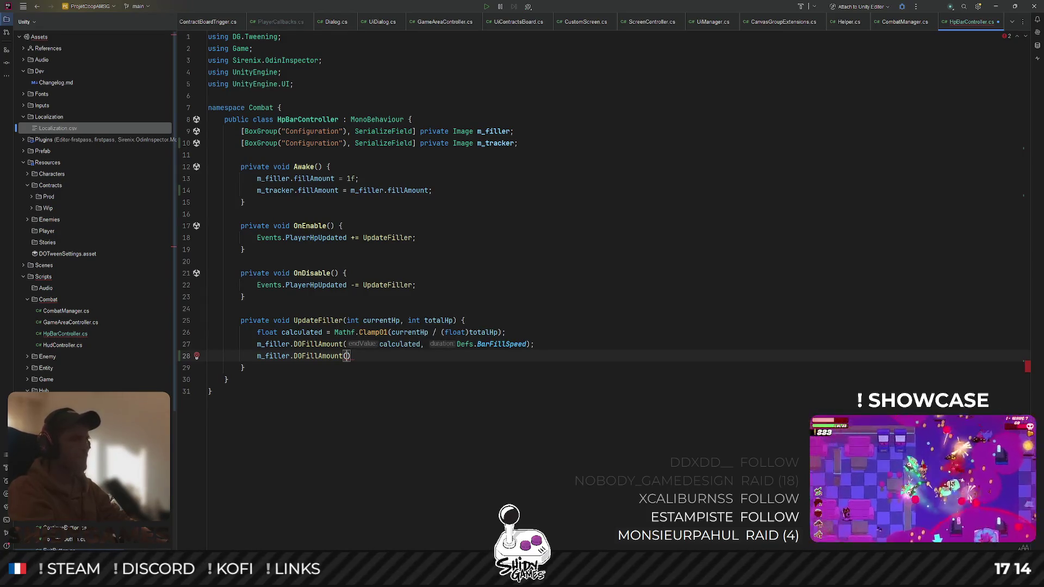
Give the new tween the arguments m_filler.fillAmount and Defs.BarFillSpeed
type("m")
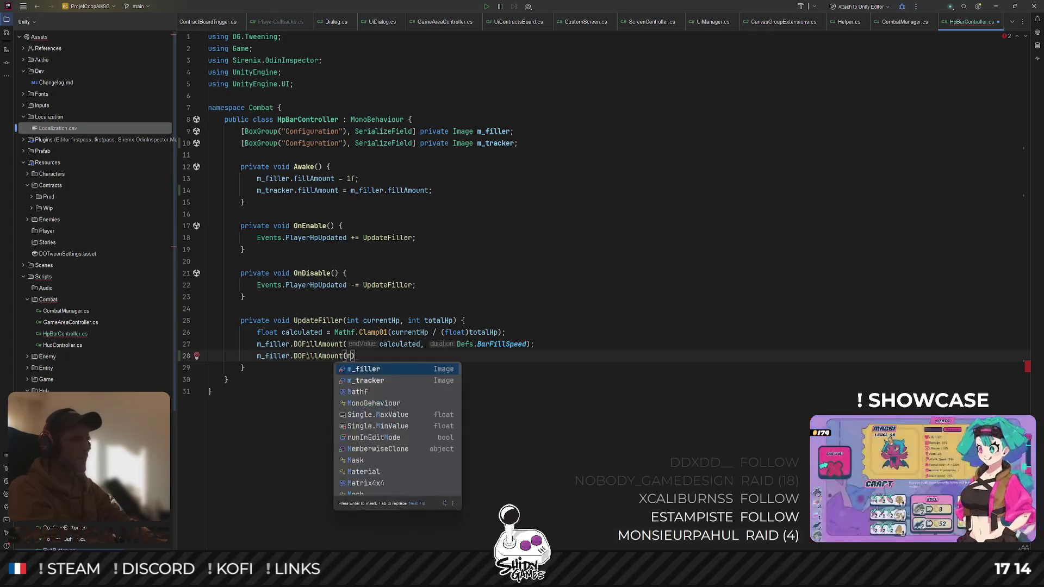
key("Return")
type(".f")
key("Return")
type(", ")
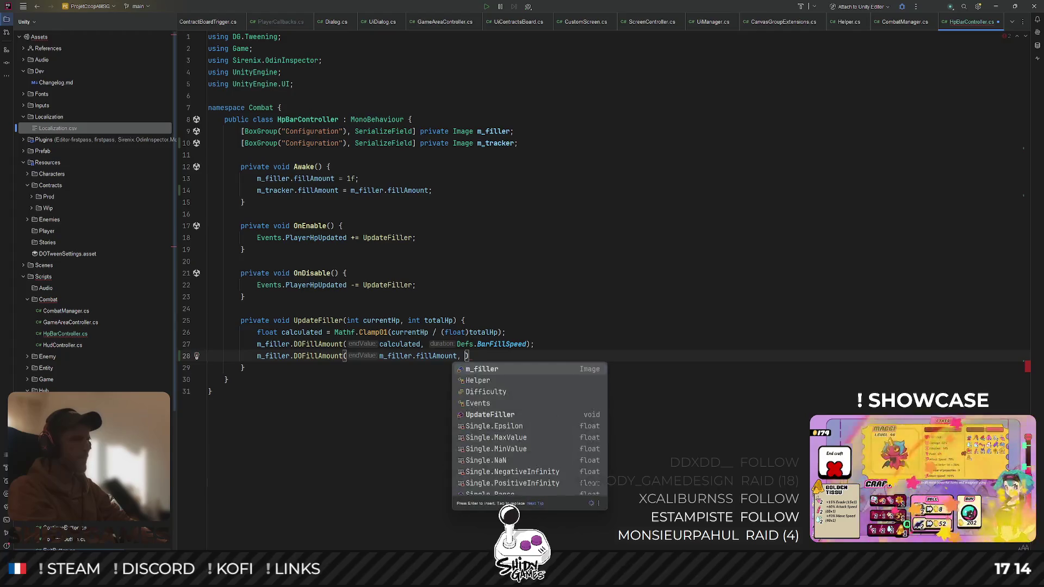
type("Defs.")
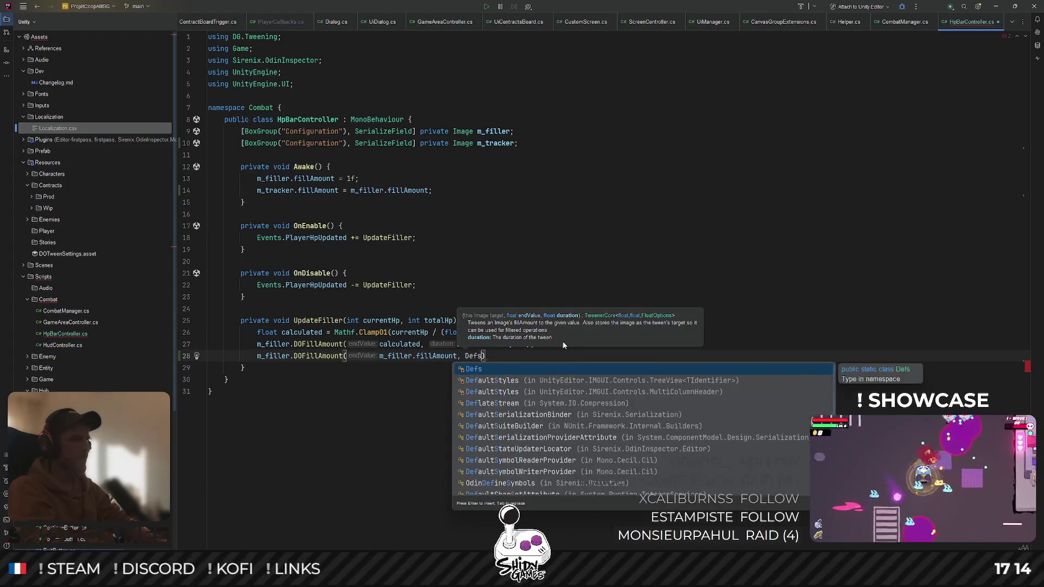
type(".BarFillSpeed")
key("Return")
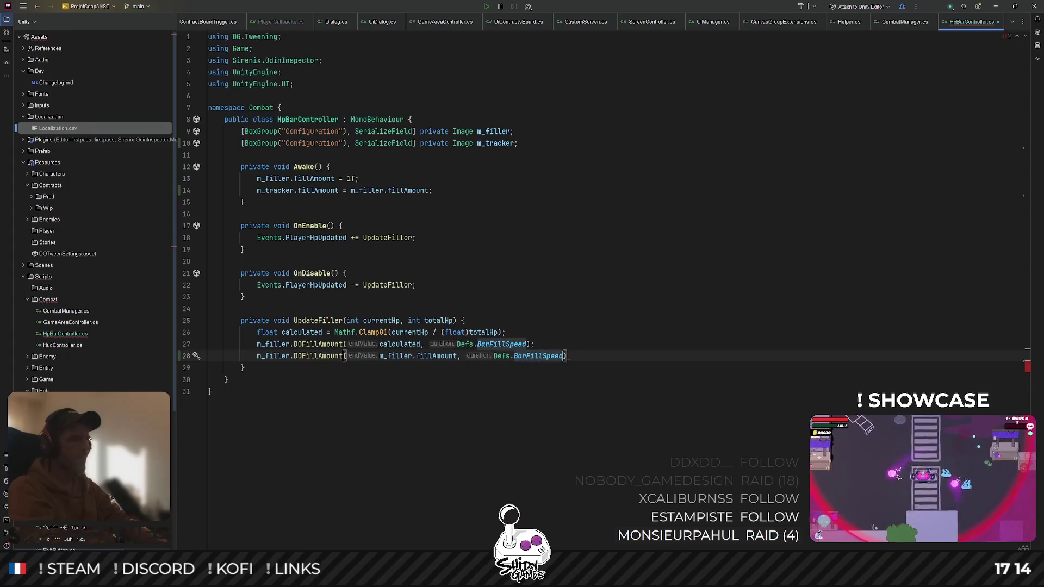
type(";")
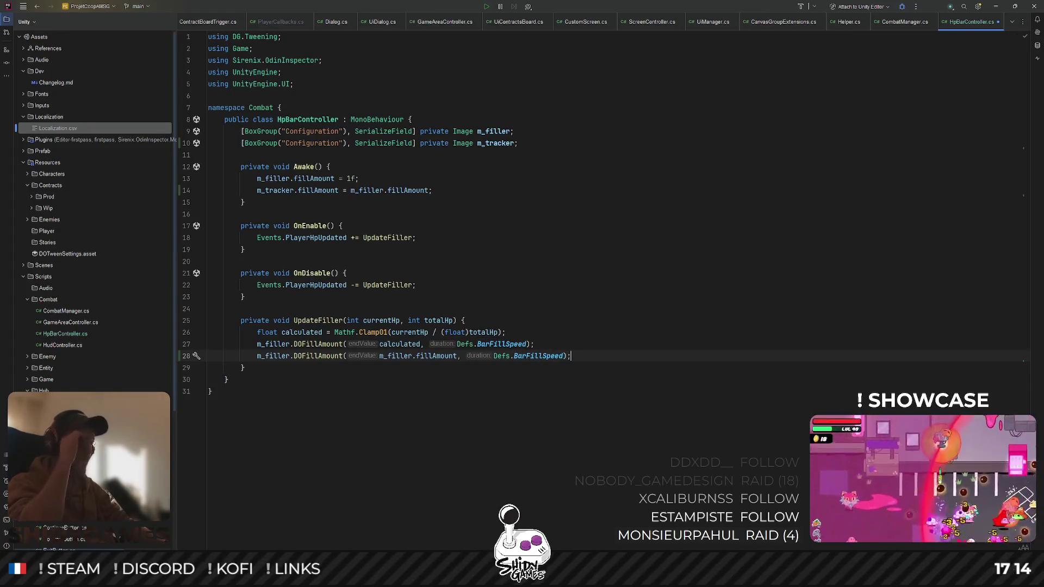
Change the second tween's target from m_filler to m_tracker
left_click_drag(582, 355, 185, 348)
left_click(399, 377)
left_click_drag(256, 367, 206, 321)
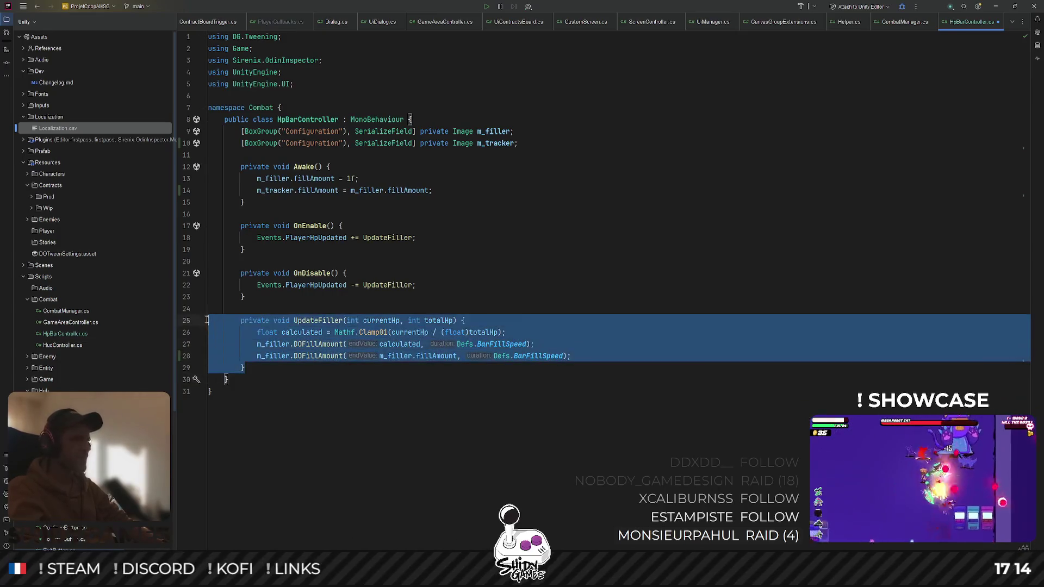
left_click(434, 182)
double_click(275, 191)
key("ctrl+c")
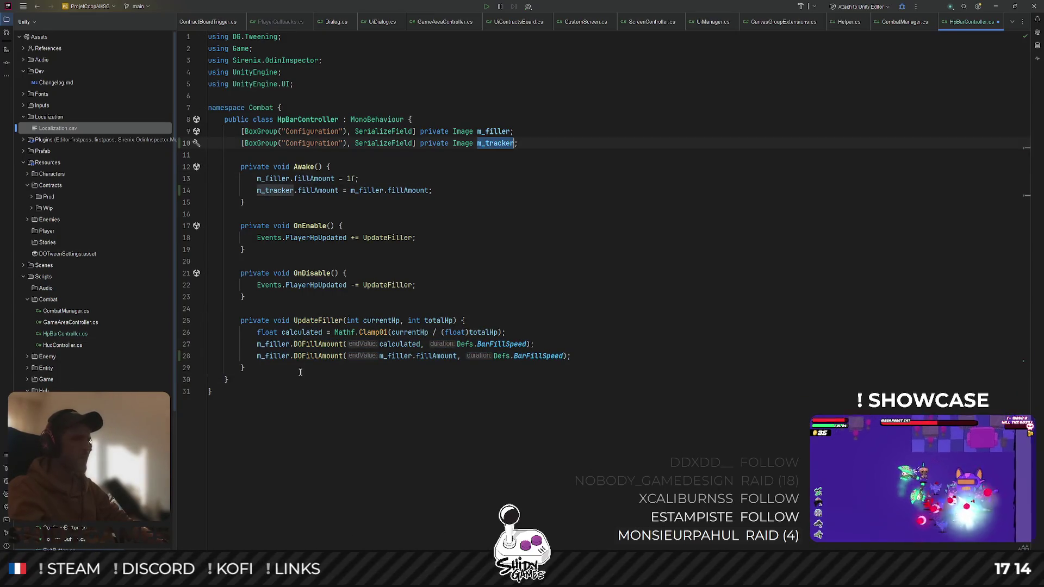
double_click(273, 356)
key("ctrl+v")
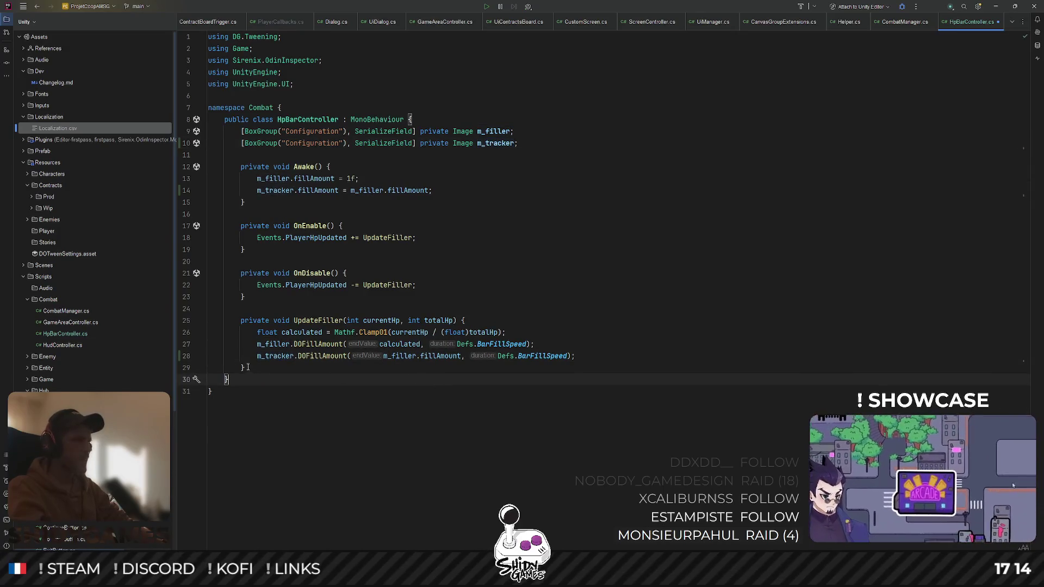
left_click_drag(247, 368, 190, 325)
left_click(347, 430)
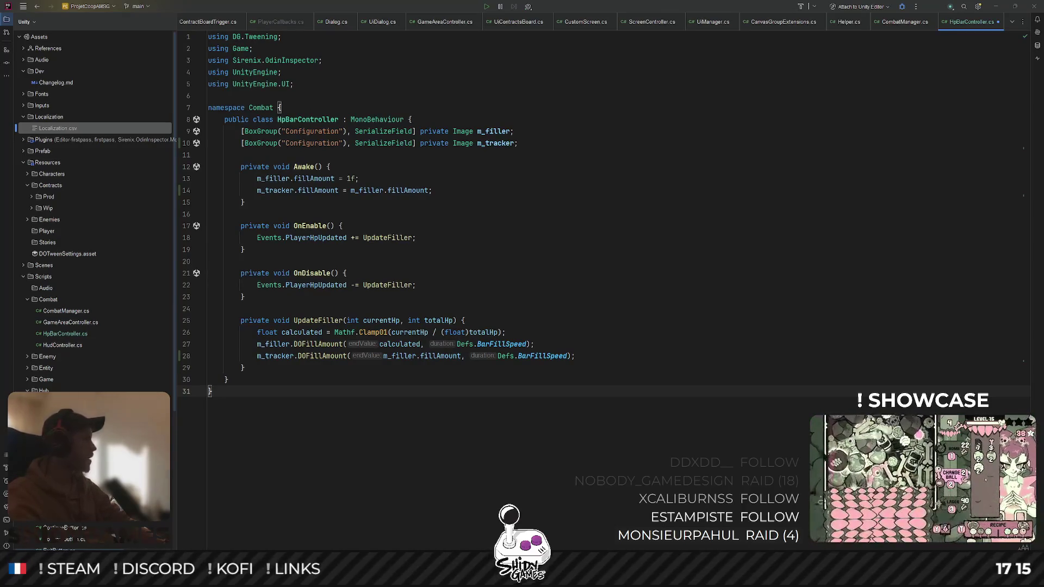
Chain .OnComplete(() => { m_filler.fillAmount = calculated; }) onto the filler tween
left_click(179, 310)
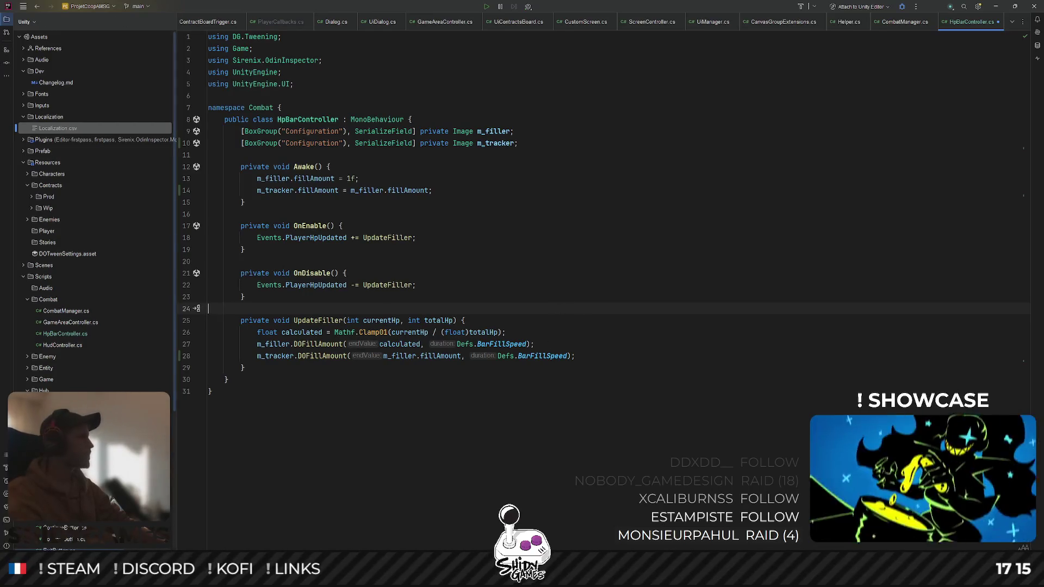
left_click(530, 345)
key("Return")
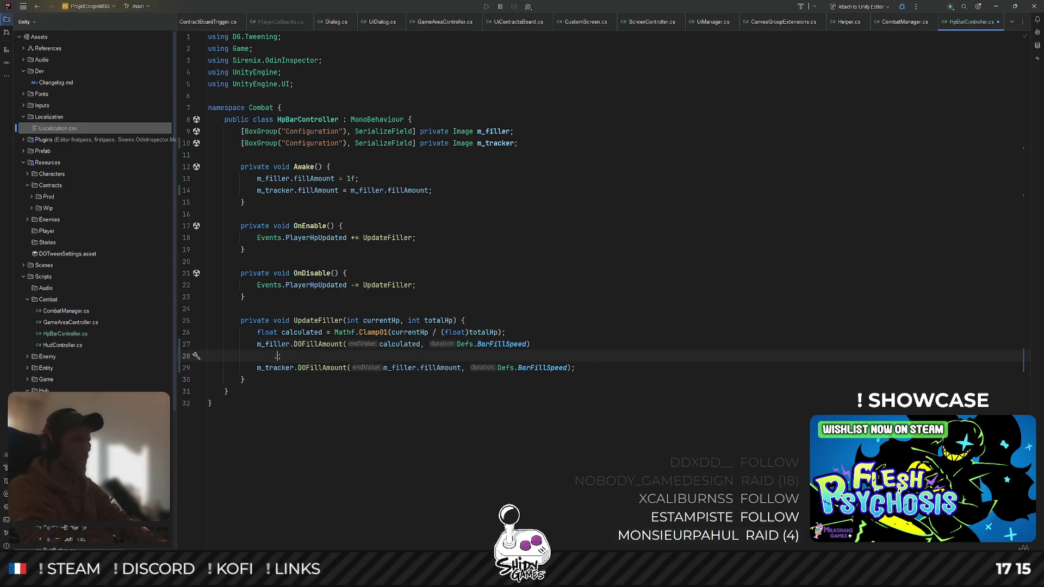
type(".OnC")
key("Return")
type("() => ")
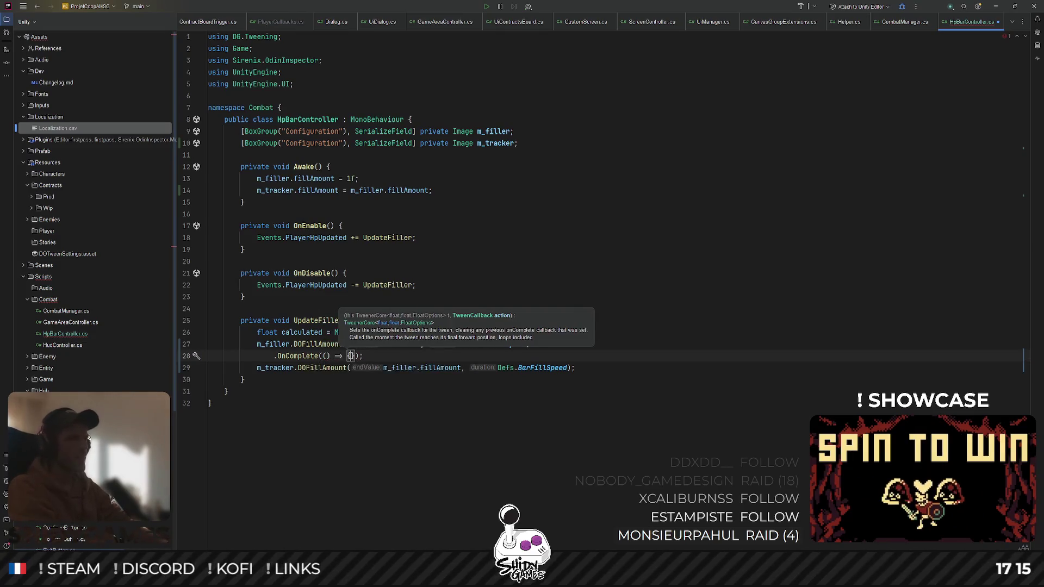
type("{")
key("Return")
type("m_filler.fillAmount = calculated;")
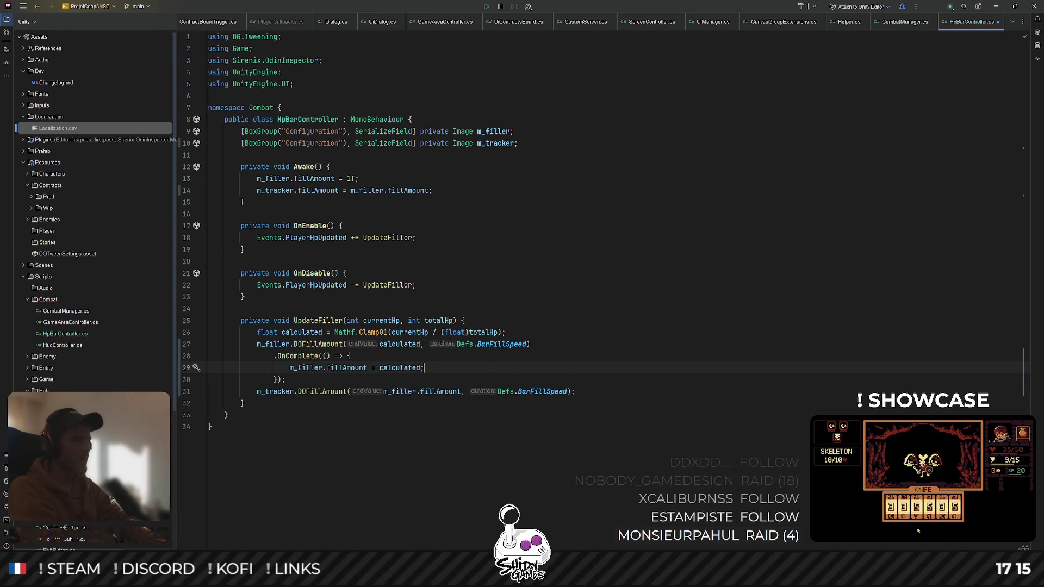
key("Return")
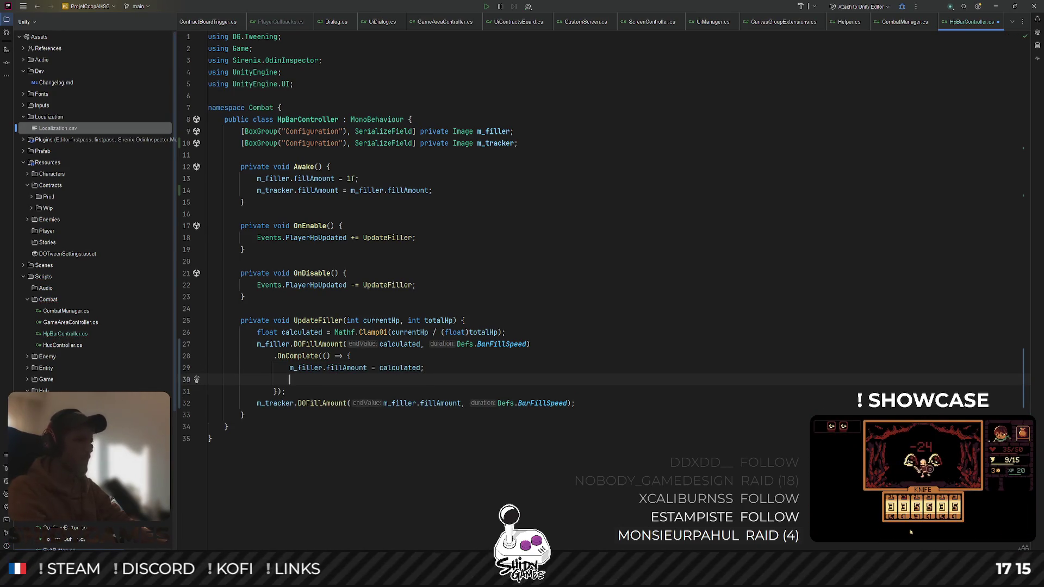
Move the m_tracker DOFillAmount line up into the OnComplete callback
key("Down")
key("Down")
key("alt+shift+Up")
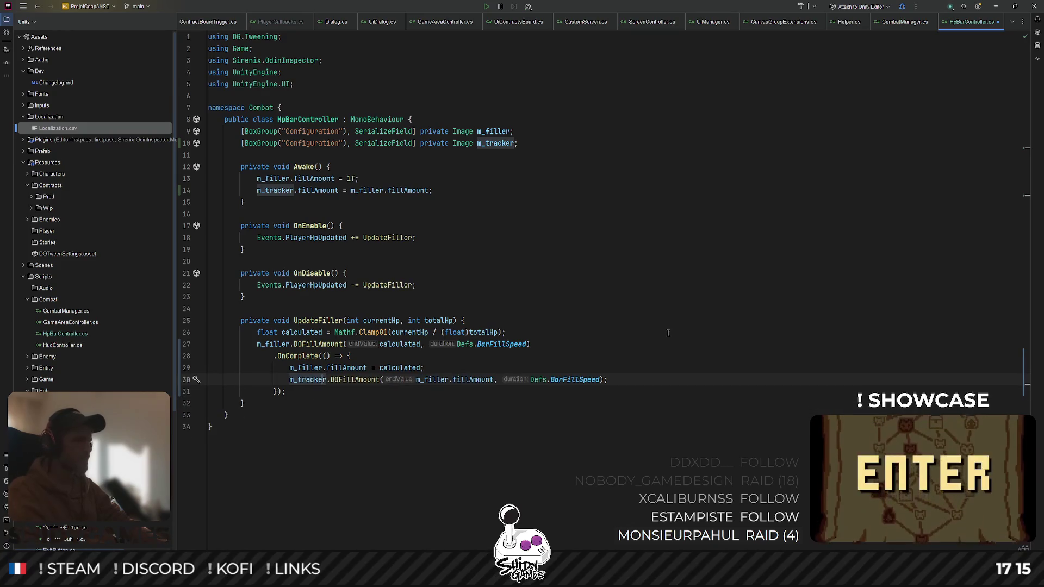
key("ctrl+End")
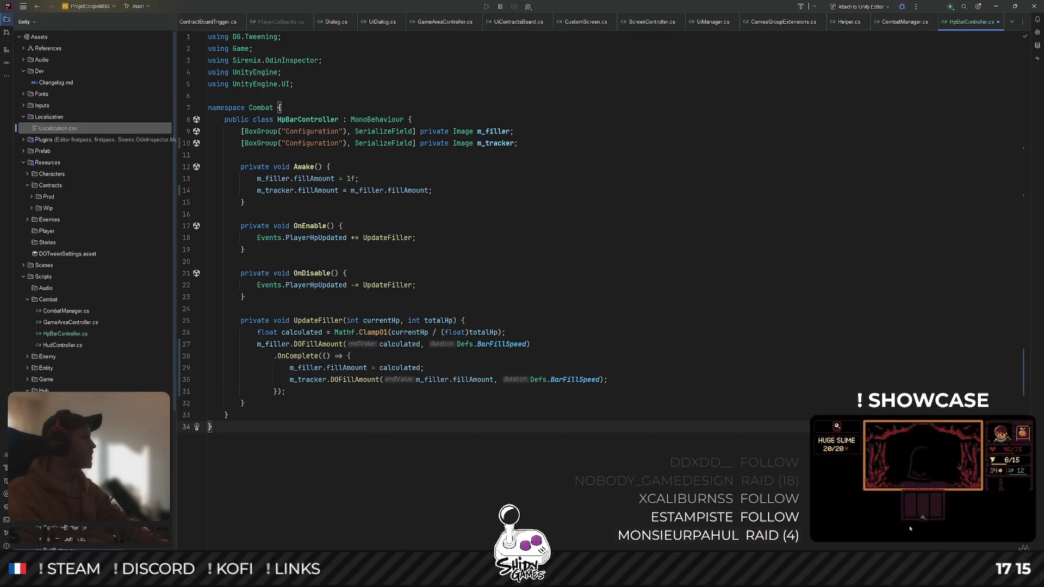
left_click(617, 360)
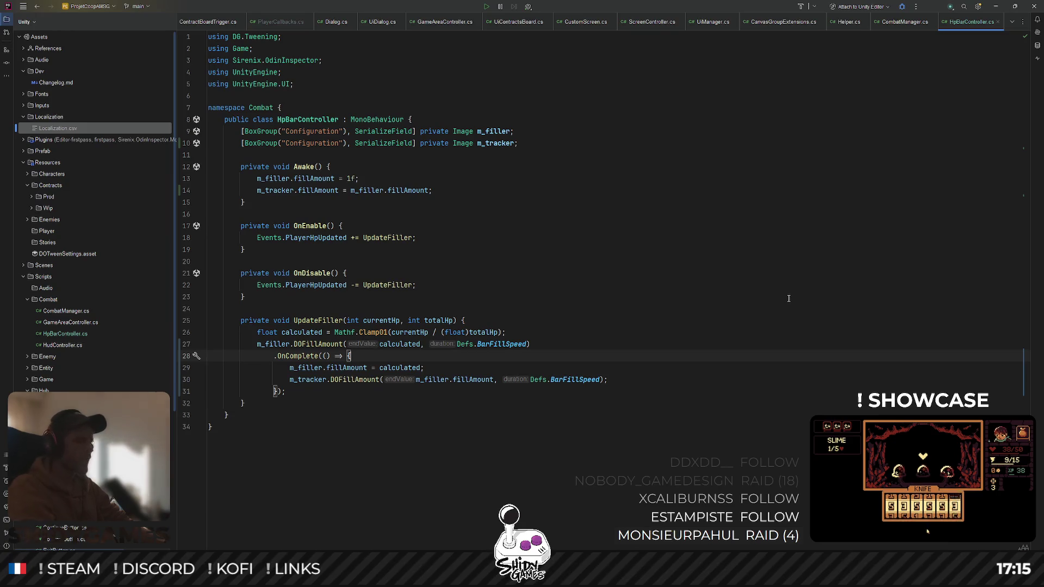
Open and dismiss the file search, then return to Unity to reload scripts
key("ctrl+shift+t")
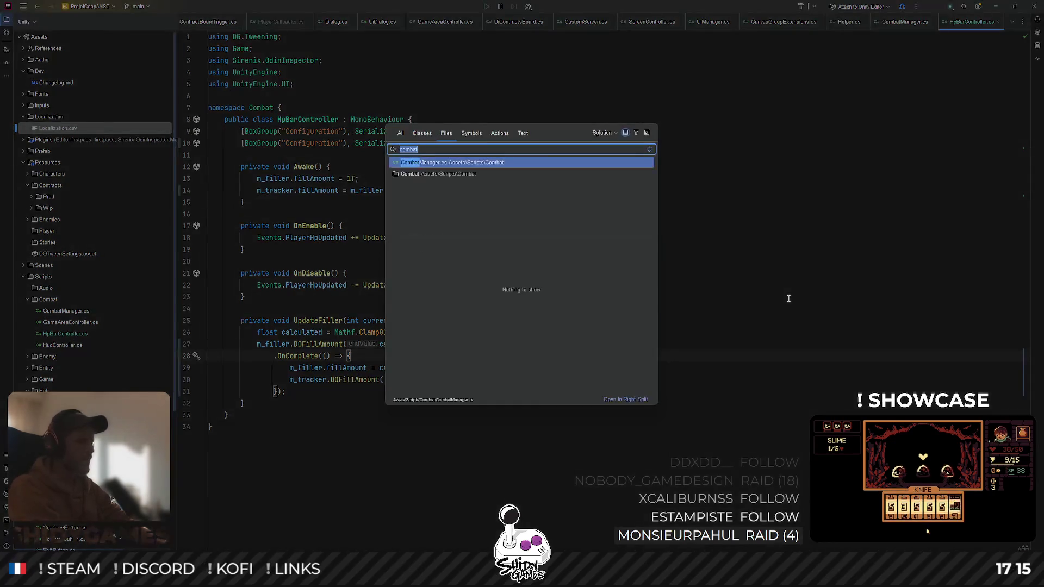
key("Escape")
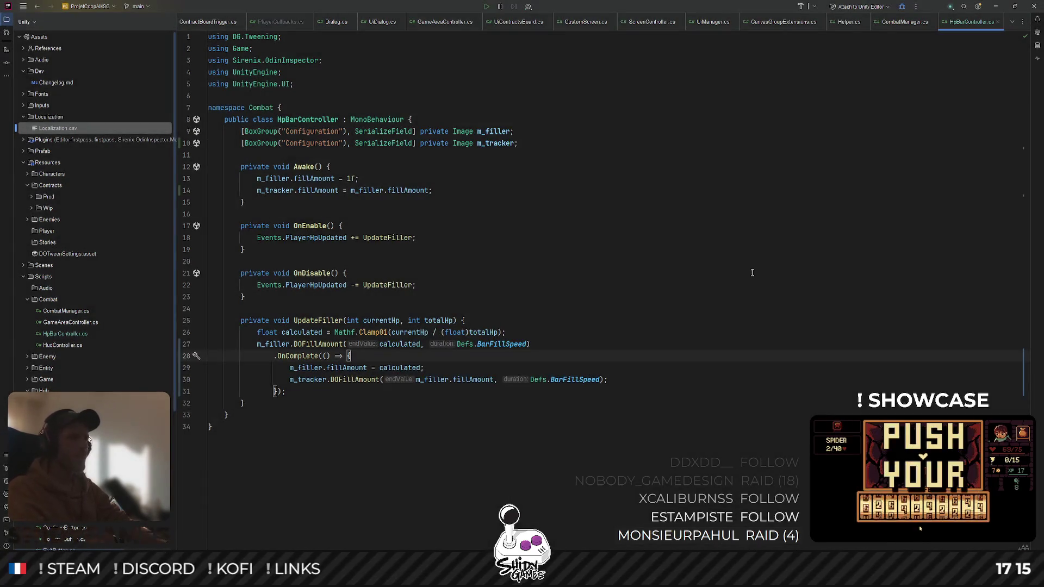
key("ctrl+shift+t")
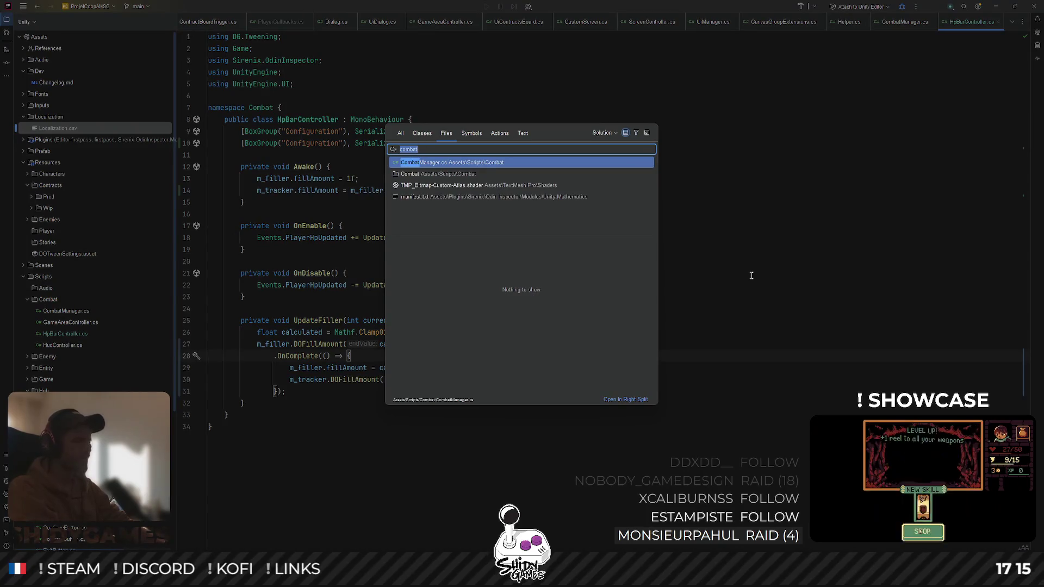
type("s")
key("BackSpace")
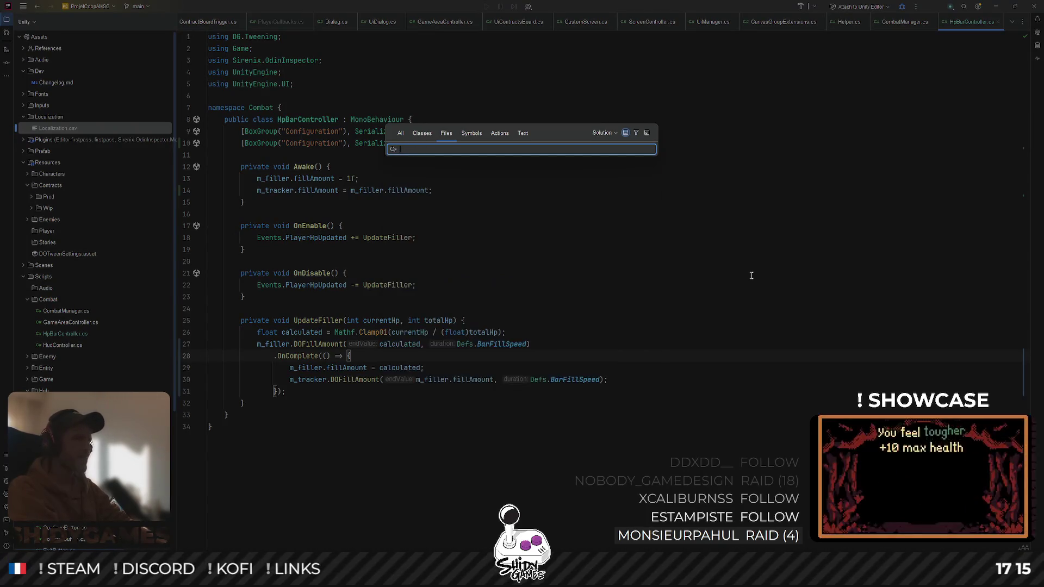
key("Escape")
key("alt+Tab")
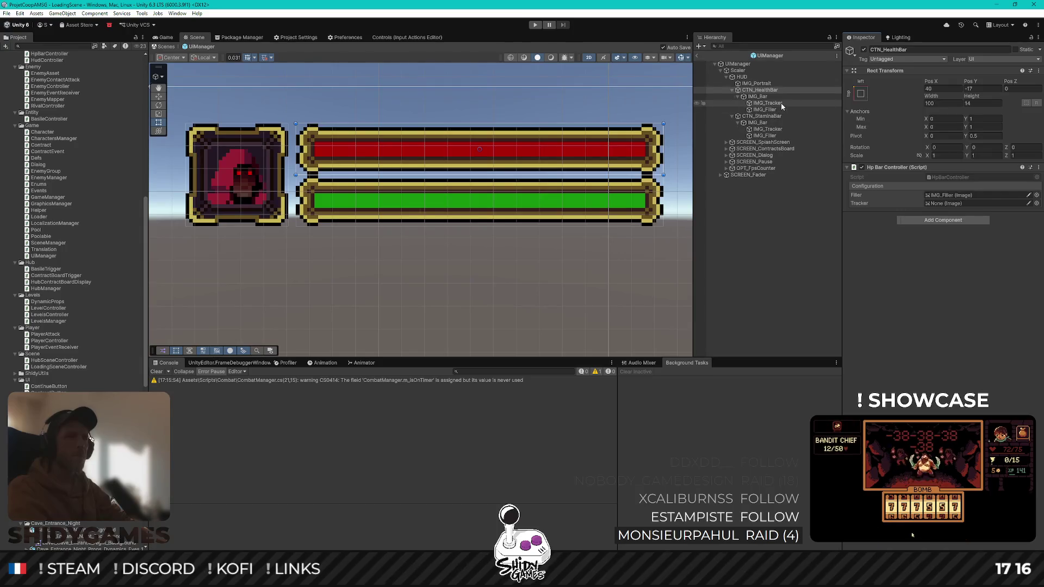
Link IMG_Tracker and IMG_Filler to the Tracker and Filler slots, then inspect the stamina bar
left_click_drag(767, 102, 954, 199)
mouse_move(764, 109)
left_mouse_down()
mouse_move(955, 195)
mouse_move(952, 203)
left_mouse_up()
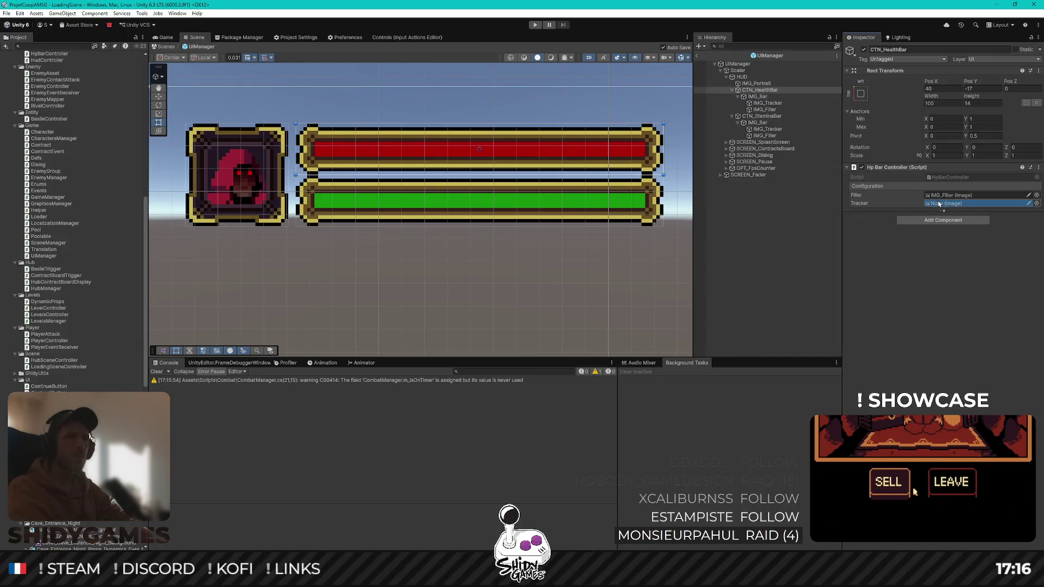
left_click(760, 116)
left_click(757, 123)
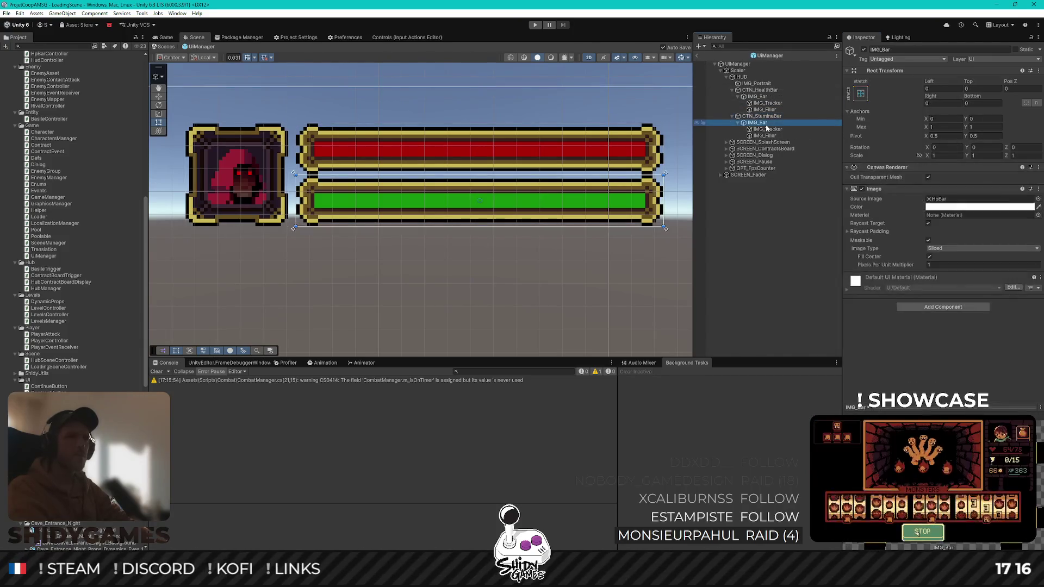
Recheck the health bar controller and leave the UIManager prefab for LoadingScene
left_click(752, 116)
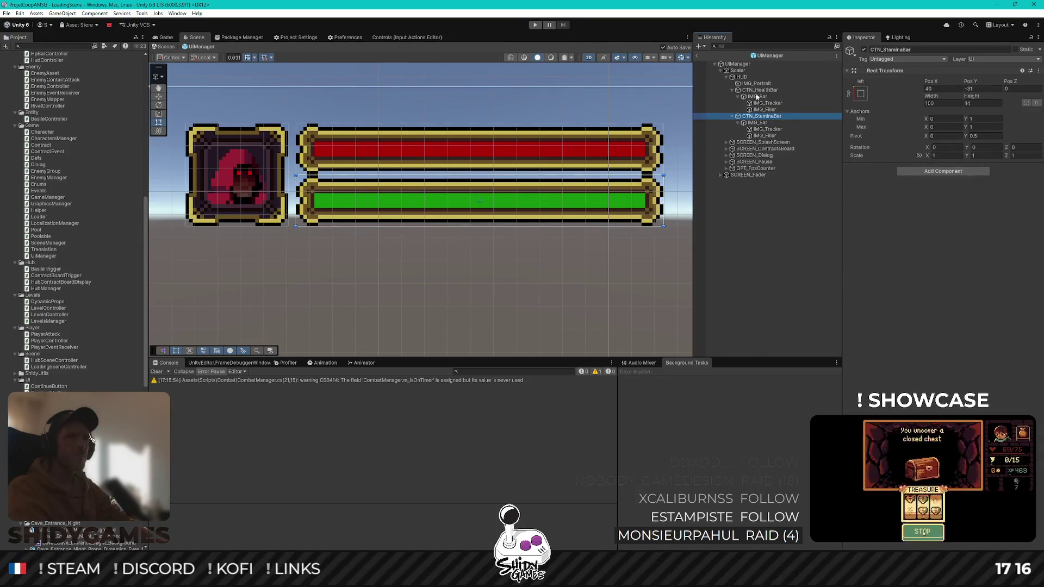
left_click(759, 90)
left_click(759, 117)
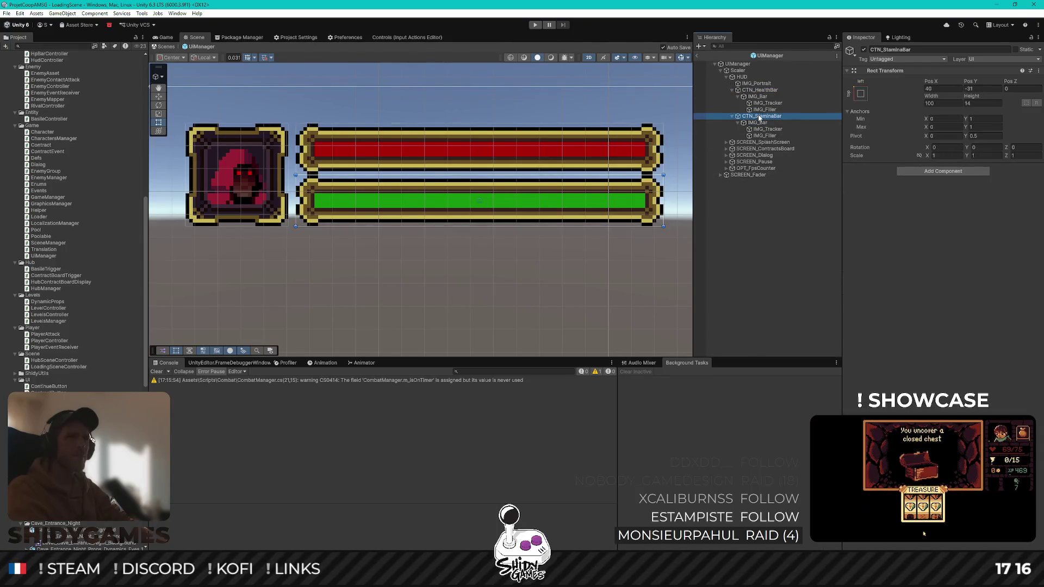
left_click(772, 240)
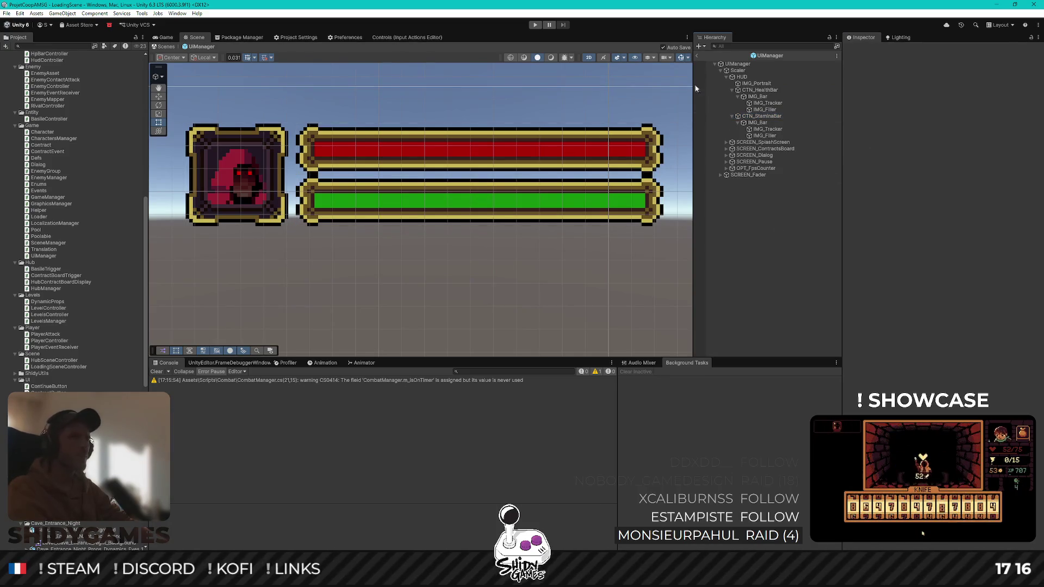
left_click(697, 56)
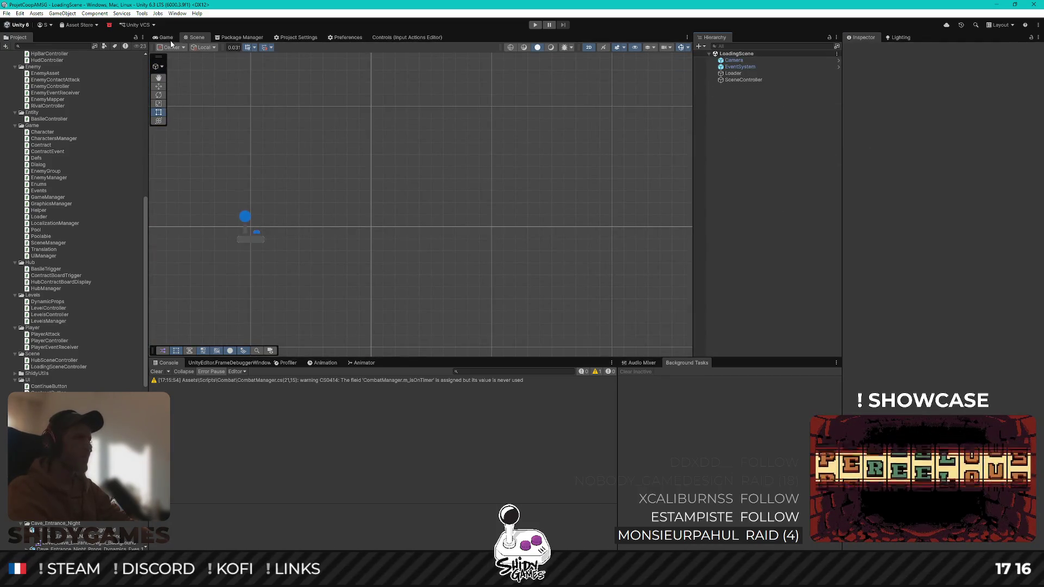
Enter Play mode in the Game view and start a new game with Jouer
left_click(170, 38)
left_click(535, 25)
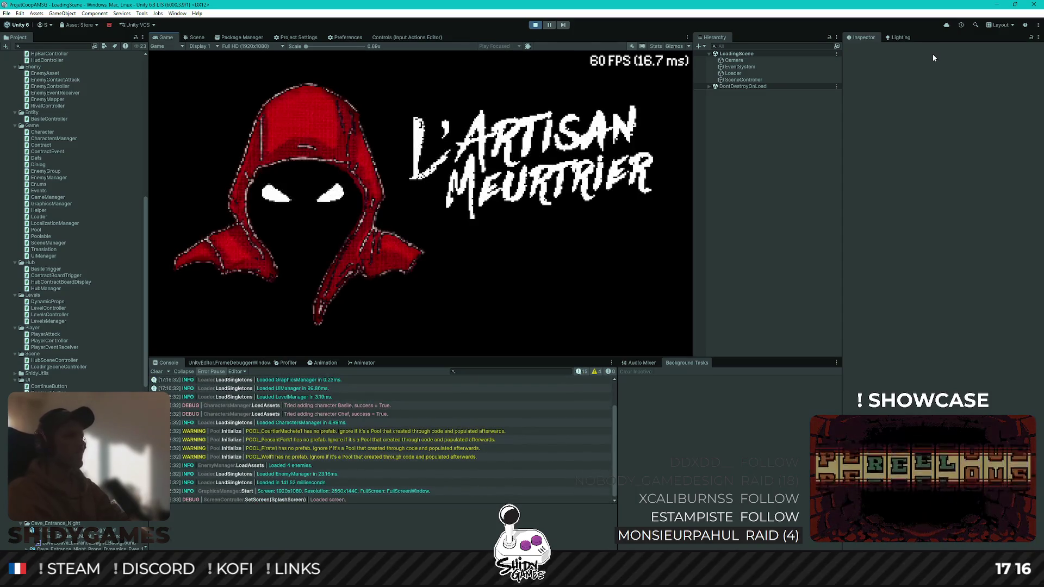
key("Return")
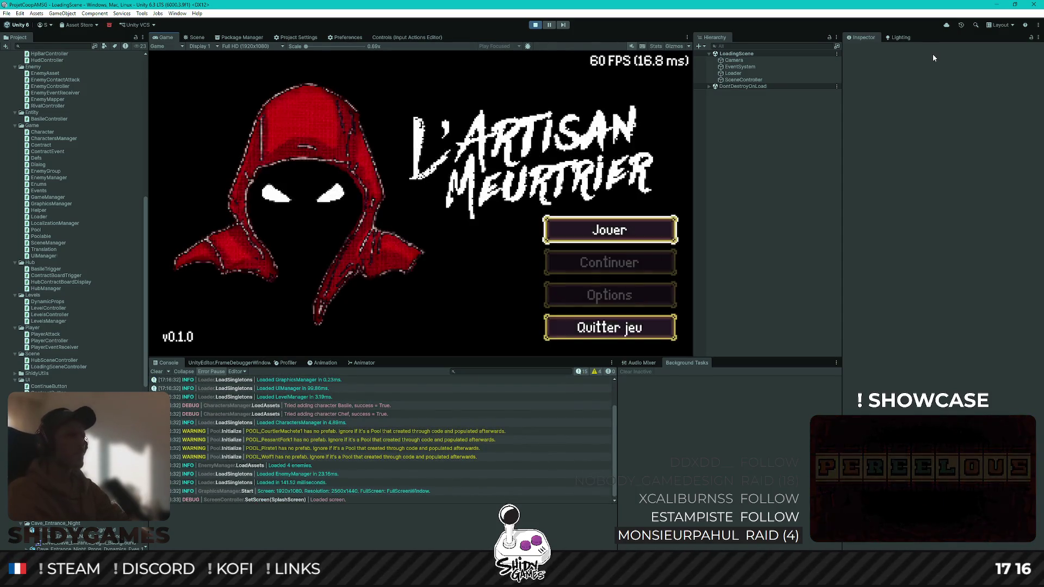
Talk to Basile, pick Contrat 2 from the contract board, and return to Basile
key("d")
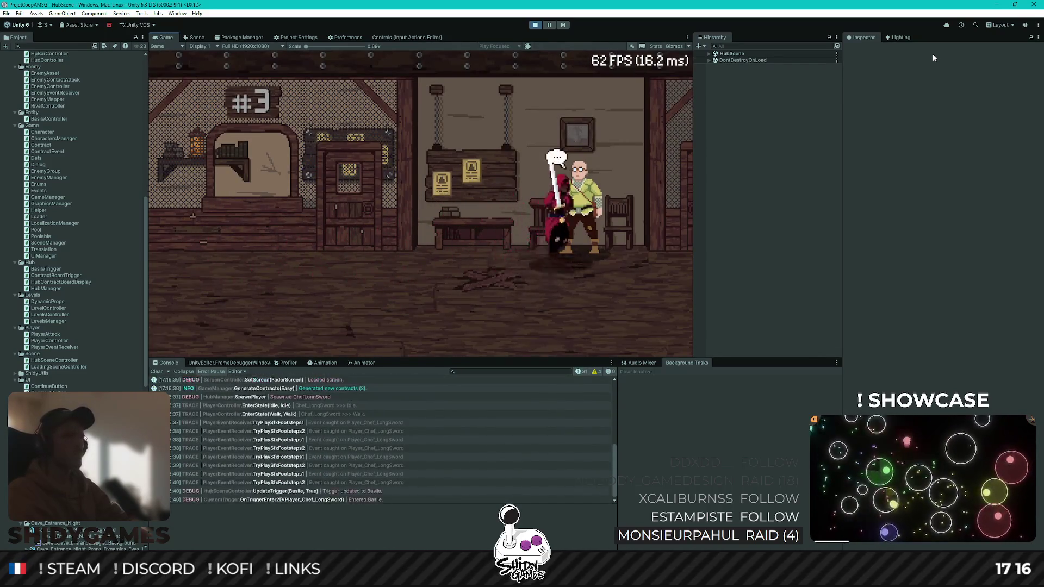
key("e")
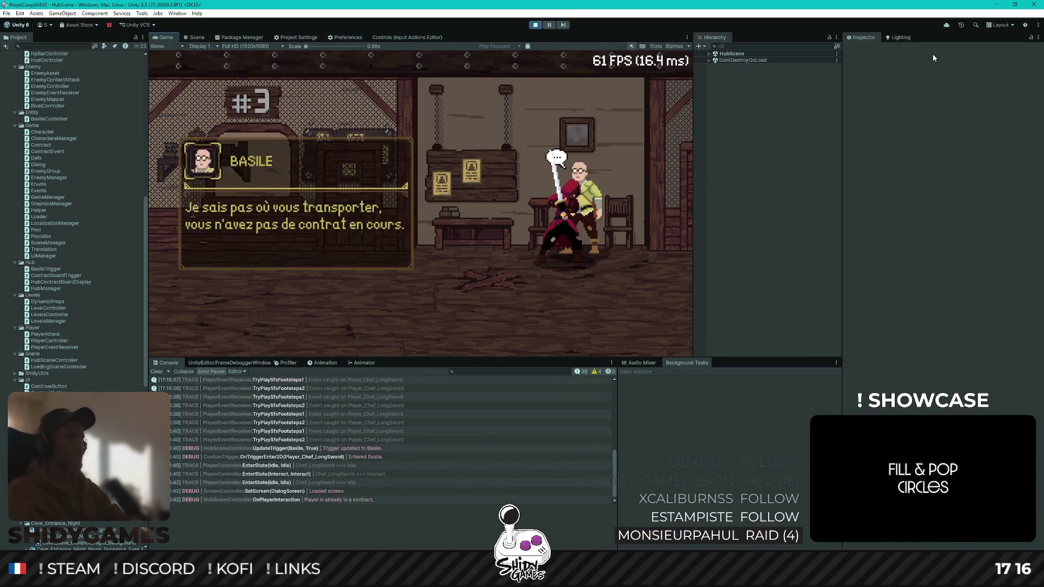
key("a")
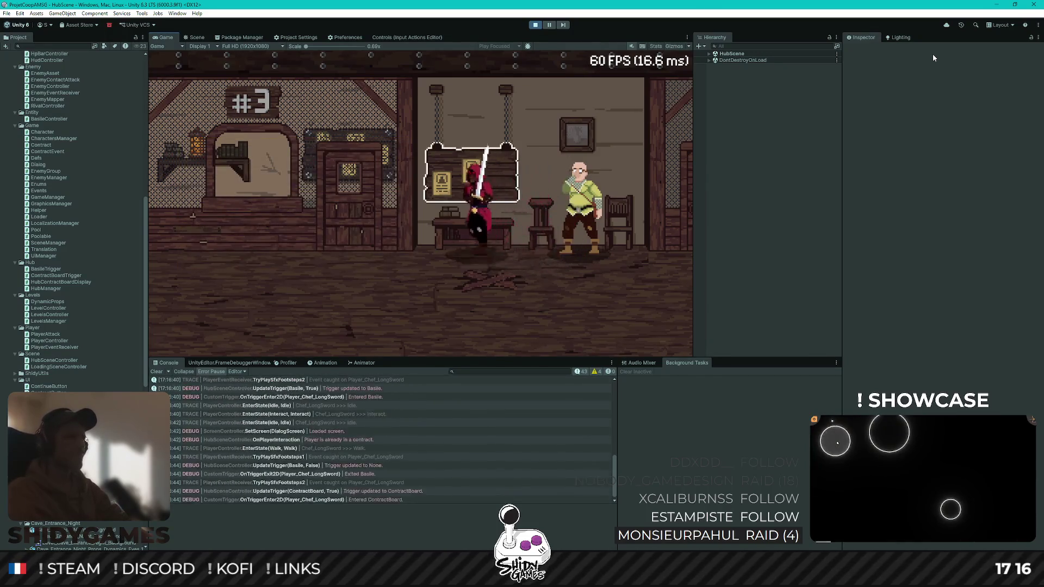
key("e")
key("Down")
key("e")
key("d")
key("e")
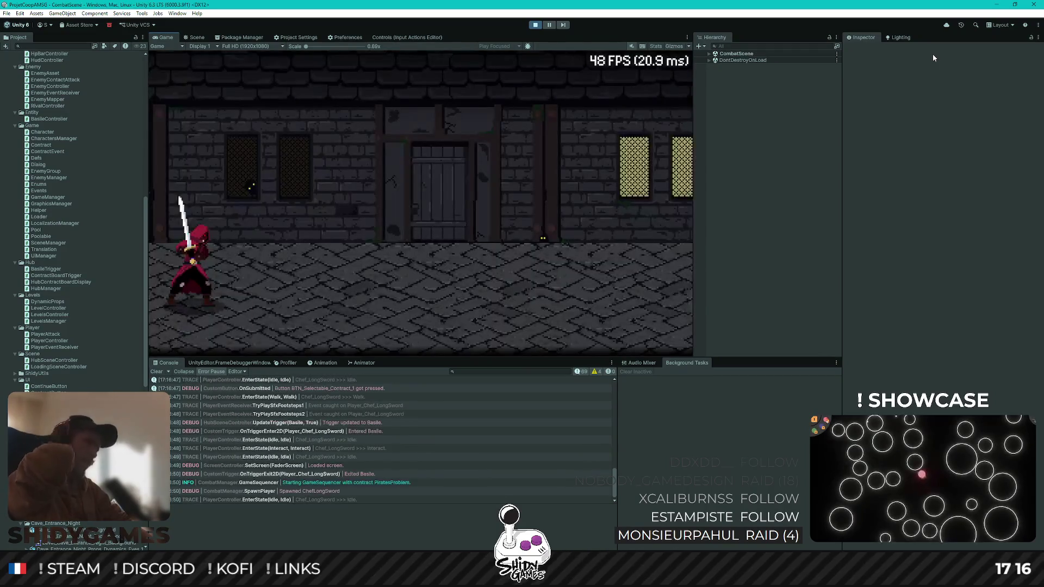
Advance the Chef dialogue and walk among the pirates, taking a first hit
key("d")
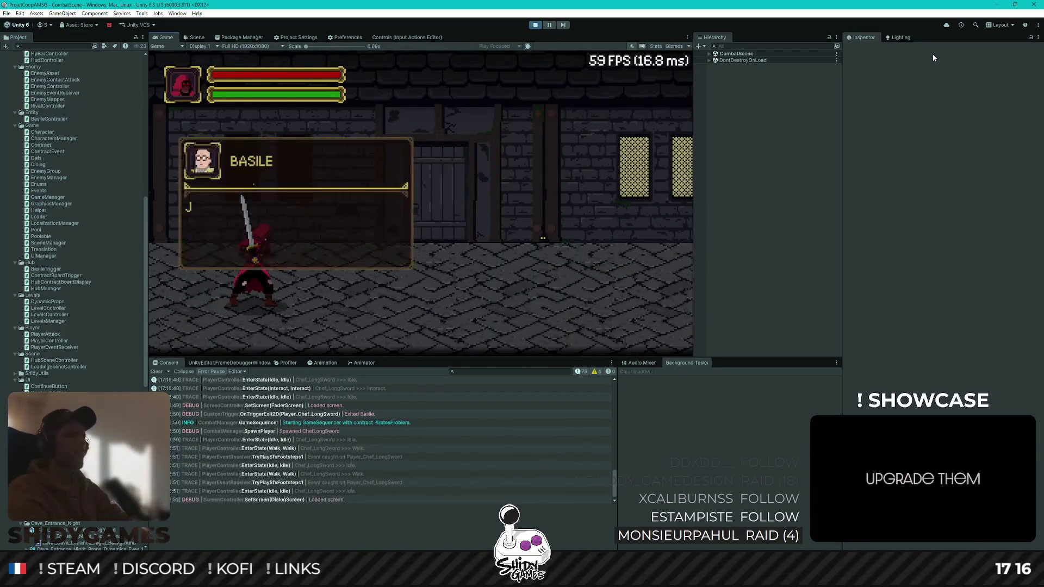
key("e")
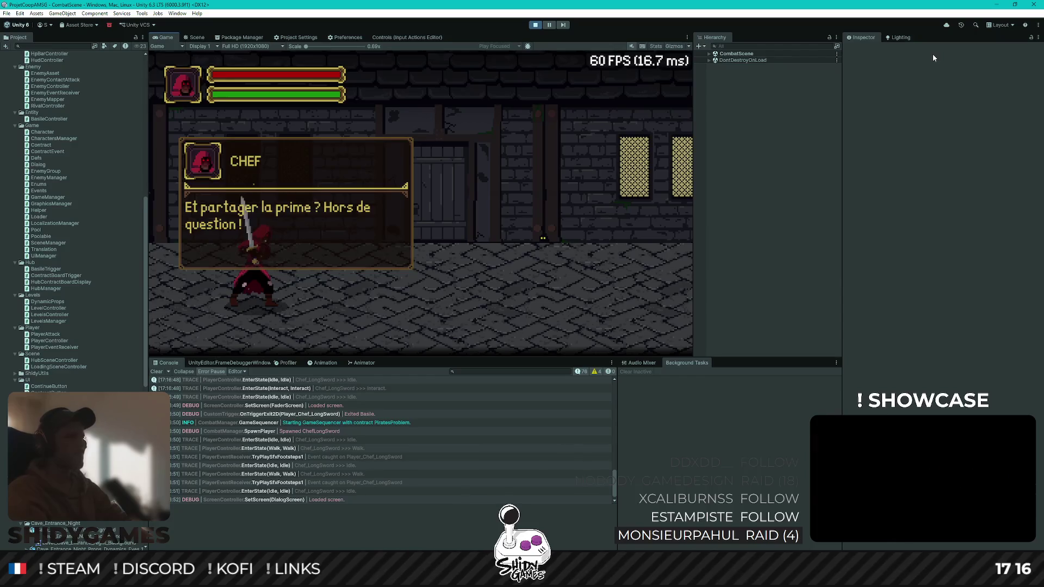
key("e")
key("e")
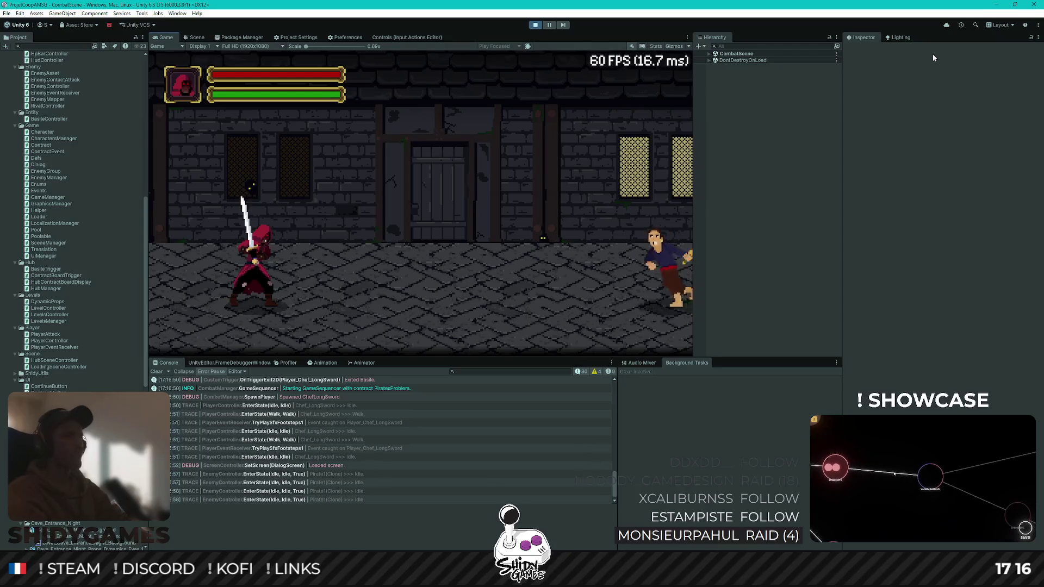
key("a")
key("a")
key("a")
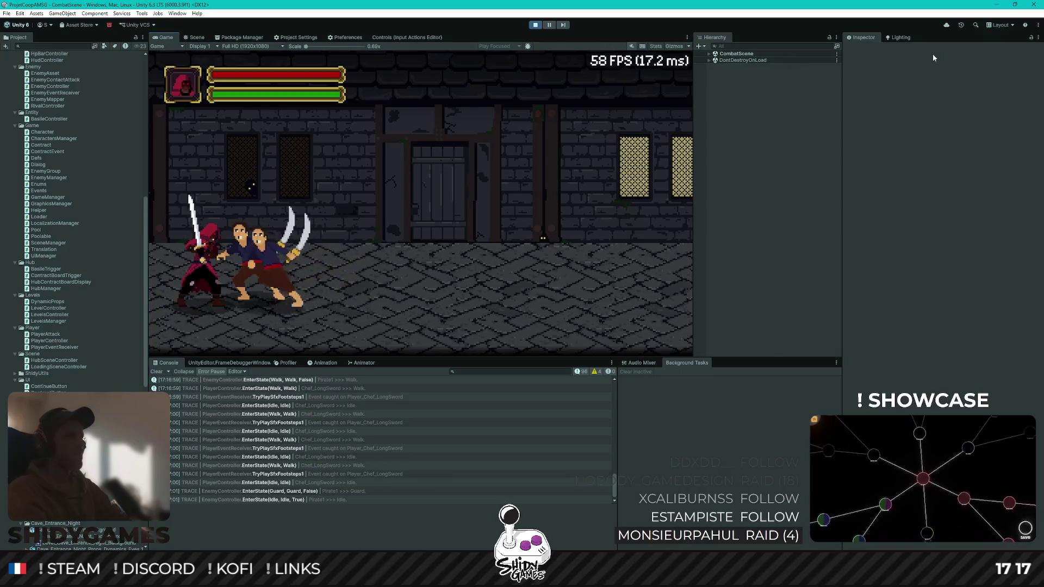
key("d")
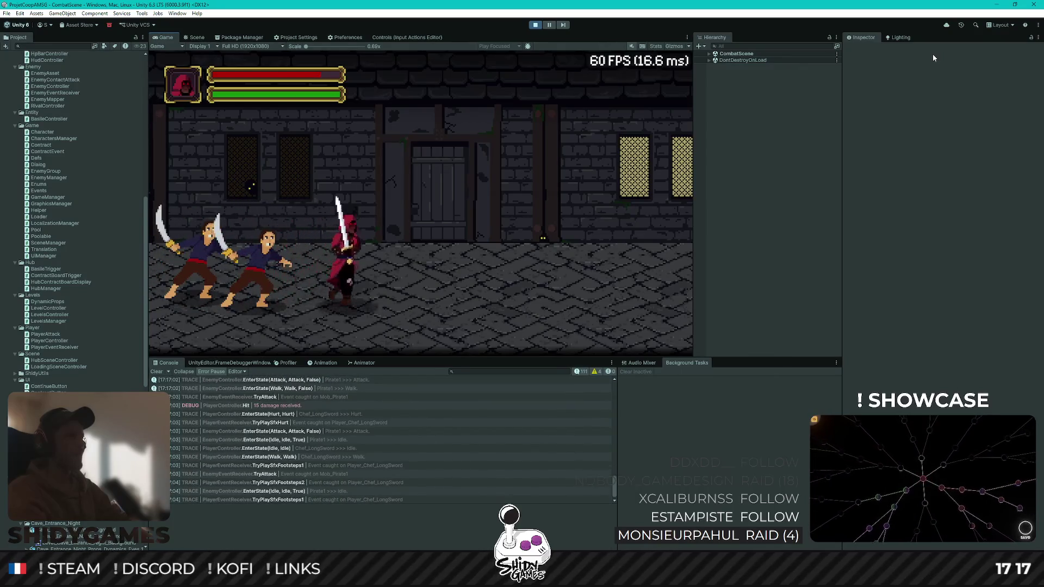
key("d")
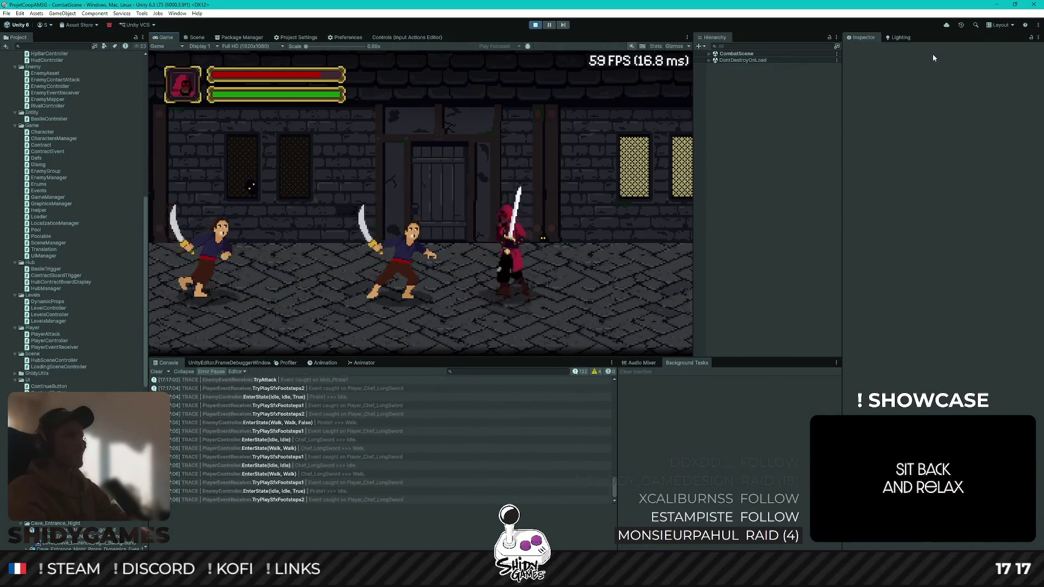
key("d")
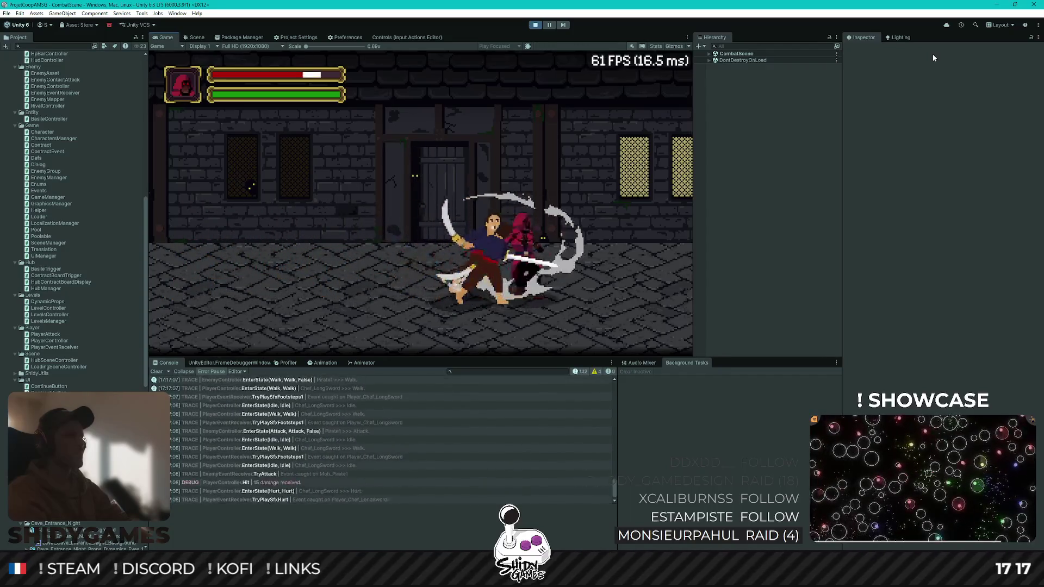
key("a")
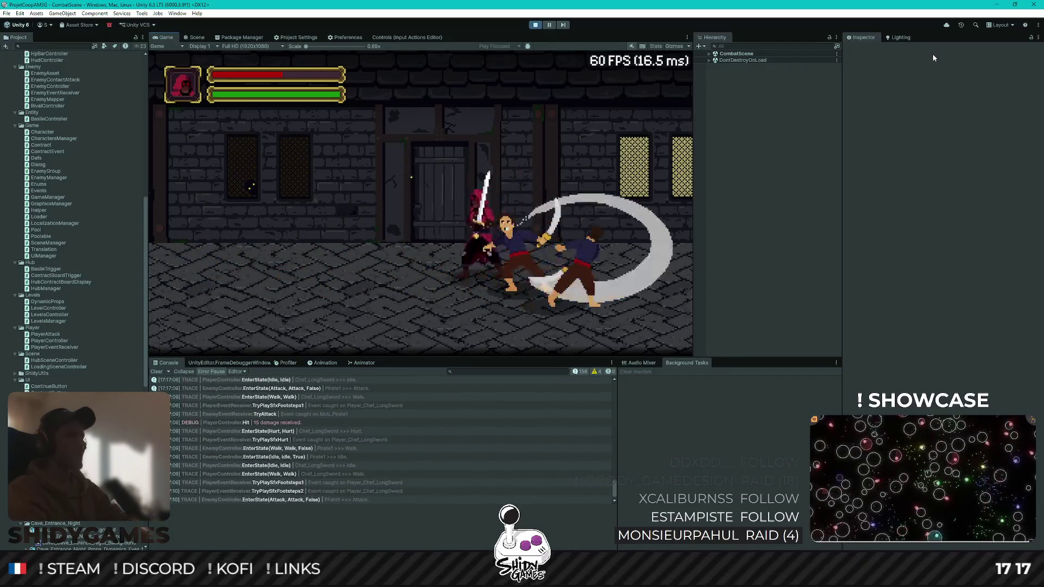
key("a")
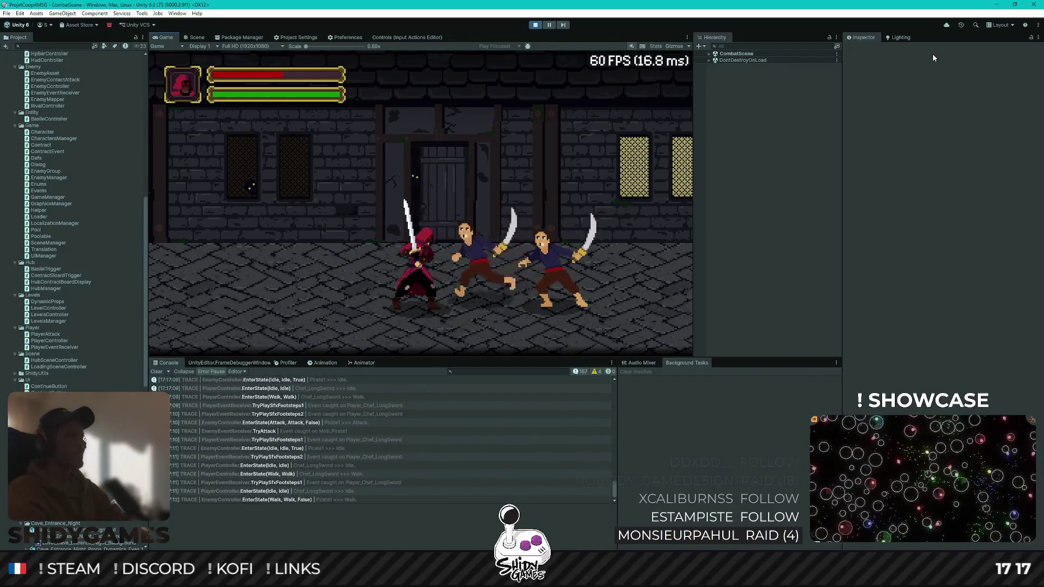
key("a")
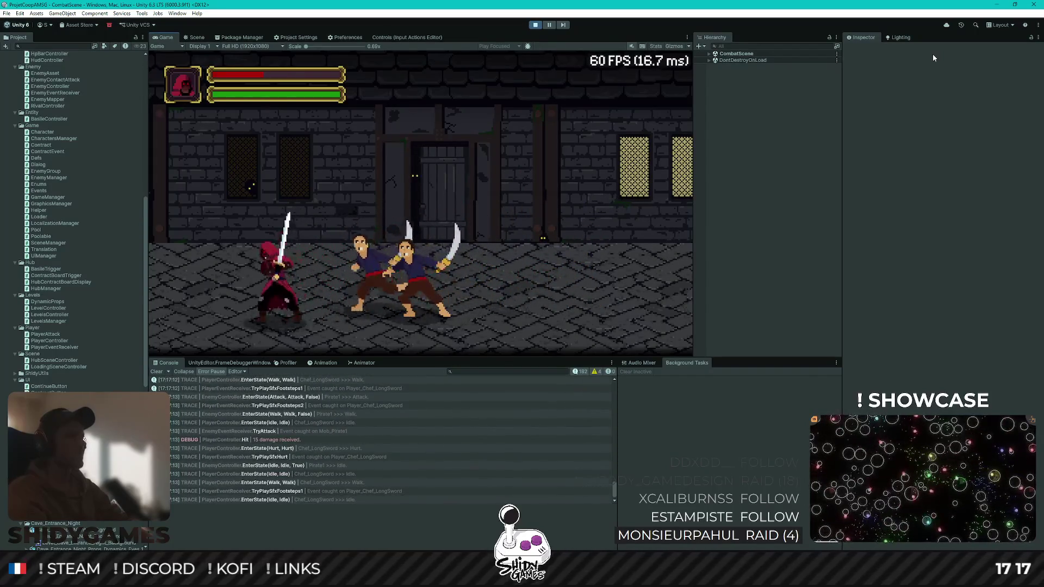
key("a")
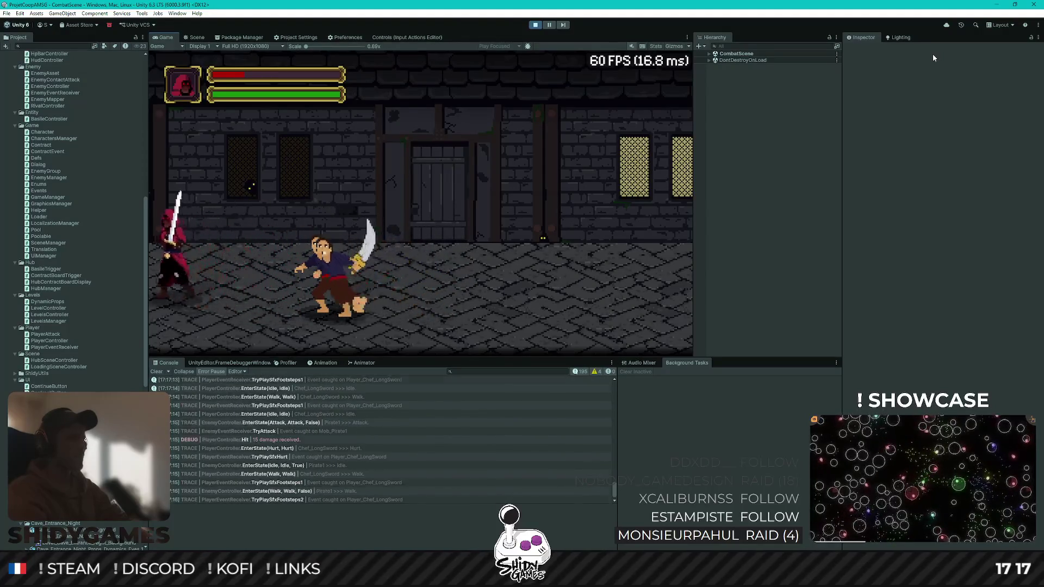
Take more pirate damage to drain the health bar, then kill a pirate with vertical and horizontal slashes
key("d")
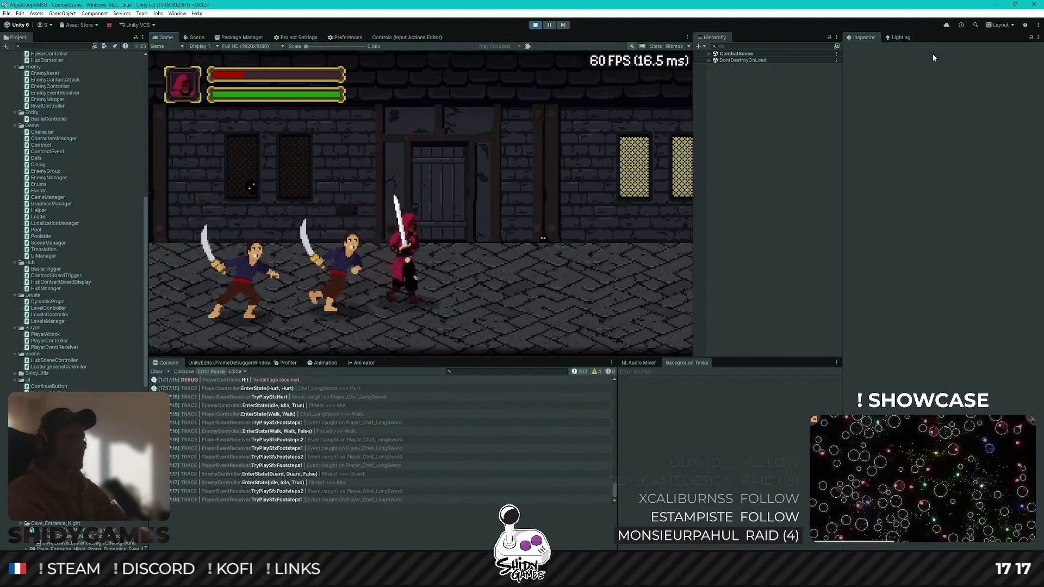
key("a")
key("d")
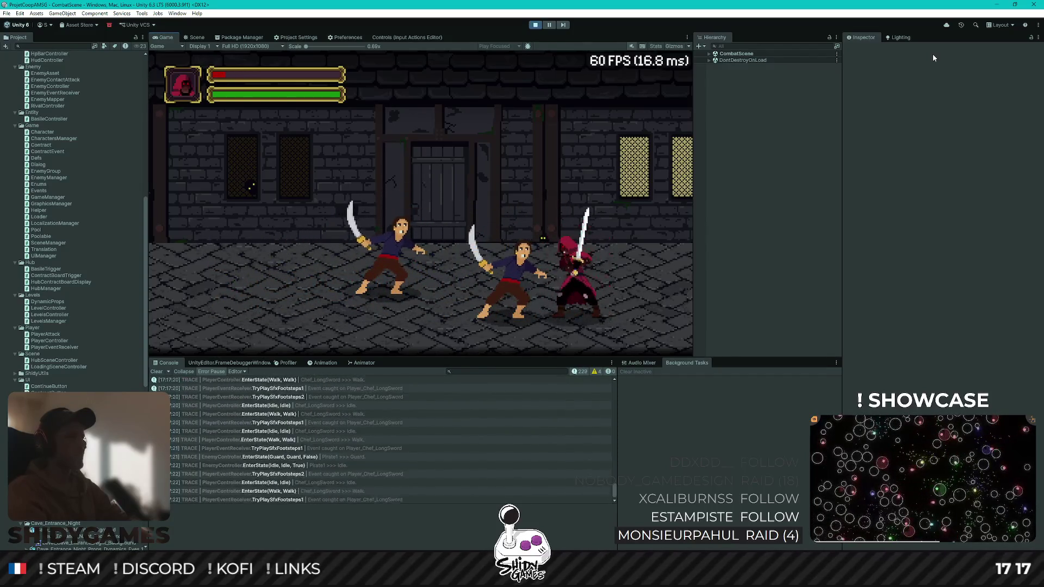
key("d")
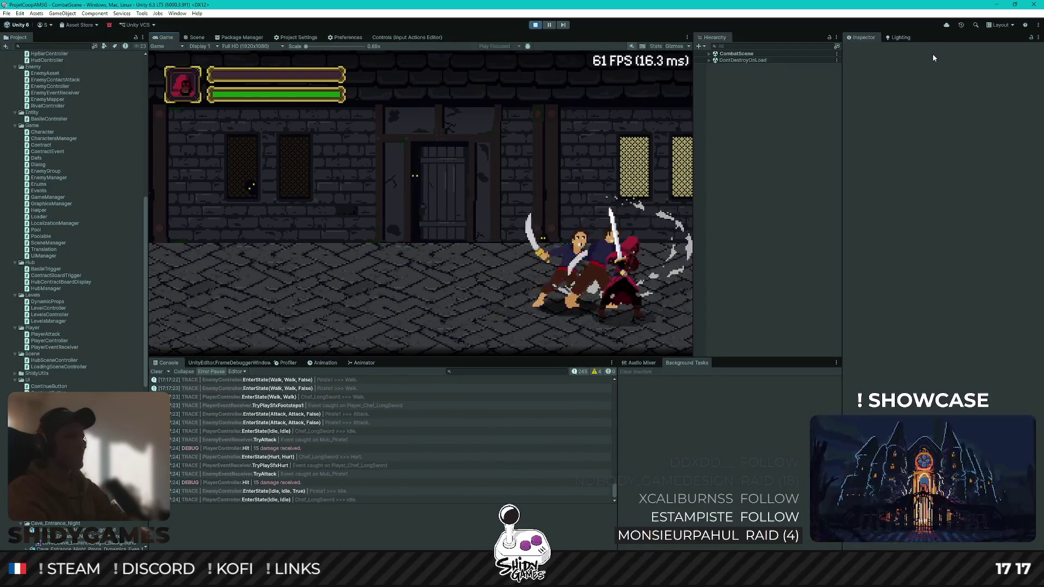
key("a")
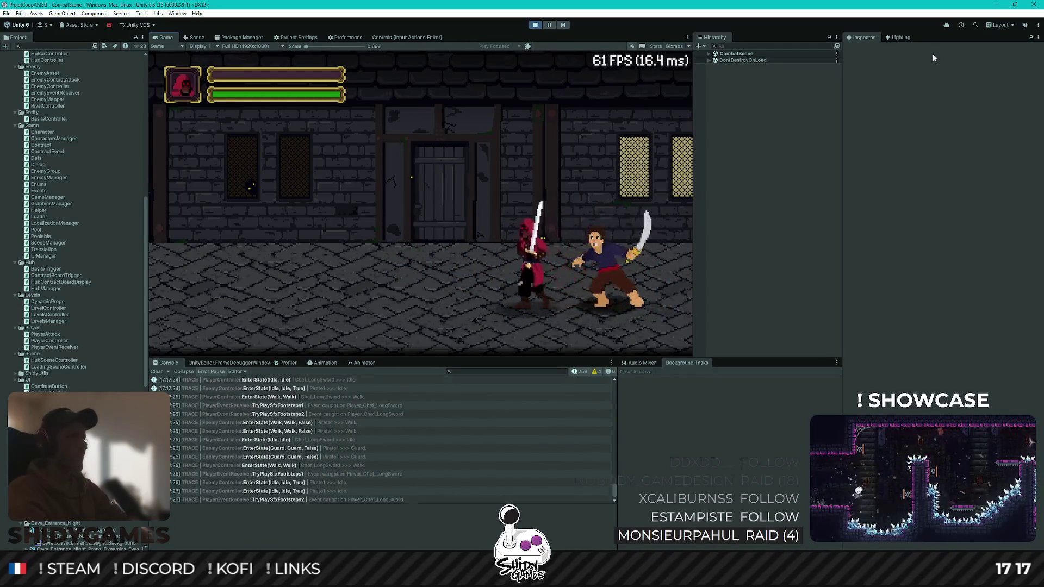
key("a")
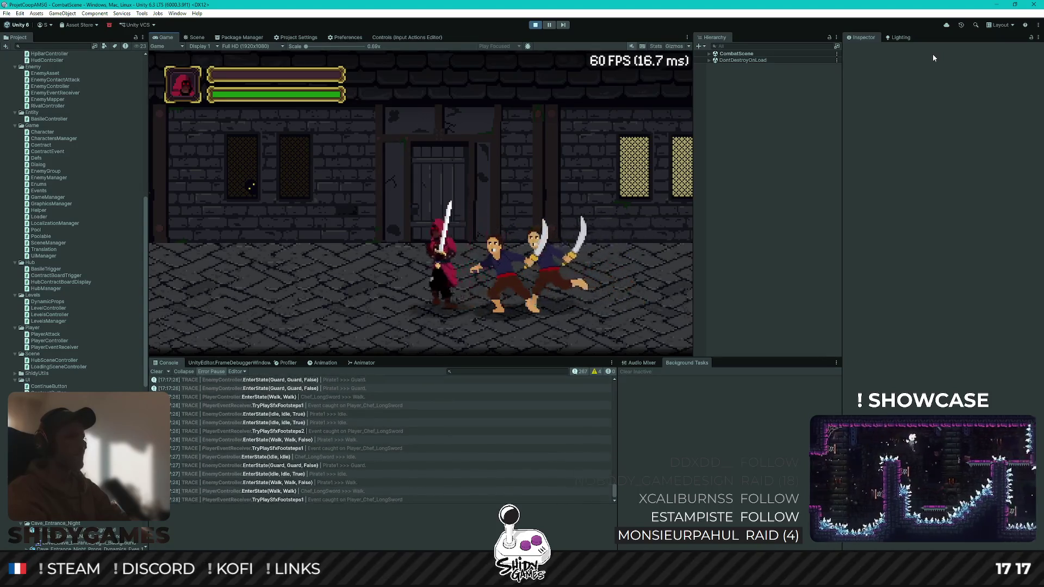
key("a")
key("d")
key("j")
key("k")
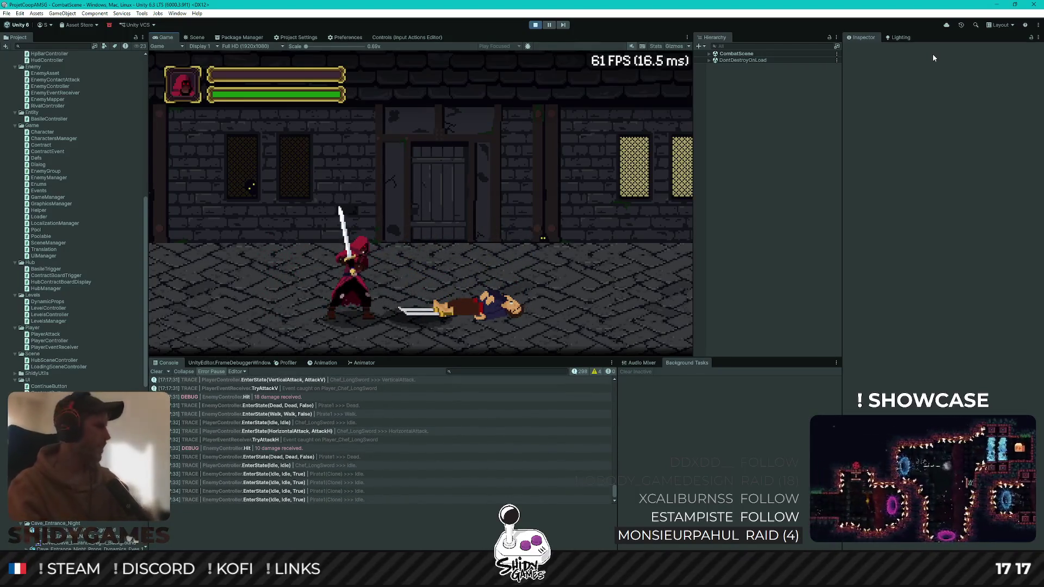
Exit Play mode and switch back to HpBarController.cs in Rider
left_click(533, 26)
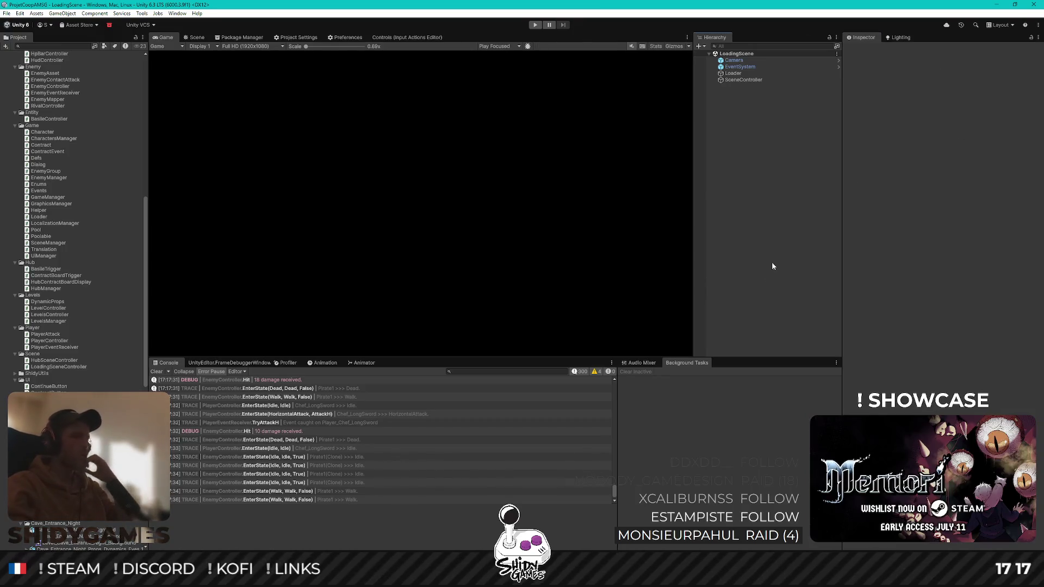
key("alt+Tab")
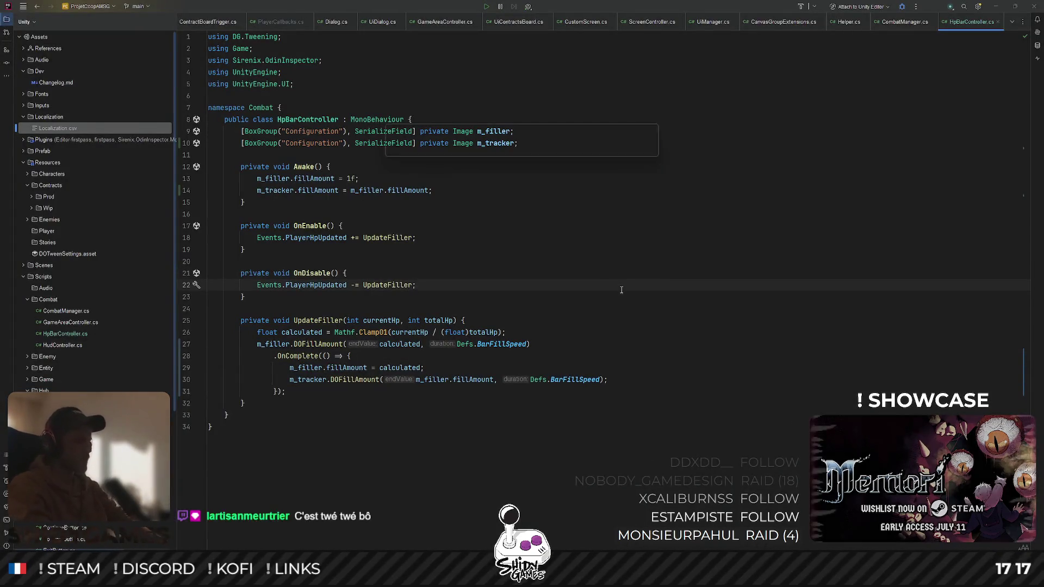
Search project files for 'playerc' and open PlayerController.cs
key("ctrl+shift+n")
type("player")
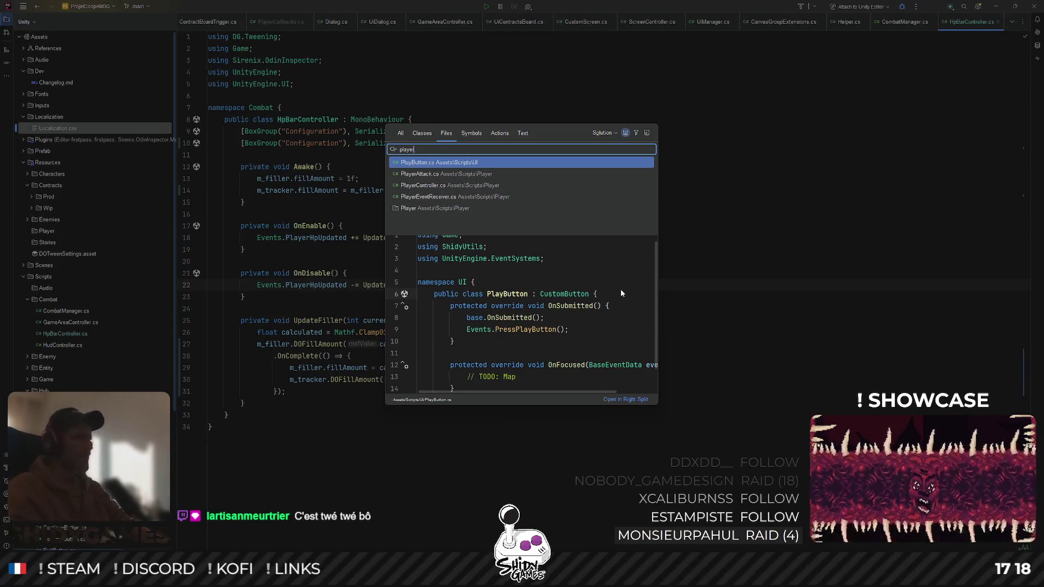
key("Down")
key("Down")
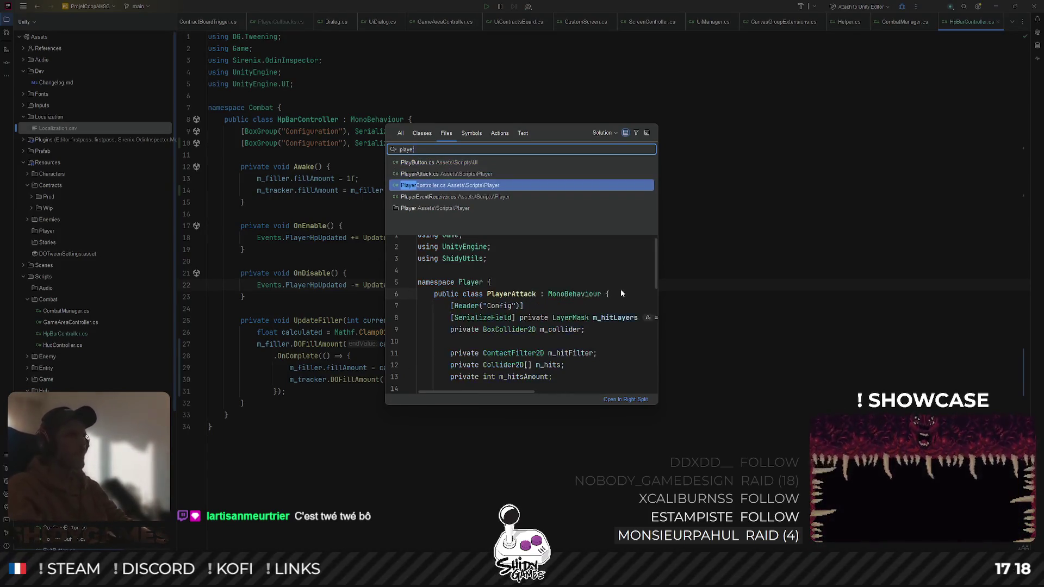
type("con")
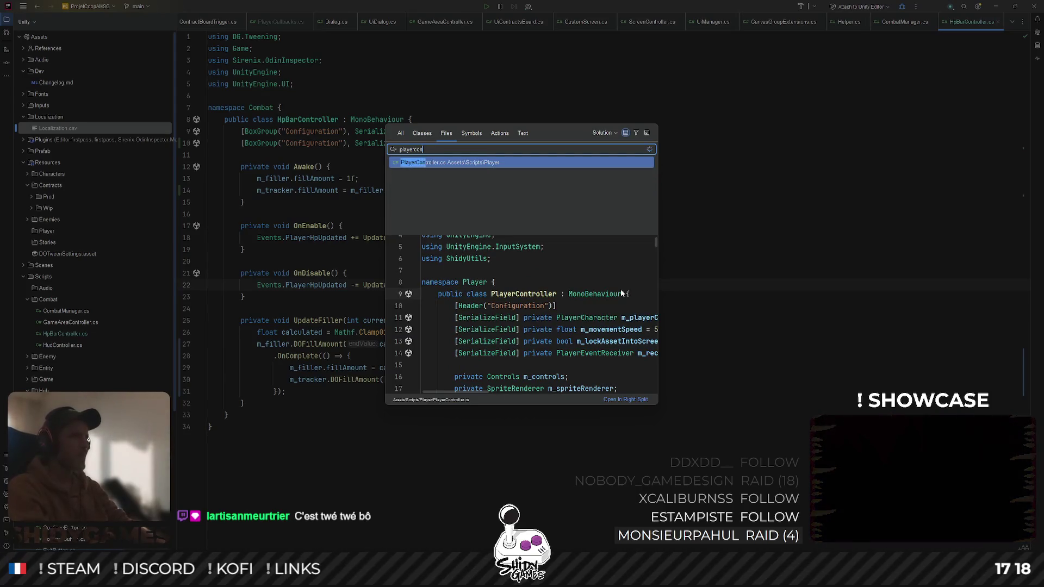
key("Return")
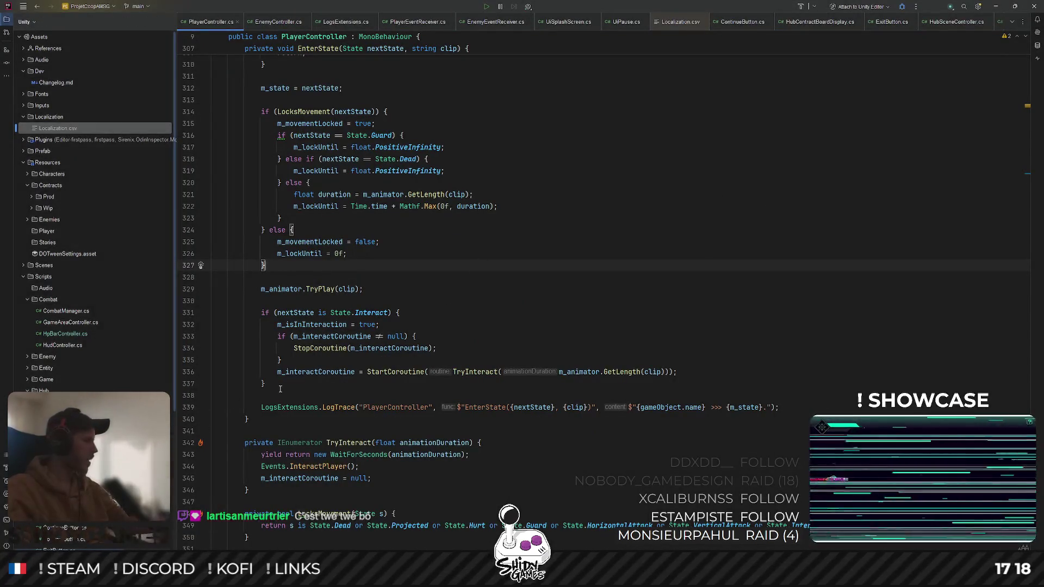
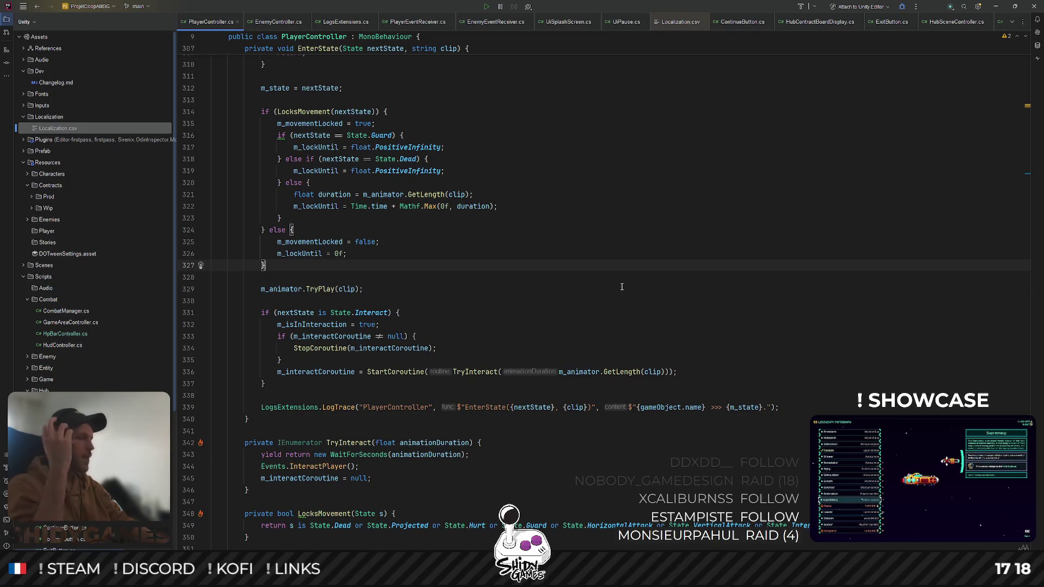
Look up where m_isDead and m_currentHp are used in PlayerController
scroll(598, 293, "down", 10)
scroll(544, 323, "up", 1)
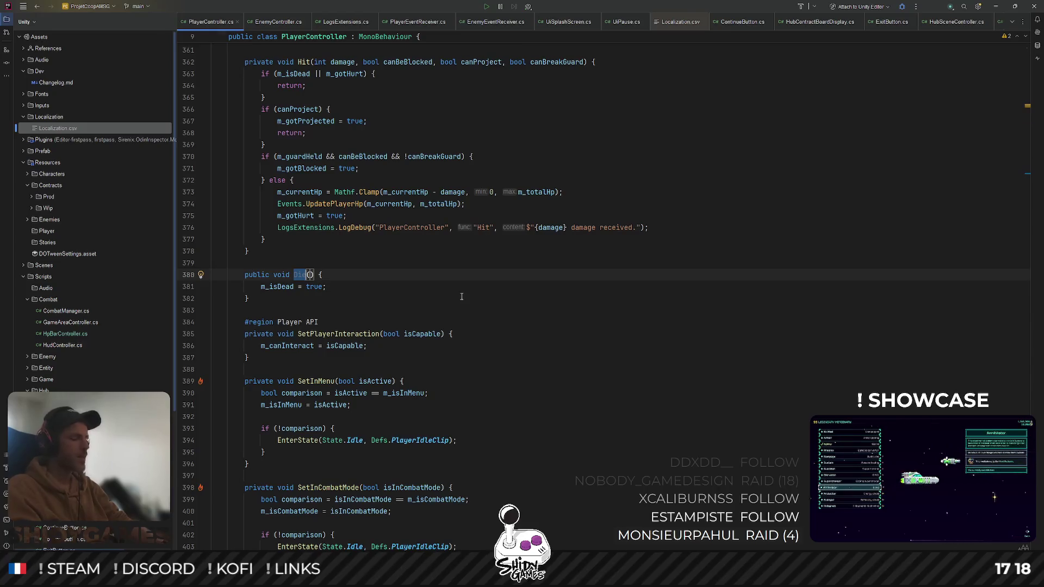
scroll(403, 339, "up", 5)
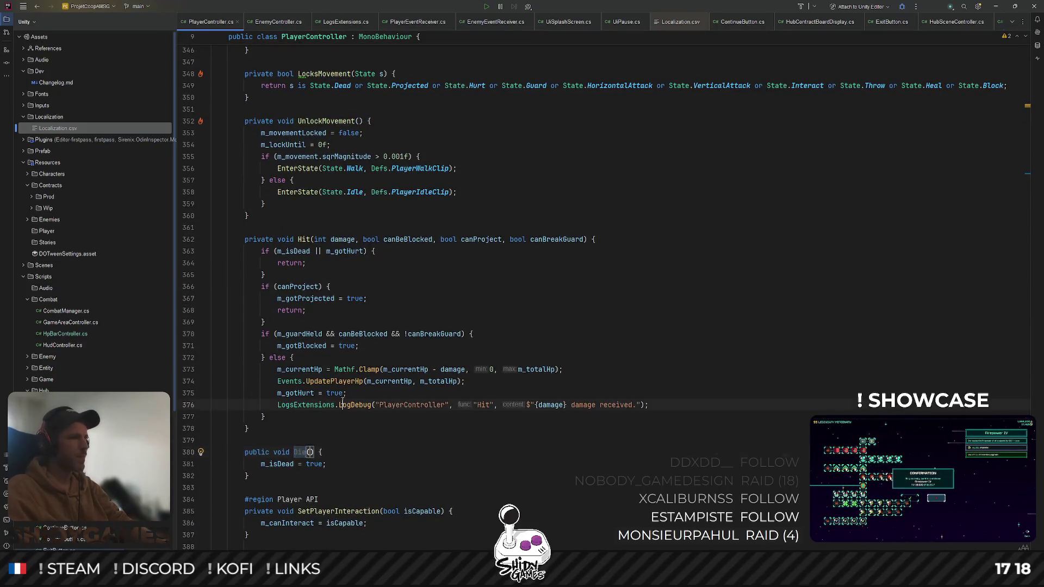
left_click(278, 251)
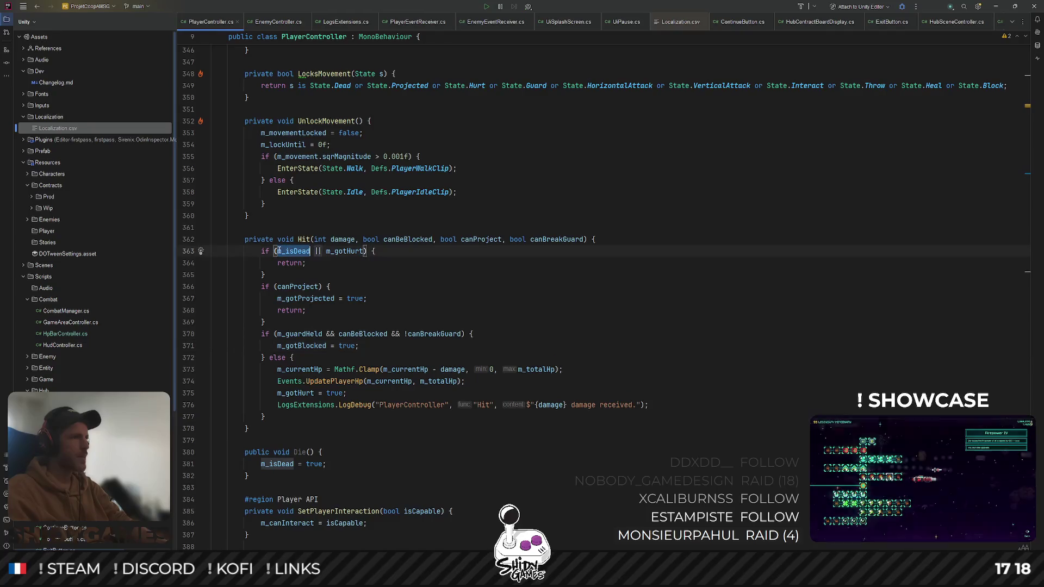
scroll(306, 304, "down", 1)
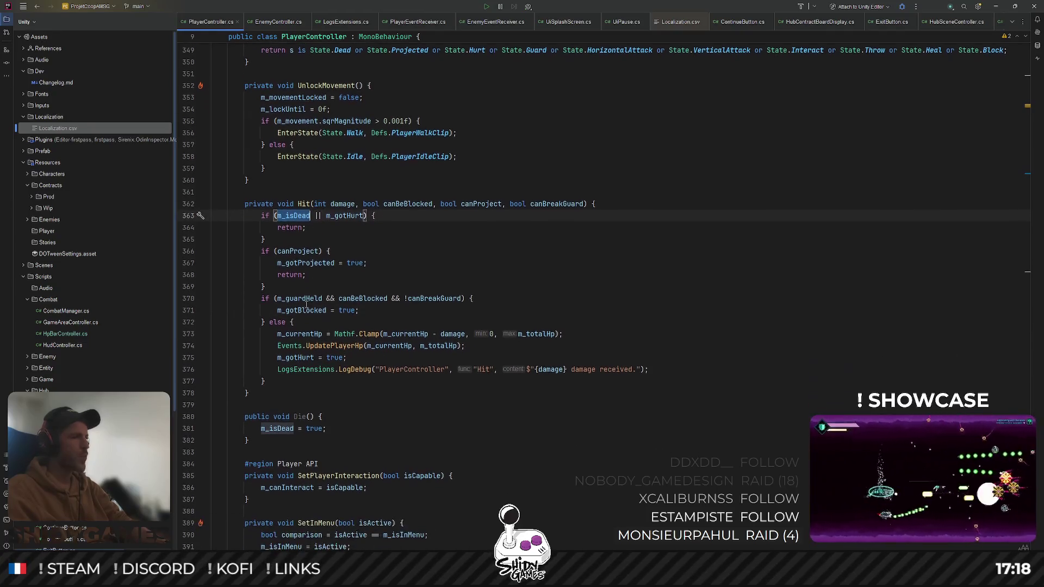
left_click(305, 333)
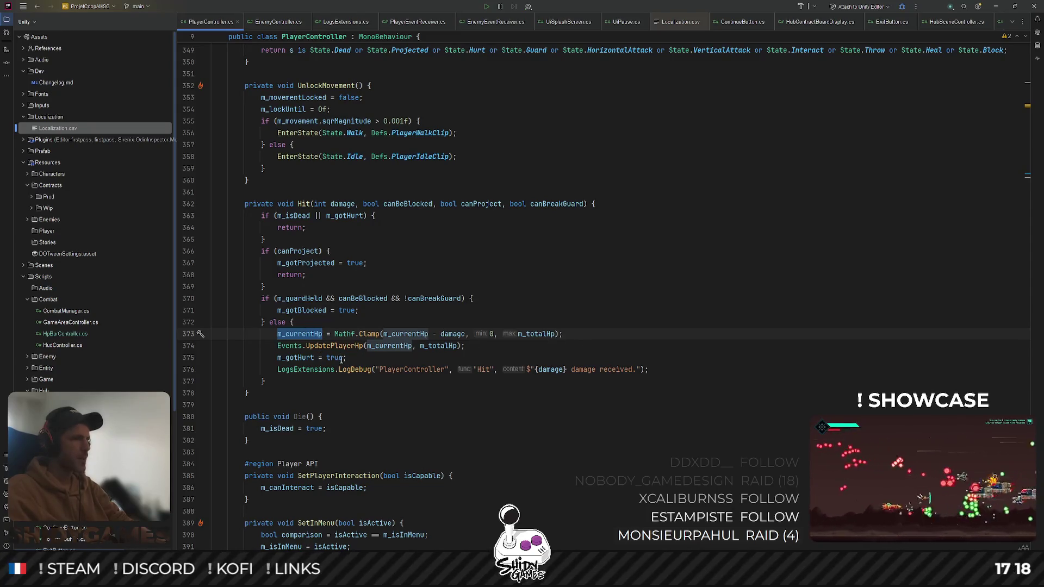
After the damage log line in Hit(), add 'if (m_currentHp <= 0) { Die(); }'
left_click(687, 370)
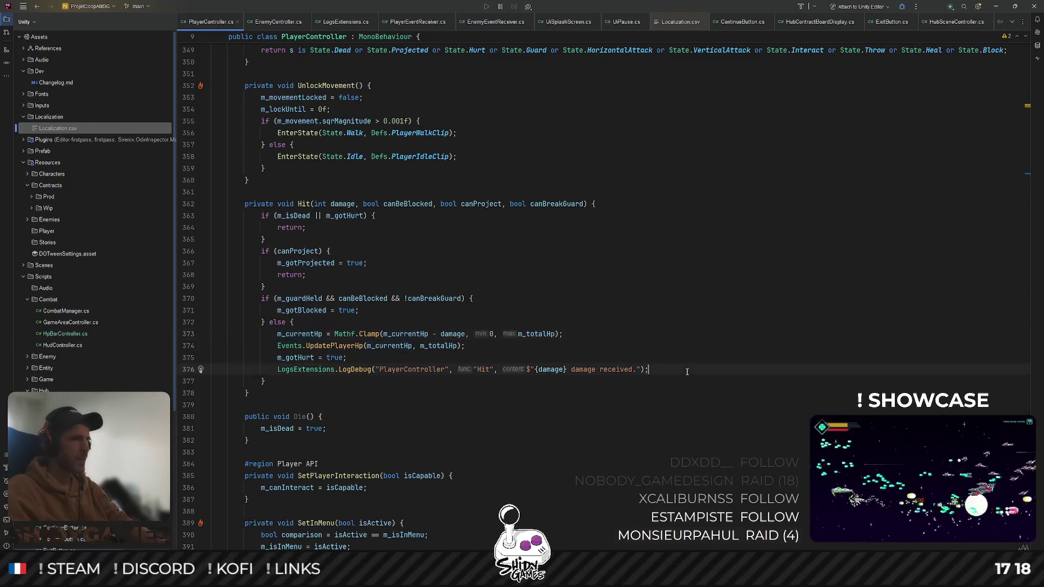
key("Return")
type("if (")
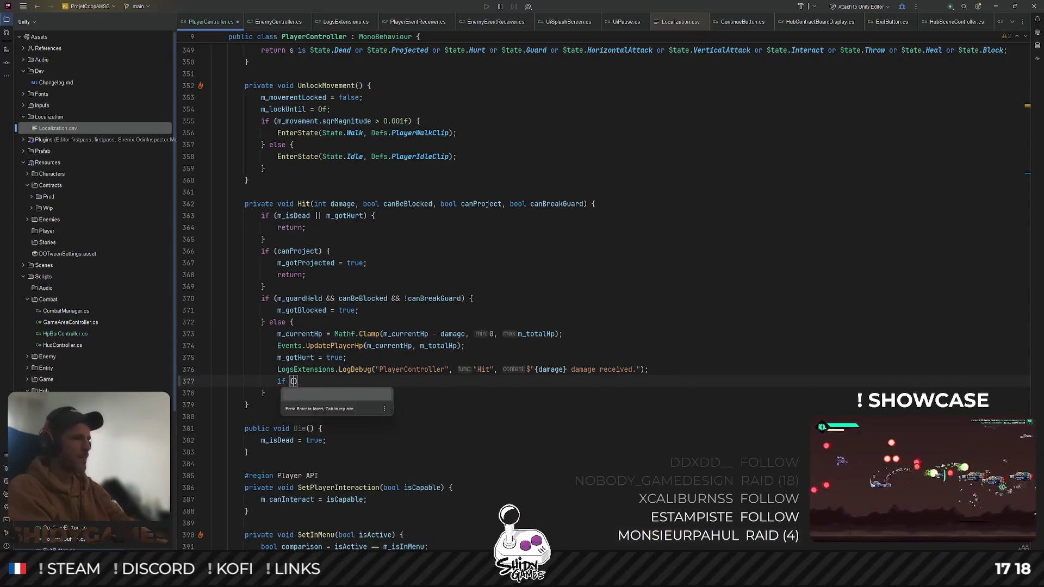
type("m")
type("_cu")
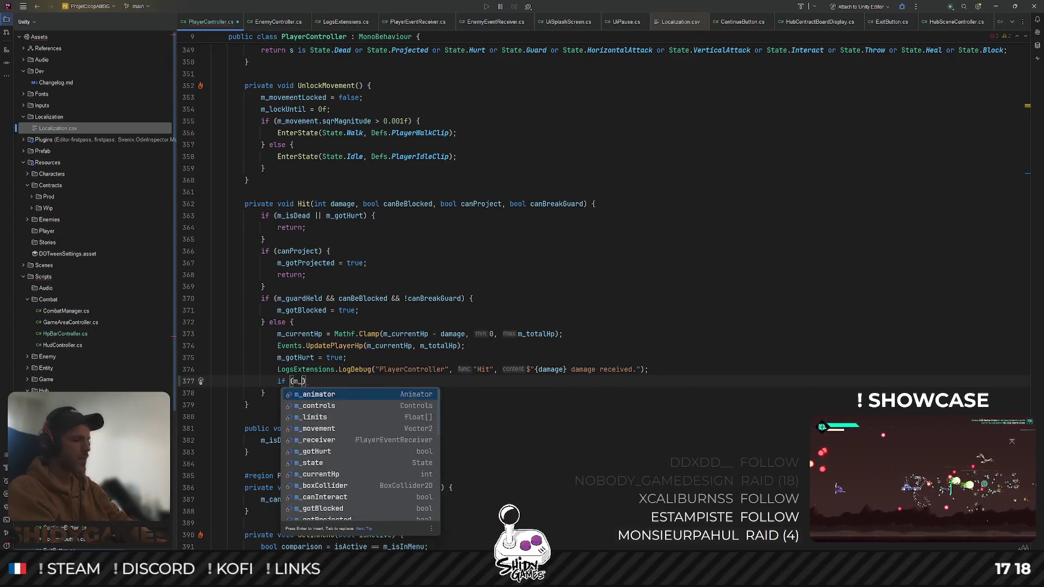
key("Return")
type("<= 0)")
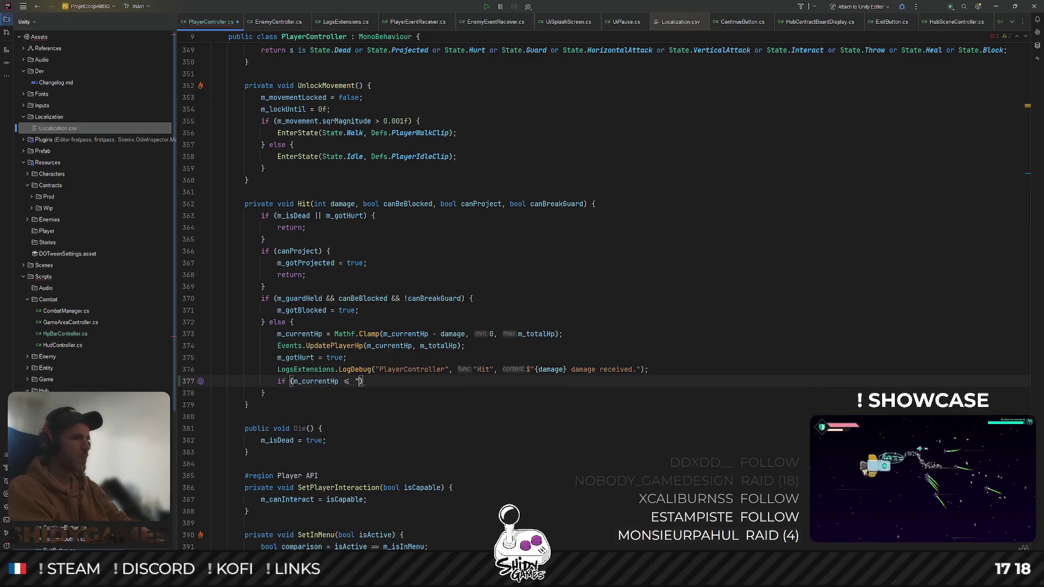
key("Return")
type("{")
type("{")
key("Return")
type("Die();")
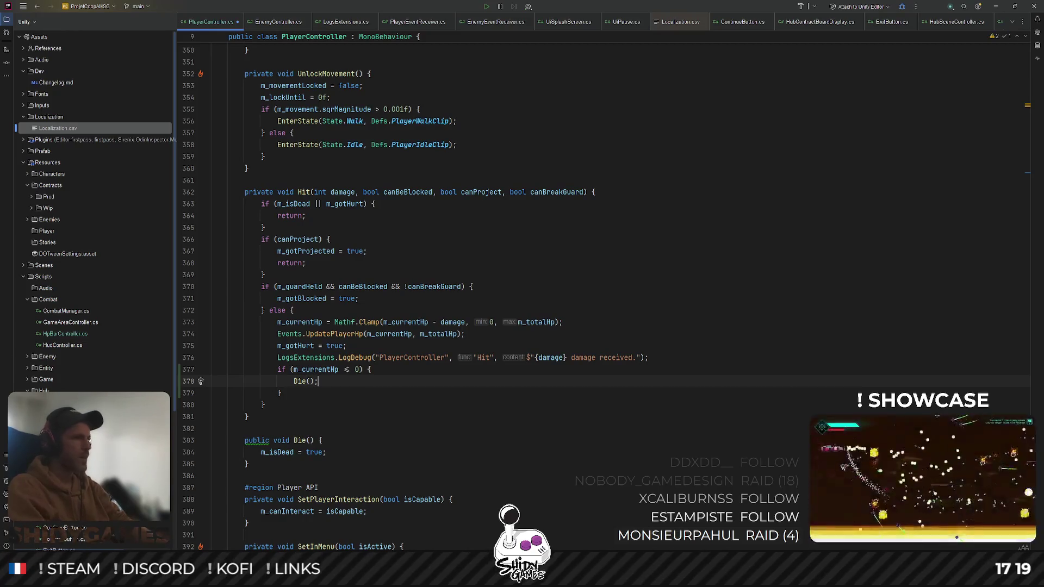
Search the file for the occurrences of m_isDead
left_click(255, 429)
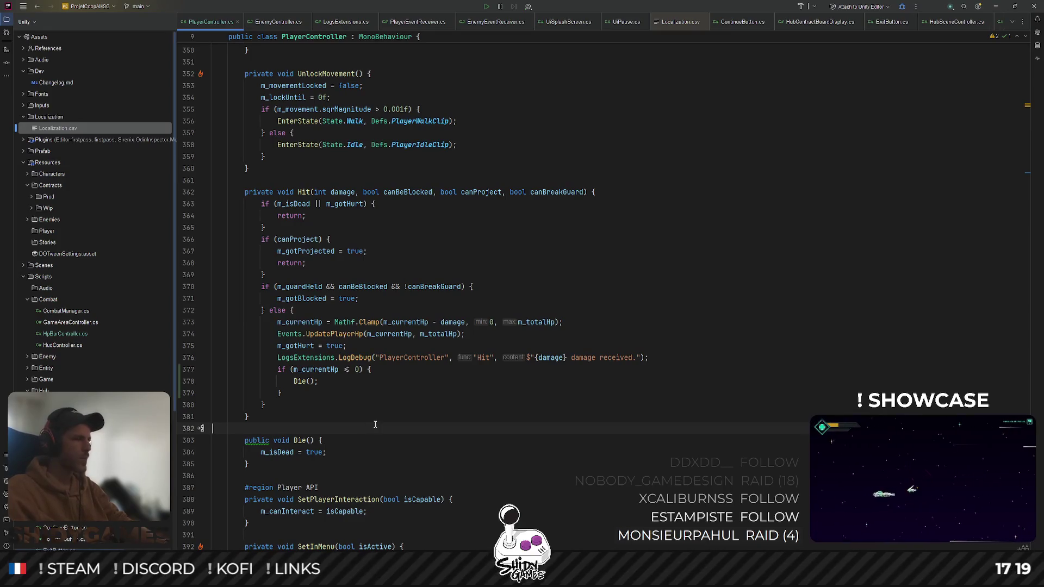
key("ctrl+f")
key("shift+Return")
key("shift+Return")
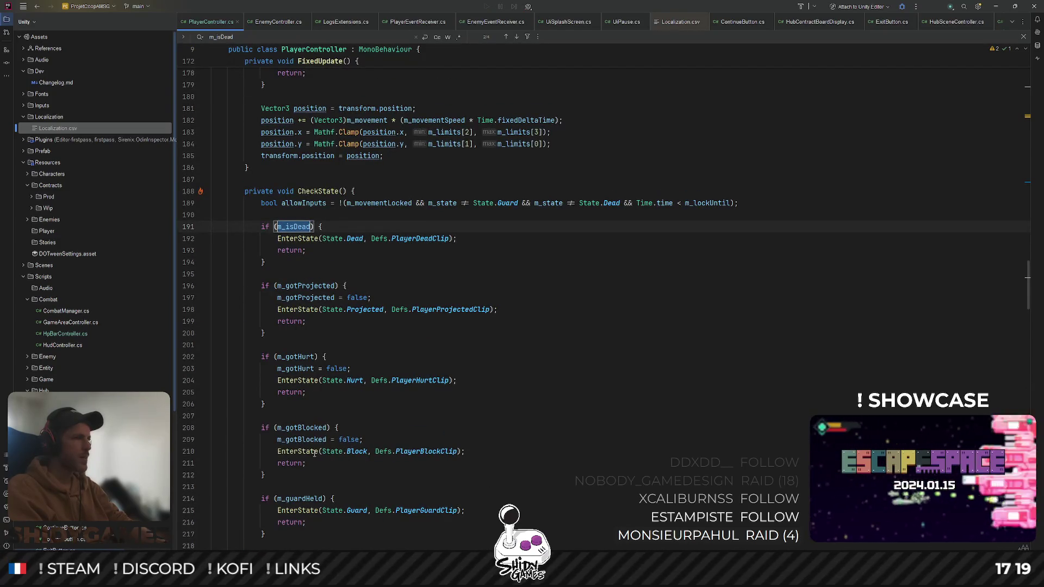
Switch to the Unity Editor so the edited scripts recompile and run
left_click(994, 6)
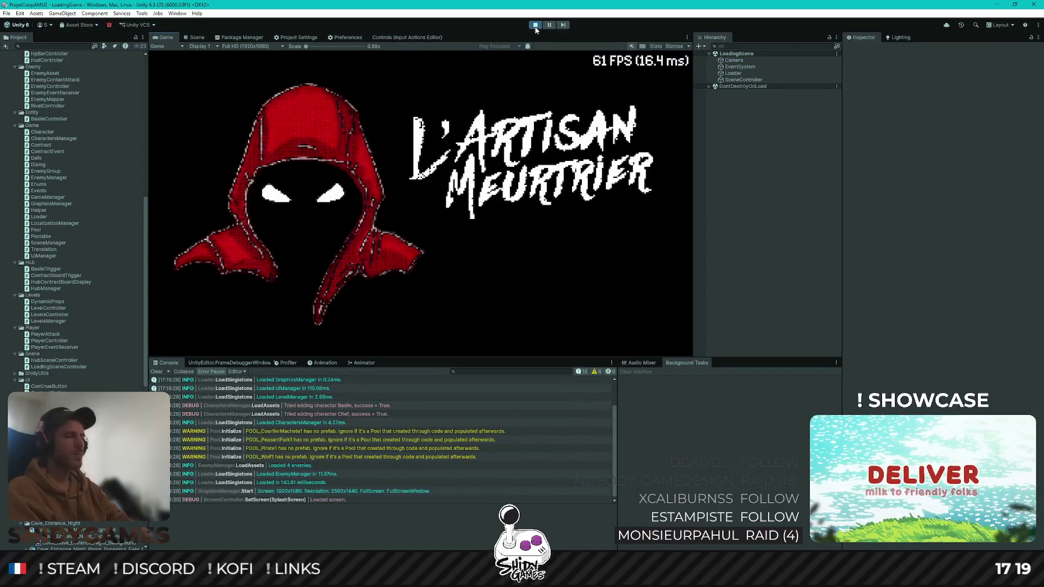
Start the game, pick the first contract at the board, and talk to Basile to reach combat
key("Return")
key("d")
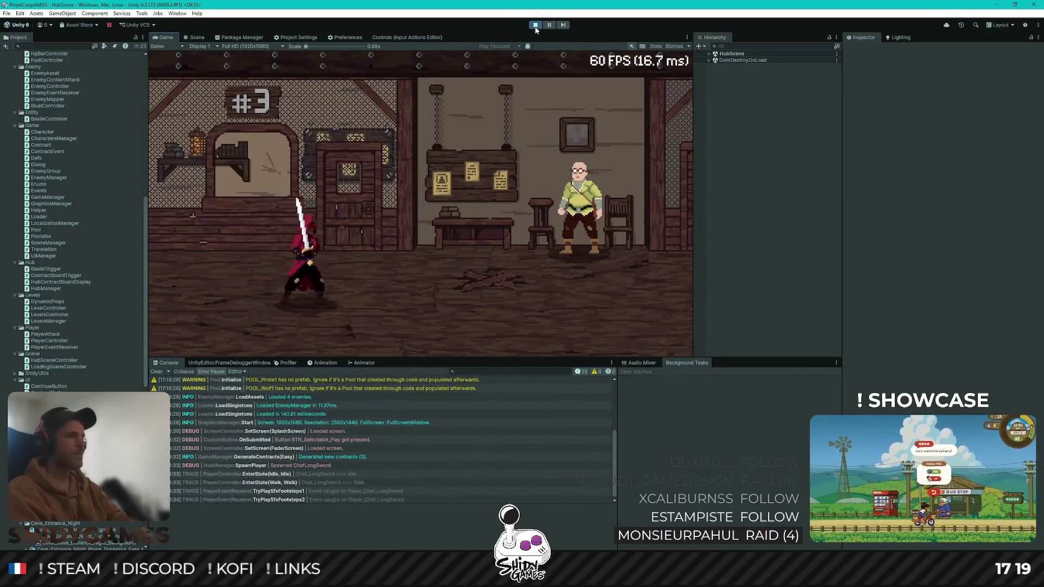
key("e")
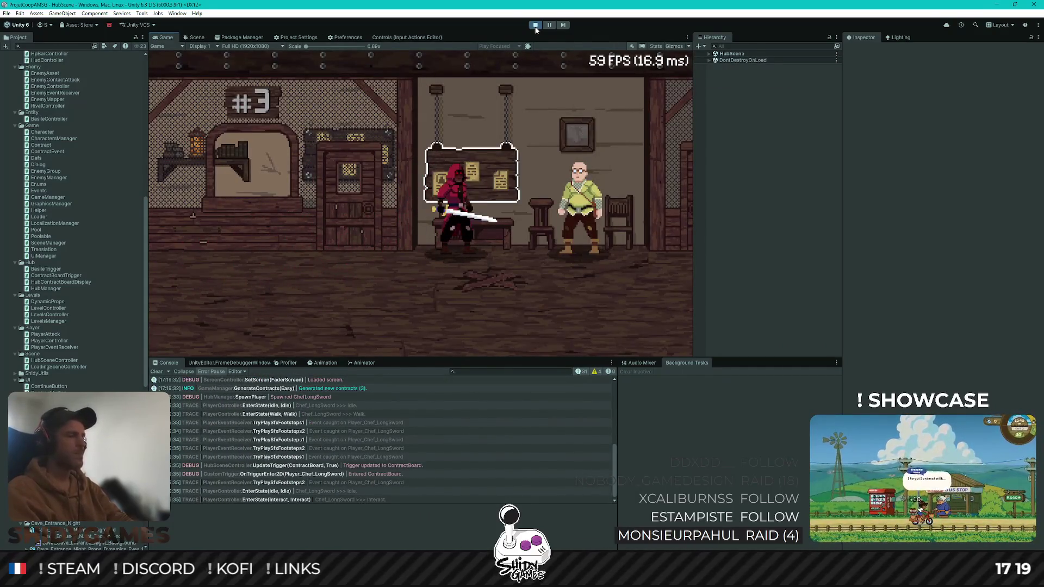
key("Return")
key("d")
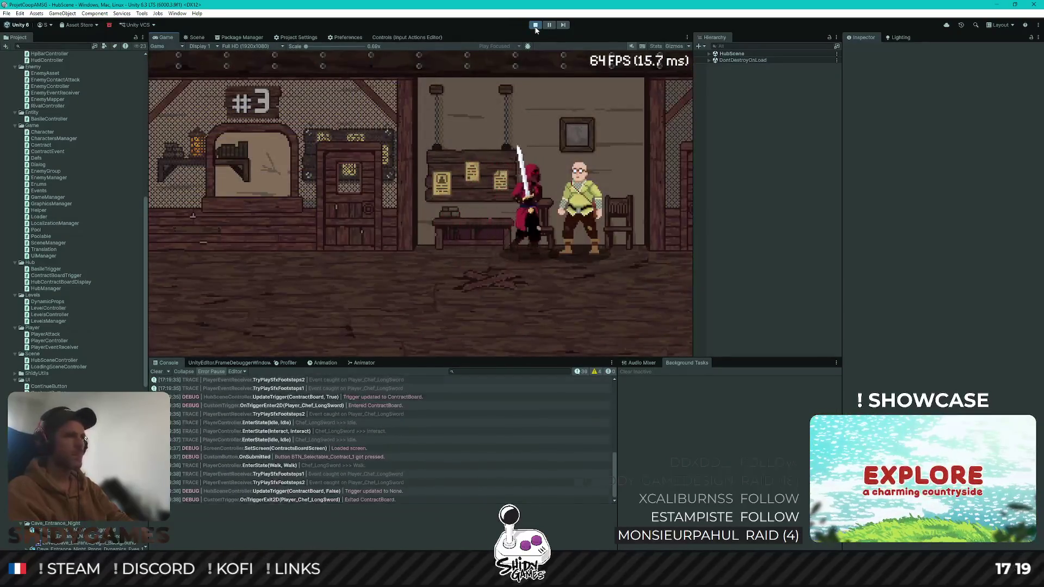
key("e")
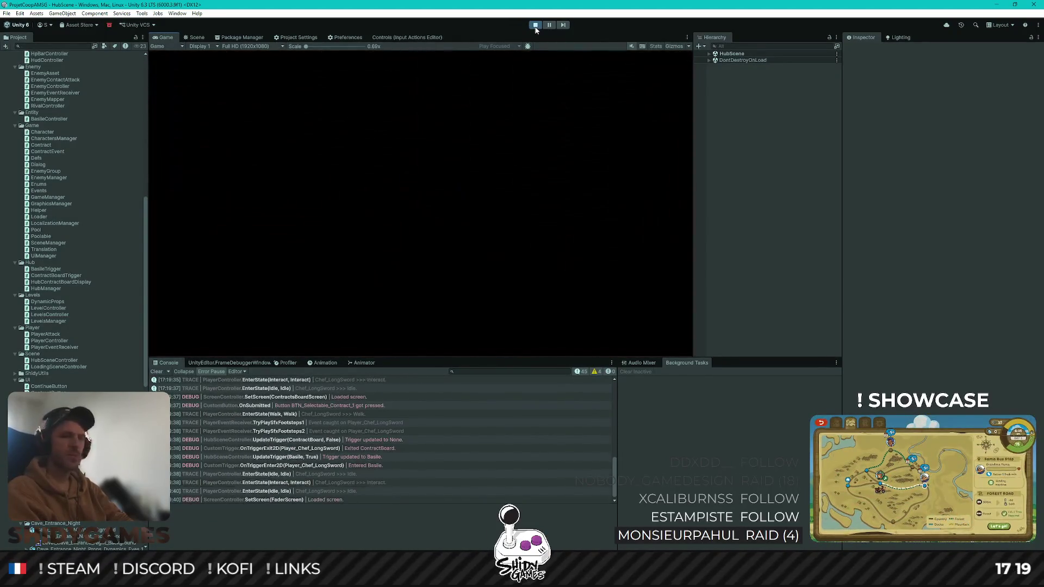
key("d")
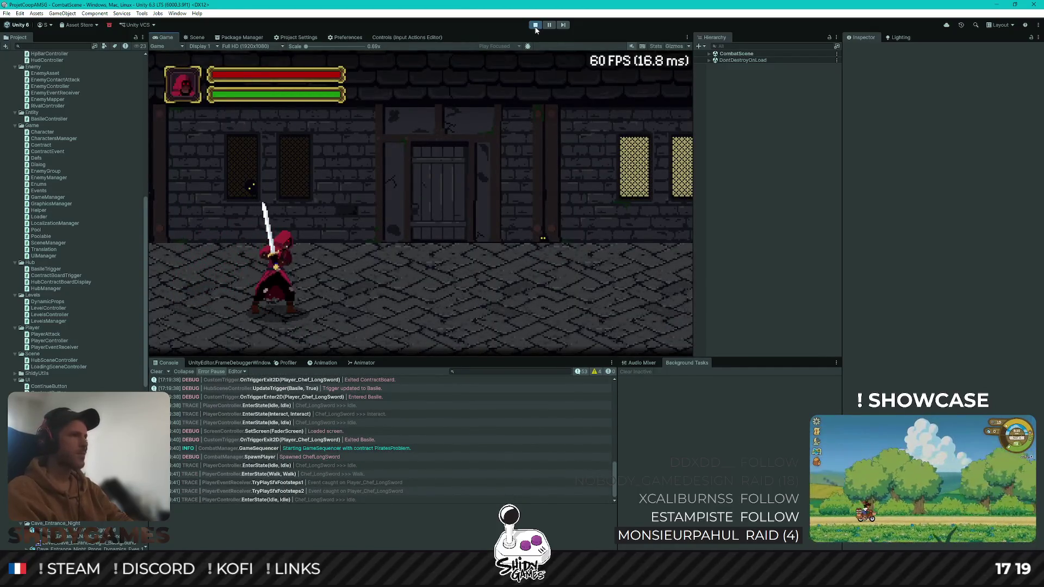
key("Return")
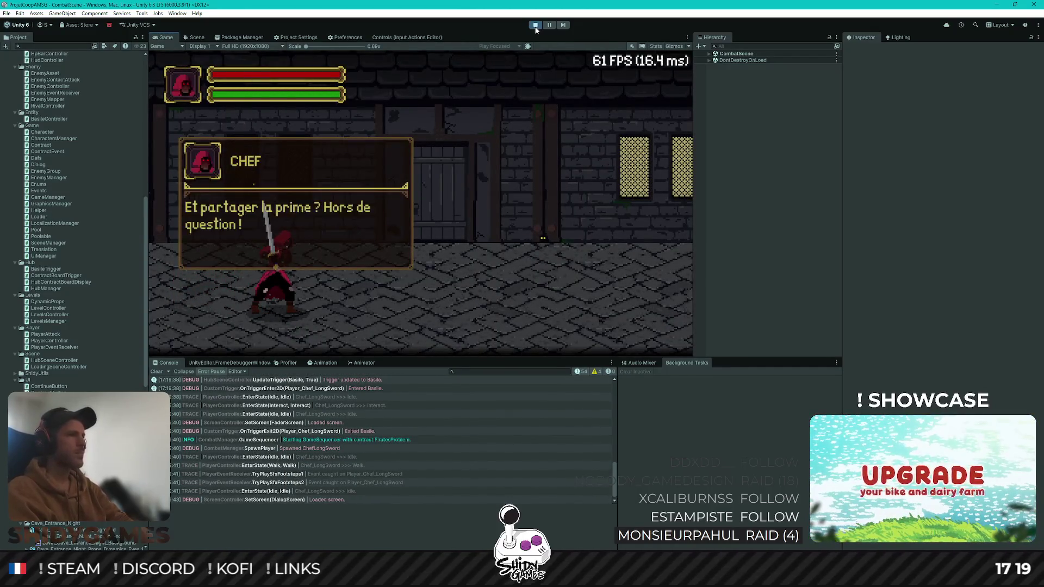
key("Return")
Walk up the street and kill the first two pirates with a sword attack
key("w")
key("a")
key("d")
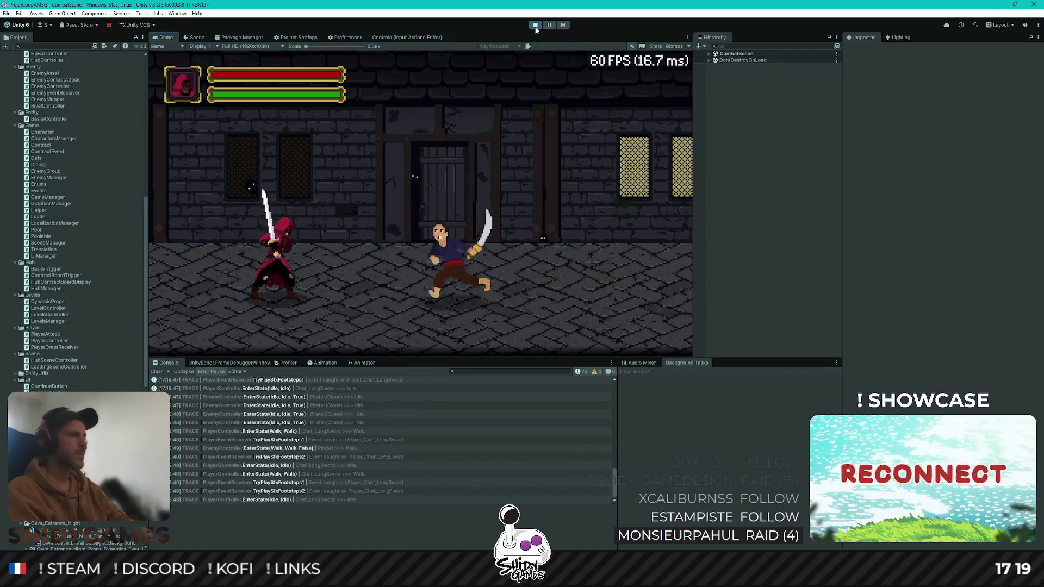
key("a")
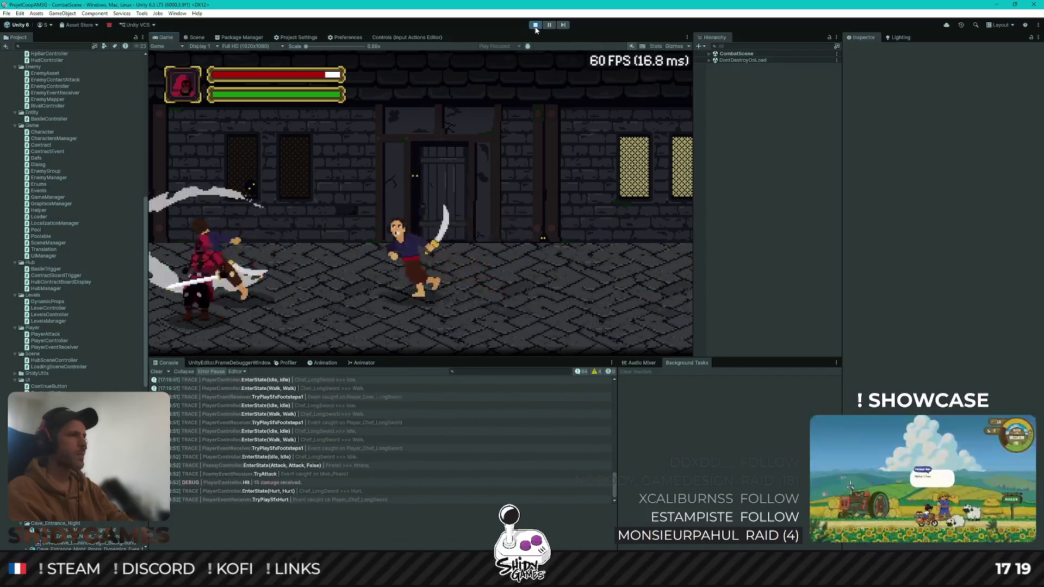
key("d")
key("d")
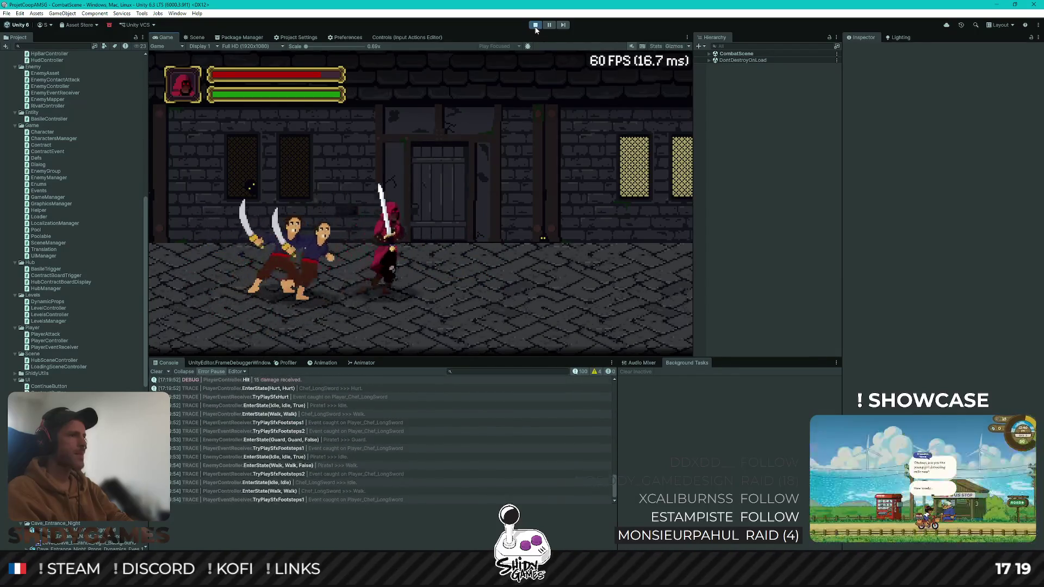
key("a")
key("j")
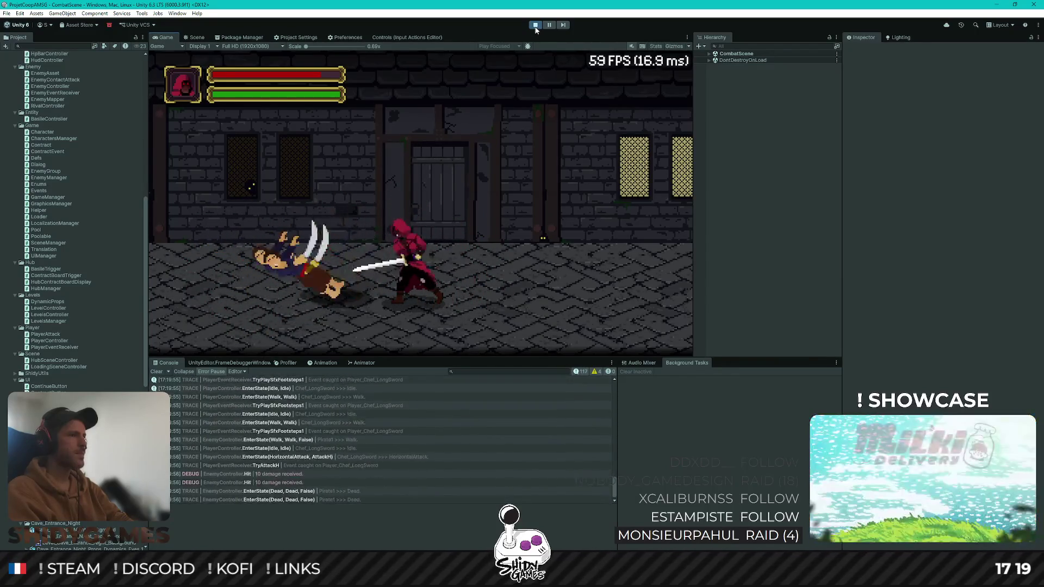
key("a")
Walk back and forth among the new pirates until the player dies
key("d")
key("a")
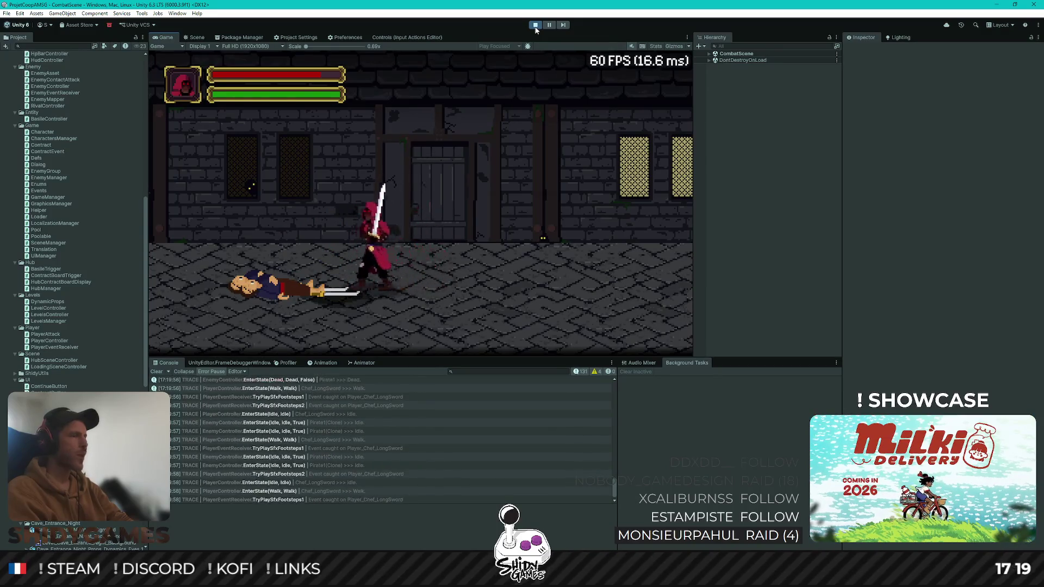
key("d")
key("a")
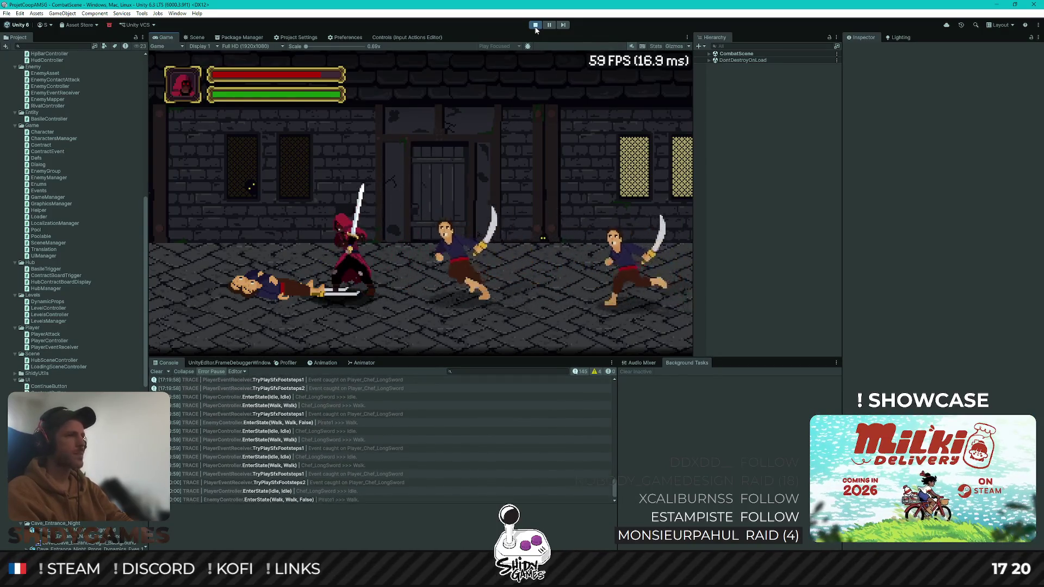
key("a")
key("a")
key("a")
key("w")
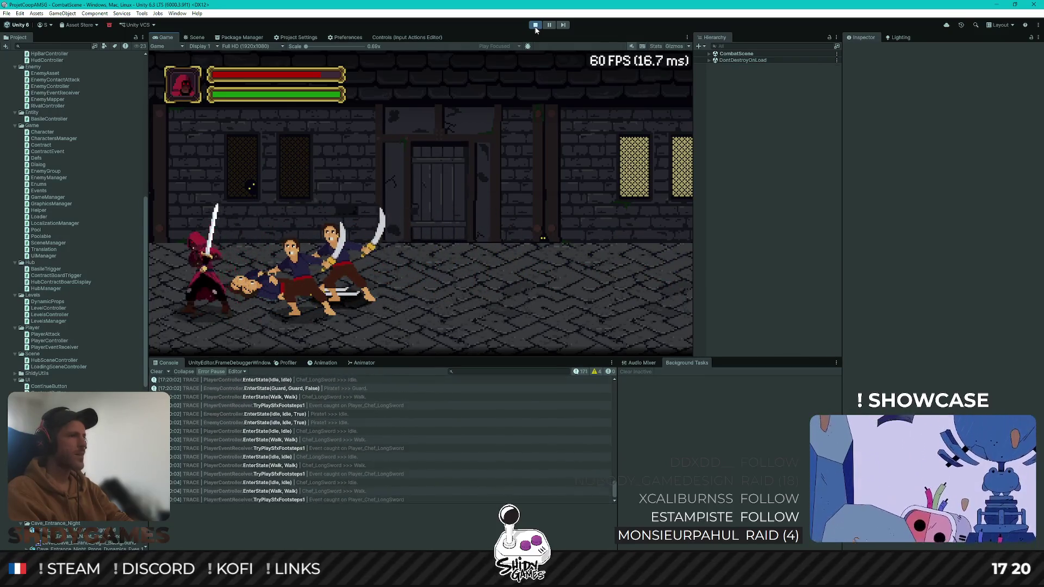
key("d")
key("d")
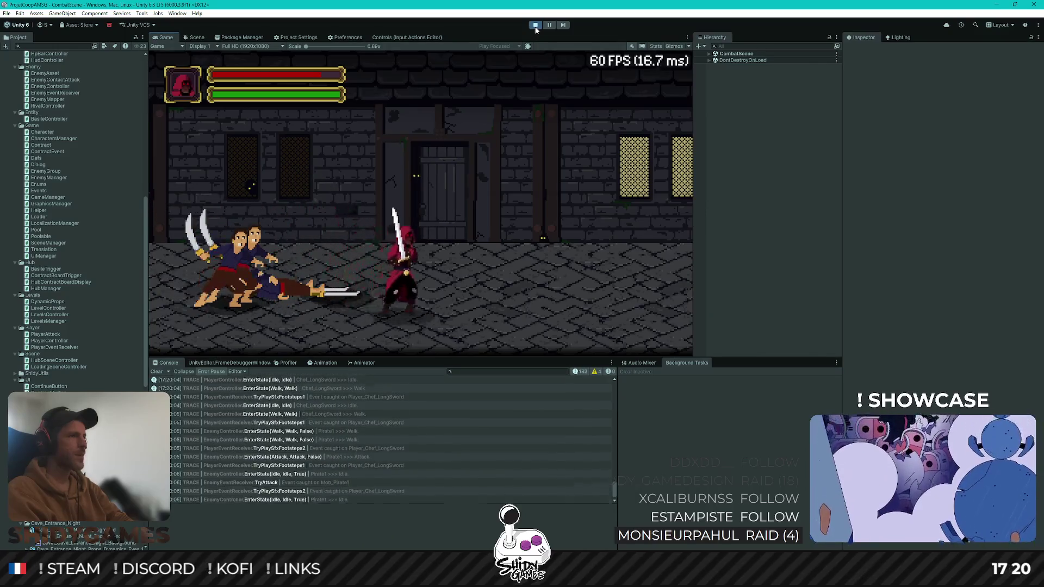
key("d")
key("d")
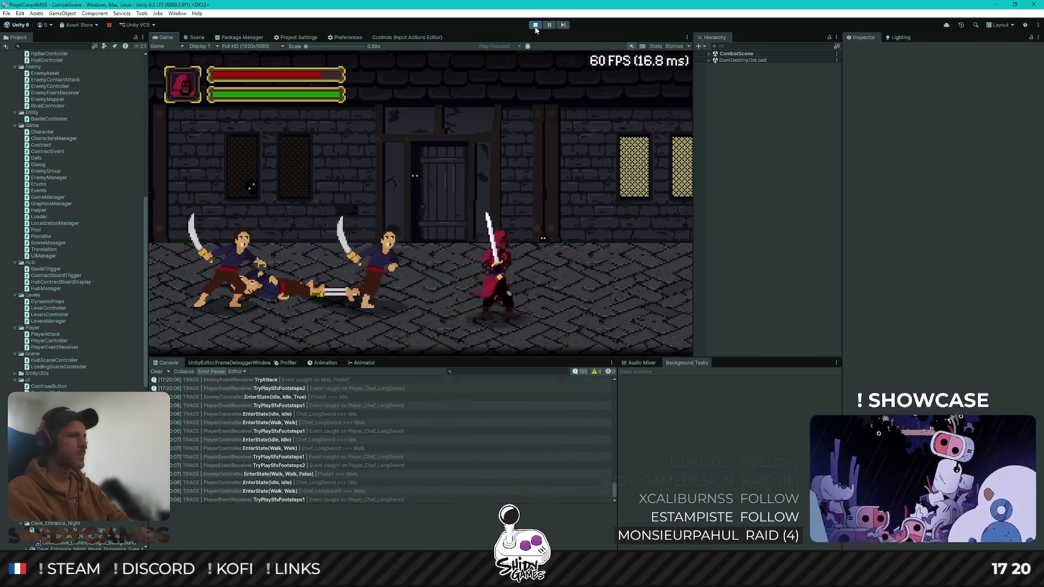
key("a")
key("d")
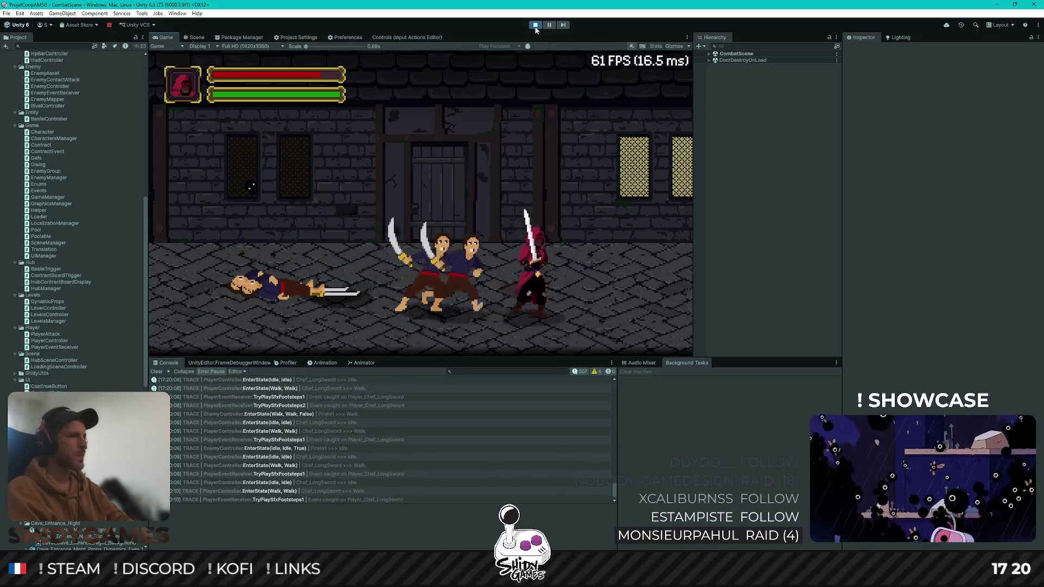
key("d")
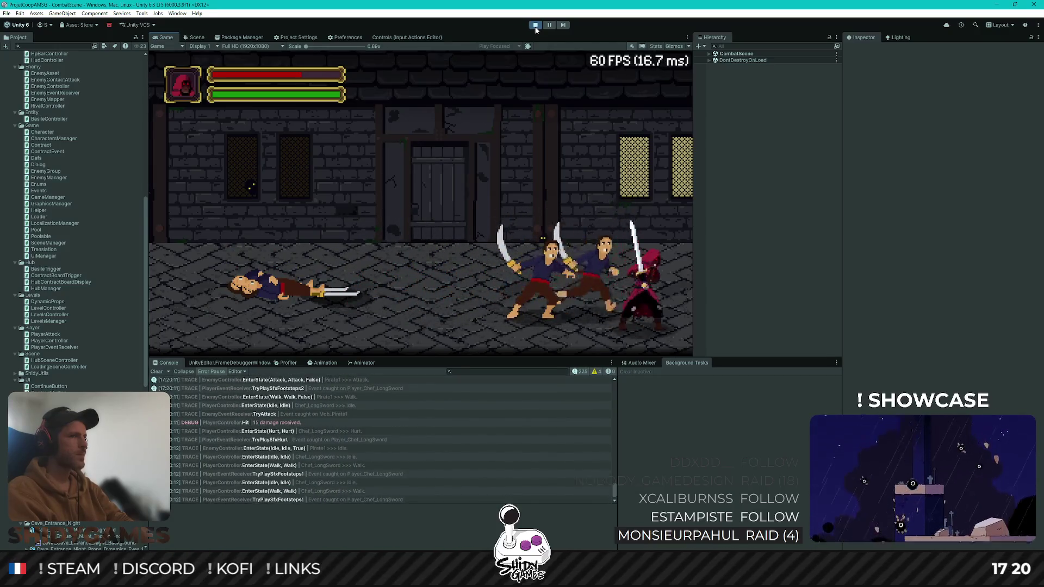
key("a")
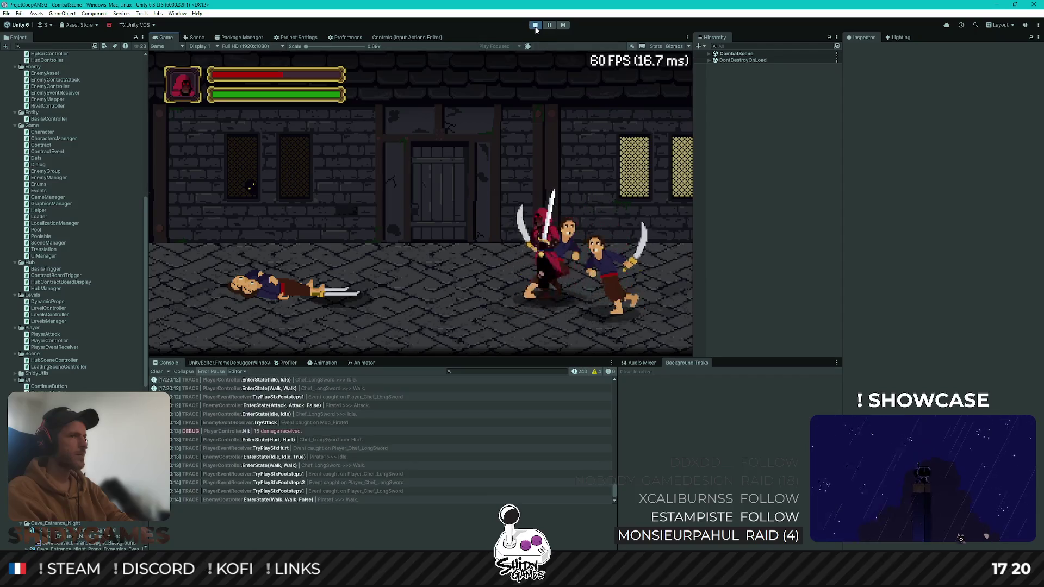
key("a")
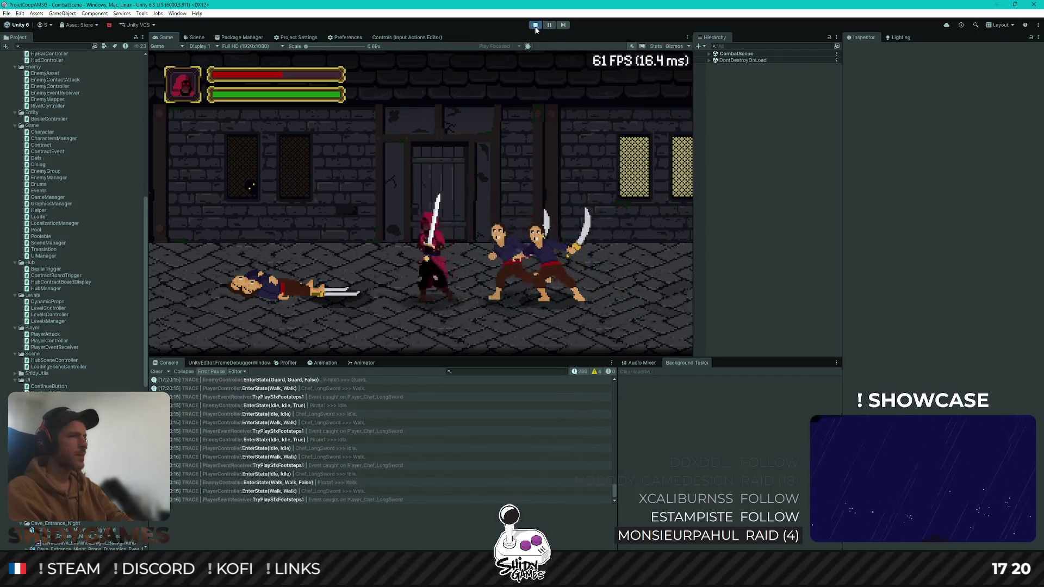
key("a")
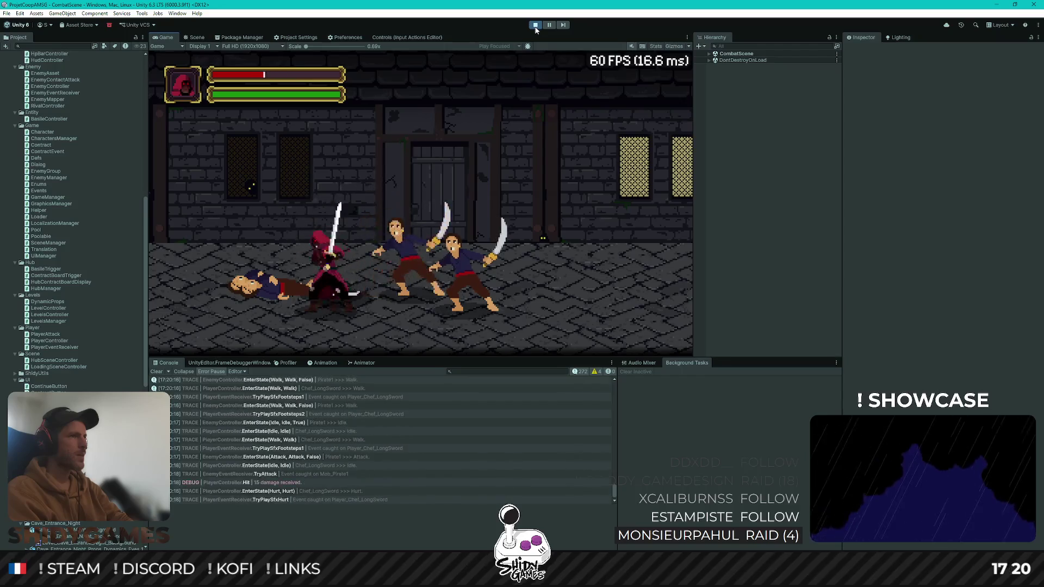
key("a")
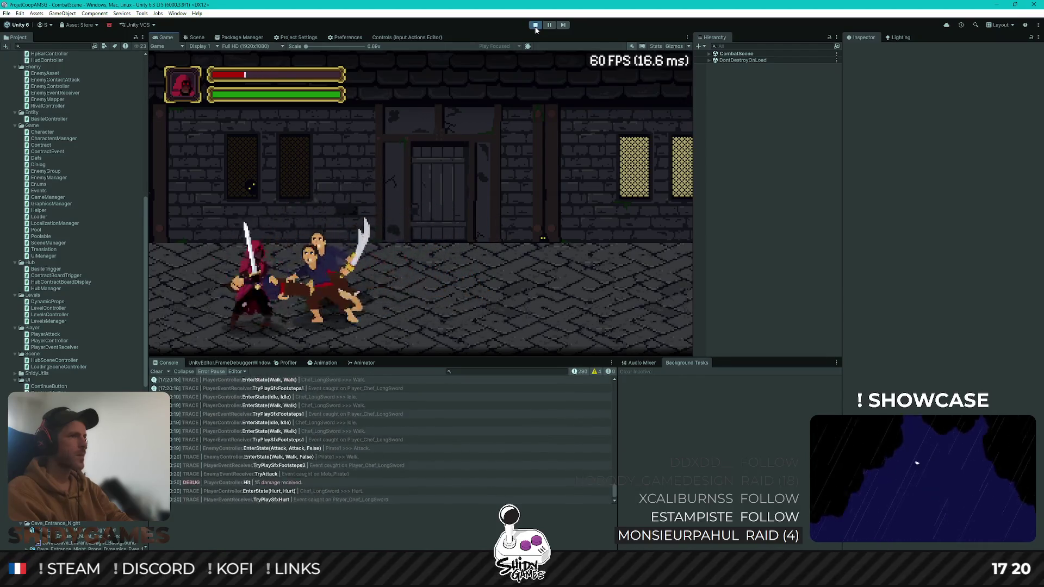
key("d")
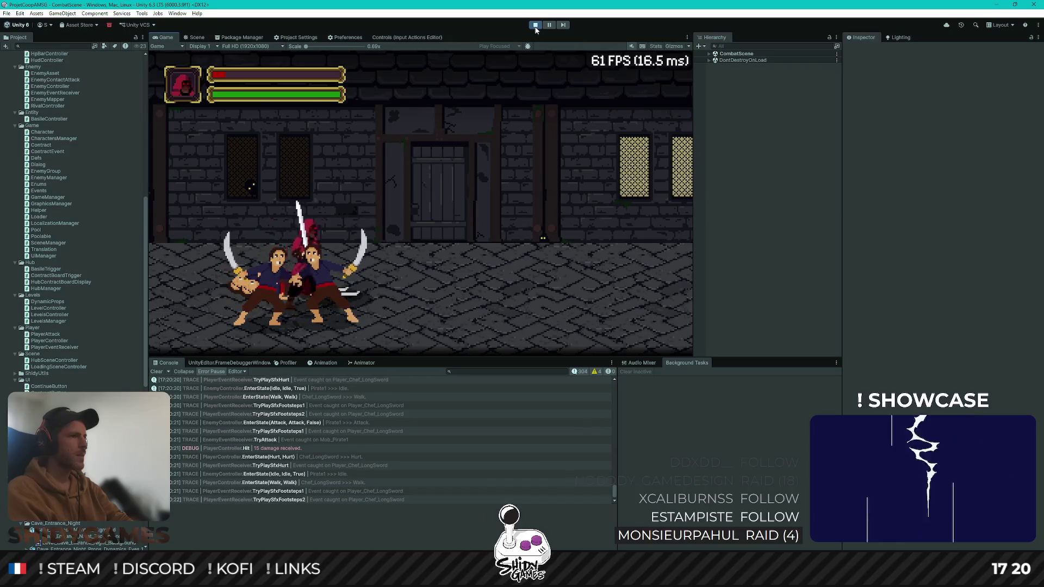
key("d")
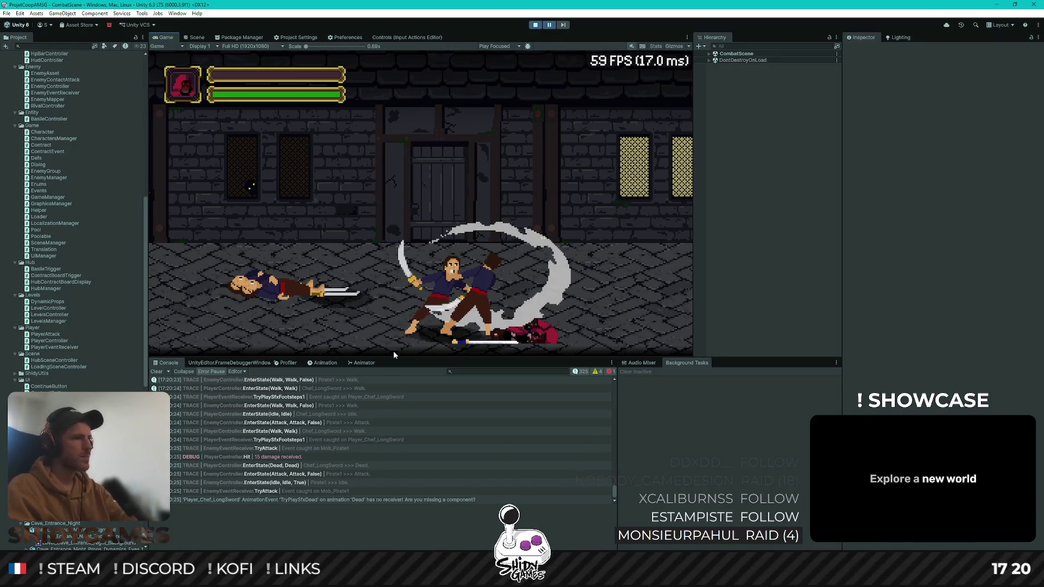
Inspect the TryPlaySfxDead missing-receiver error, stop play mode, and return to Rider
left_click(302, 500)
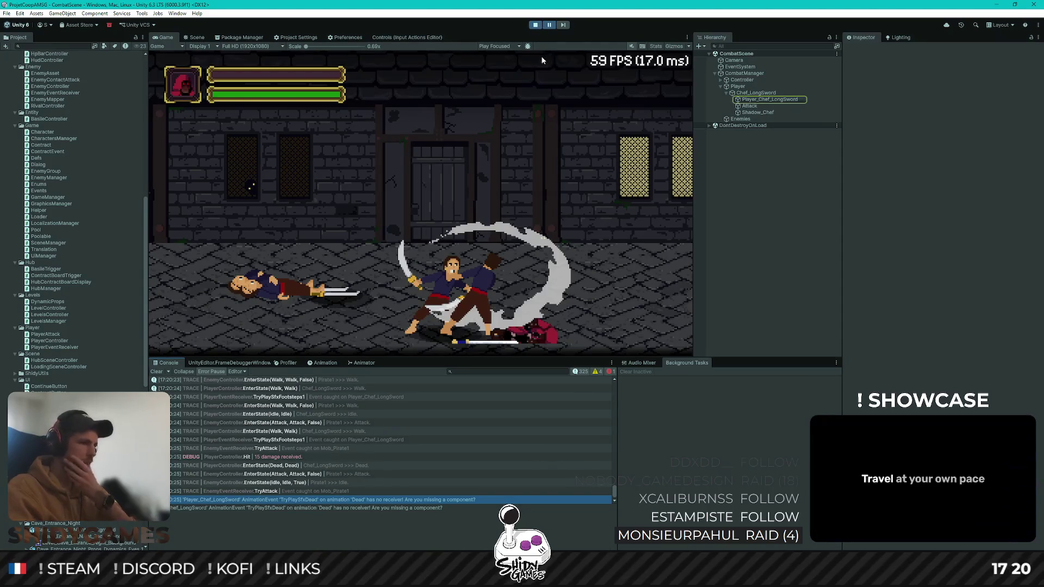
left_click(536, 25)
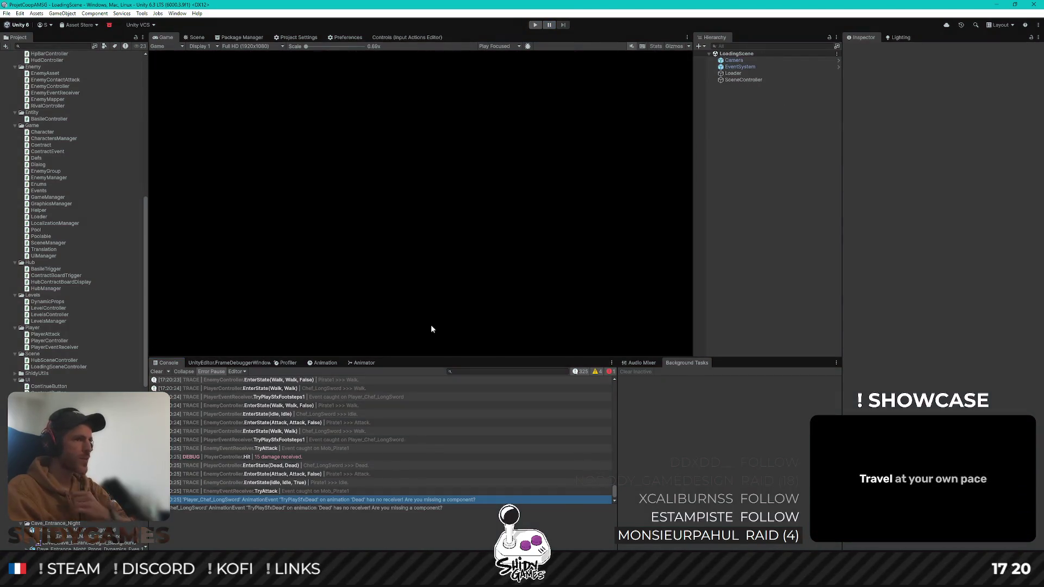
left_click(248, 506)
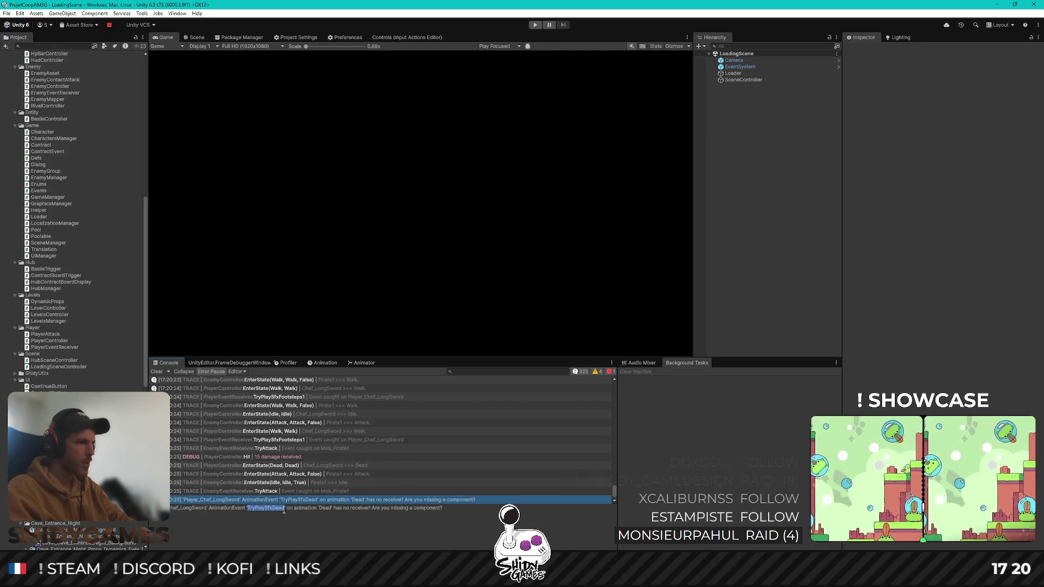
key("alt+Tab")
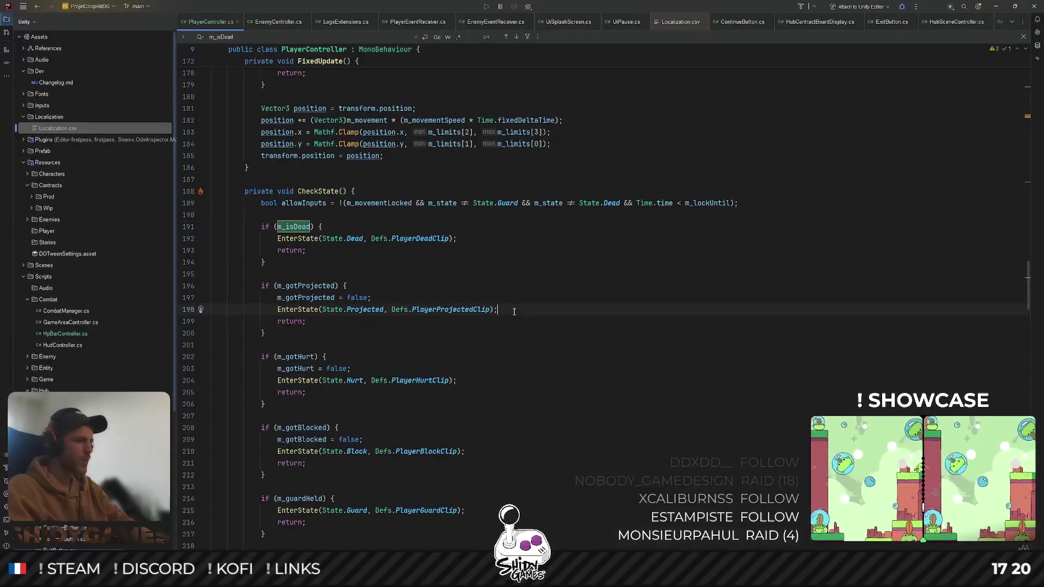
Open PlayerEventReceiver.cs through the file search
key("ctrl+shift+n")
type("playerevent")
key("Return")
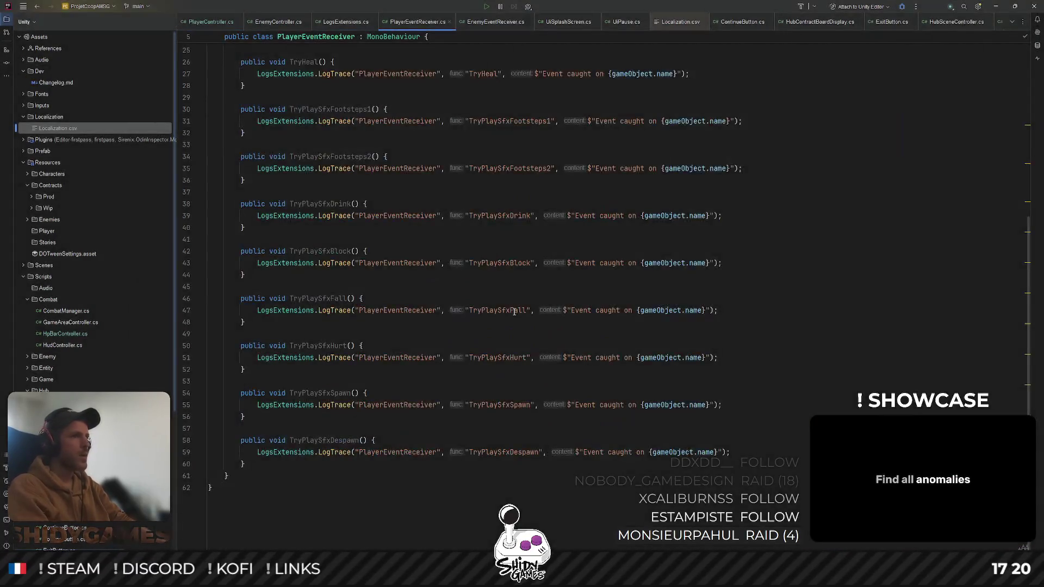
Add a public TryPlaySfxDead() method containing a copy of TryPlaySfxHurt's LogTrace line
left_click(261, 380)
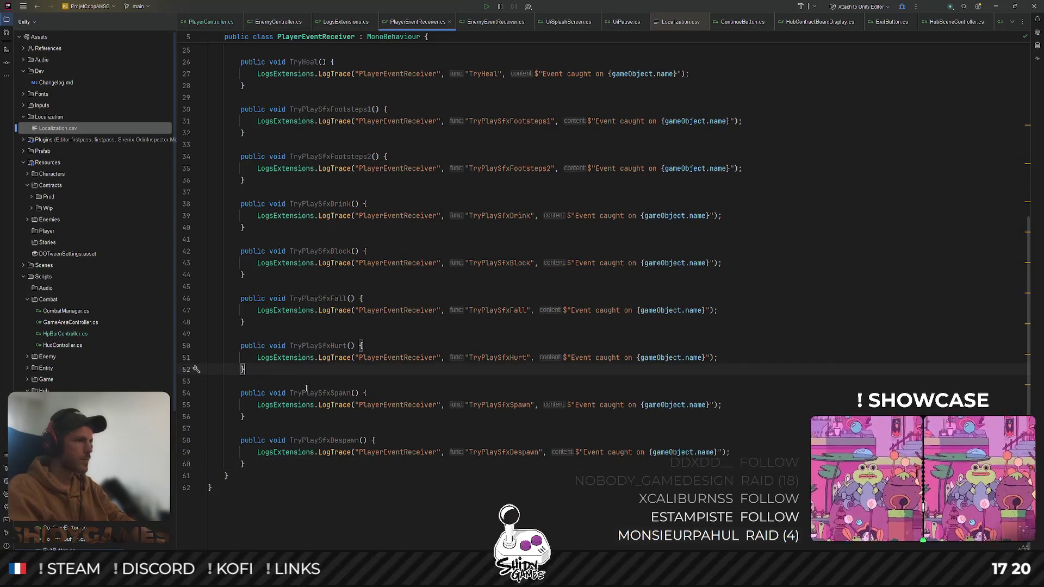
key("Return")
key("Return")
key("Up")
type("public ")
type("void ")
type("(")
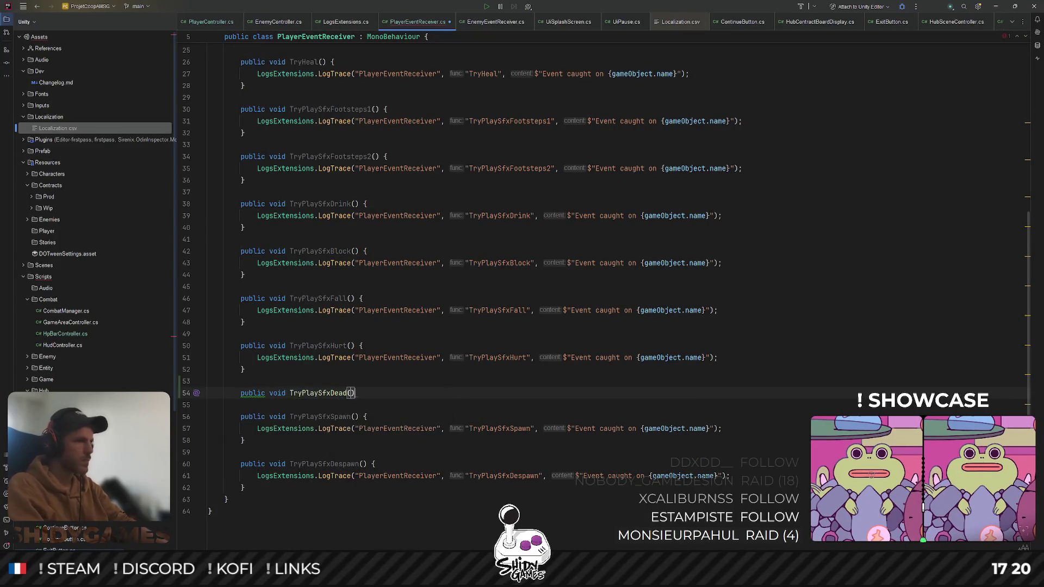
type("{")
key("Return")
triple_click(302, 348)
key("ctrl+c")
left_click(328, 389)
key("ctrl+v")
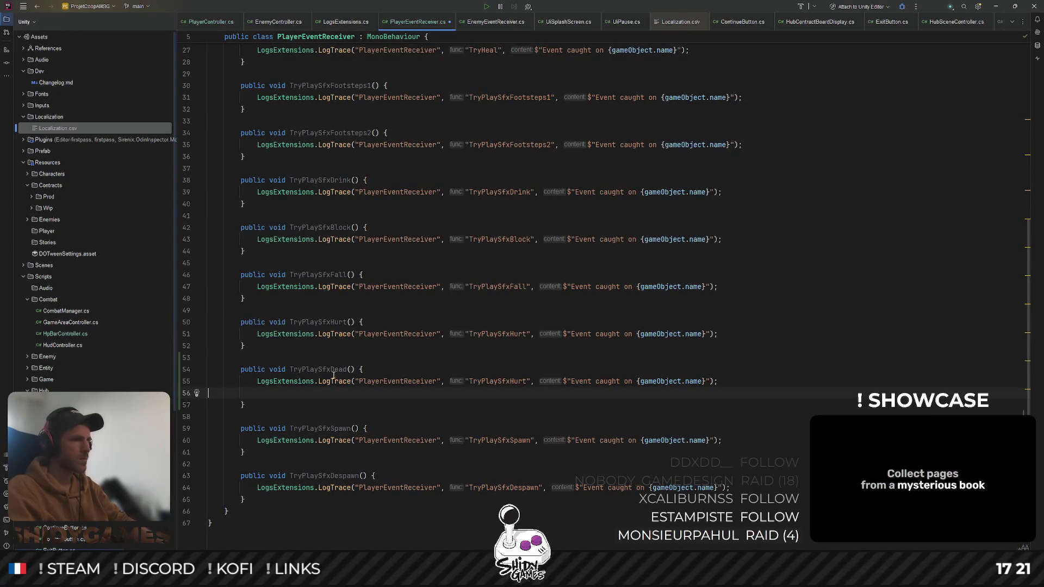
key("BackSpace")
type("Dead")
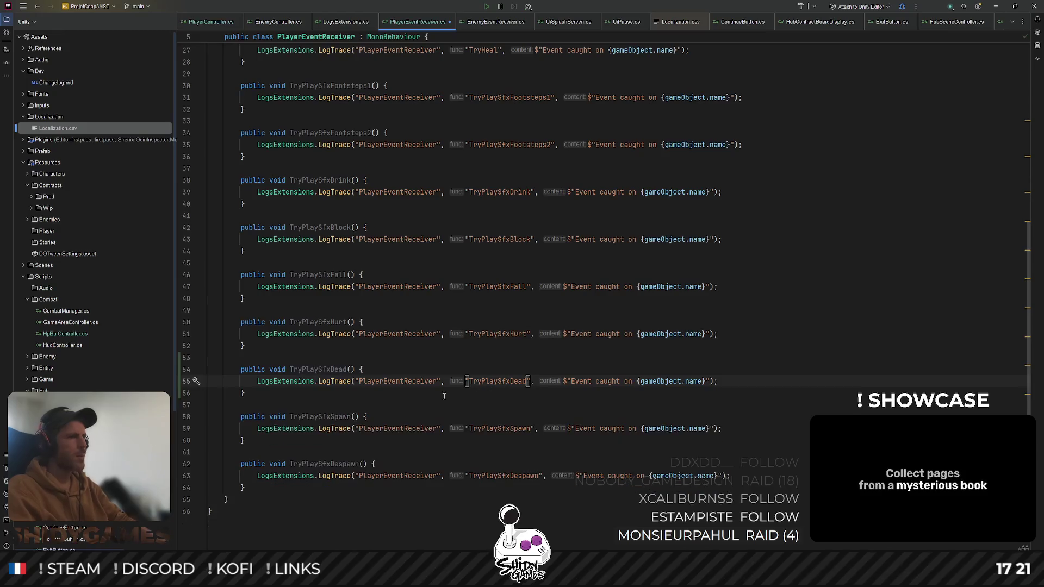
left_click(999, 8)
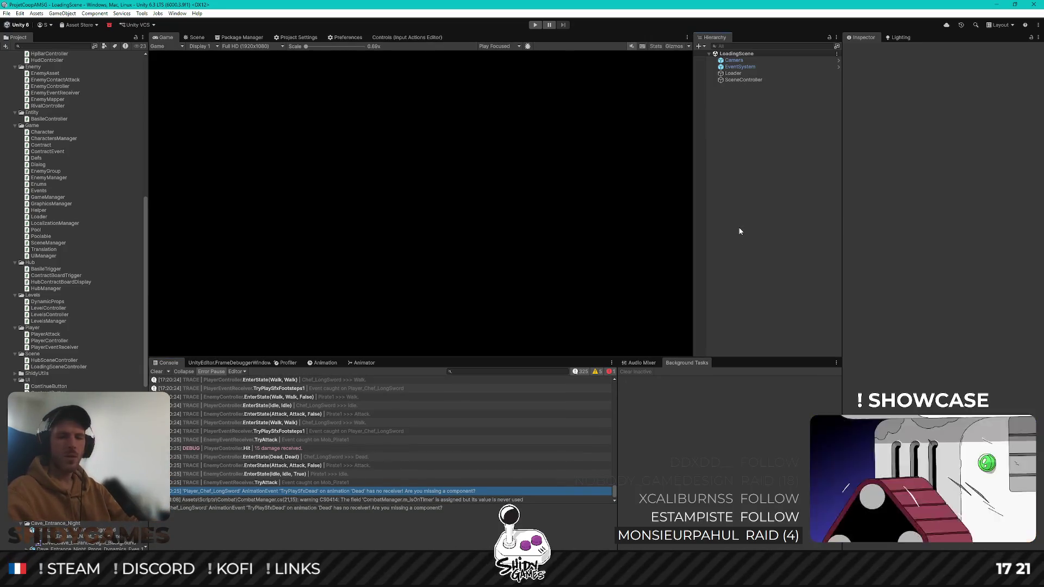
Start a new playtest and walk from the main menu to the hub's contract board
key("ctrl+p")
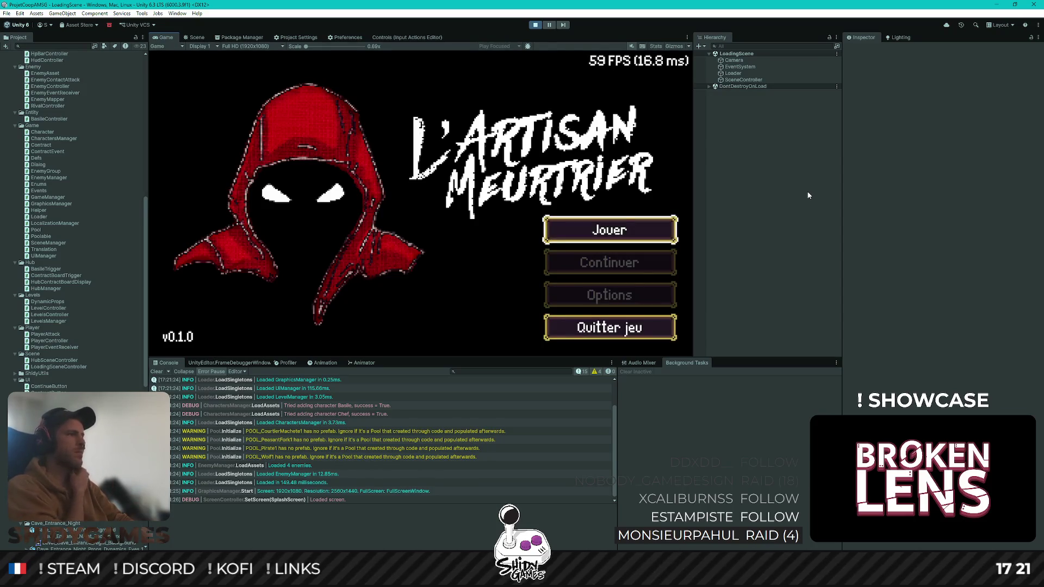
key("Return")
key("d")
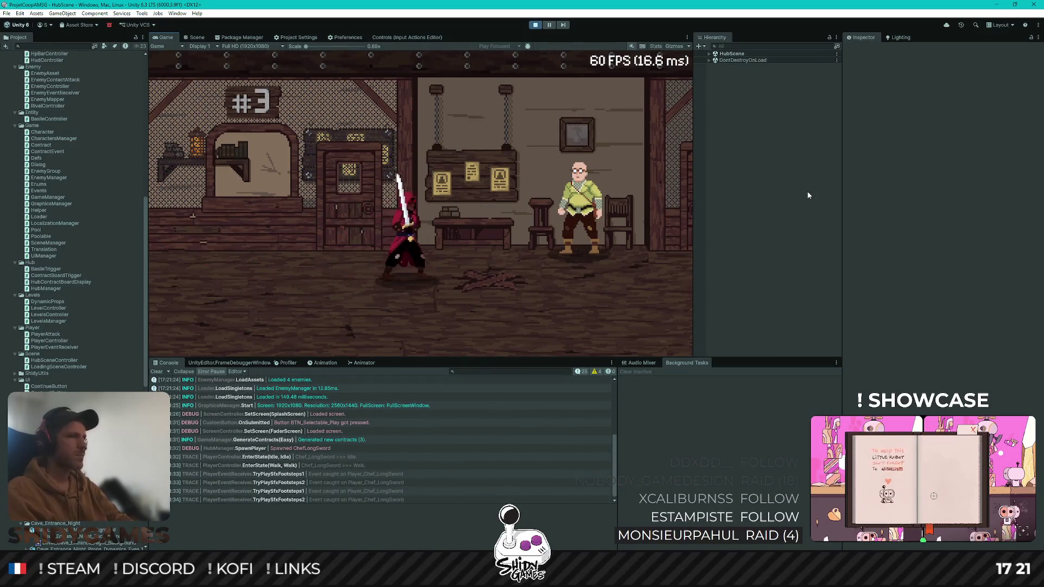
key("e")
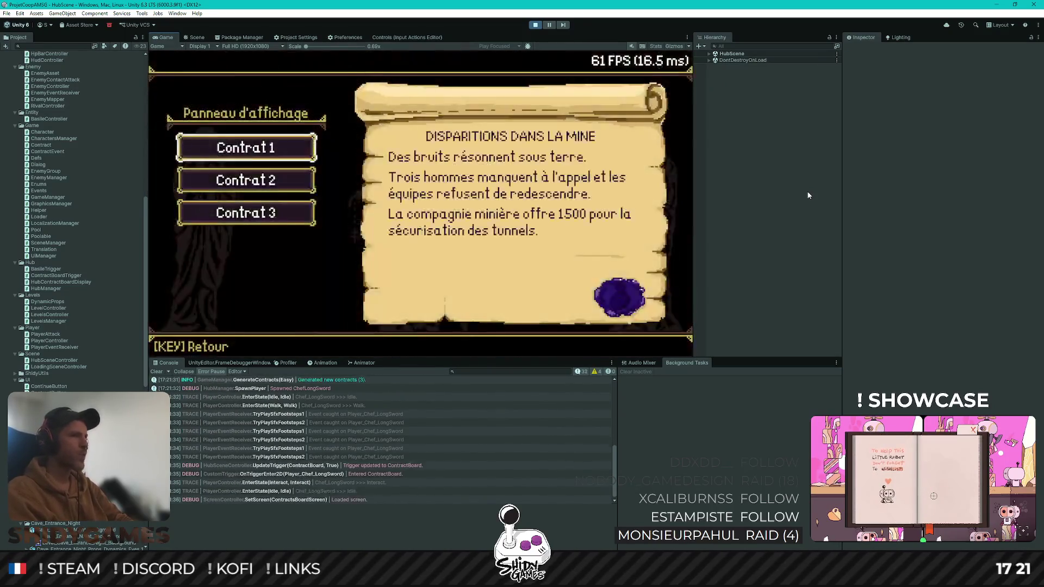
Accept Contract 3 and talk to Basile to load the WolvesProblem combat scene
key("Down")
key("Down")
key("Return")
key("d")
key("e")
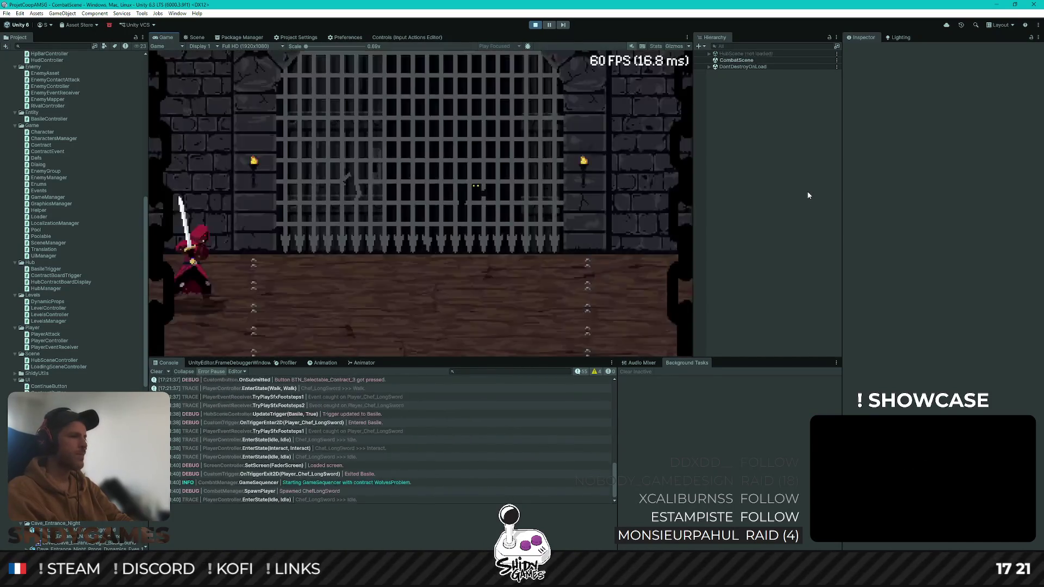
key("d")
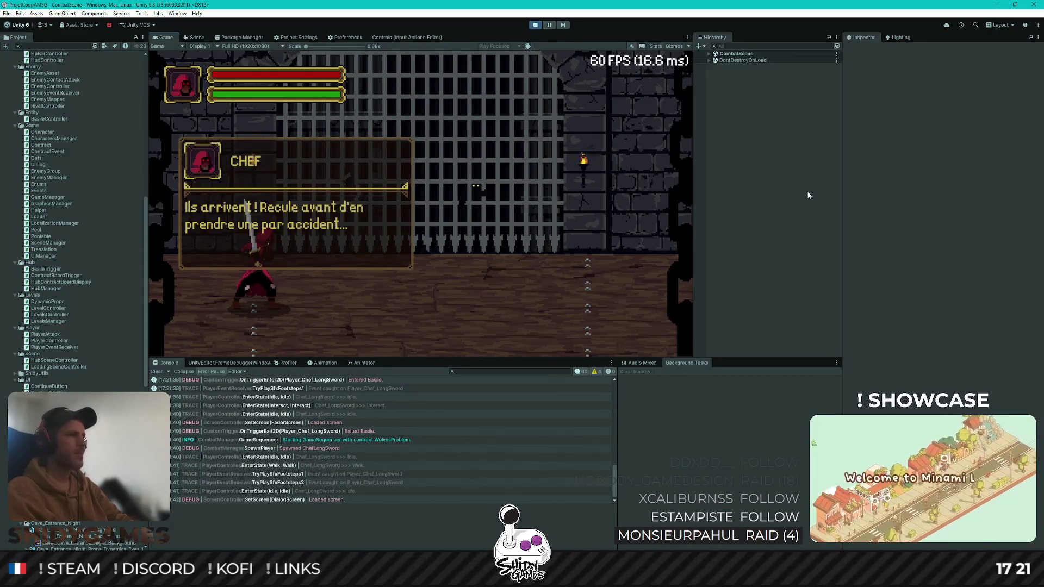
Dismiss Chef's dialogue and slash the first wolf until it dies
key("space")
key("d")
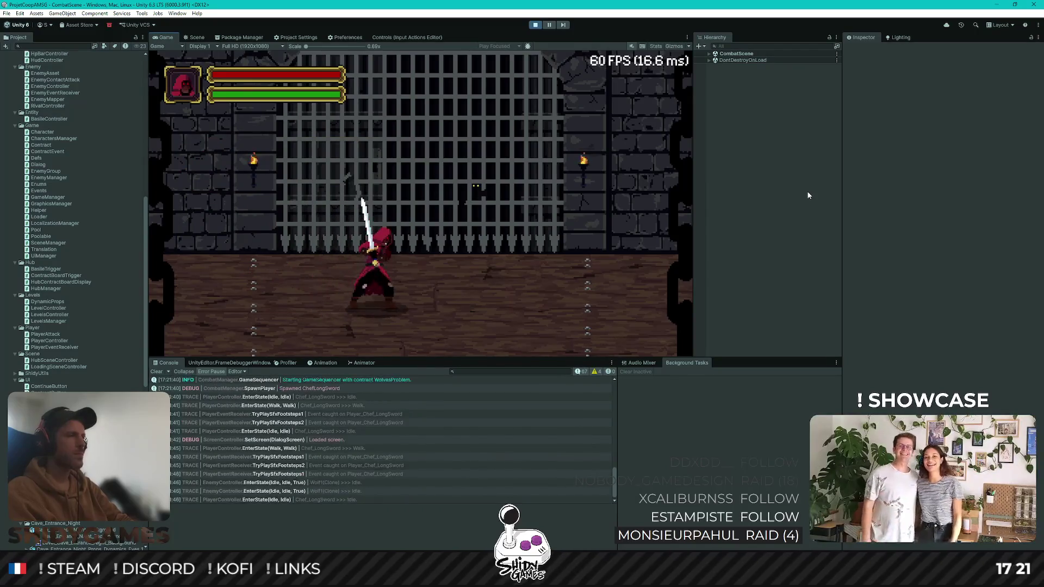
key("a")
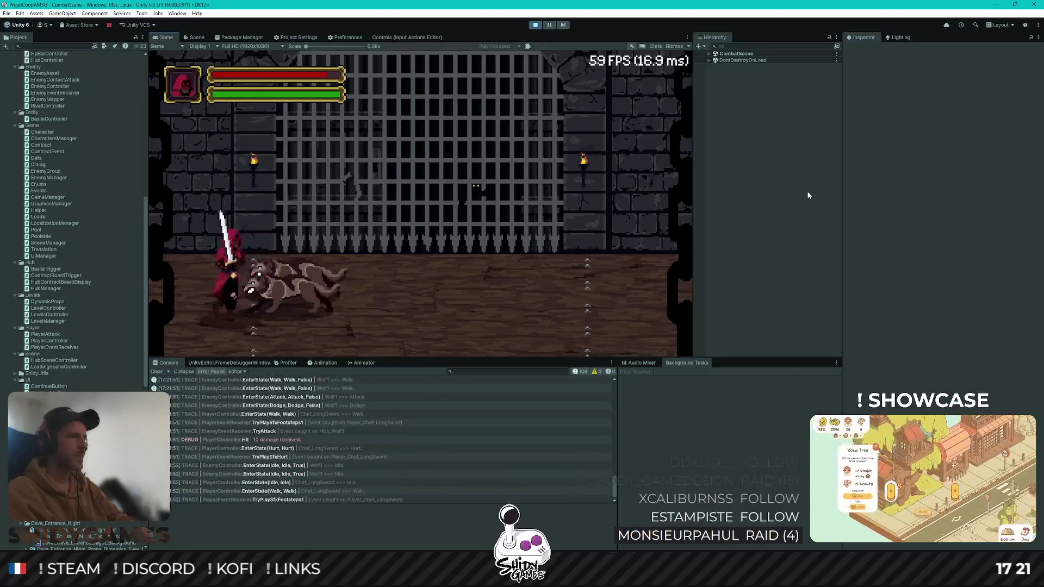
key("d")
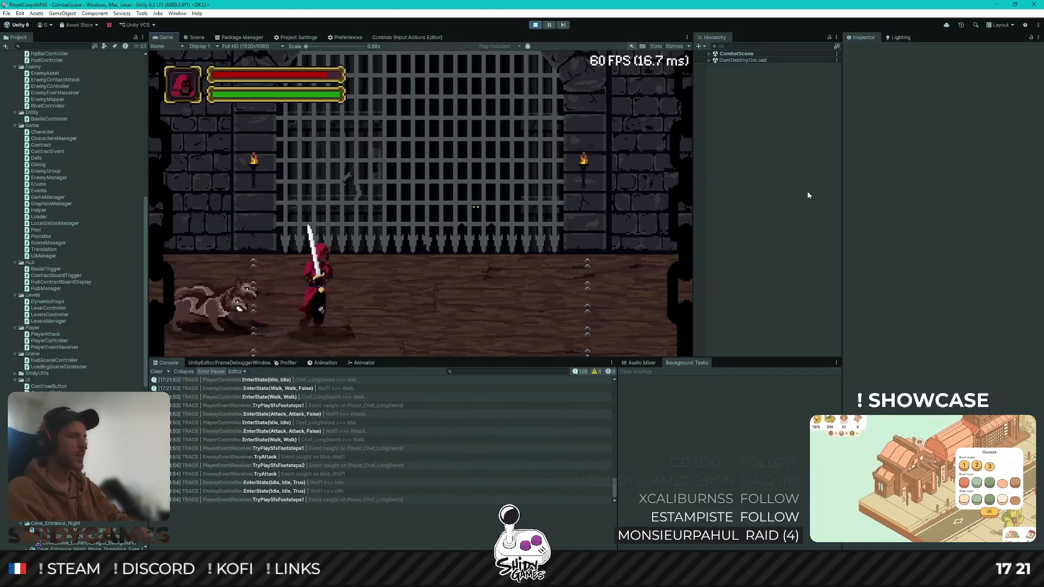
key("d")
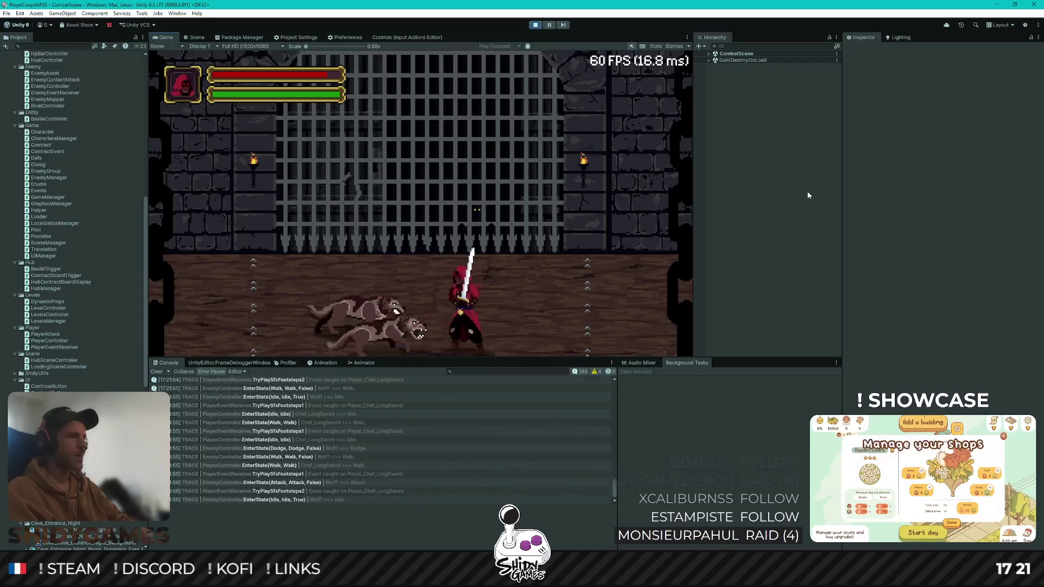
key("d")
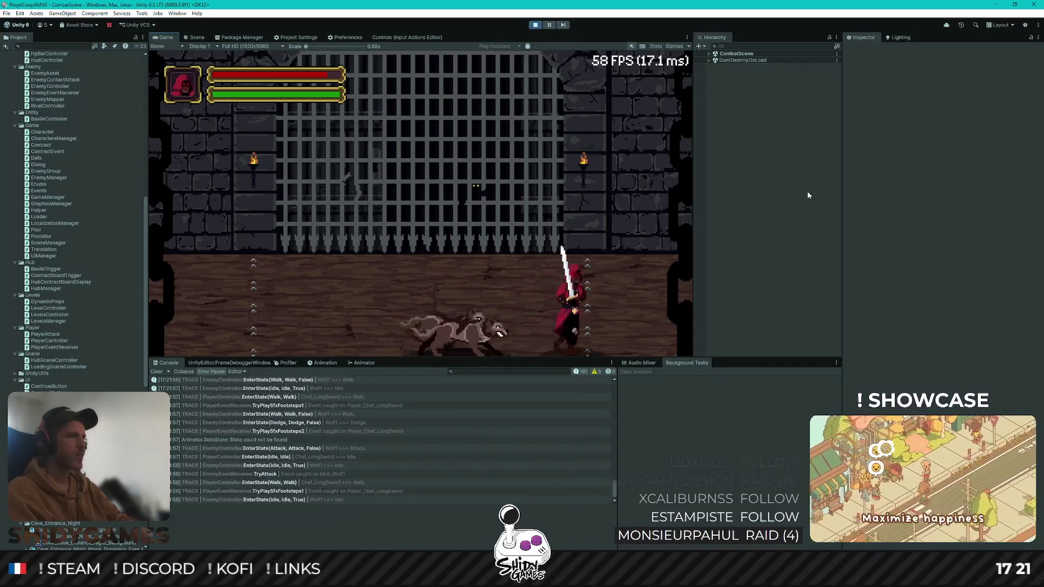
key("d")
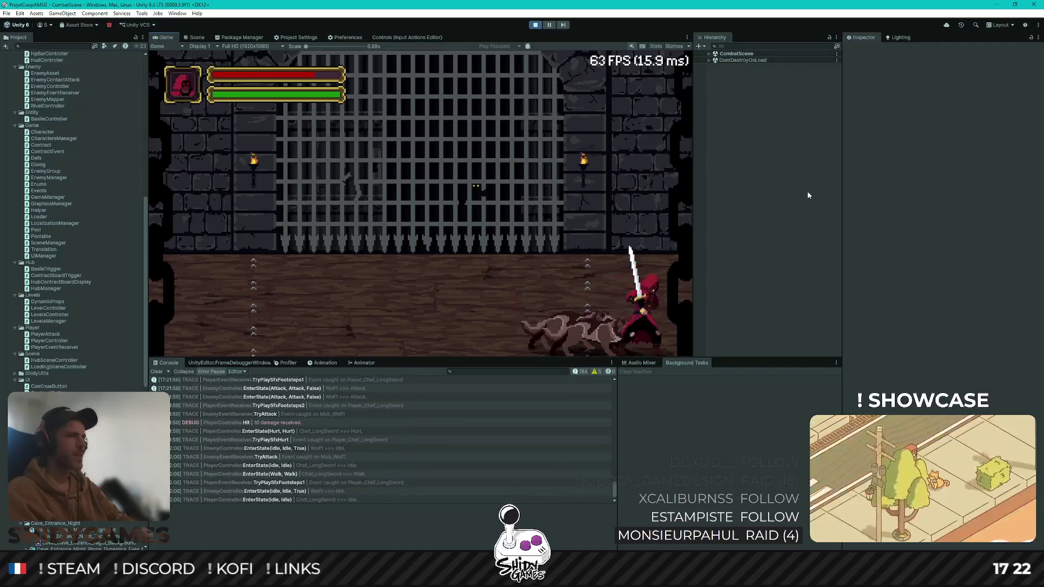
key("a")
key("j")
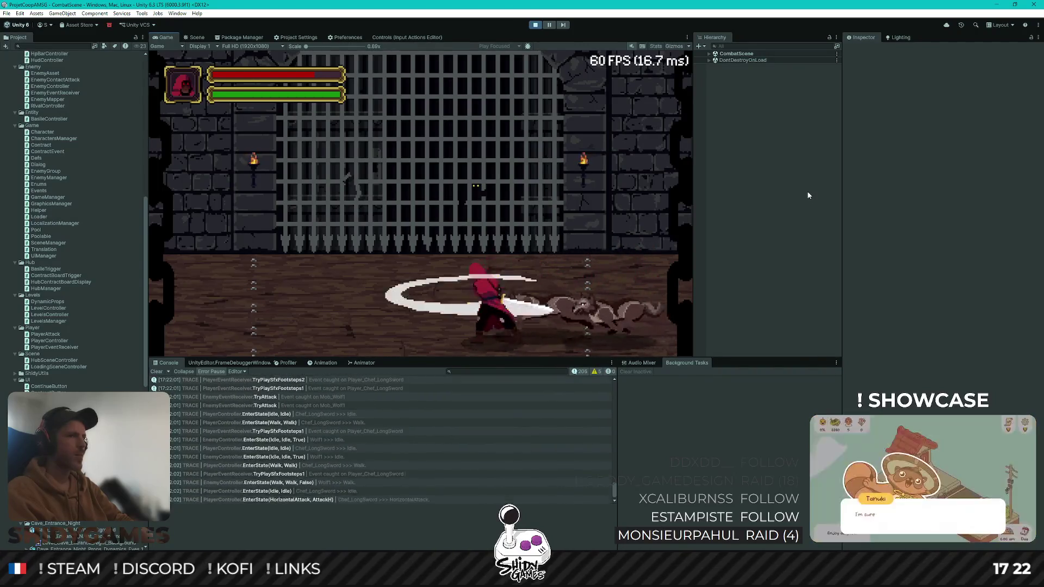
key("a")
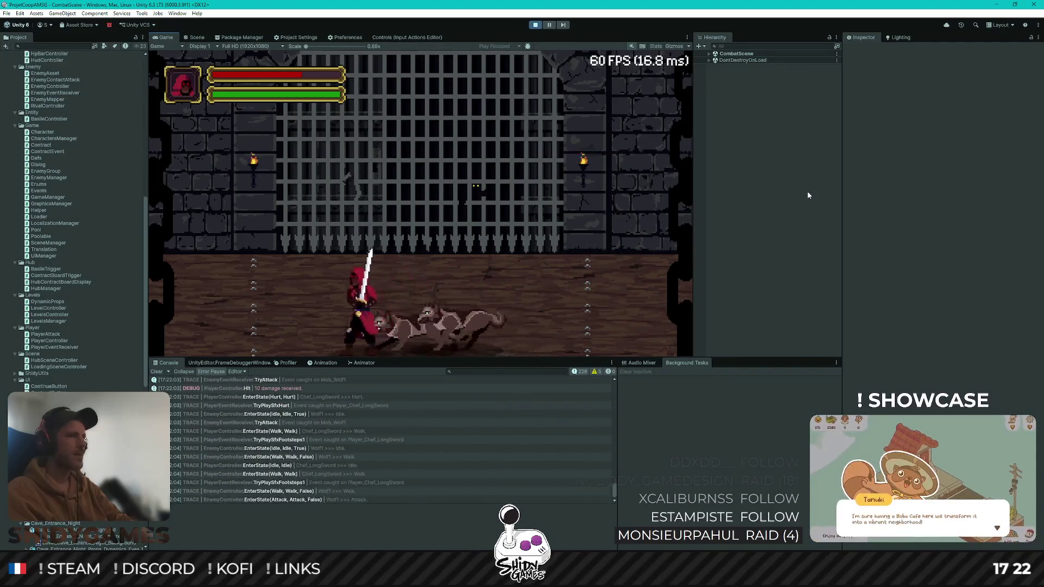
key("a")
key("j")
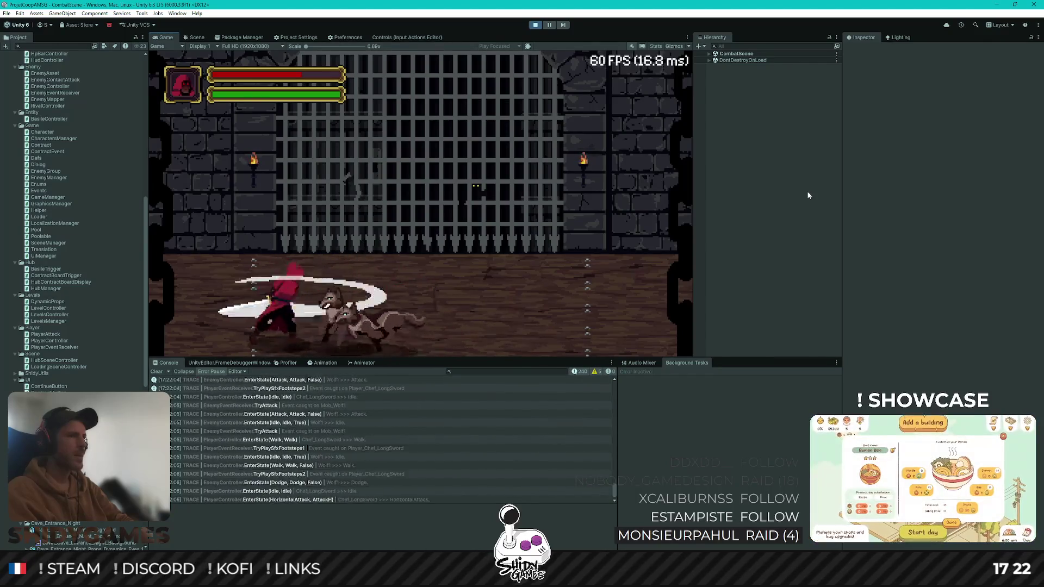
Walk back and forth among the remaining wolves until the player is killed
key("d")
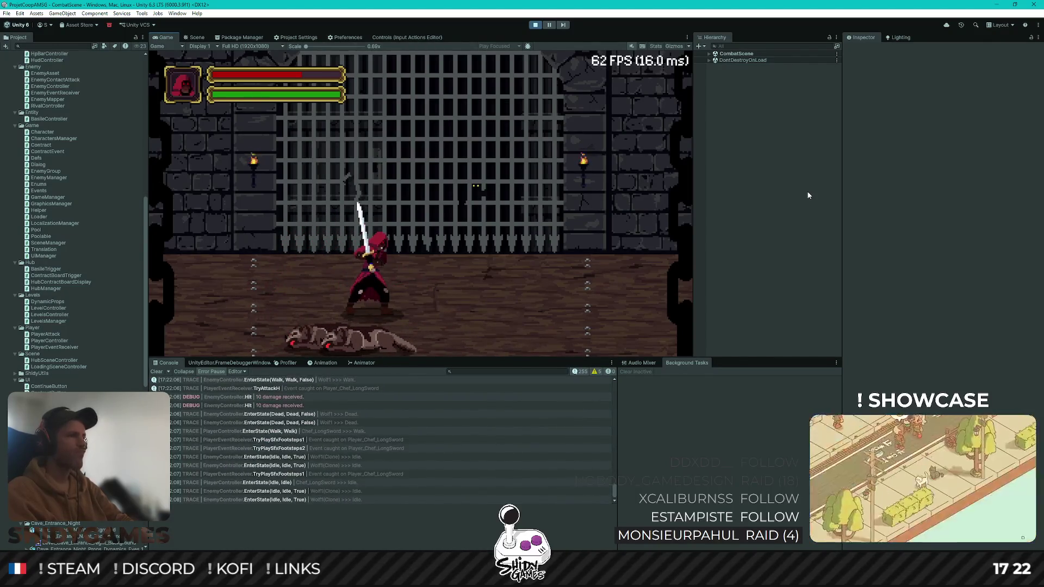
key("d")
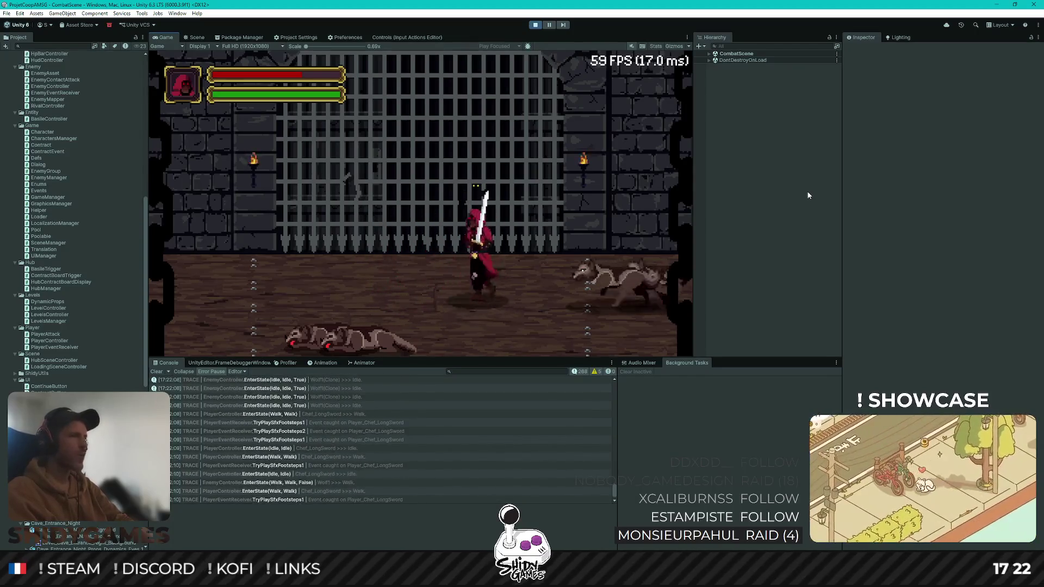
key("a")
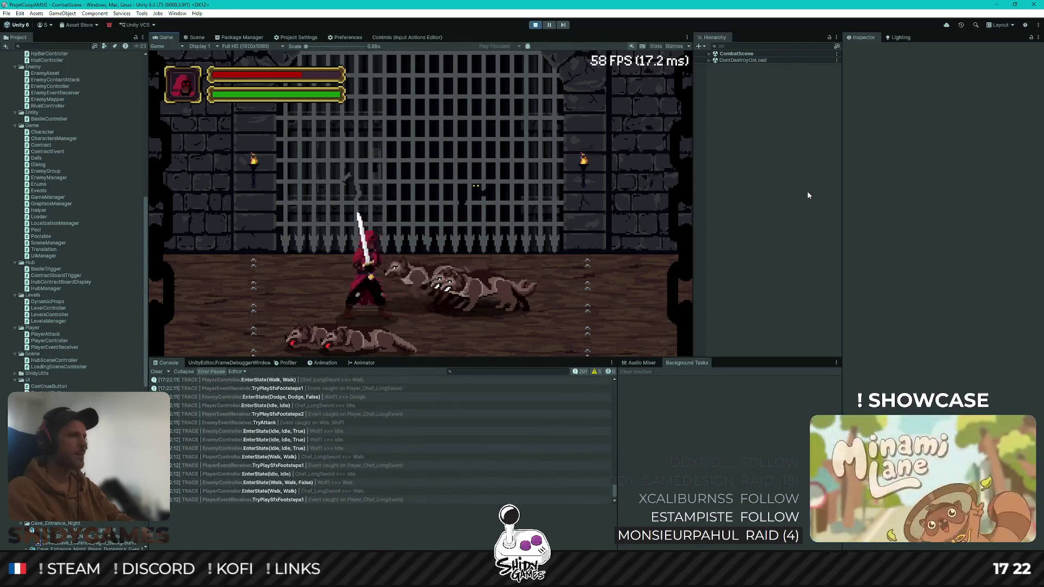
key("a")
key("a")
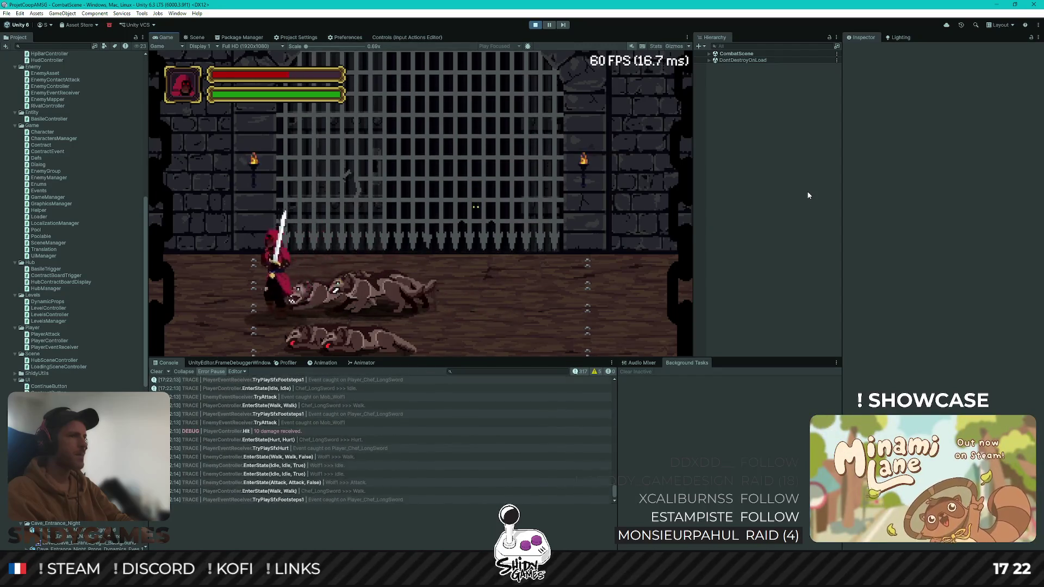
key("d")
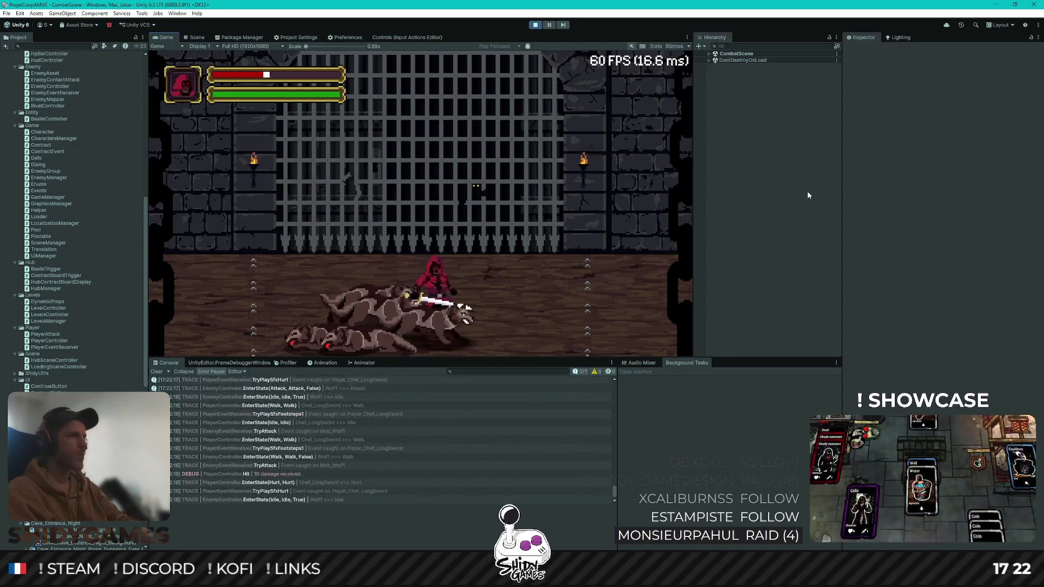
key("d")
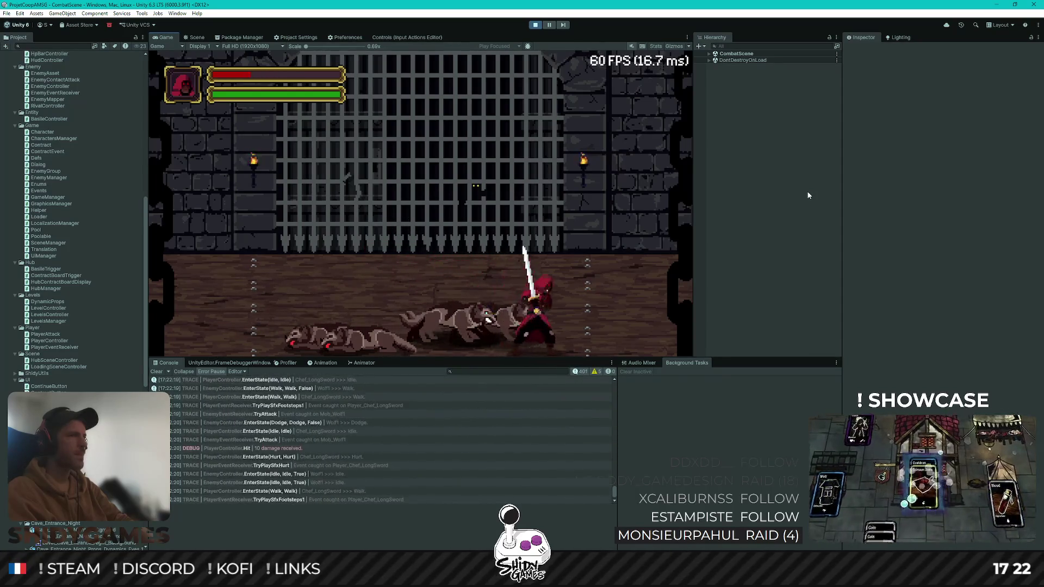
key("a")
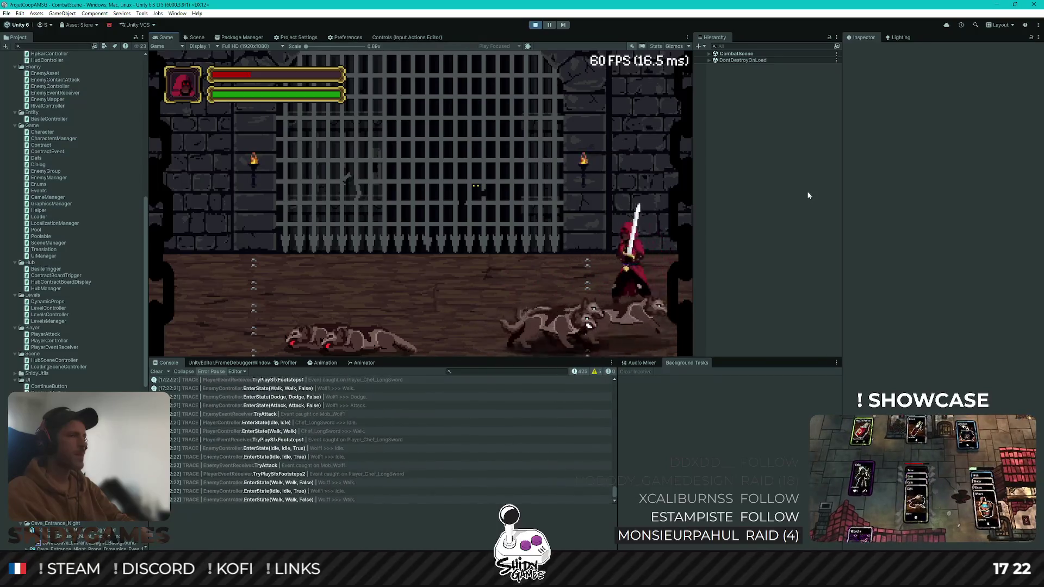
key("a")
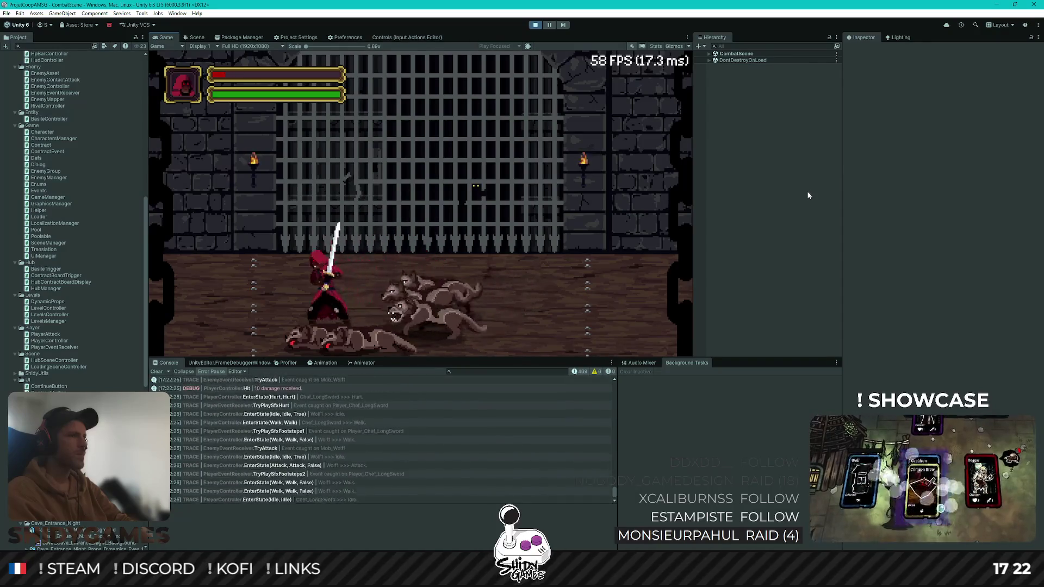
key("a")
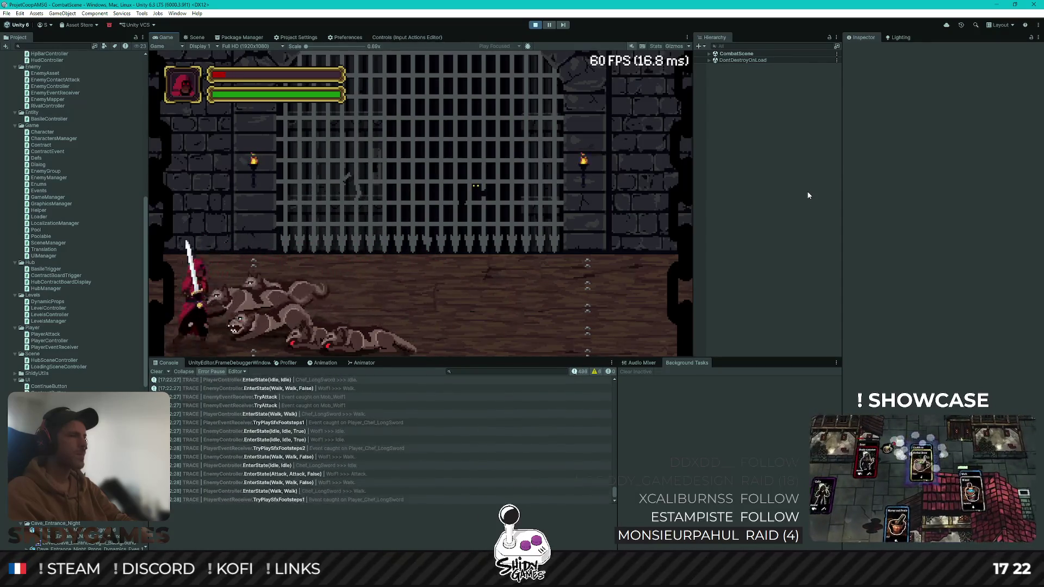
key("d")
key("d")
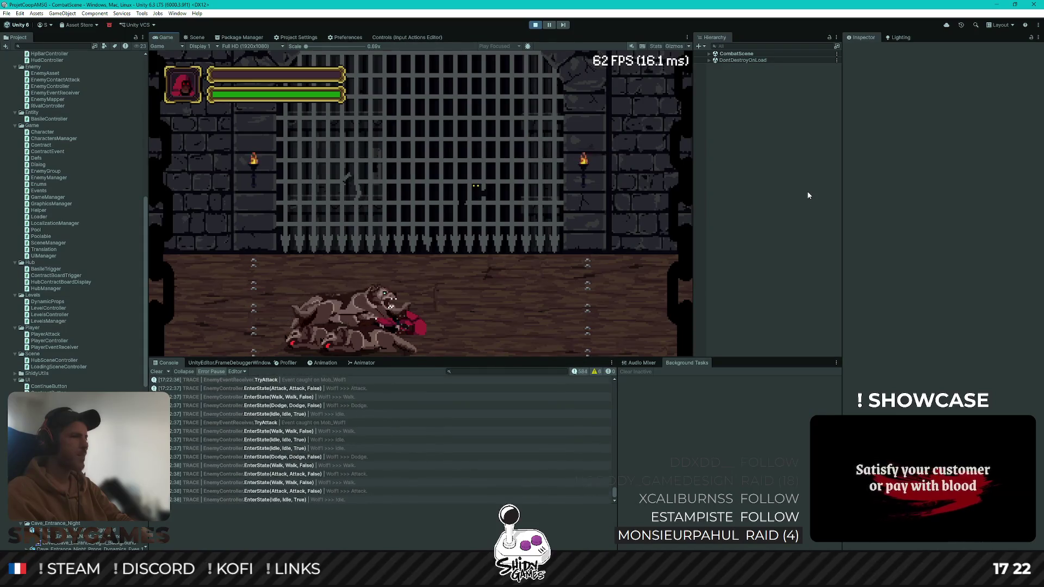
Browse the pause menu options, resume the game, then stop the playtest
key("Escape")
key("Up")
key("Down")
key("Up")
key("Down")
key("Return")
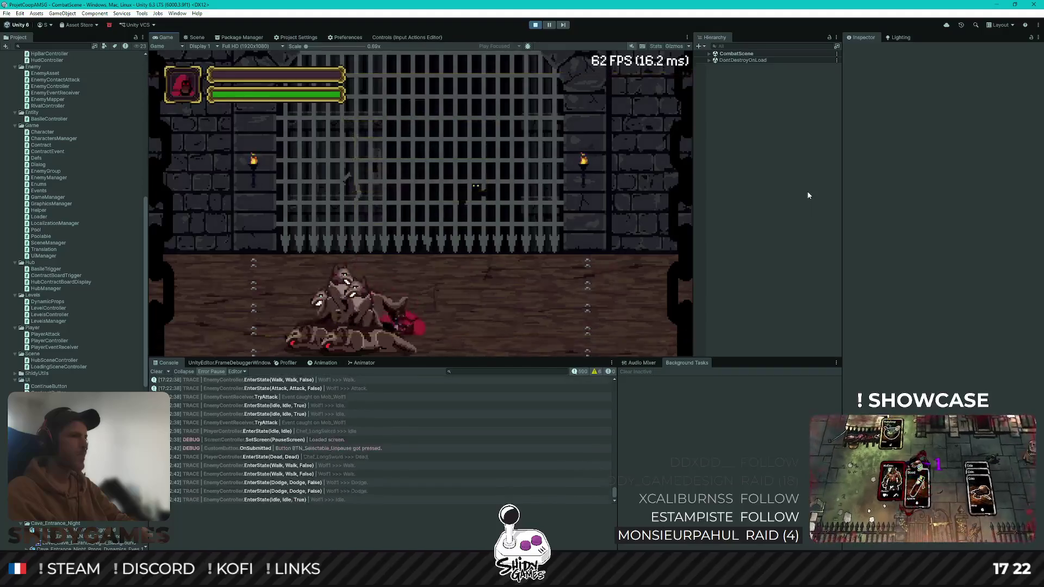
key("Escape")
key("Return")
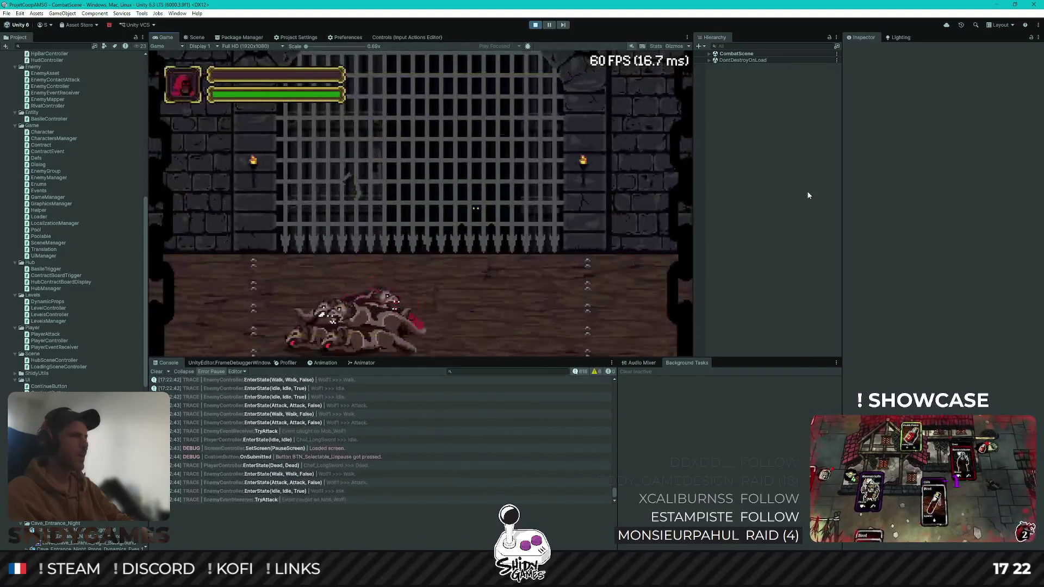
key("Escape")
key("Return")
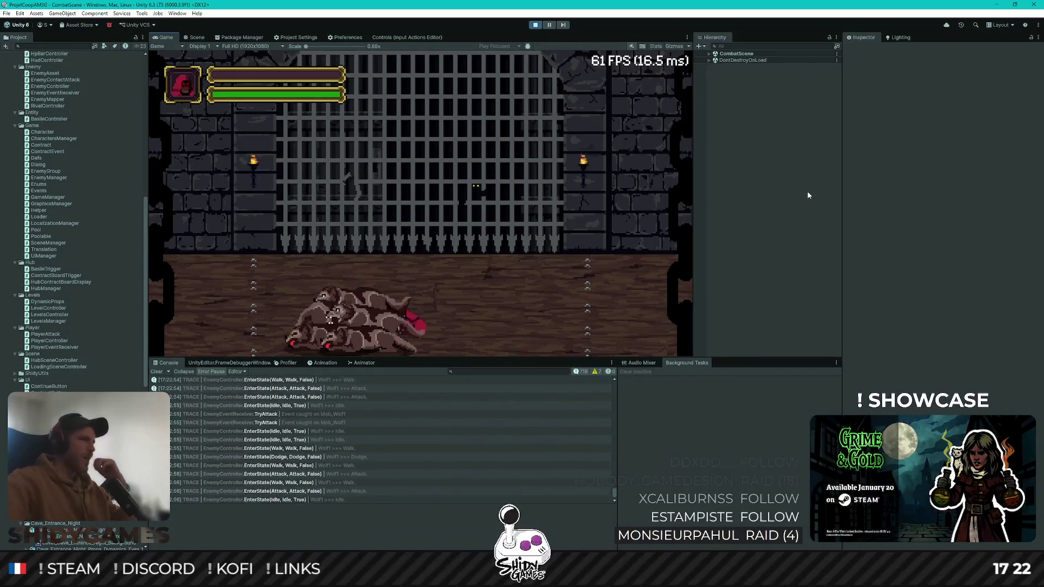
key("ctrl+p")
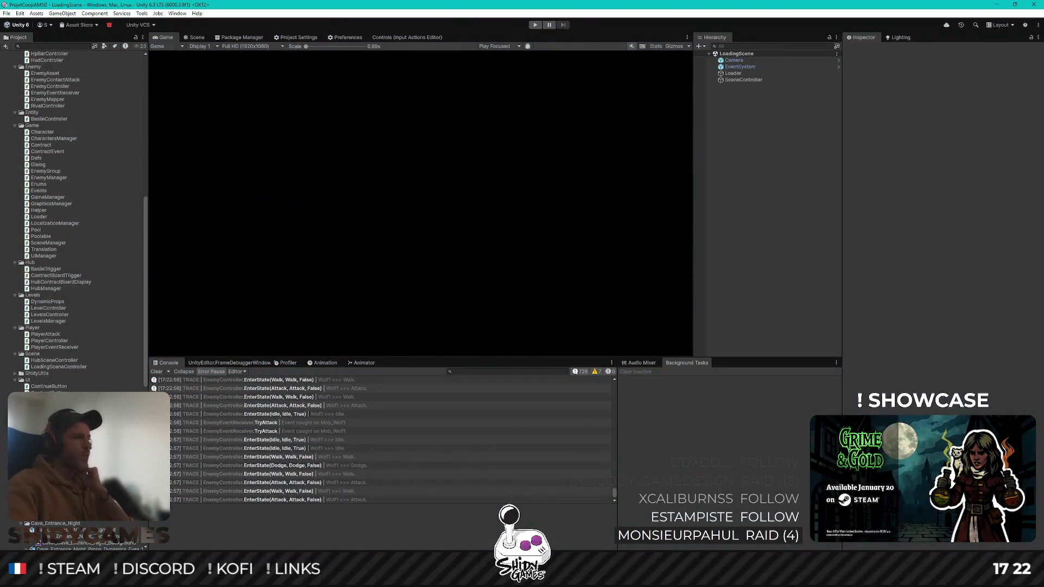
Return to Rider and open PlayerController.cs at the player's Die method
key("alt+Tab")
left_click(679, 314)
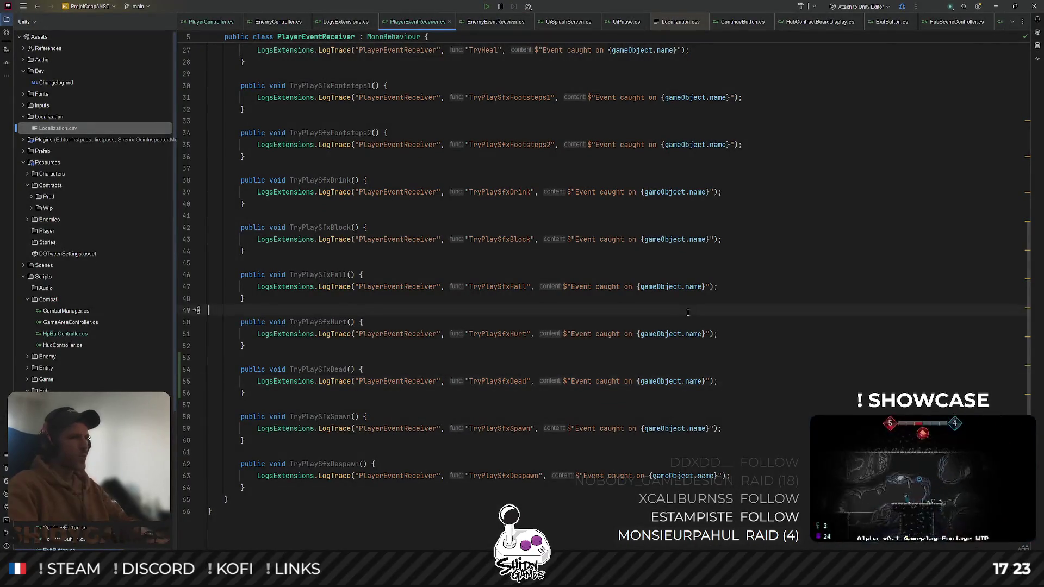
key("ctrl+shift+n")
type("playerre")
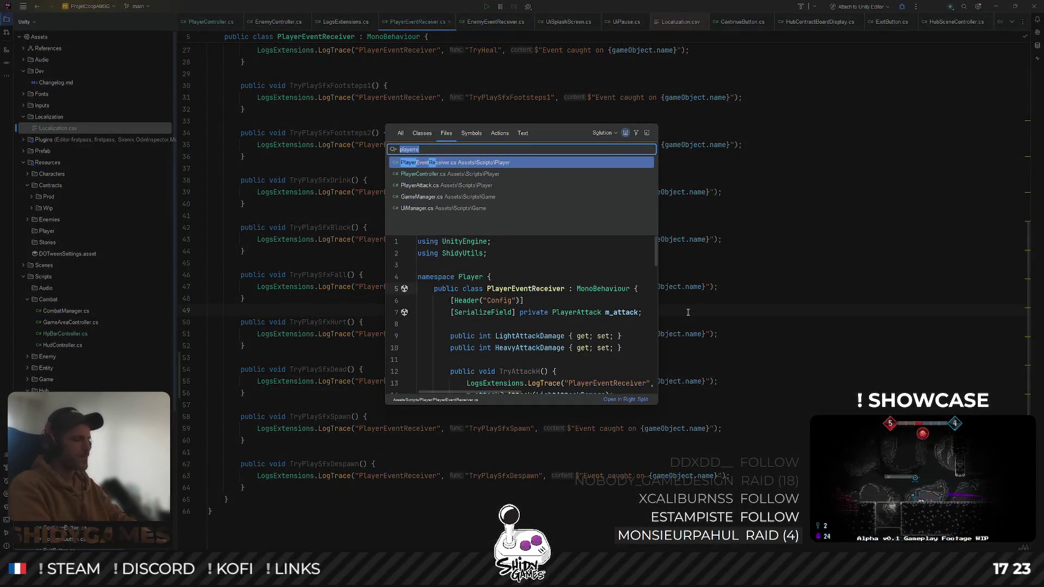
key("Down")
key("Return")
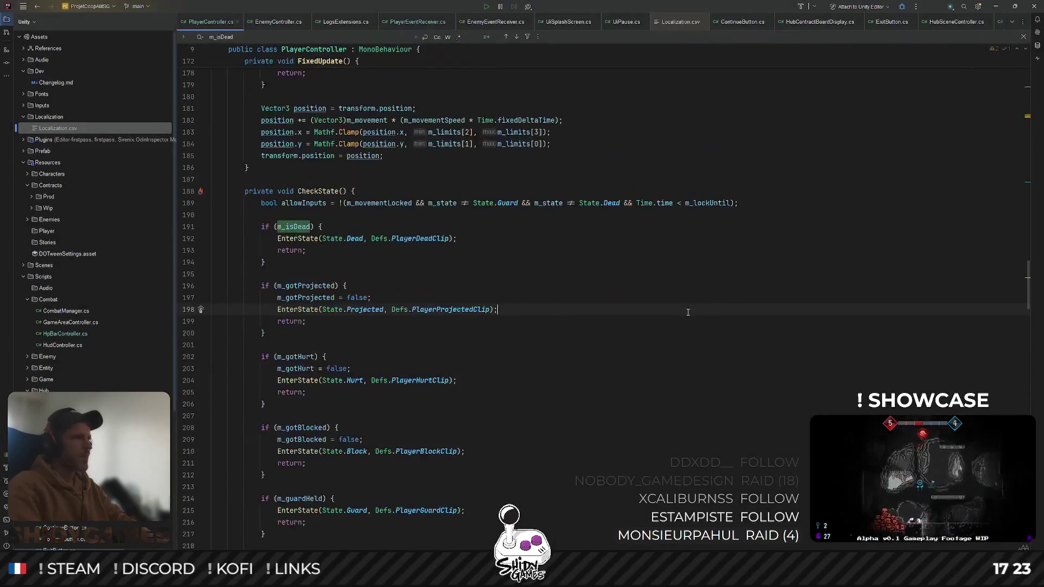
scroll(533, 325, "down", 20)
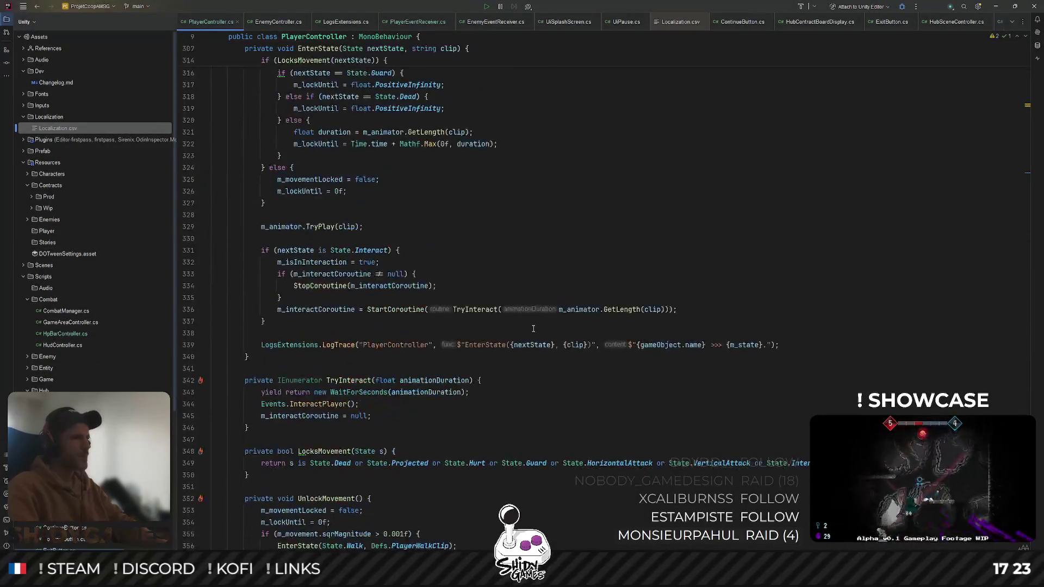
scroll(532, 326, "up", 5)
left_click(338, 238)
Open Events.cs through the file search for 'events'
key("ctrl+shift+n")
type("events")
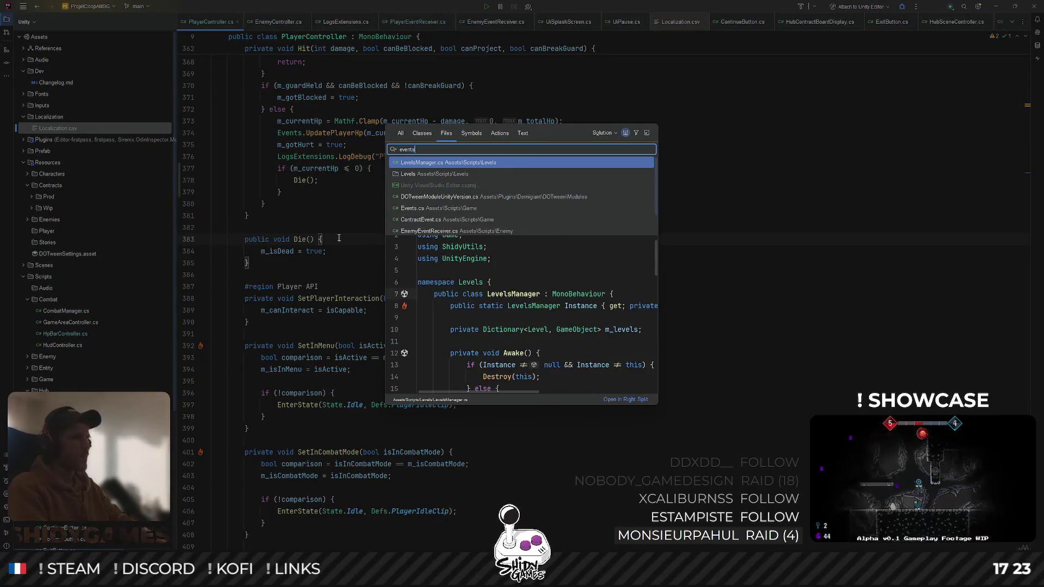
key("Return")
Open EnemyController.cs and jump to the Initialize method's declaration
key("ctrl+shift+n")
type("enemy")
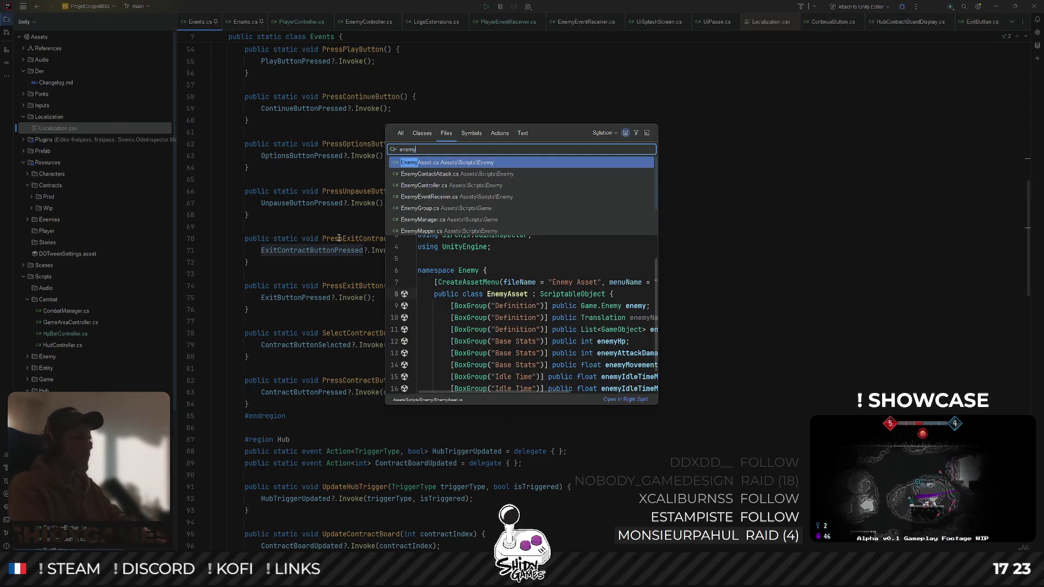
key("Down")
key("Down")
key("Return")
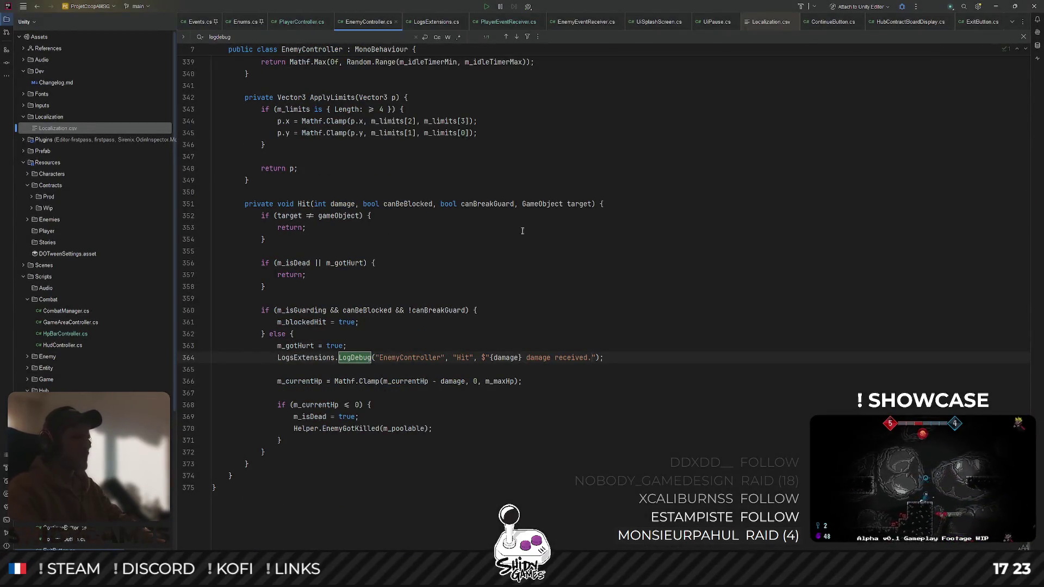
scroll(494, 231, "up", 15)
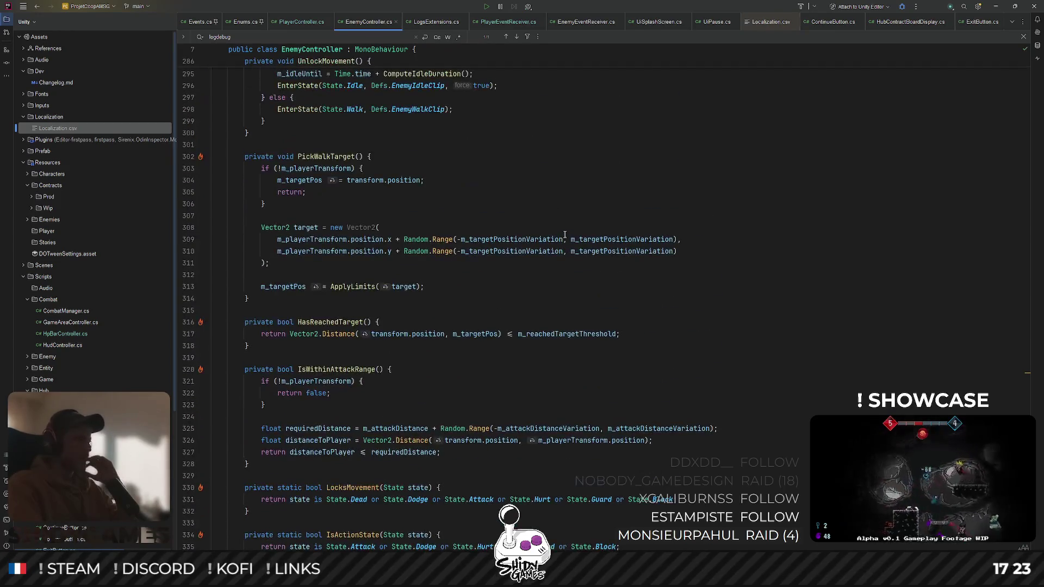
scroll(566, 234, "up", 7)
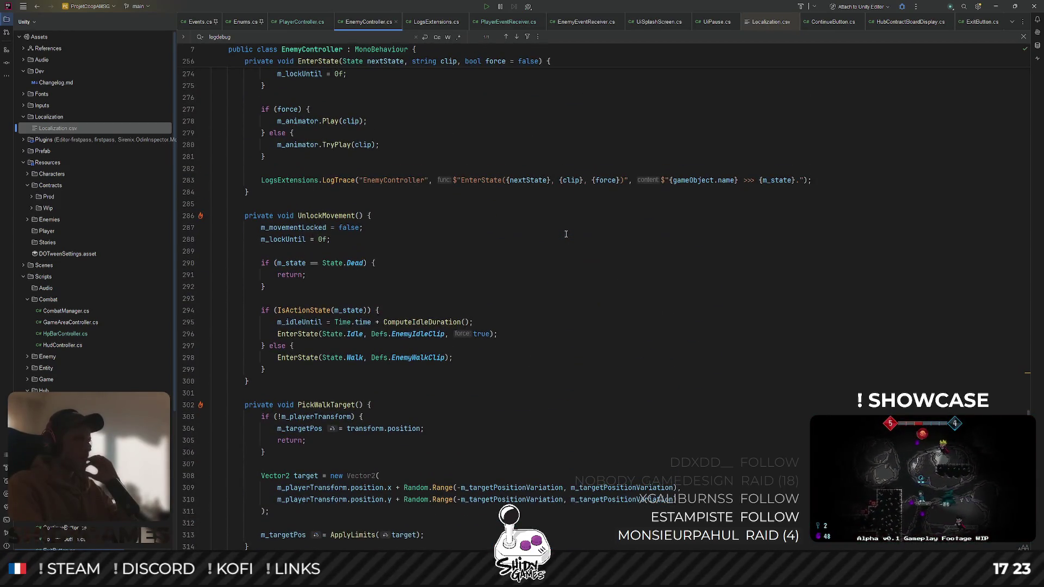
scroll(338, 386, "up", 20)
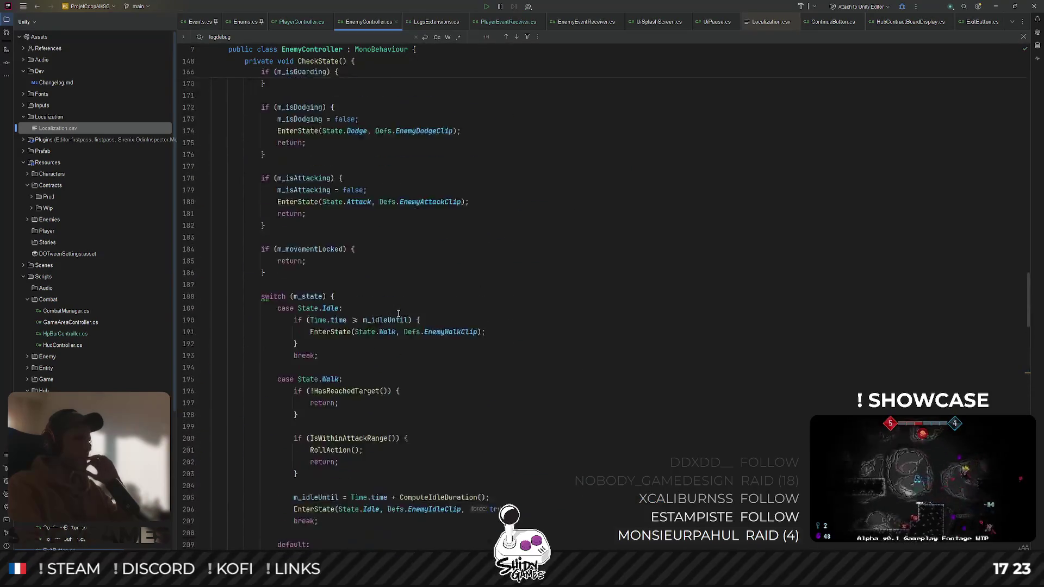
scroll(412, 316, "up", 20)
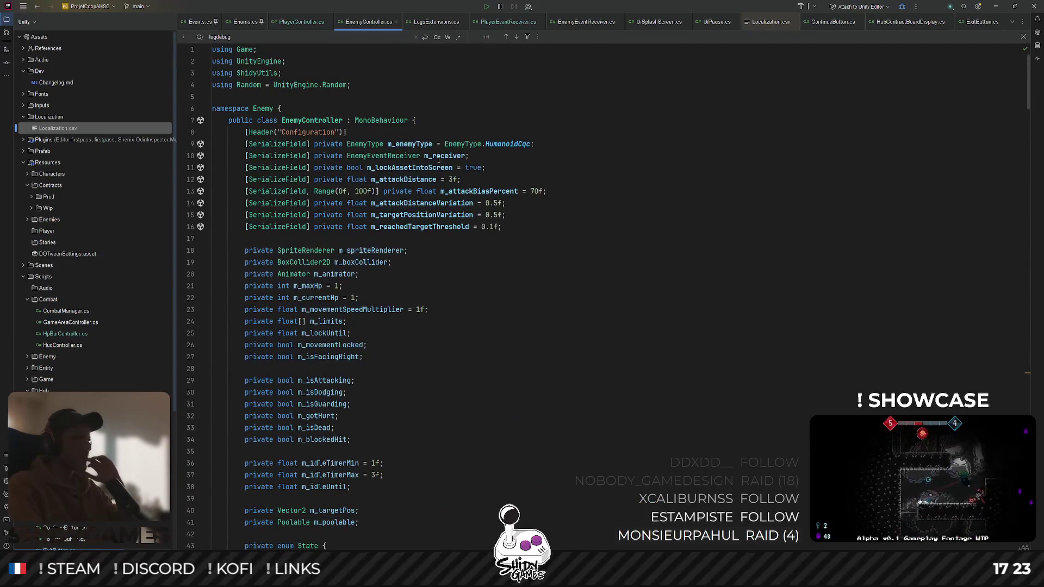
scroll(374, 175, "down", 9)
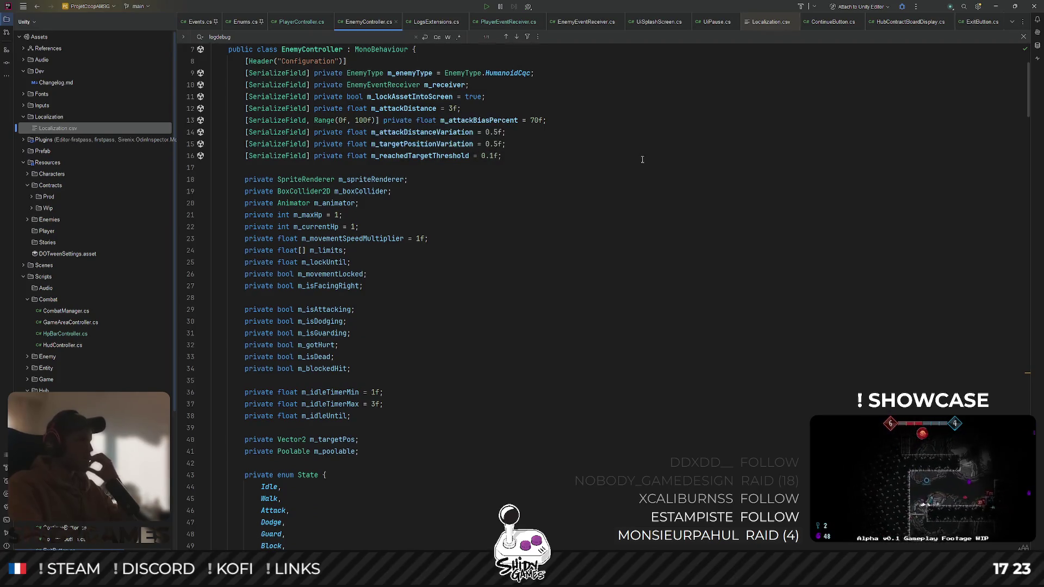
scroll(637, 165, "down", 5)
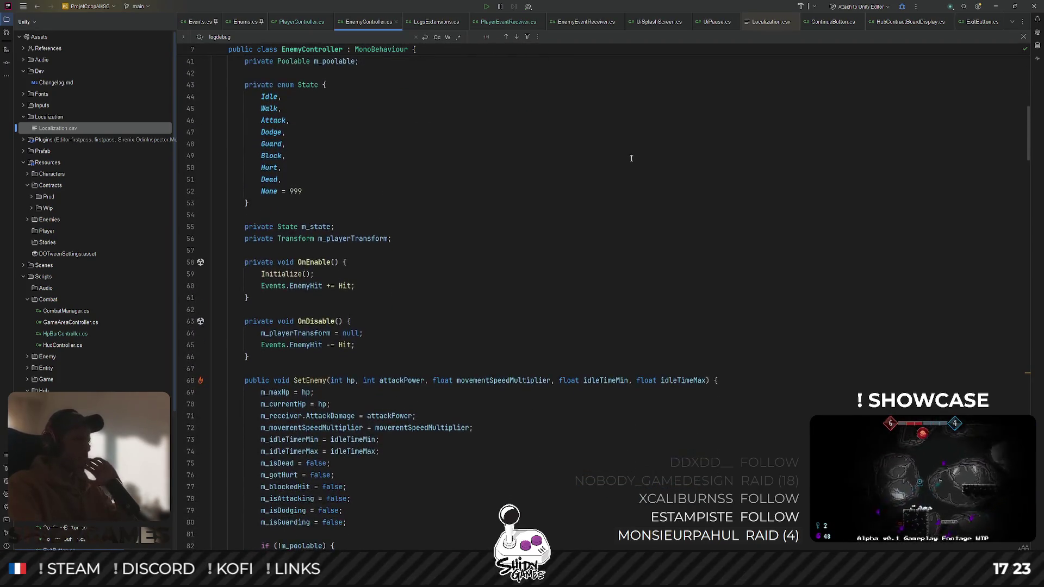
left_click(283, 276, "ctrl")
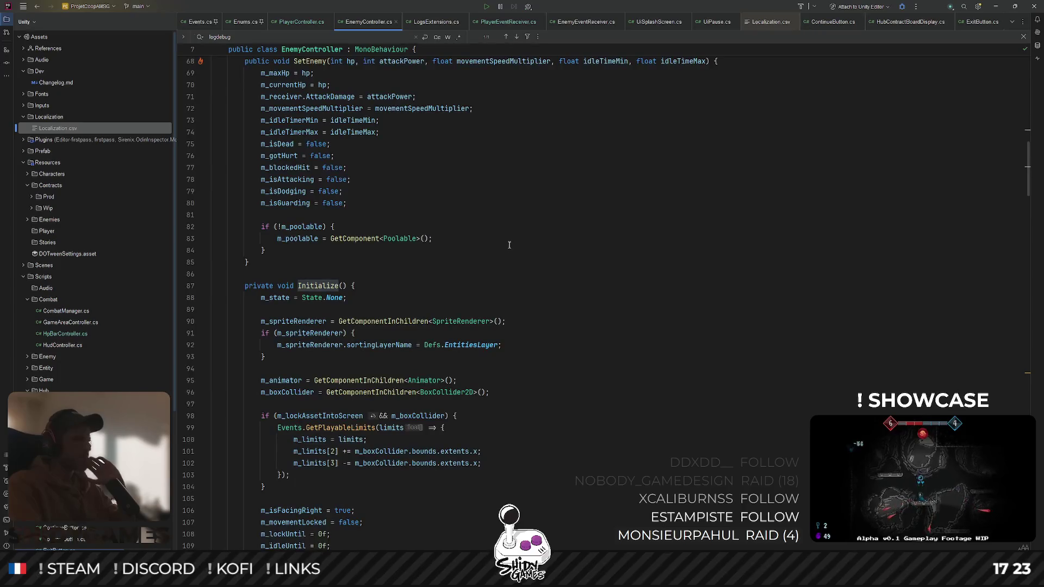
Step through every use of the m_targetPos field in EnemyController, then return to Events.cs
scroll(510, 245, "down", 2)
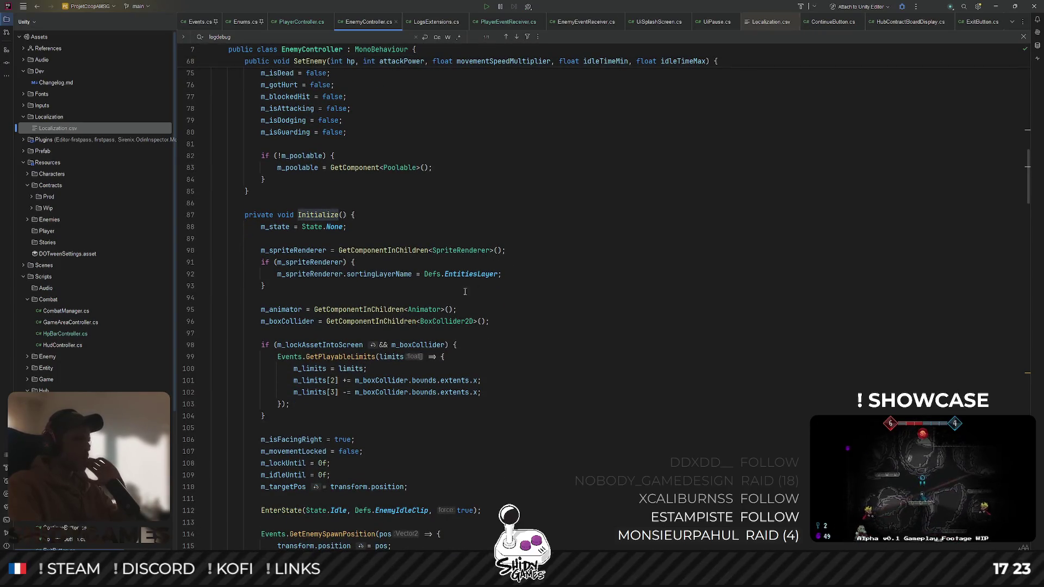
scroll(469, 288, "down", 3)
scroll(408, 370, "down", 1)
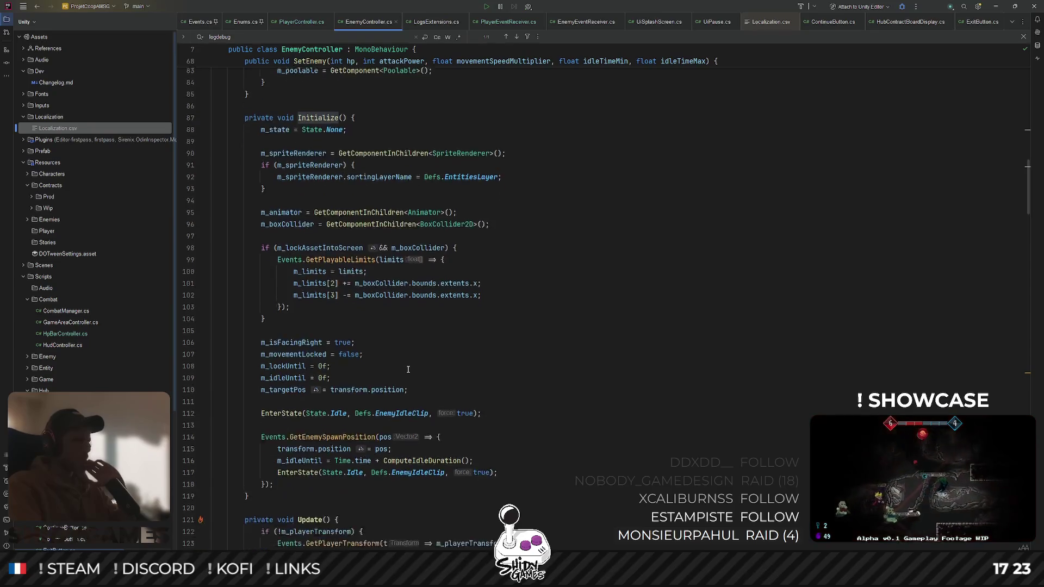
scroll(319, 388, "down", 2)
scroll(319, 388, "down", 1)
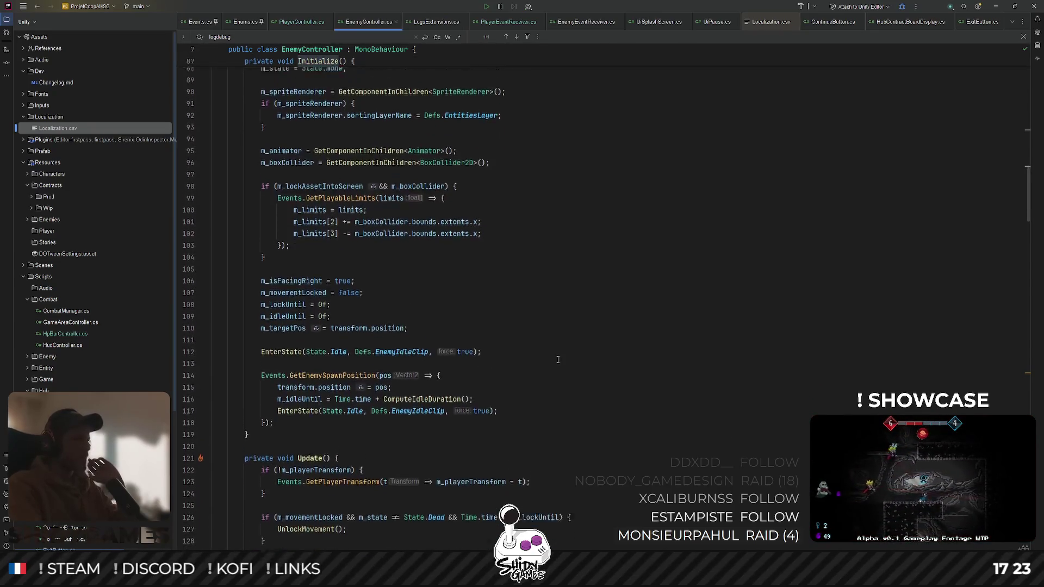
scroll(304, 413, "up", 3)
double_click(298, 416)
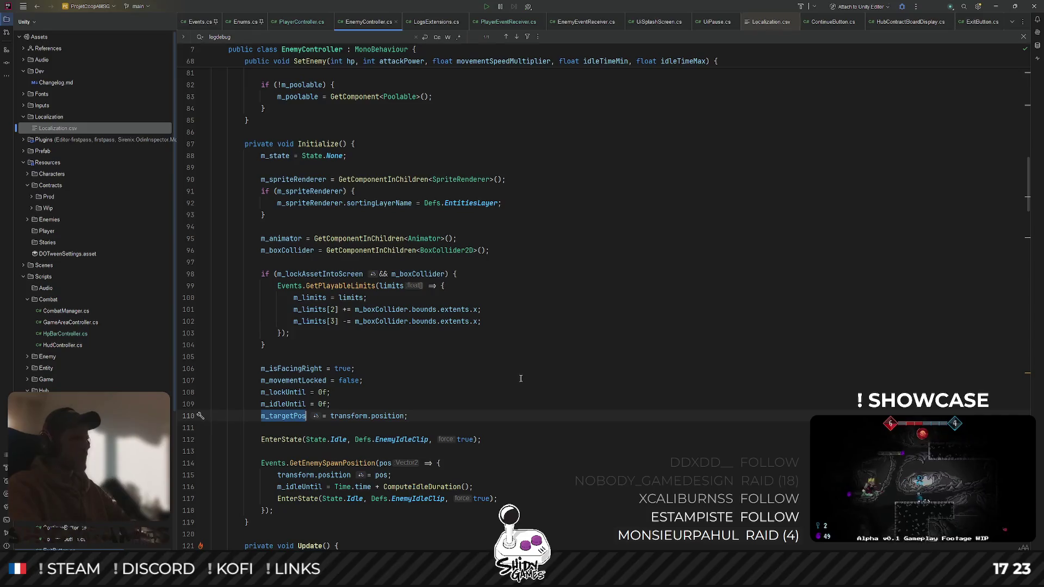
key("ctrl+f")
key("Return")
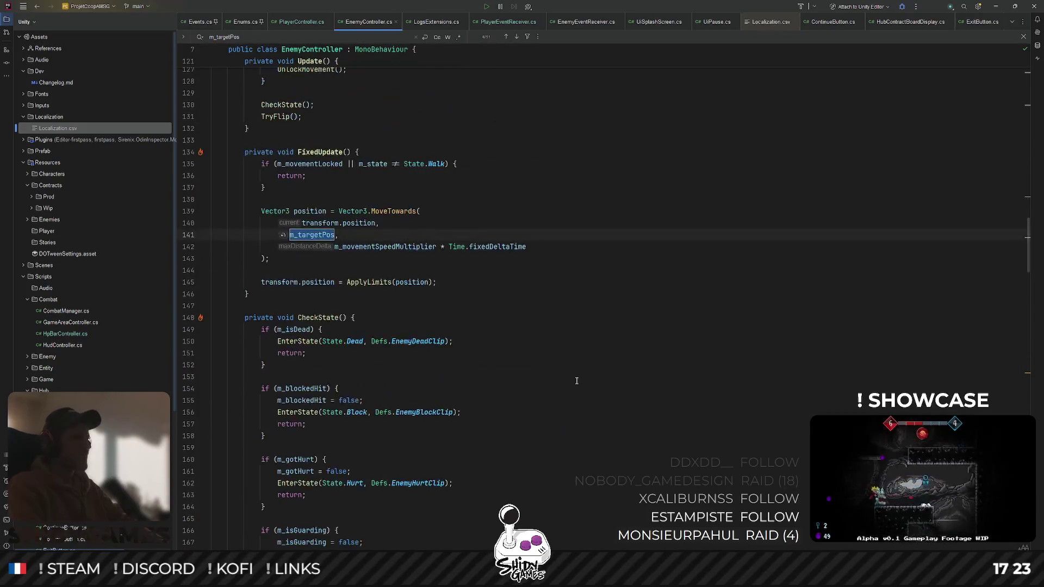
key("Return")
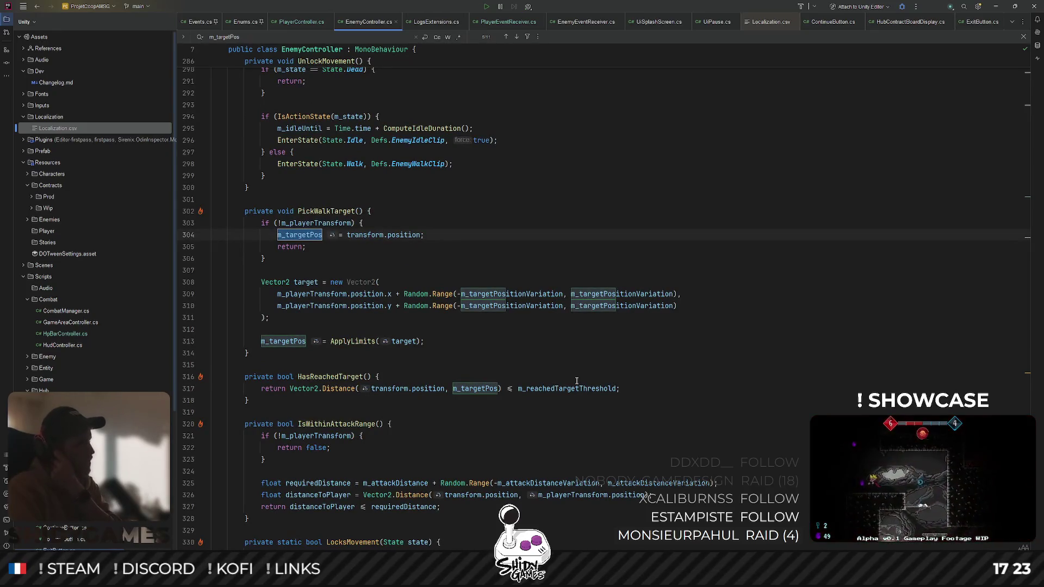
key("Return")
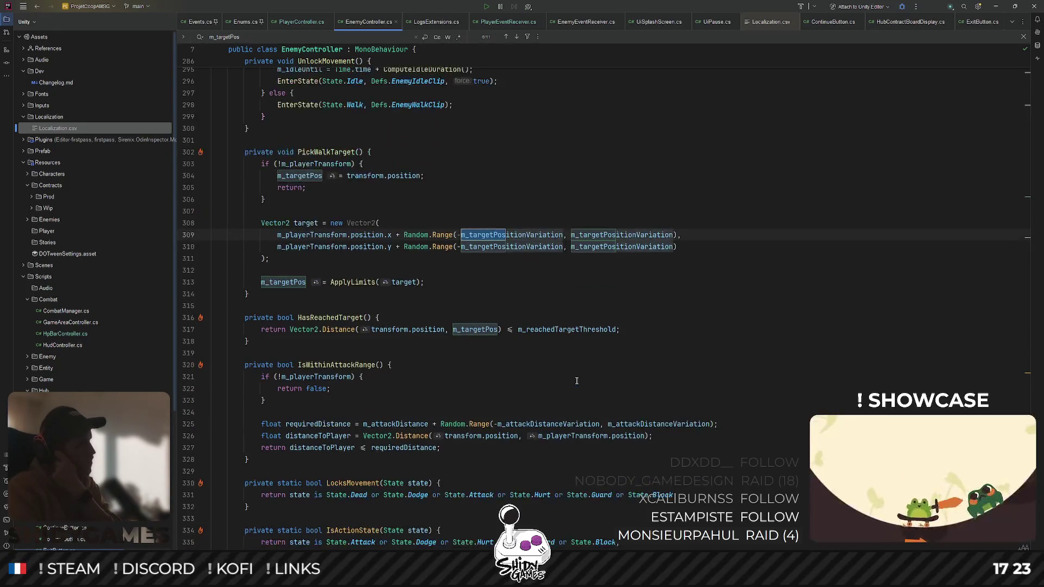
key("Return")
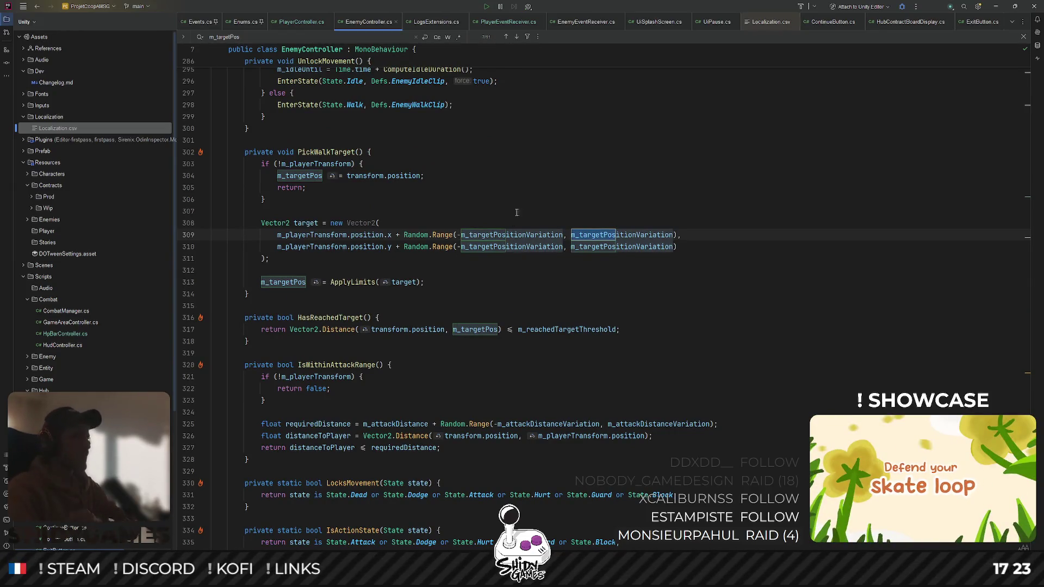
key("ctrl+alt+Left")
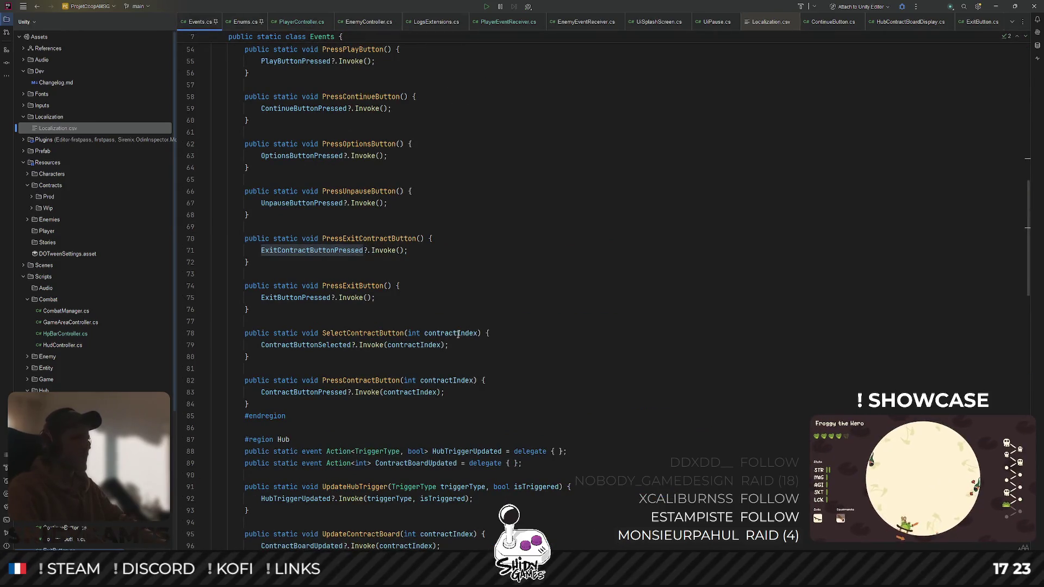
Declare 'public static event Action PlayerDied = delegate { };' below the PlayerHit event
key("ctrl+alt+Left")
key("ctrl+f")
type("game")
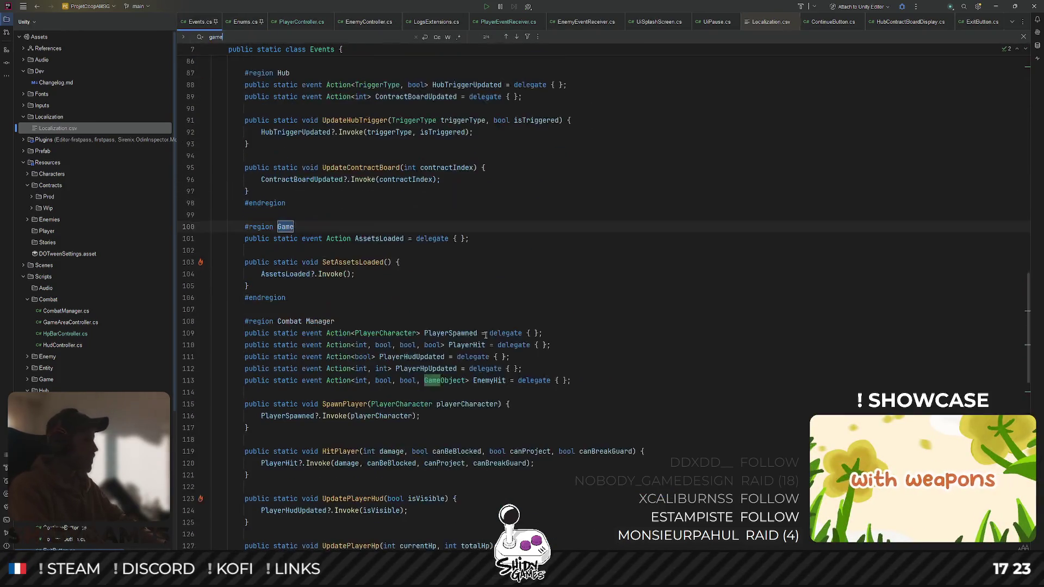
left_click(469, 298)
key("Escape")
scroll(417, 284, "down", 2)
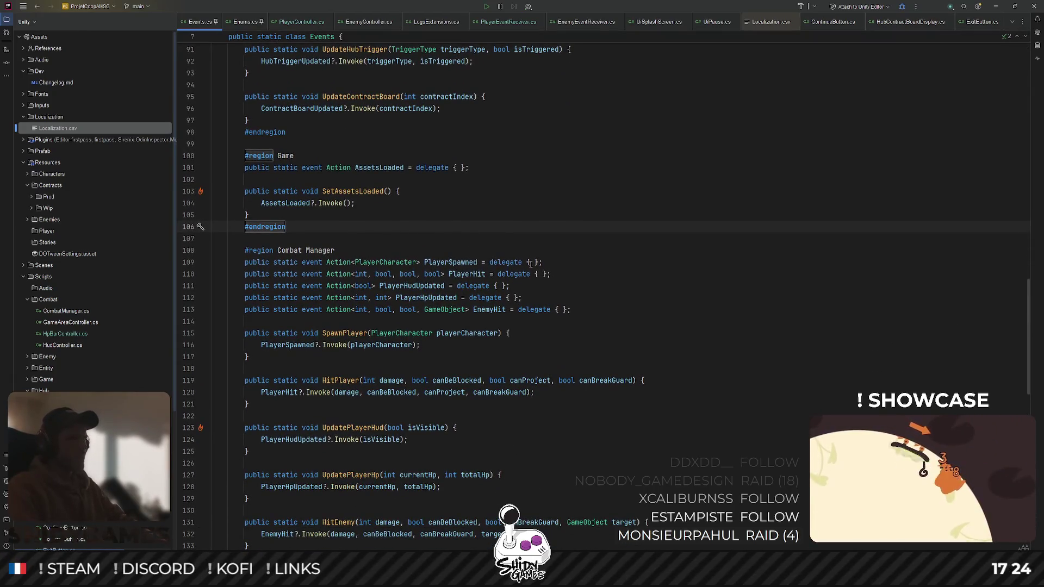
left_click(555, 276)
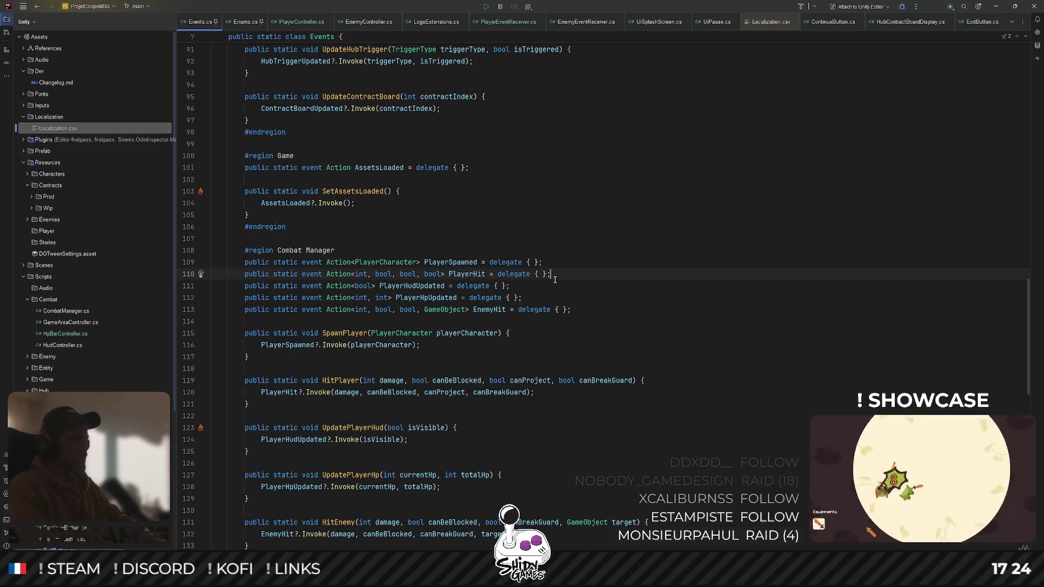
key("Return")
type("public static event A")
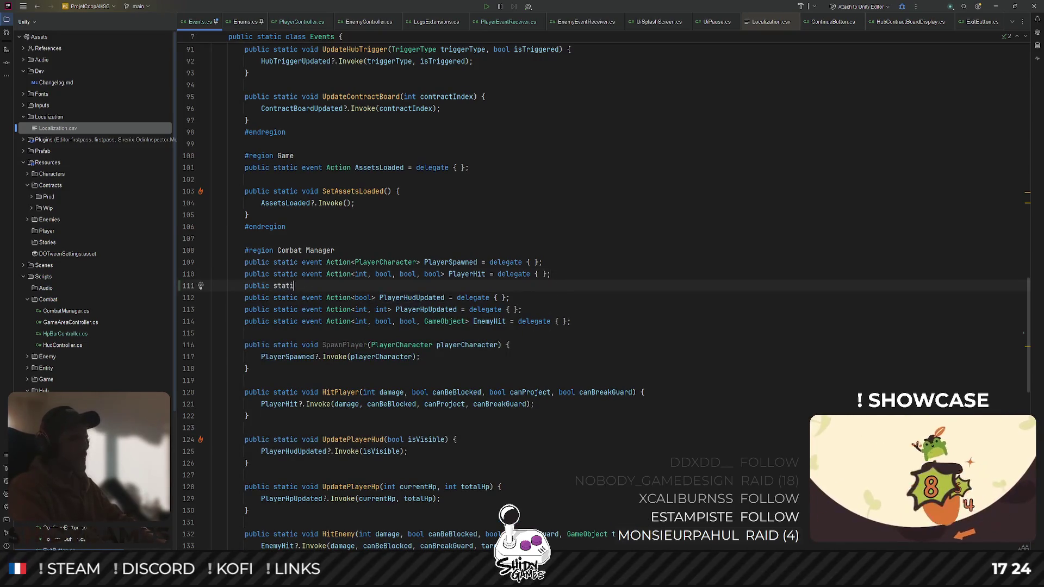
type("ction<>")
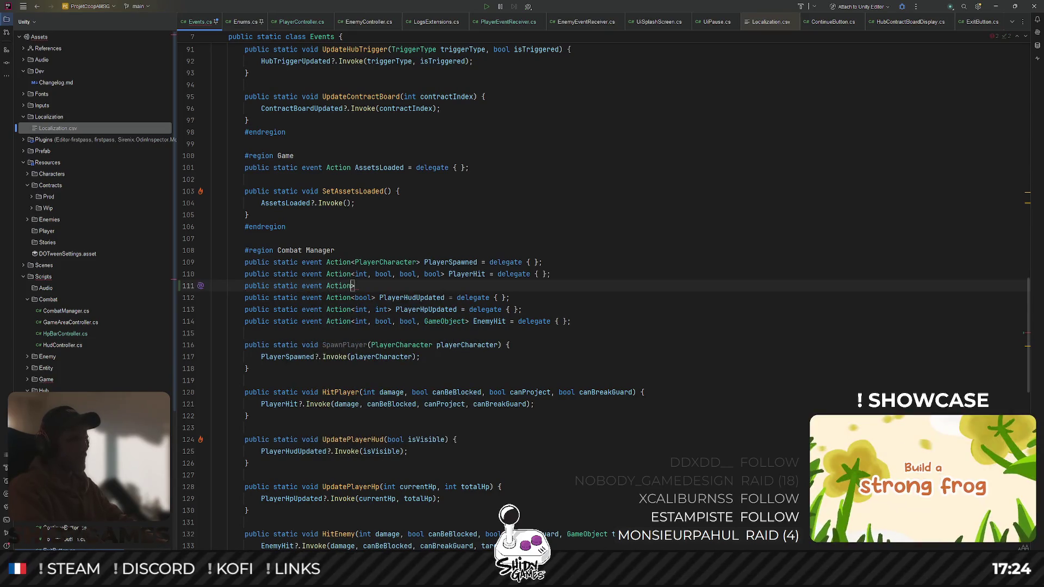
key("BackSpace")
type("Playe")
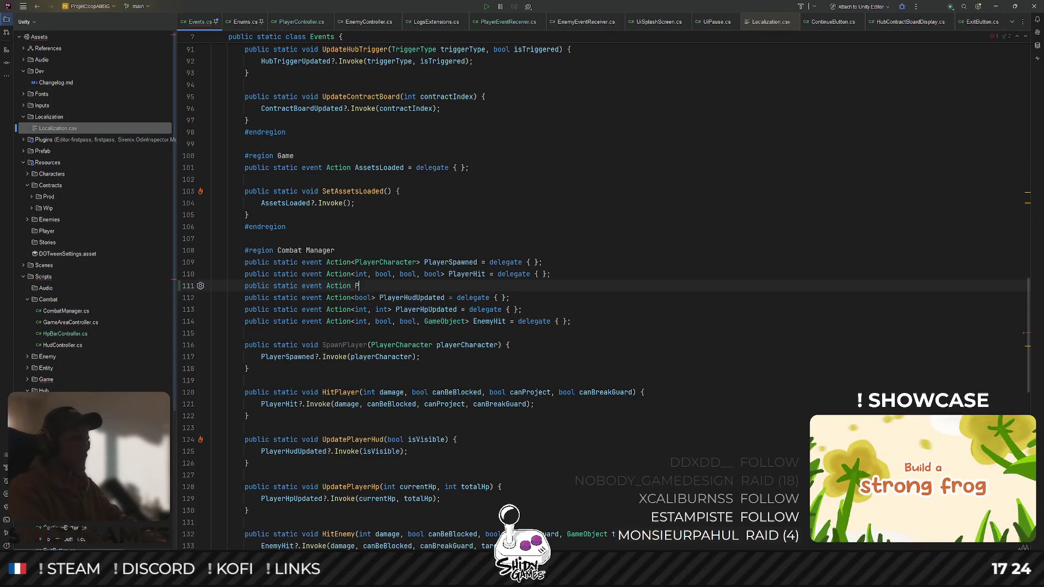
type("rDead")
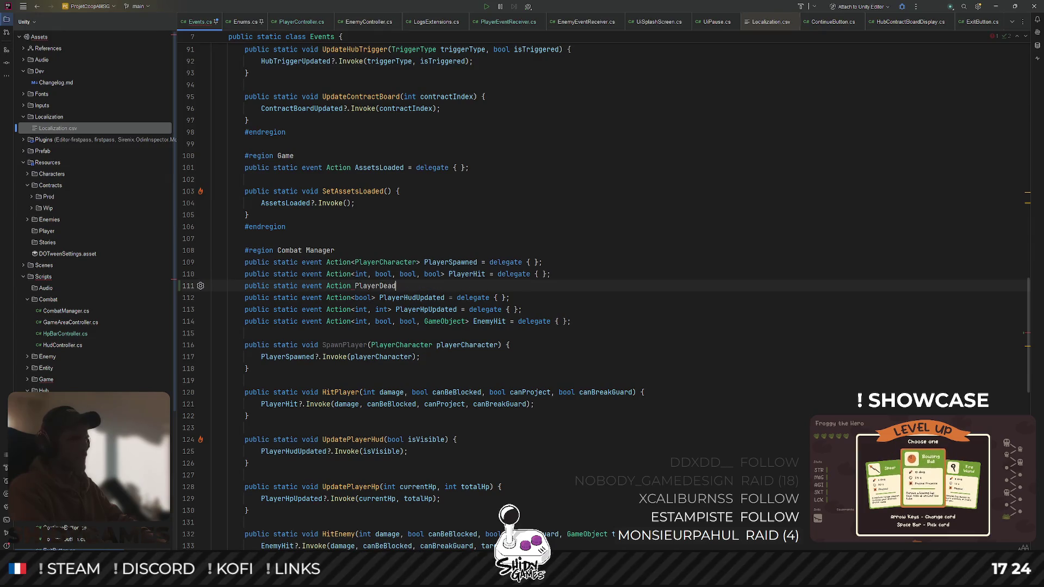
key("BackSpace")
type("i")
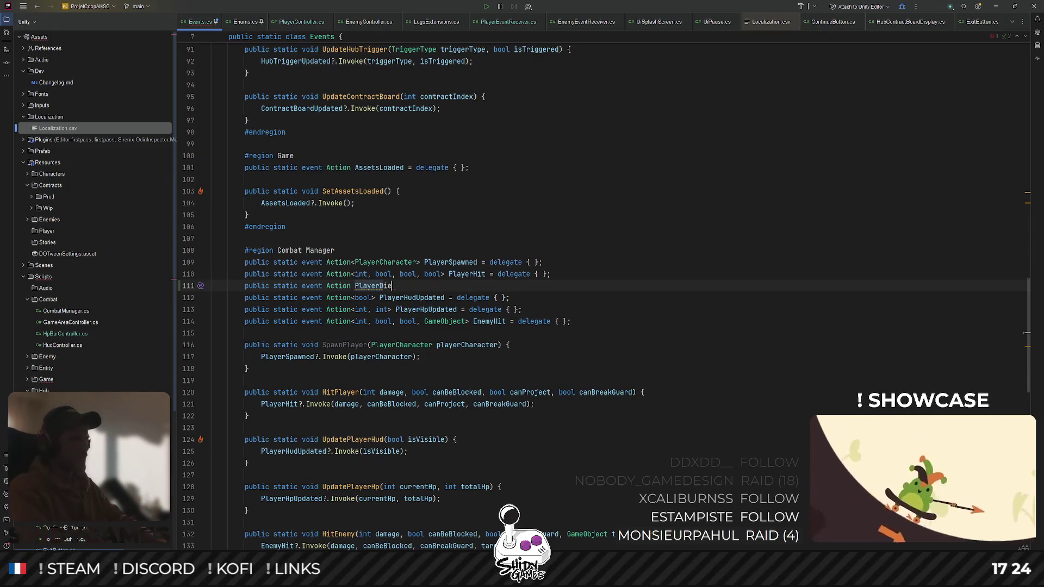
type("= delegate { };")
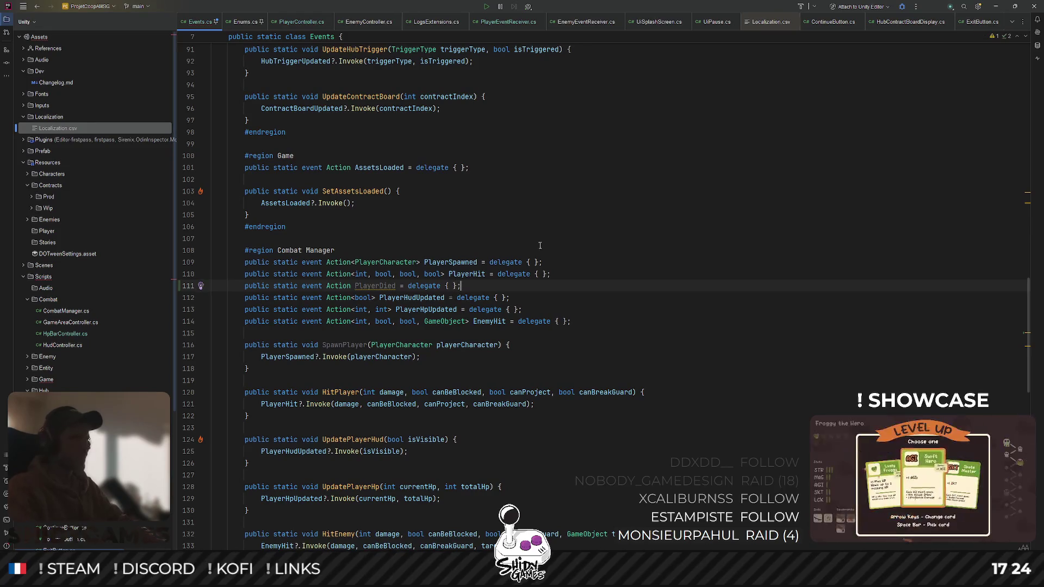
Add a public static KillPlayer() method after HitPlayer that calls PlayerDied?.Invoke();
scroll(438, 309, "down", 2)
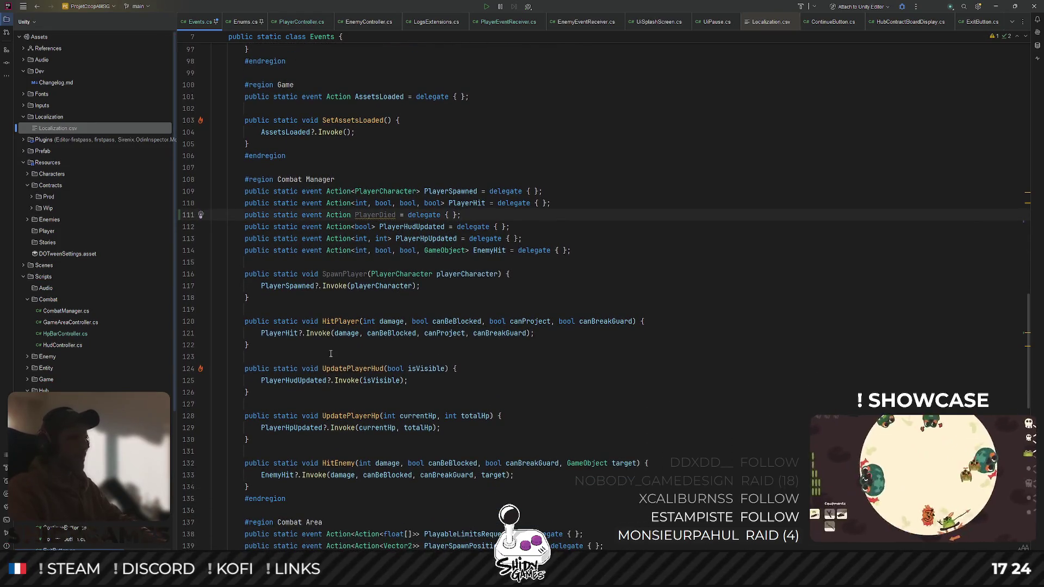
left_click(308, 353)
key("Return")
key("Return")
key("Up")
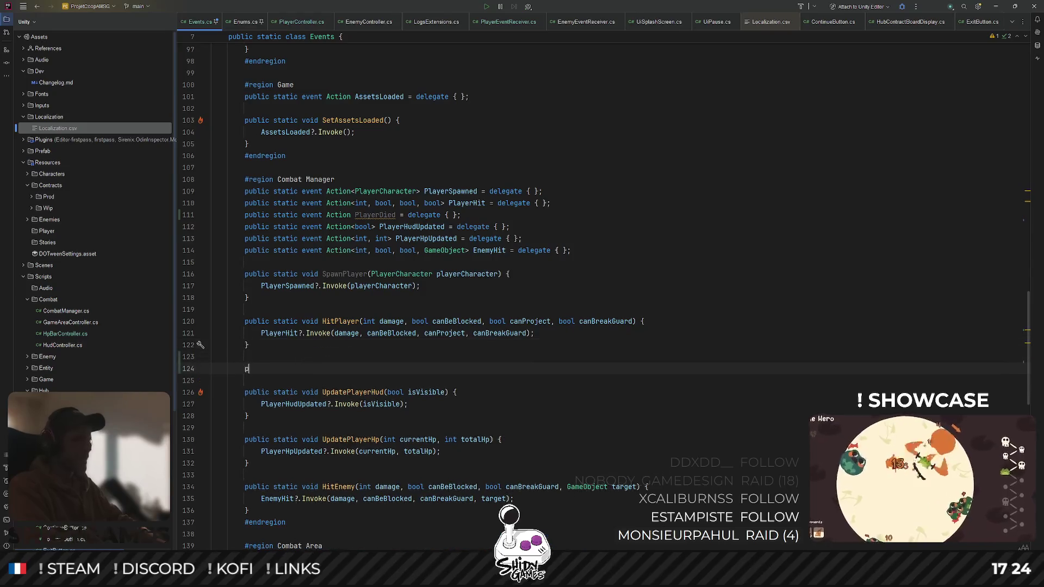
type("public st")
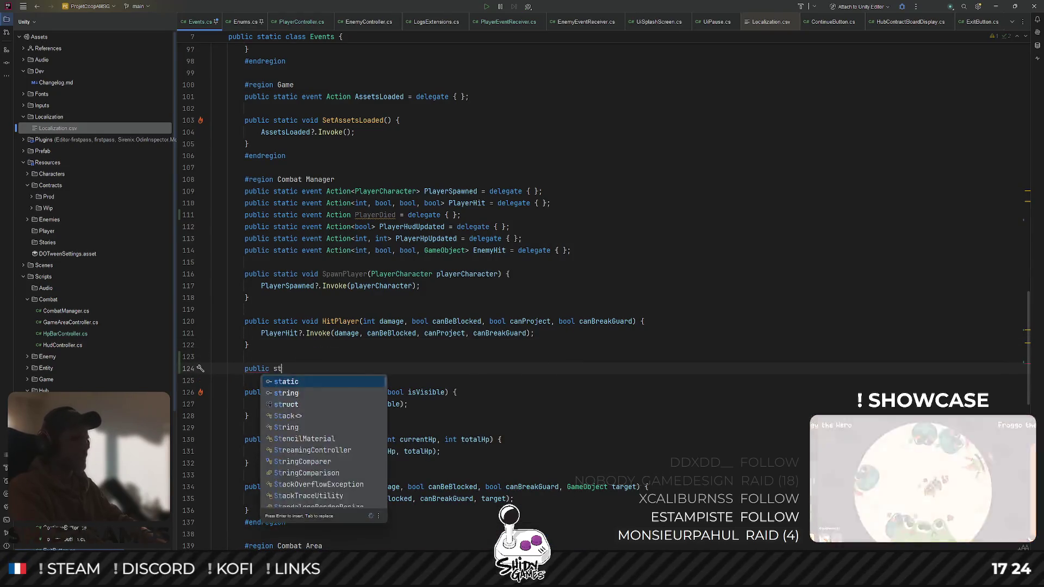
type("atic void KillPlayer")
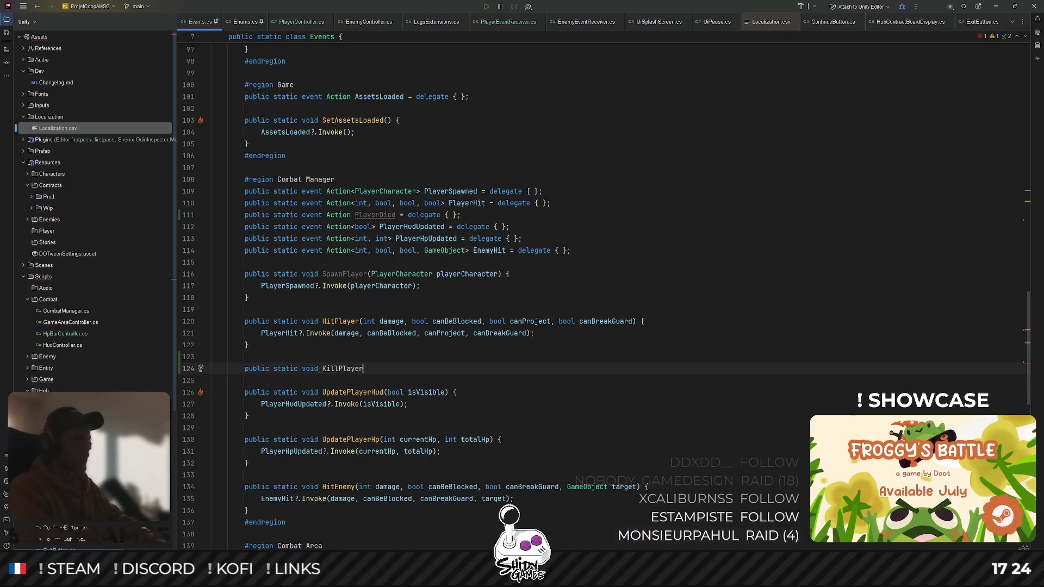
type("(")
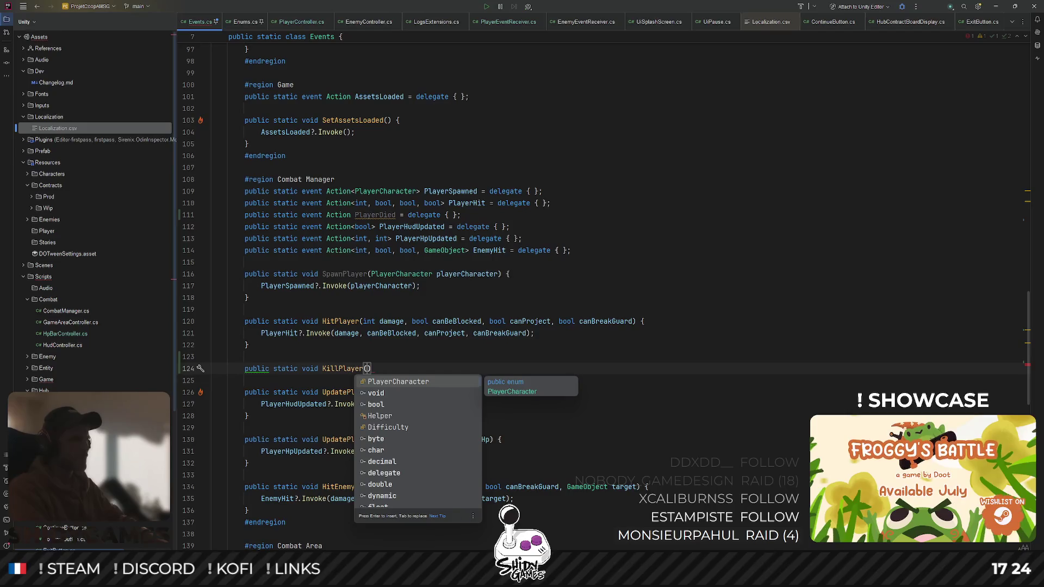
key("Escape")
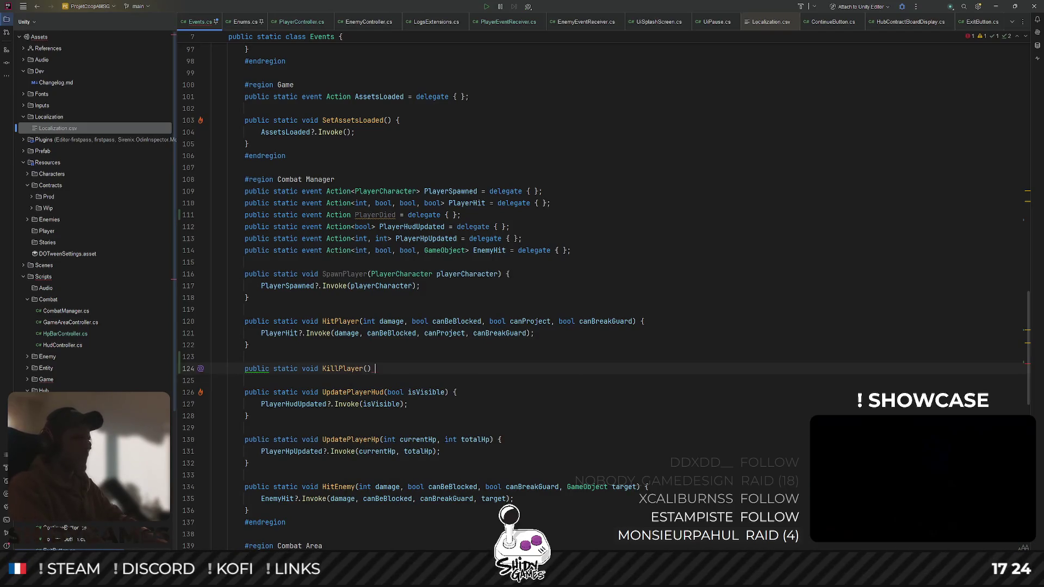
type("{")
key("Return")
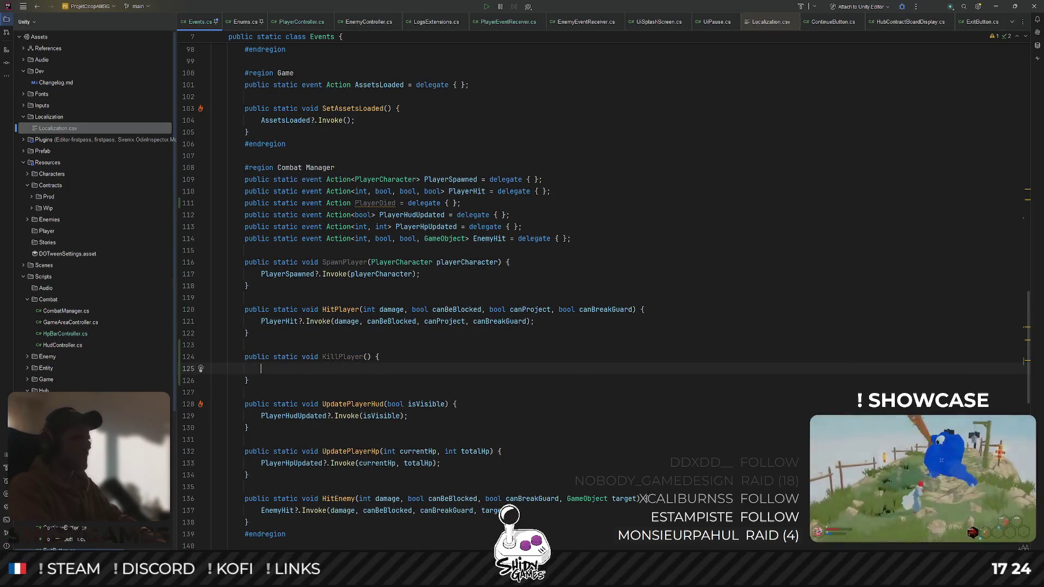
type("Pla")
key("Return")
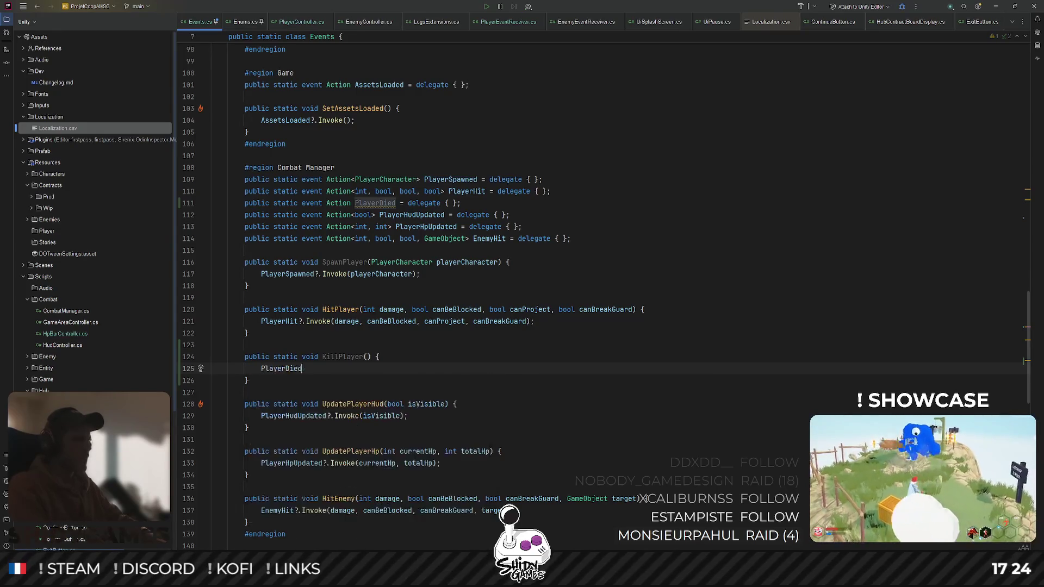
type("?.")
key("Return")
type(";")
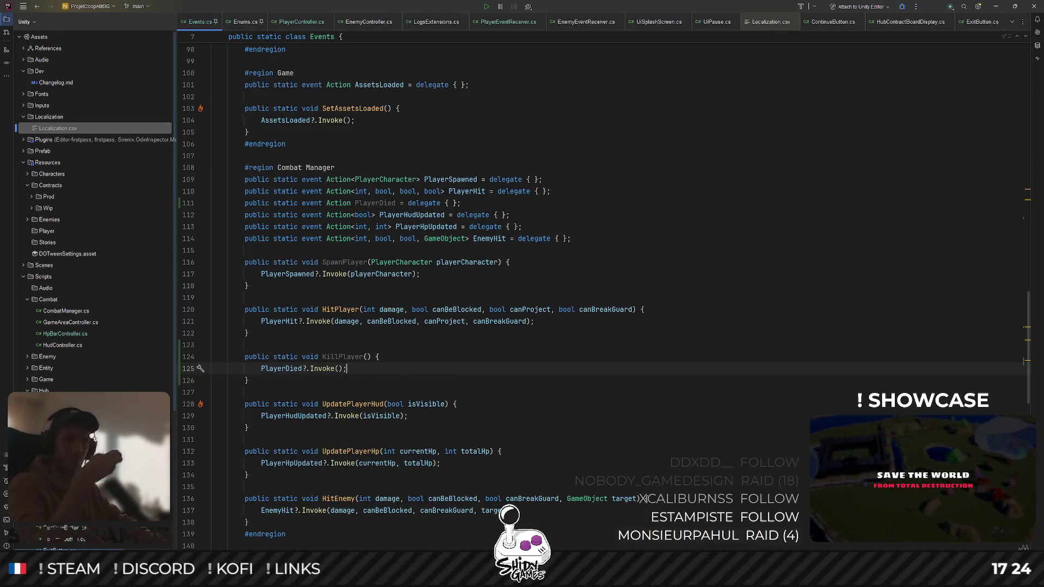
Open PlayerController.cs by searching project files for 'playercontr'
double_click(354, 356)
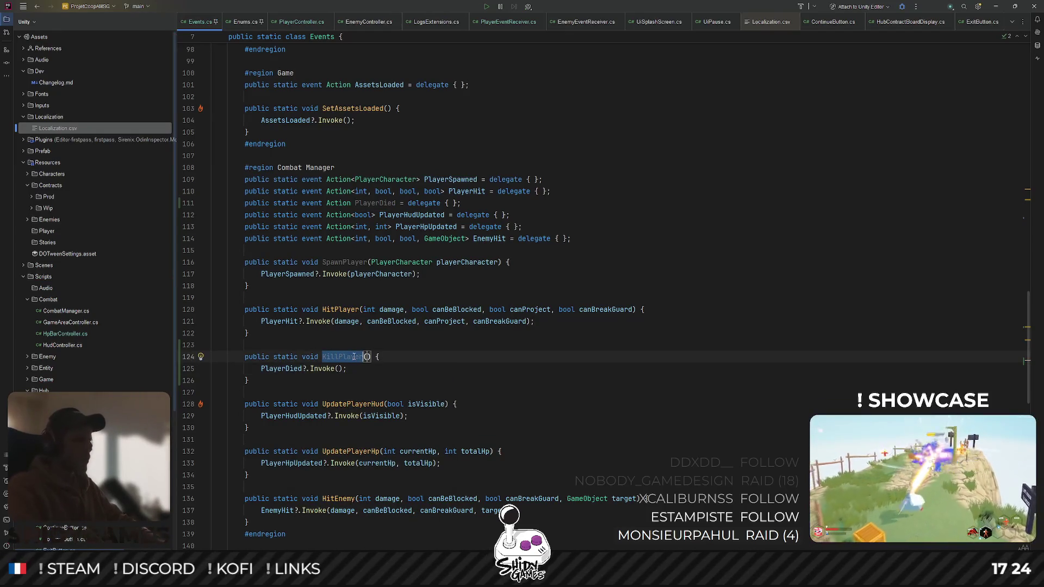
key("ctrl+shift+t")
type("playercontr")
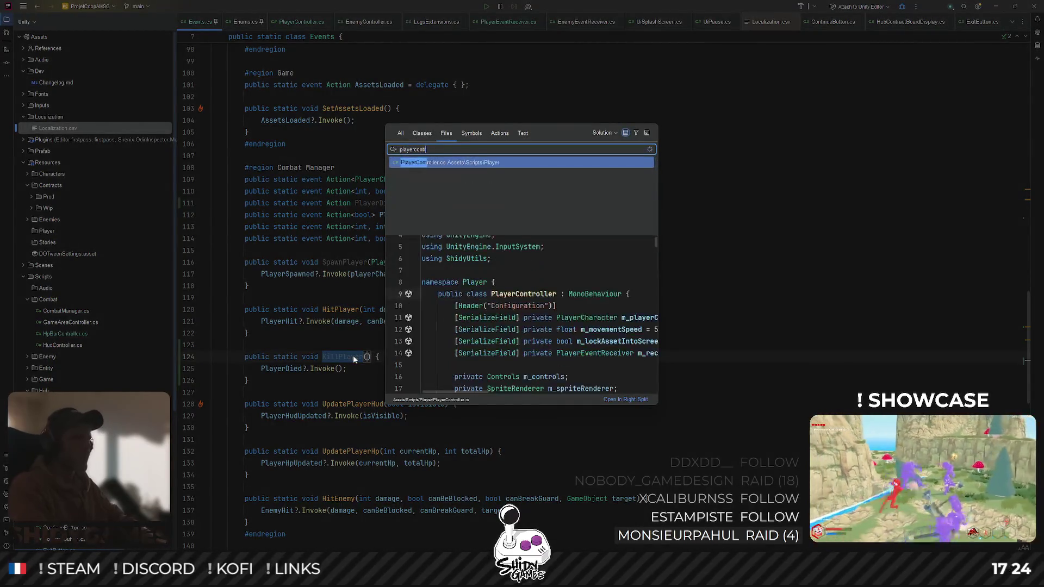
key("Return")
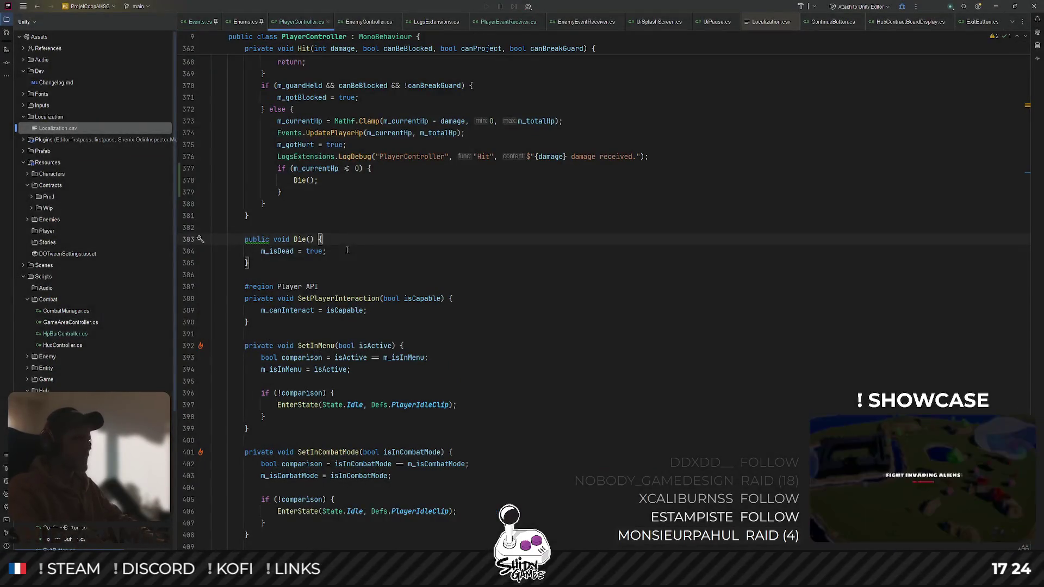
key("Return")
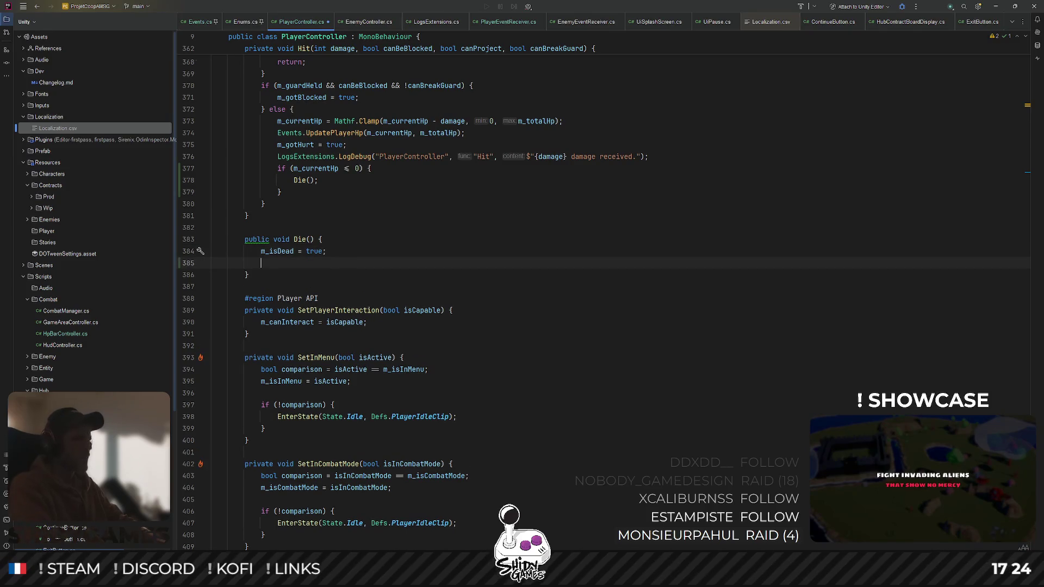
type("Events.KillPlayer();")
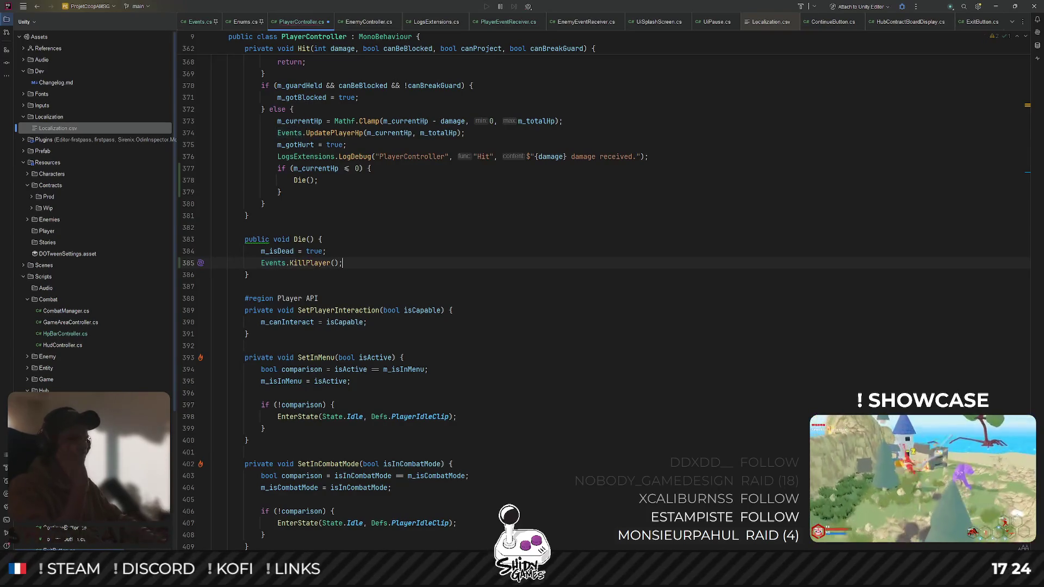
key("ctrl+s")
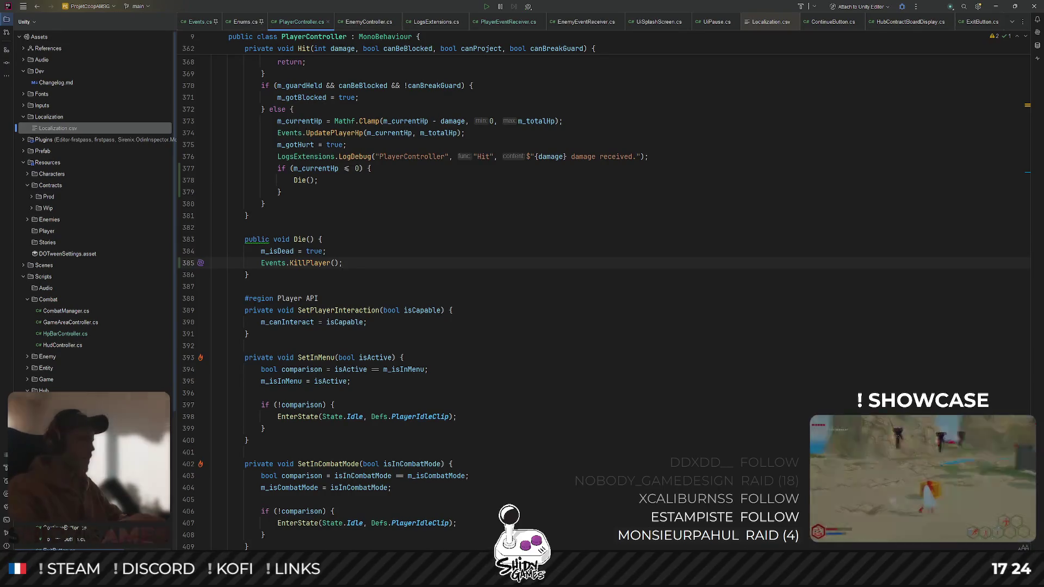
double_click(253, 239)
type("priva")
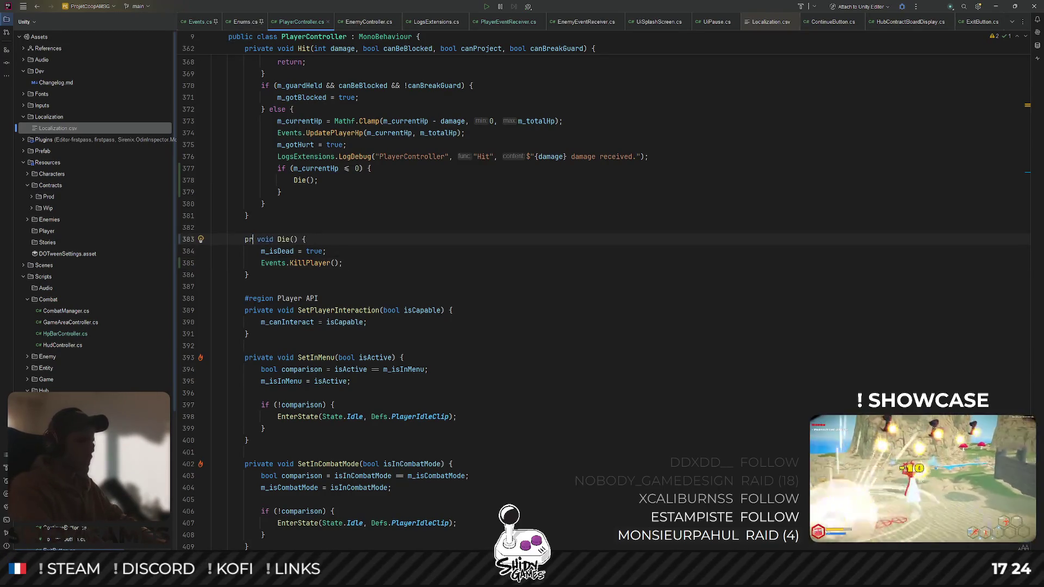
key("Return")
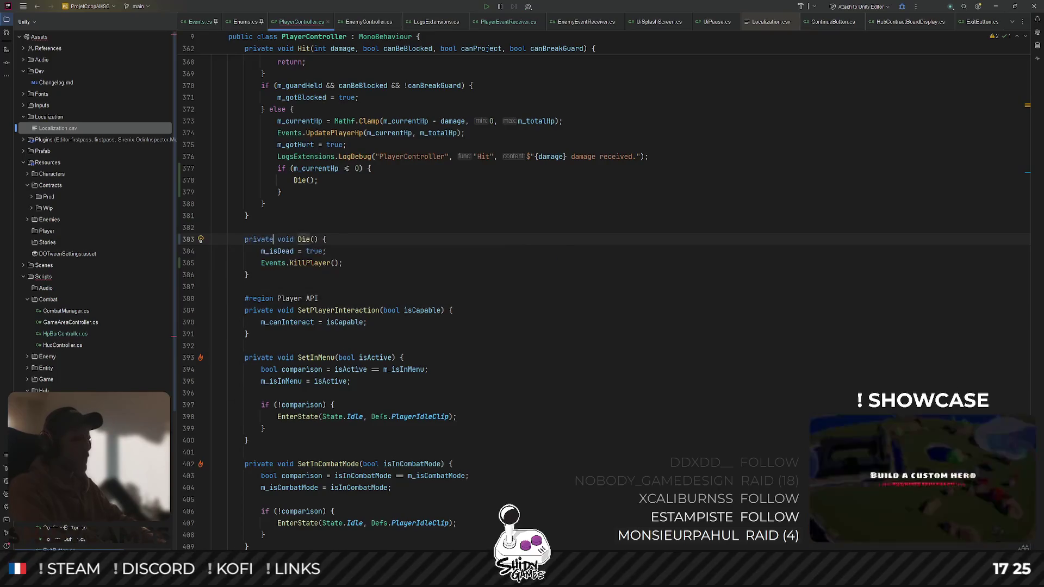
left_click(383, 251)
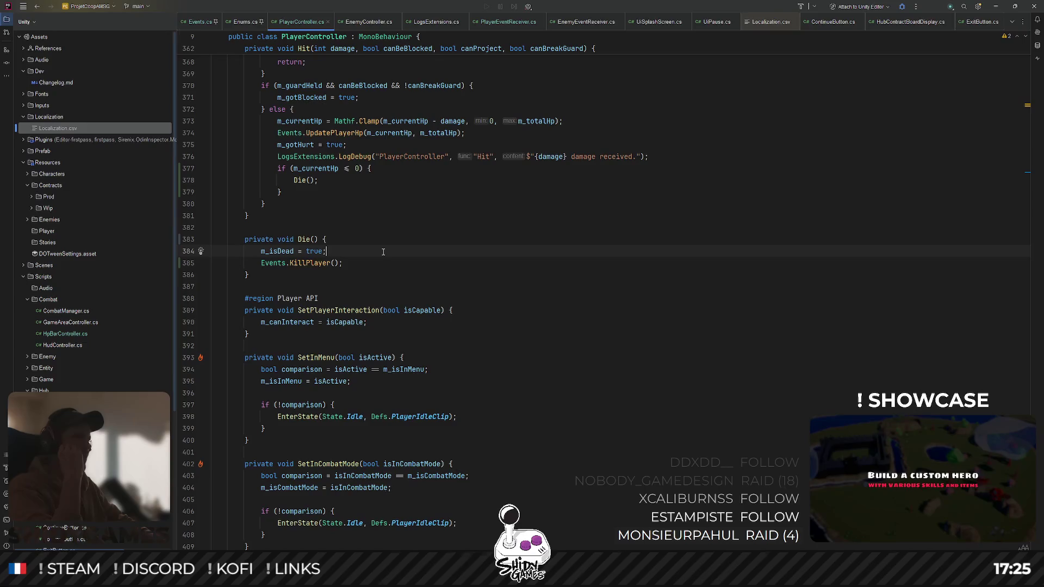
key("ctrl+shift+n")
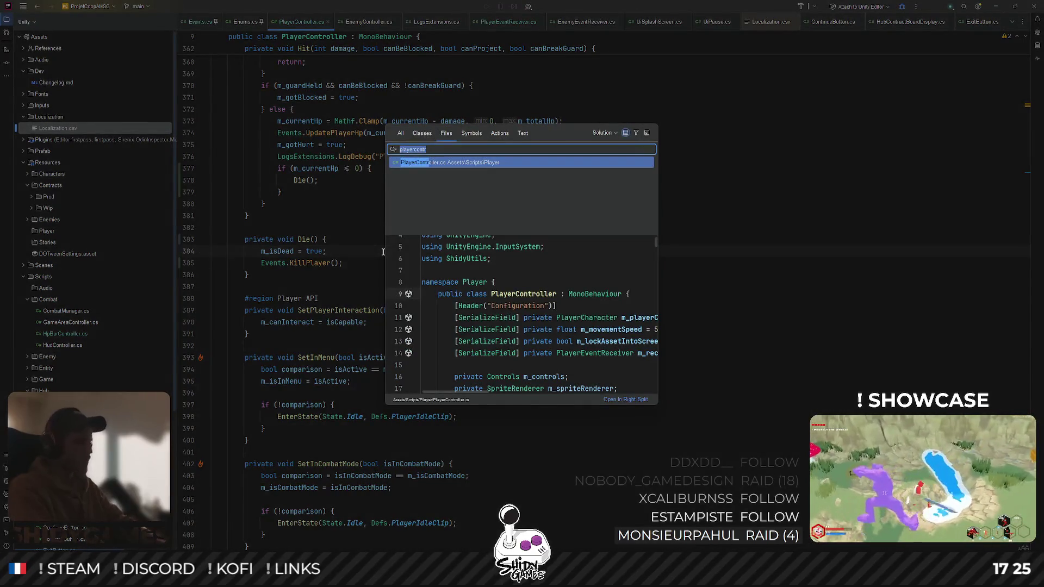
key("BackSpace")
key("BackSpace")
key("BackSpace")
type("combat")
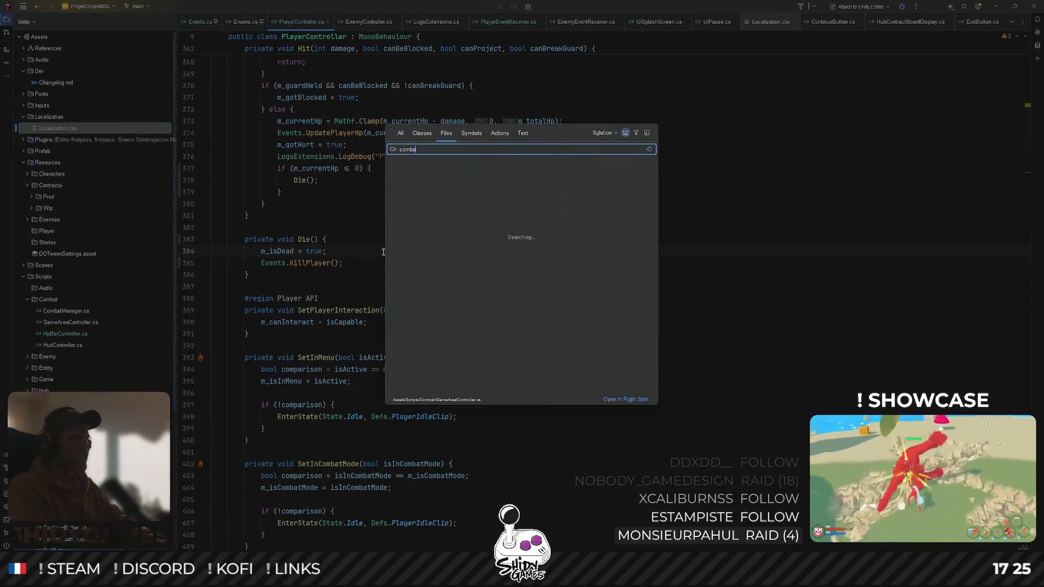
key("Return")
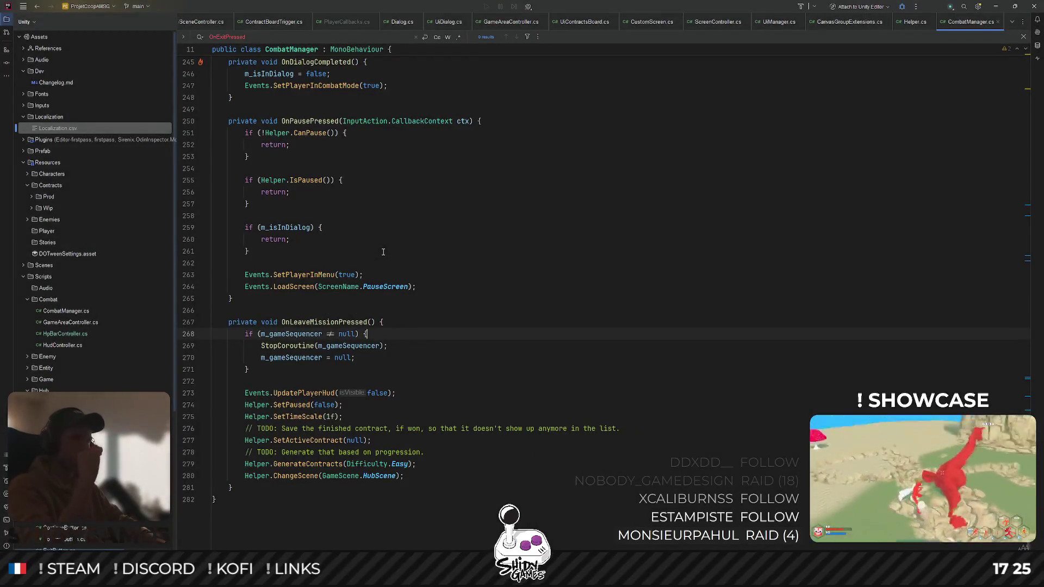
key("End")
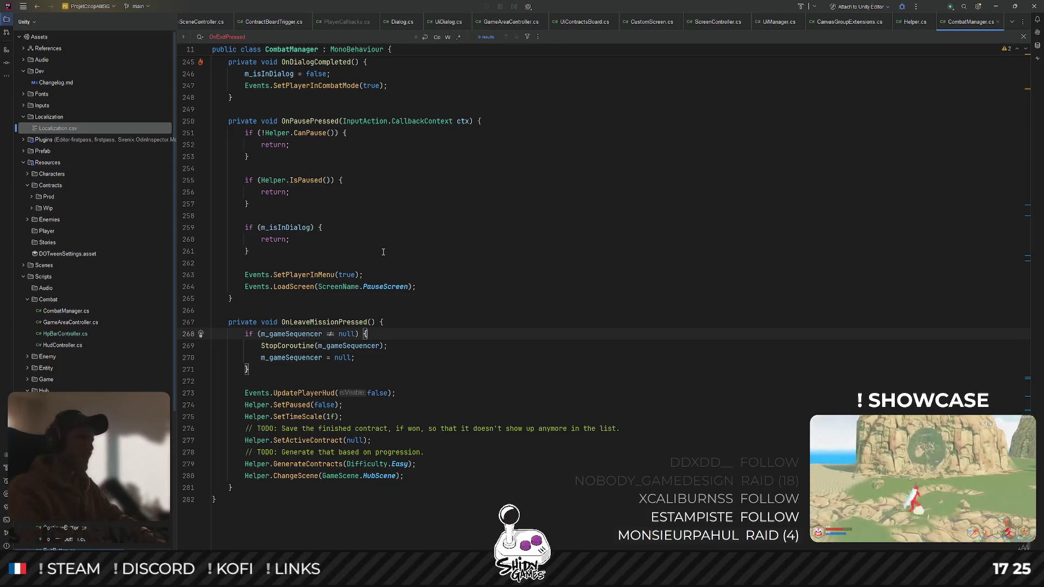
scroll(292, 372, "down", 1)
left_click(240, 477)
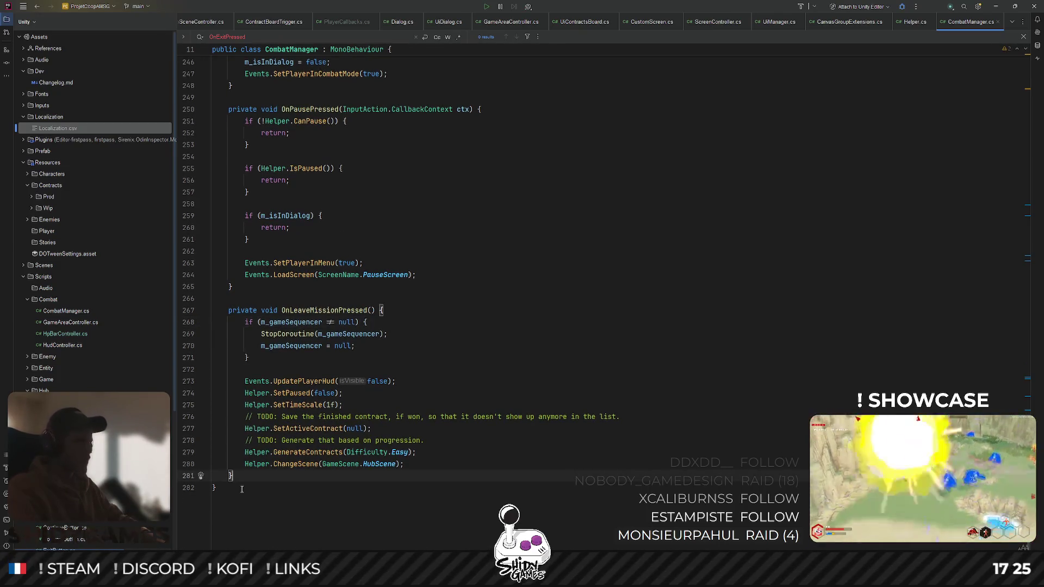
type("pri")
Declare an empty private void OnPlayerDeath() method above OnLeaveMissionPressed
key("Return")
key("Return")
type("pri")
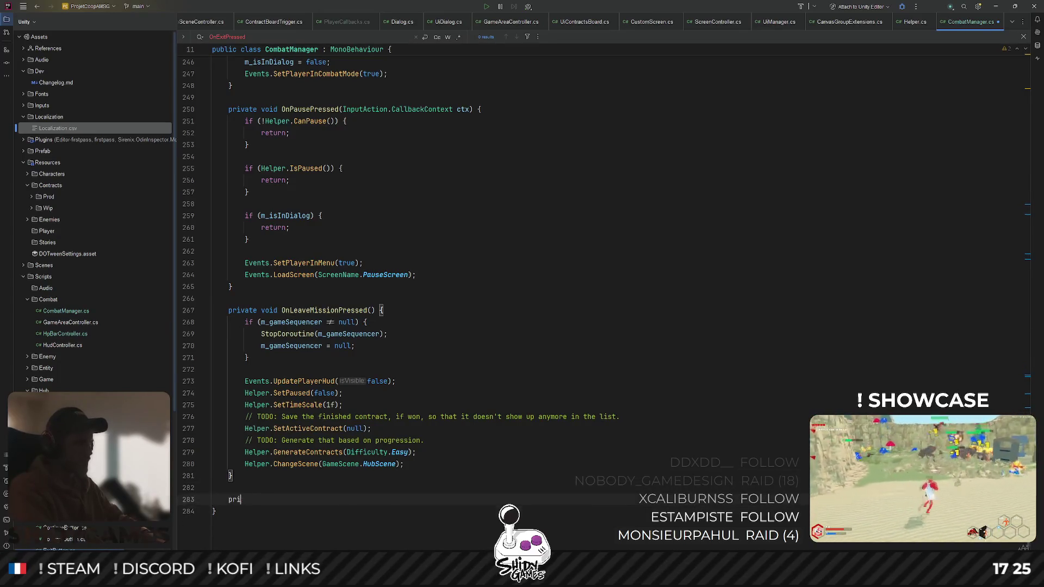
type("vate")
key("ctrl+BackSpace")
key("BackSpace")
key("BackSpace")
scroll(272, 348, "up", 2)
left_click(255, 365)
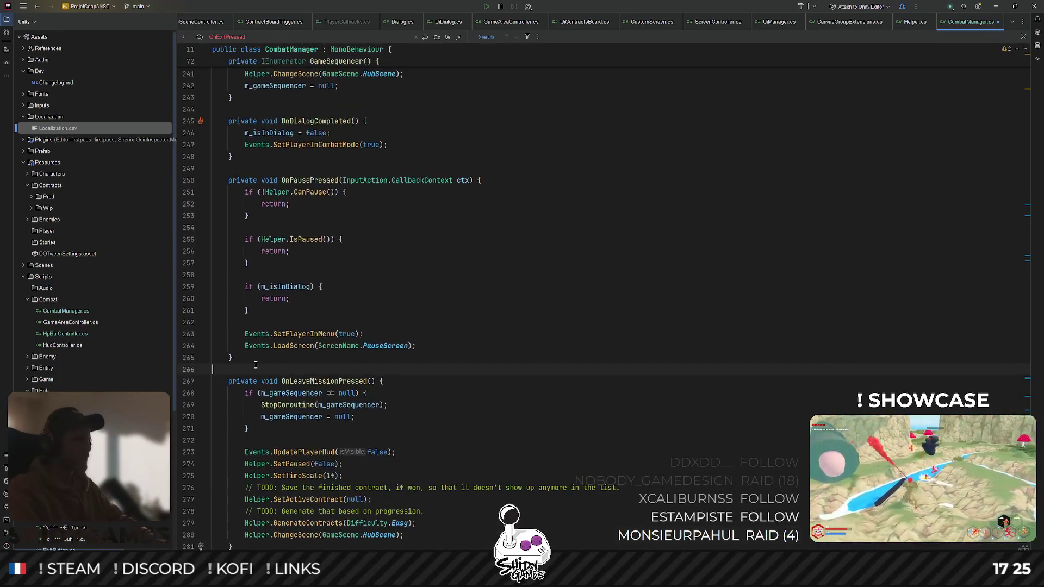
key("Return")
key("Return")
key("Up")
type("private void OnPlayerDea")
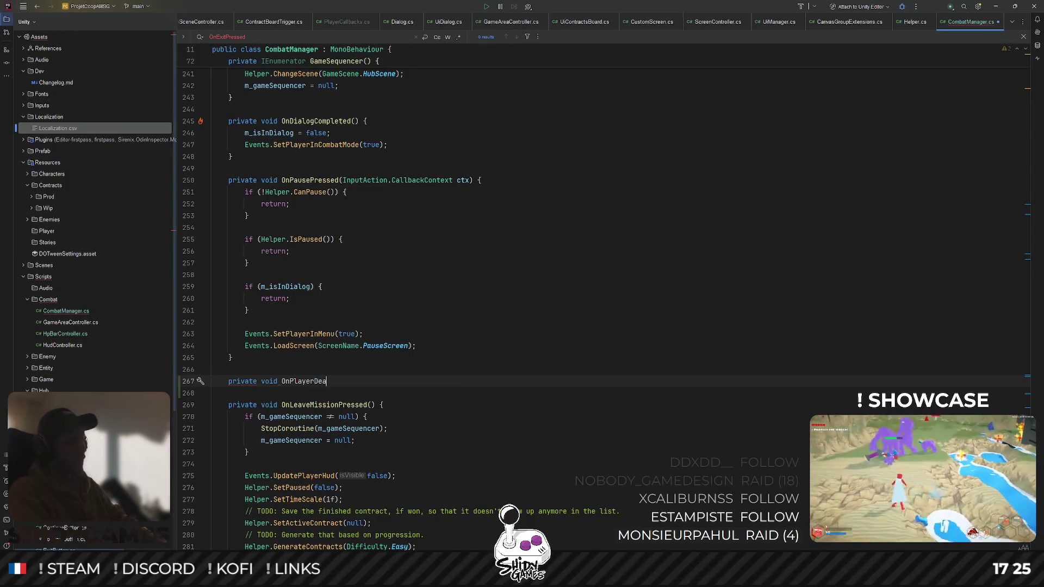
type("th() {")
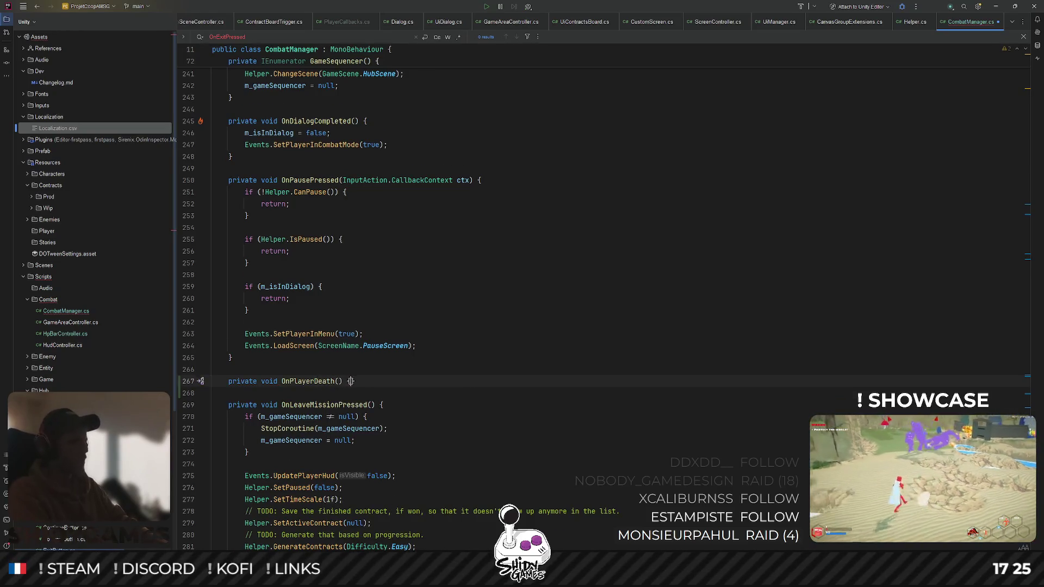
key("Return")
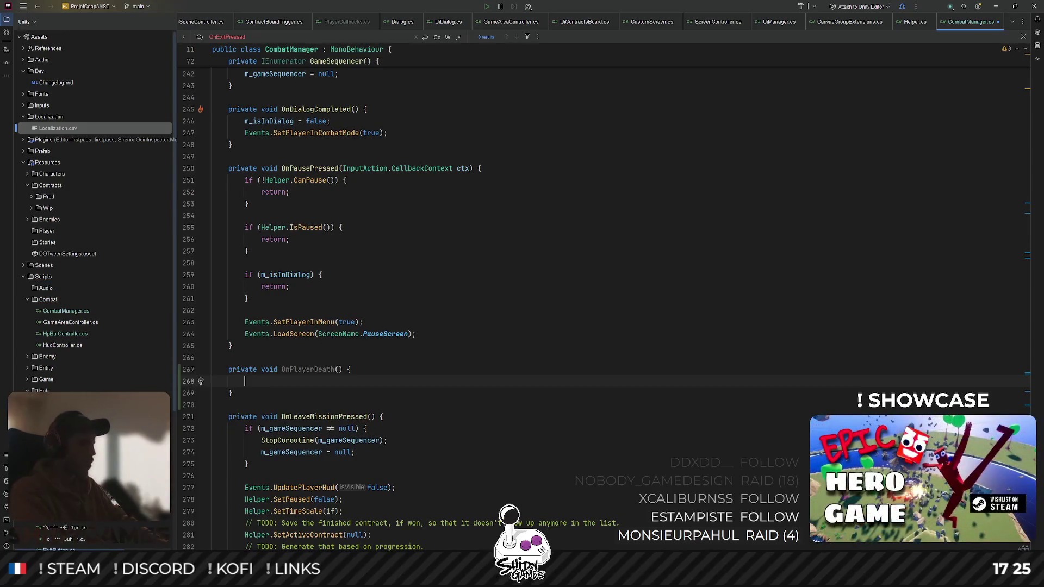
Copy the m_gameSequencer null-check block and the UpdatePlayerHud line into OnPlayerDeath
left_click_drag(261, 462, 212, 427)
key("ctrl+c")
left_click(516, 381)
key("ctrl+v")
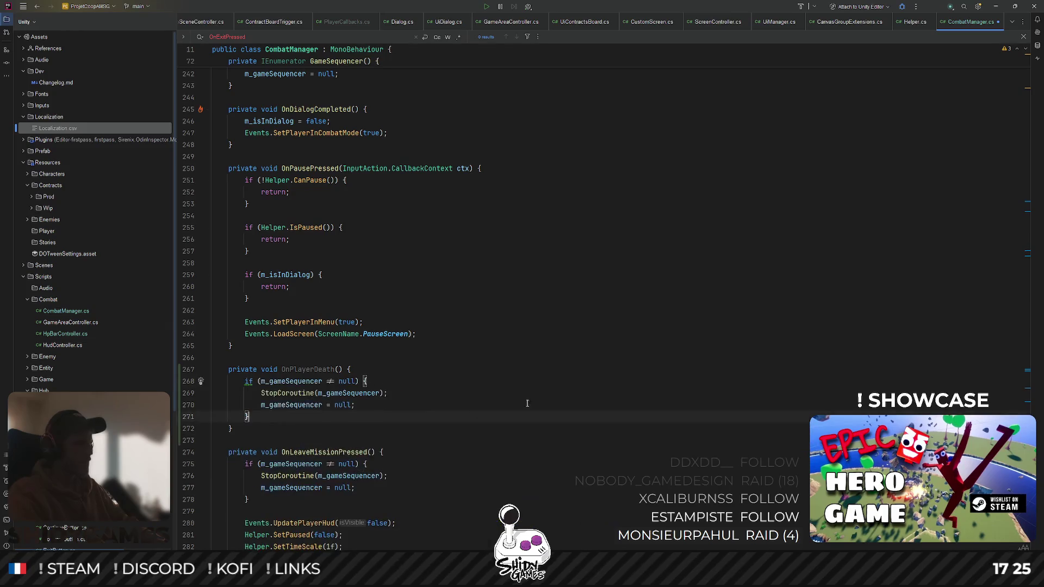
scroll(366, 407, "down", 2)
triple_click(322, 452)
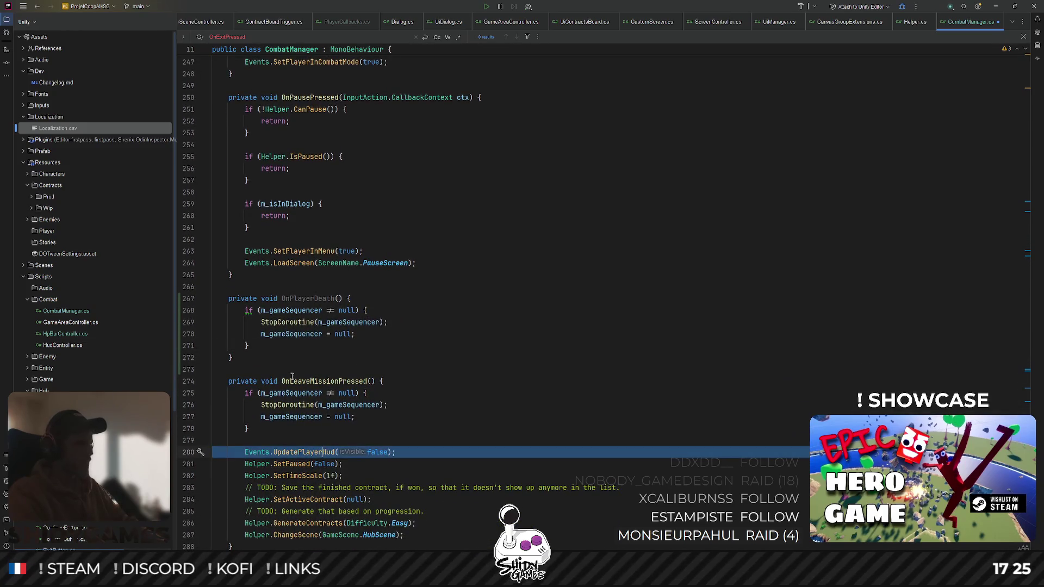
key("ctrl+c")
left_click(255, 346)
key("Return")
key("Return")
key("ctrl+v")
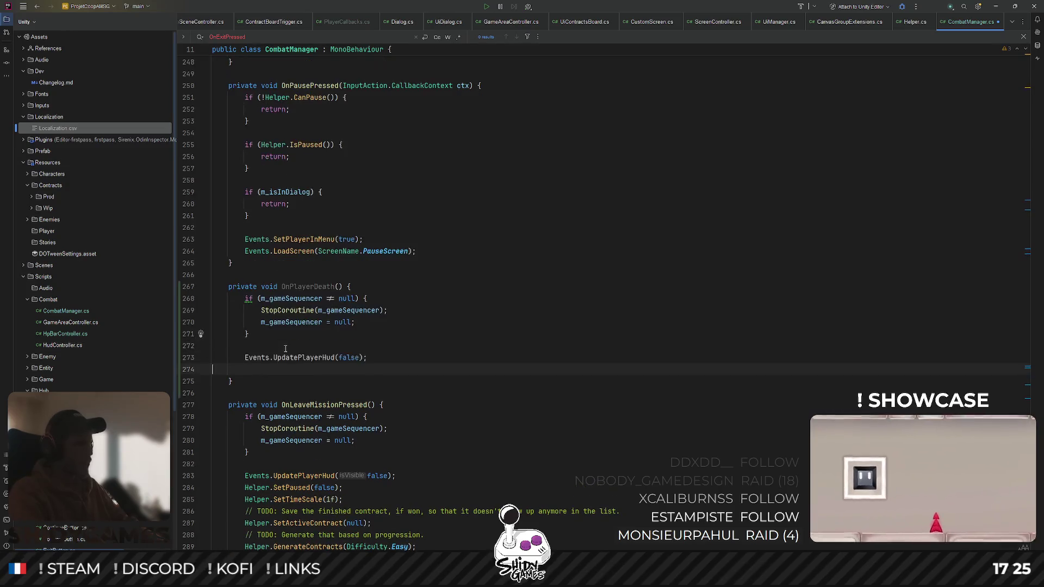
key("BackSpace")
double_click(307, 287)
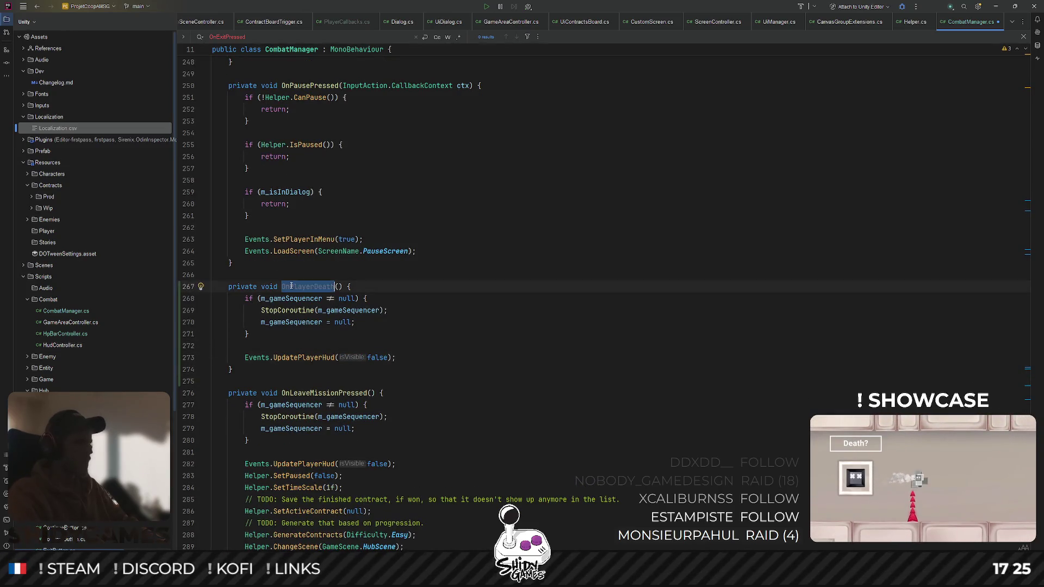
scroll(411, 302, "up", 15)
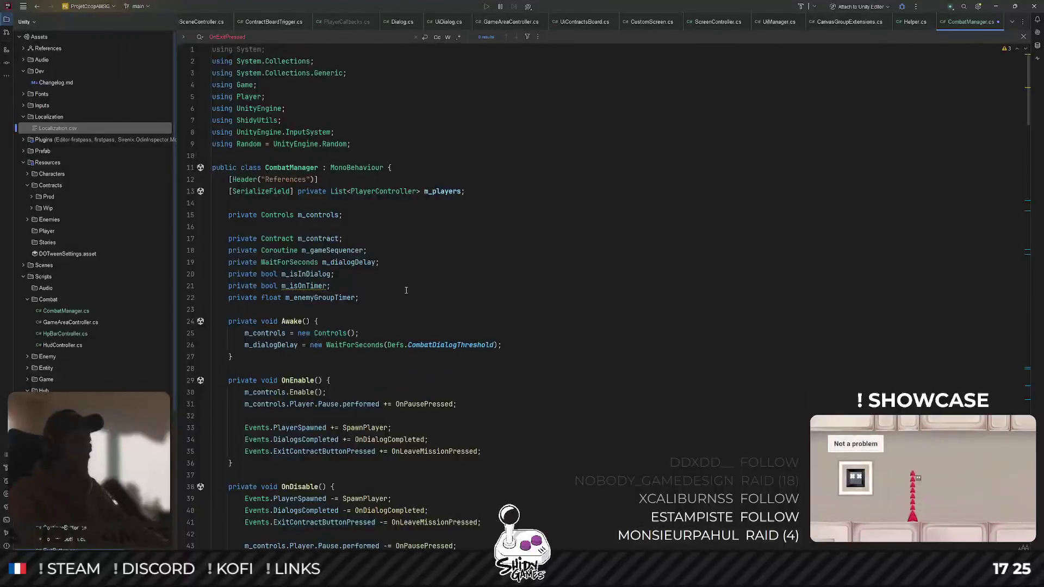
Add 'Events.PlayerDied += OnPlayerDeath;' in OnEnable after the DialogsCompleted subscription
scroll(411, 302, "down", 4)
left_click(485, 238)
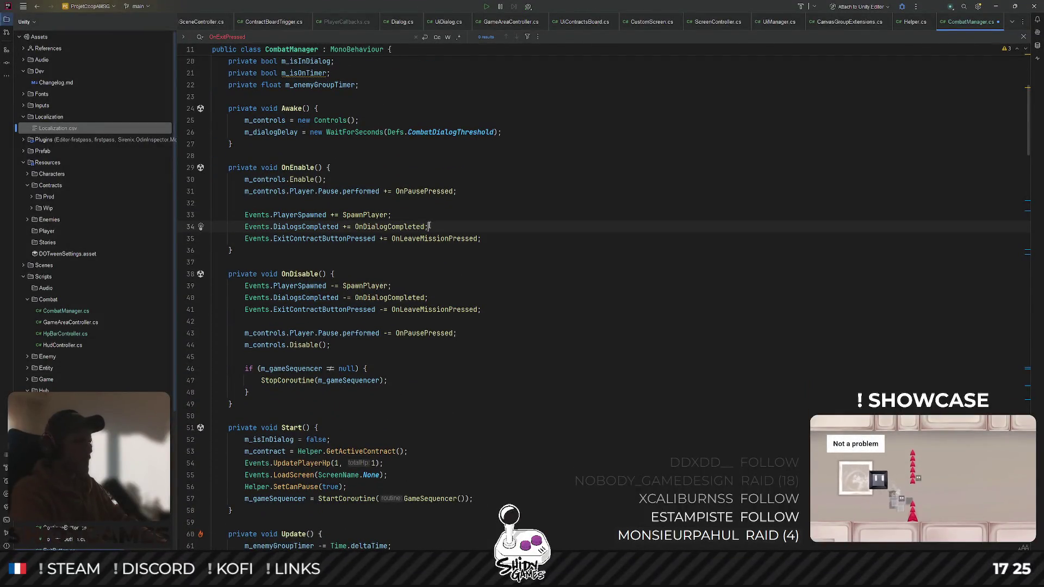
key("Return")
type("Events")
key("Escape")
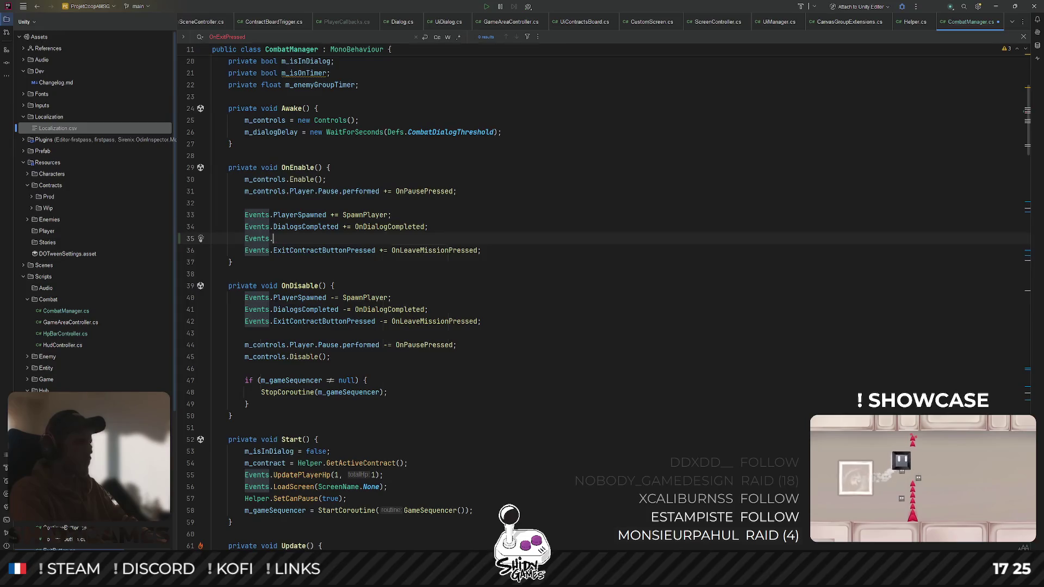
type("Playerd")
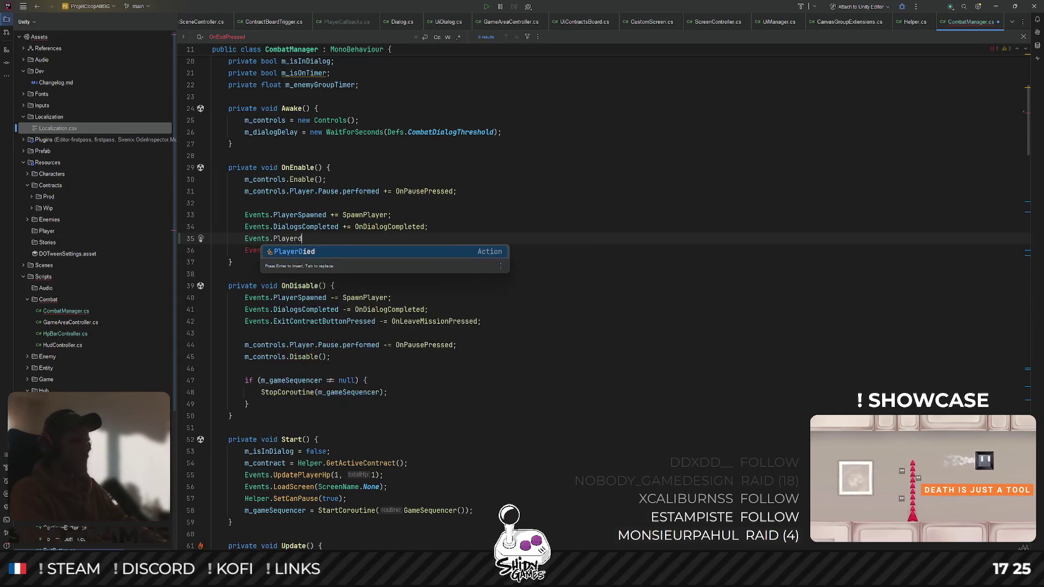
key("Return")
type("+= O")
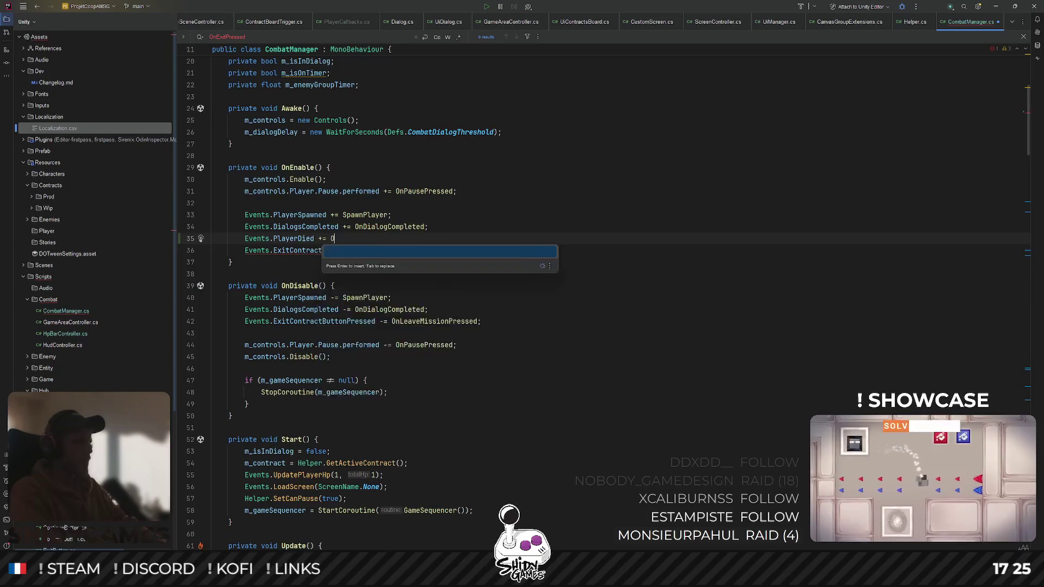
type("nPl")
key("Return")
type(";")
Duplicate that line into OnDisable, change it to -=, and save CombatManager.cs
key("ctrl+d")
key("alt+shift+Down")
key("alt+shift+Down")
key("alt+shift+Down")
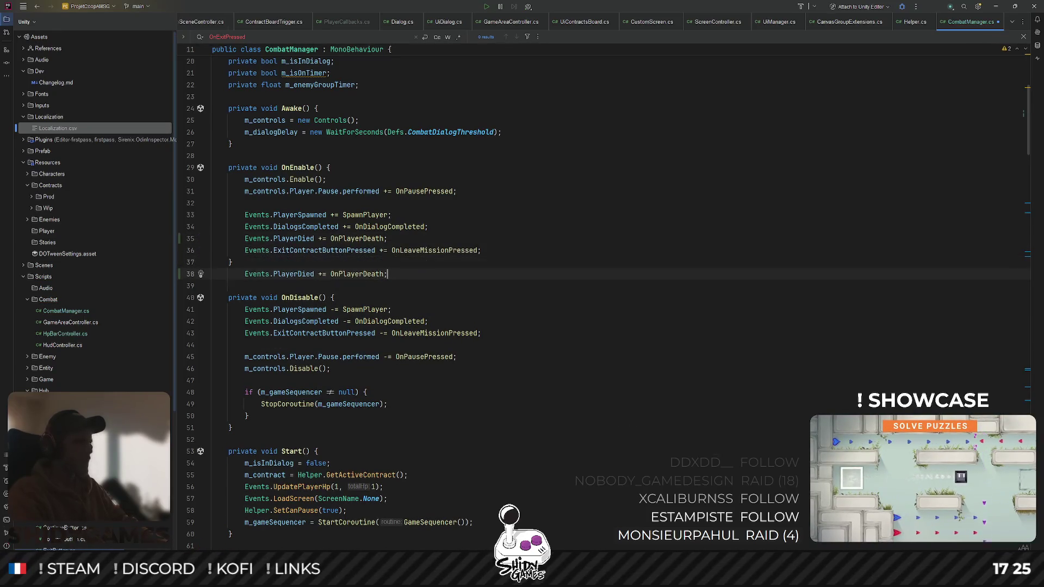
key("alt+shift+Down")
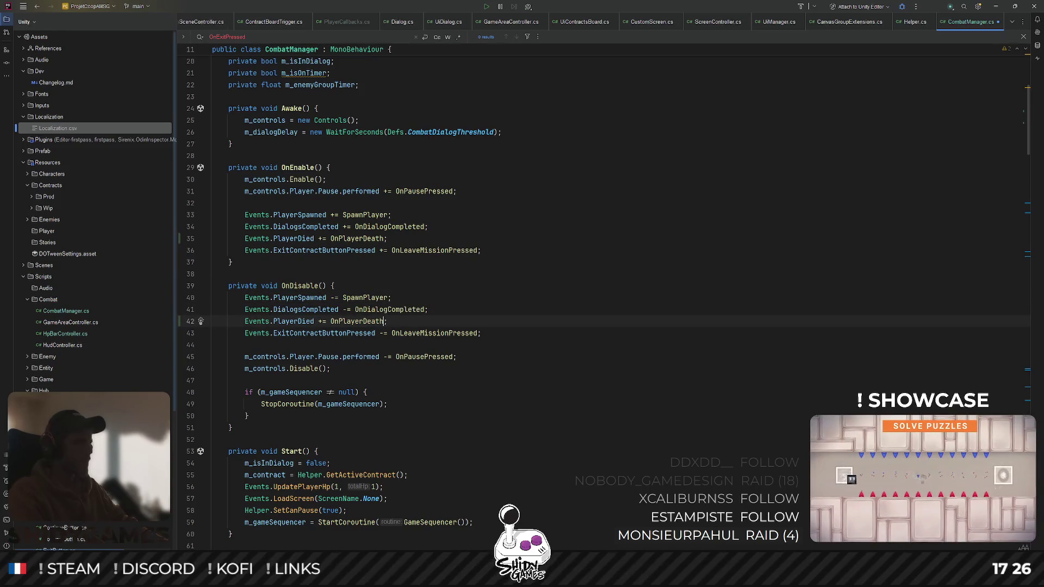
left_click(321, 322)
key("ctrl+s")
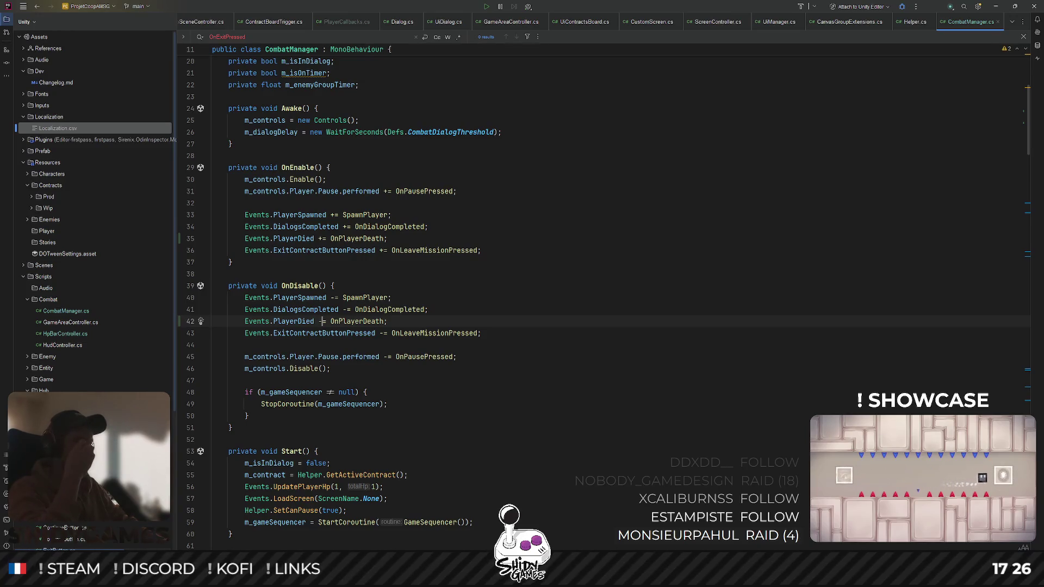
key("BackSpace")
type("-")
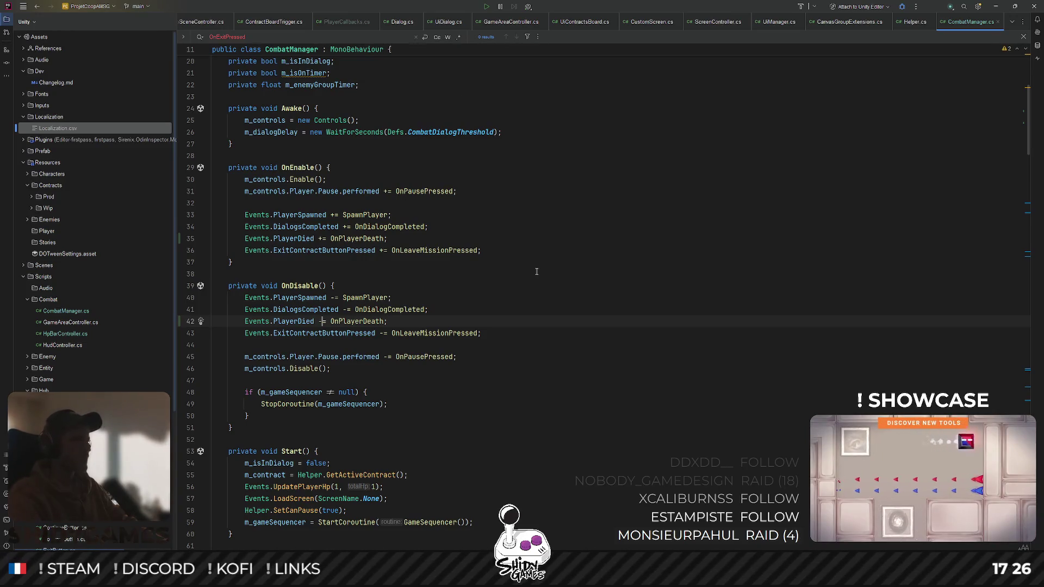
key("ctrl+shift+t")
Open EnemyController.cs and jump to the m_targetPos field declaration
type("enemy")
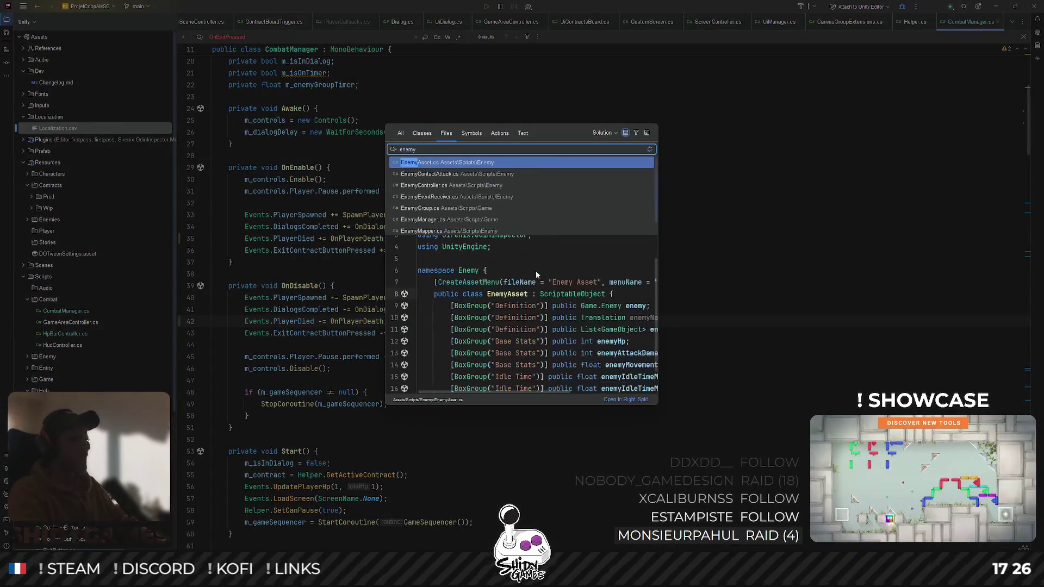
key("Down")
key("Down")
key("Return")
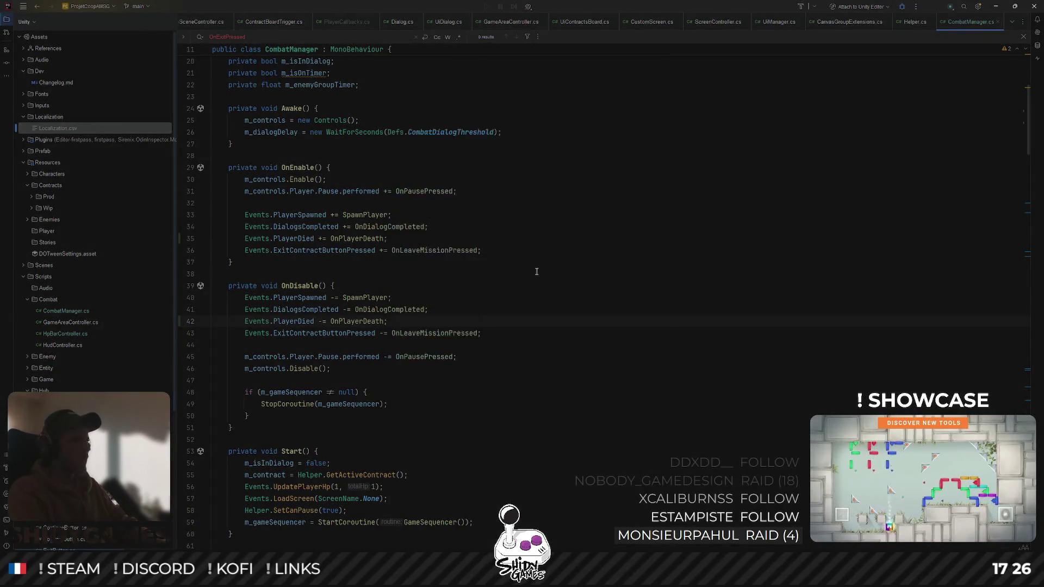
scroll(528, 278, "up", 20)
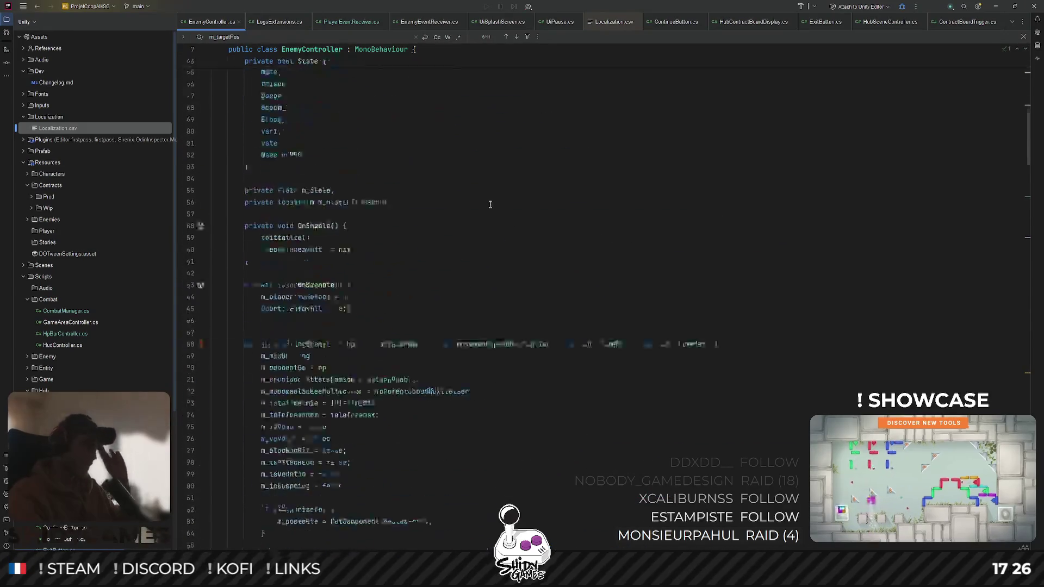
scroll(530, 226, "down", 15)
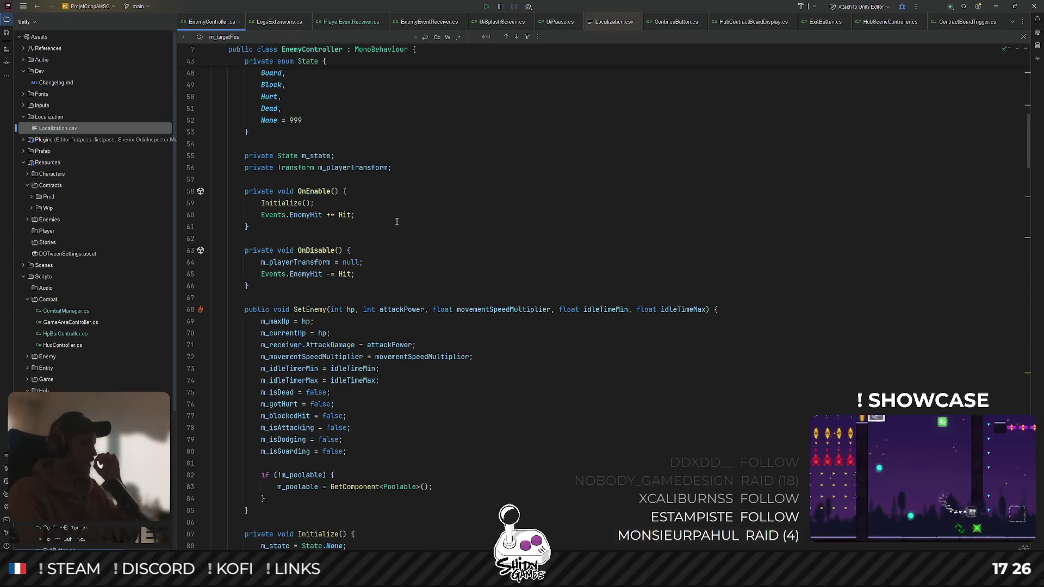
scroll(397, 221, "down", 5)
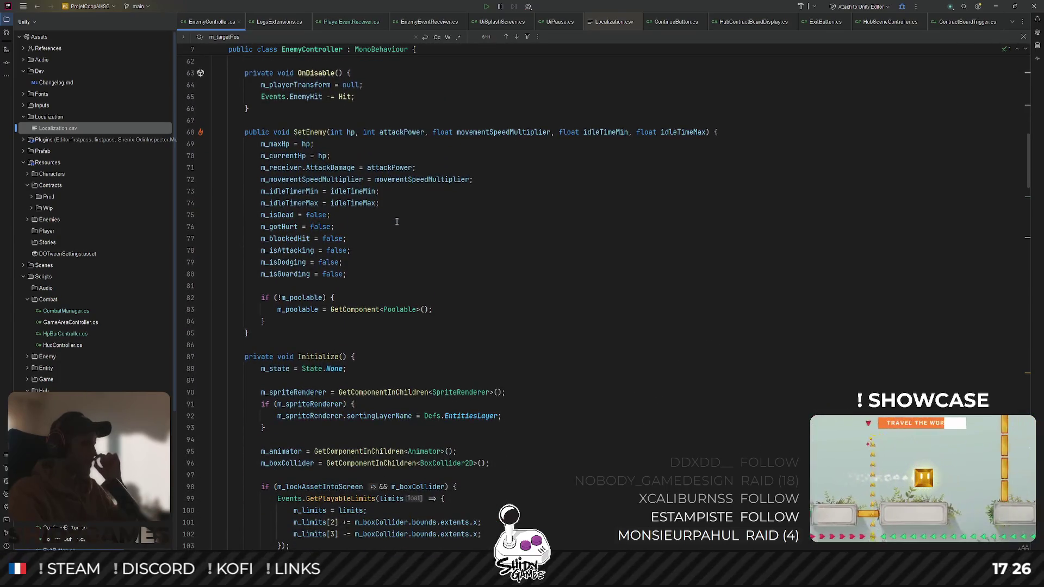
scroll(397, 221, "down", 5)
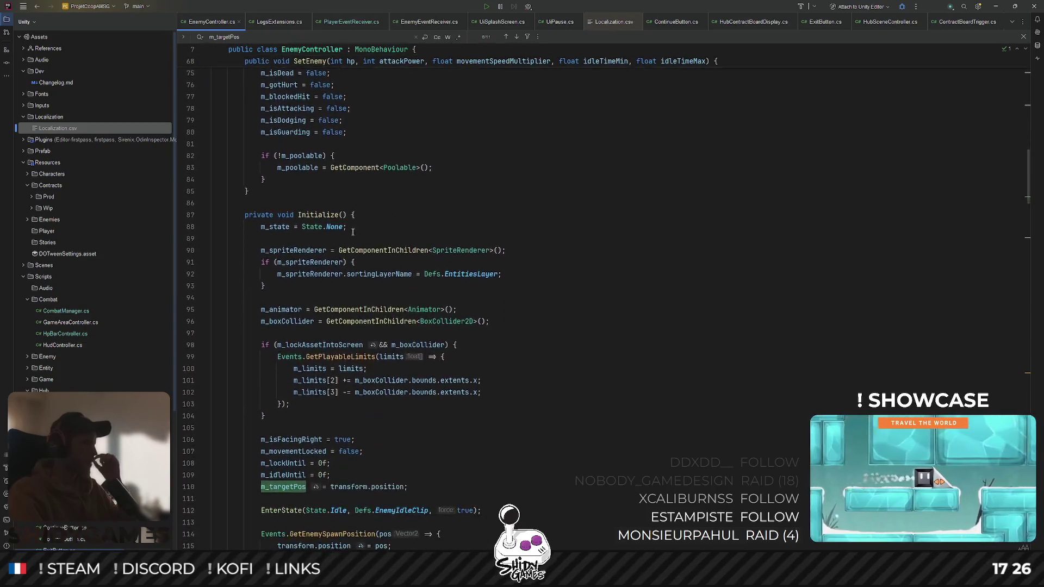
scroll(353, 232, "down", 8)
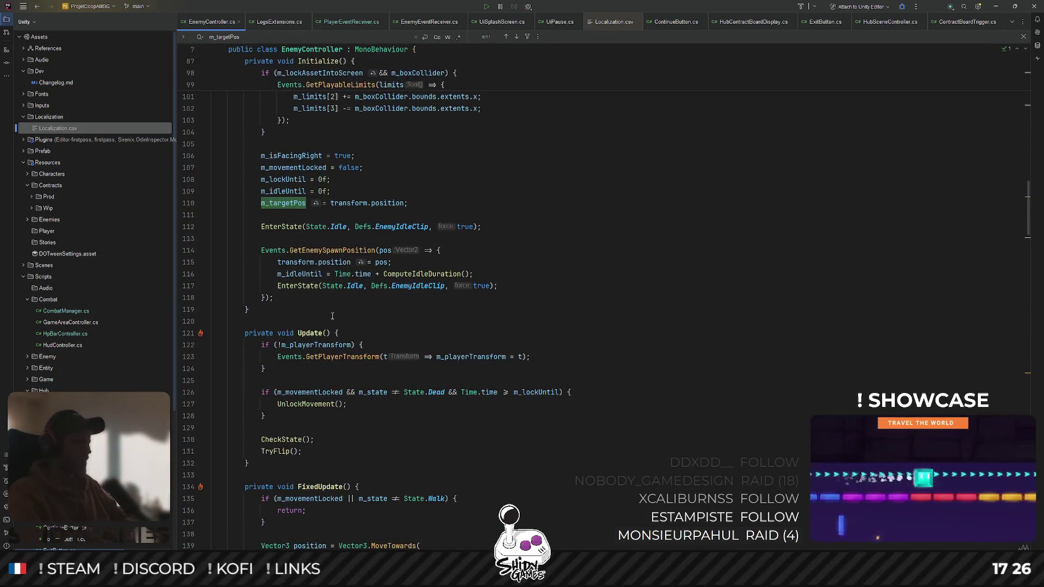
key("shift+Return")
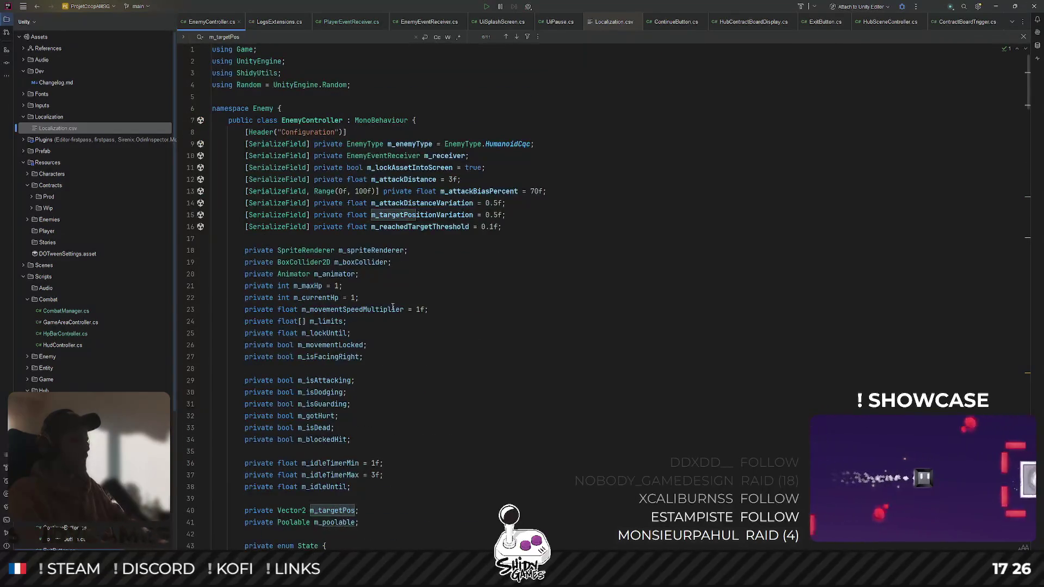
Start a 'private bool m_isPlayedDead = false;' field below the idle timer fields
scroll(392, 309, "down", 7)
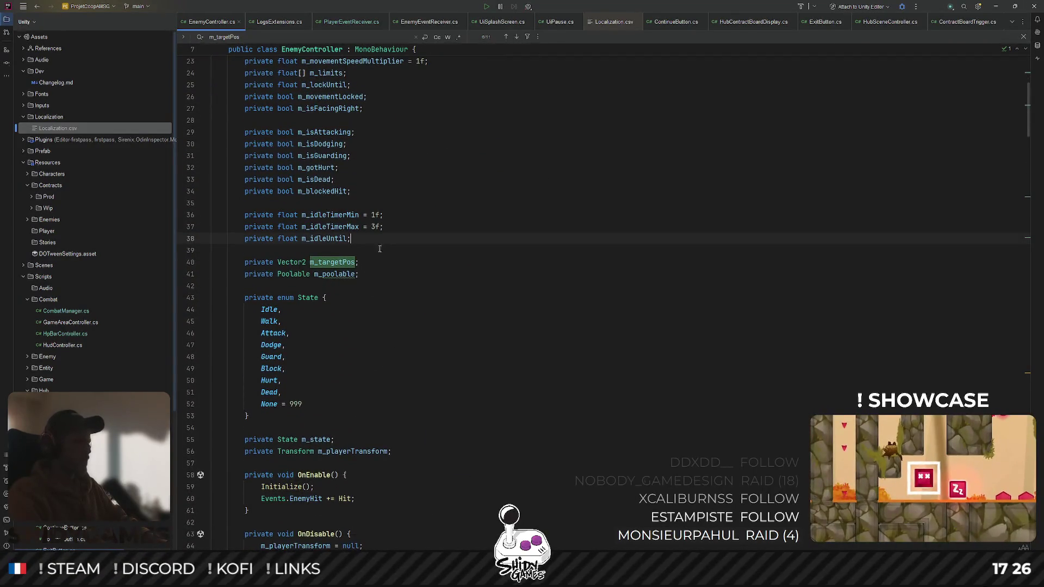
key("Return")
key("Return")
type("private boo")
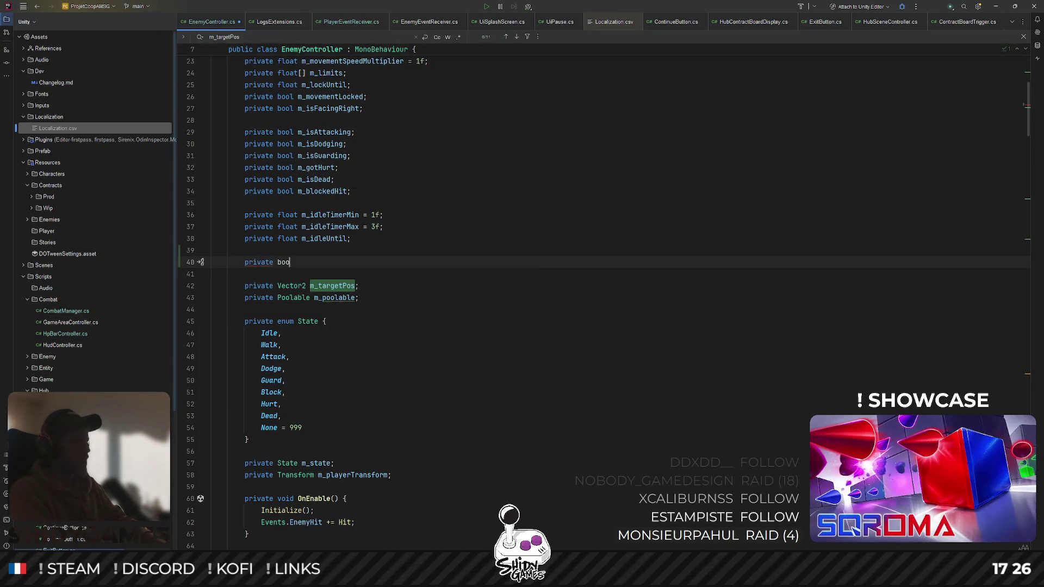
type("l m_")
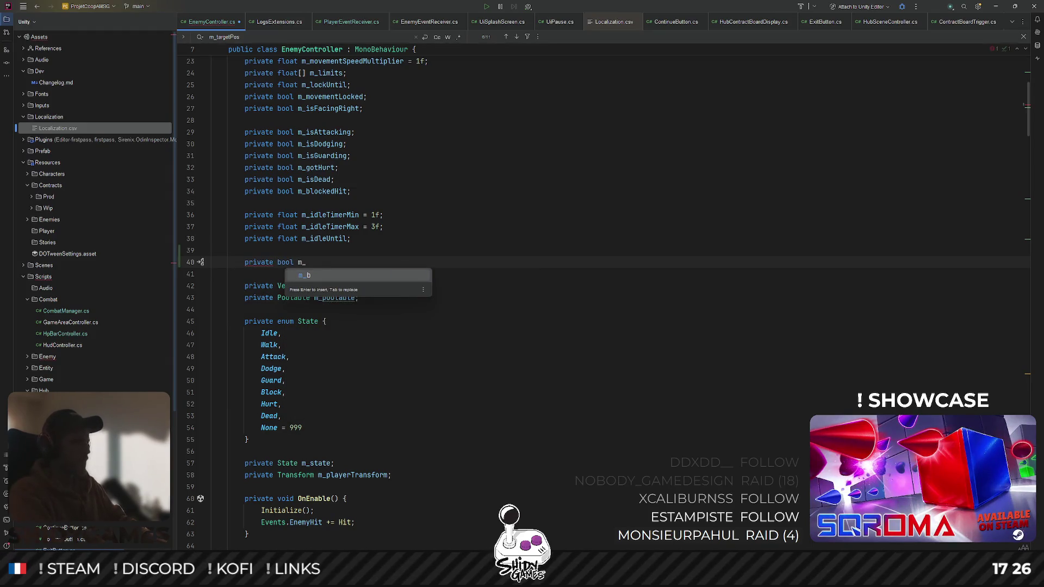
type("isP")
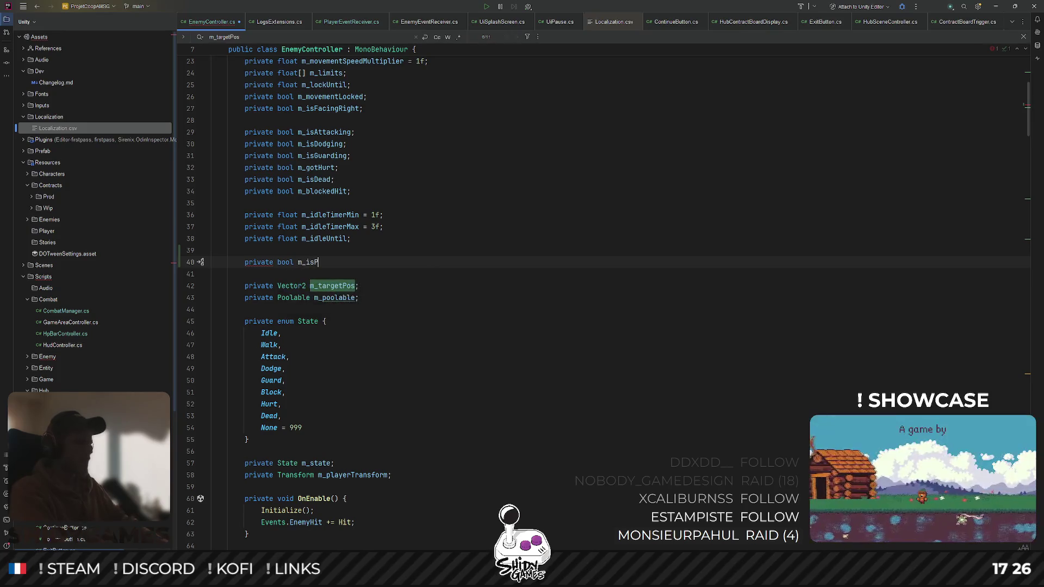
type("layedDead = false;")
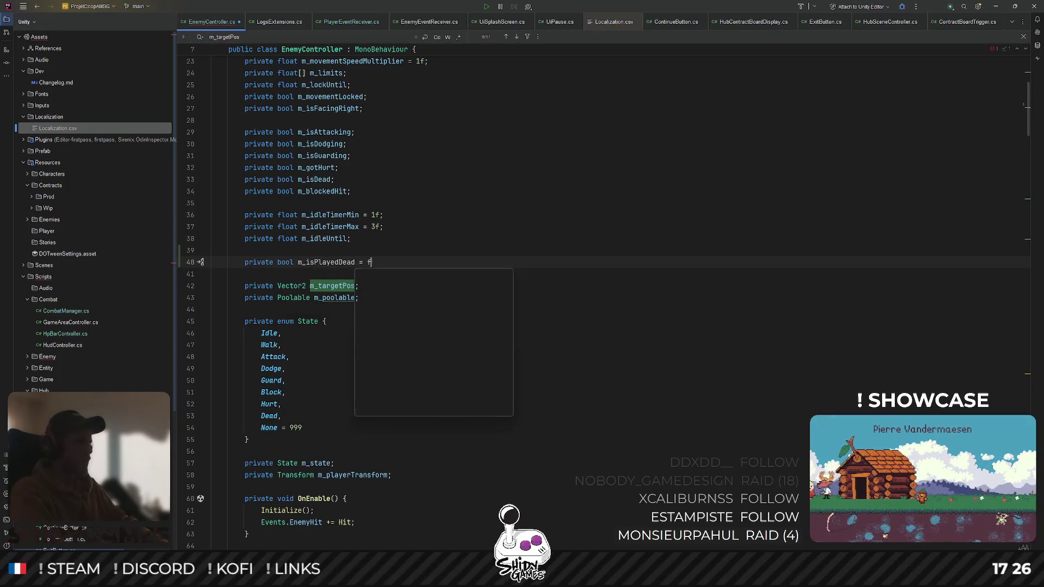
Finish the m_isPlayedDead field and add an 'if (m_isPlayedDead) return' guard atop Update()
key("Escape")
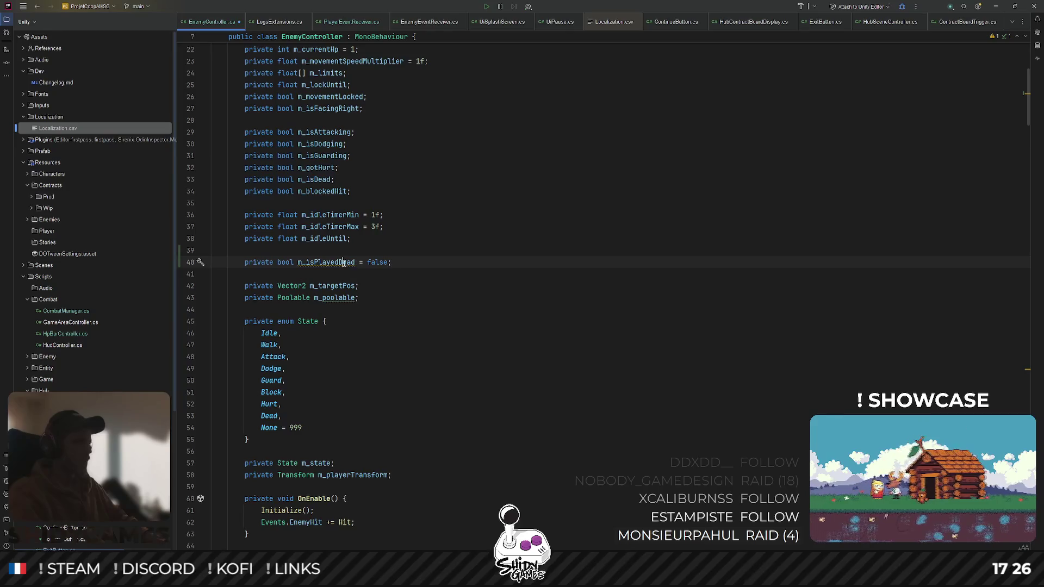
scroll(427, 278, "down", 10)
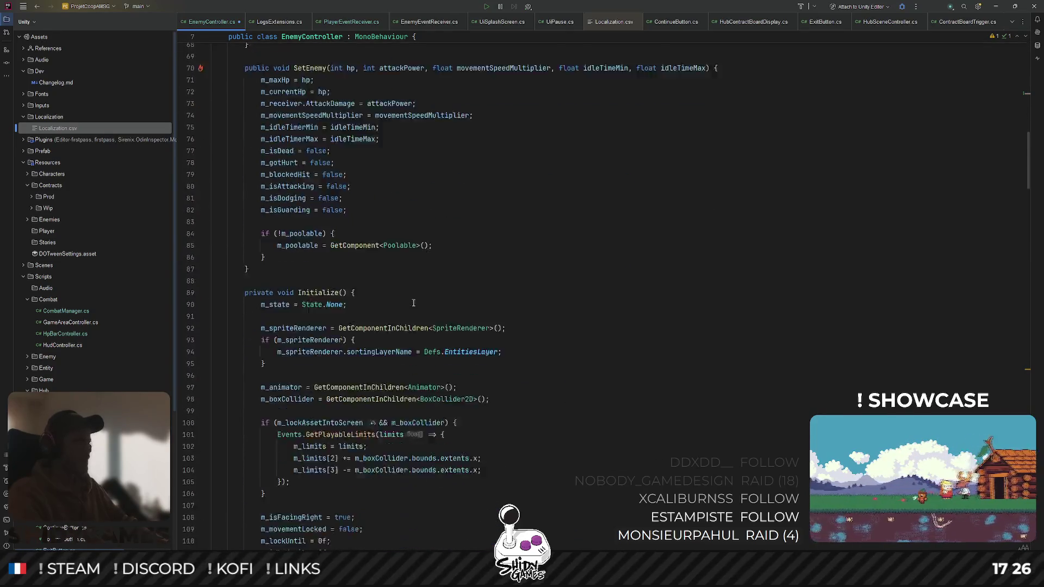
scroll(335, 274, "down", 10)
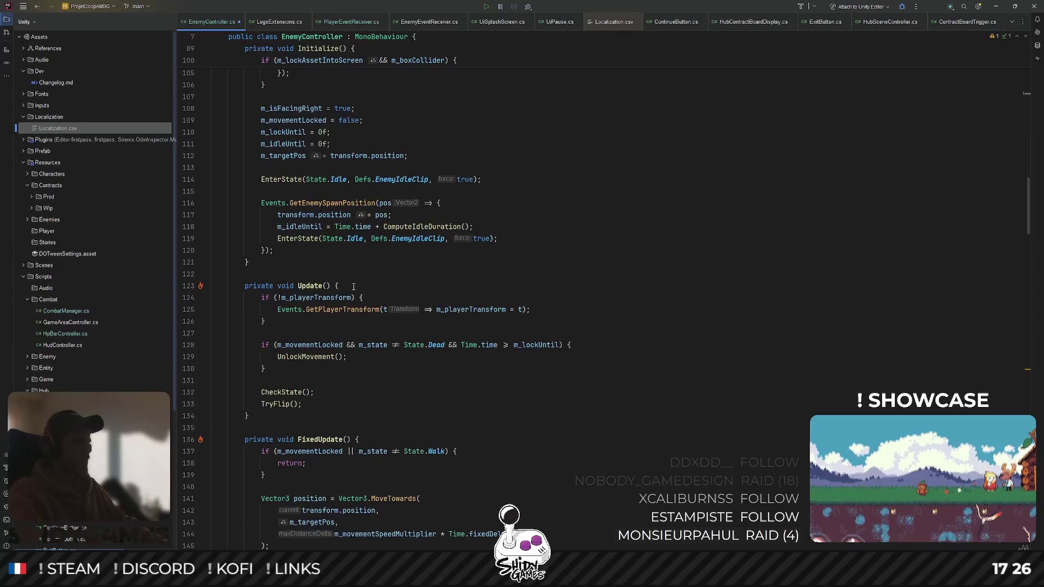
key("Return")
type("if (")
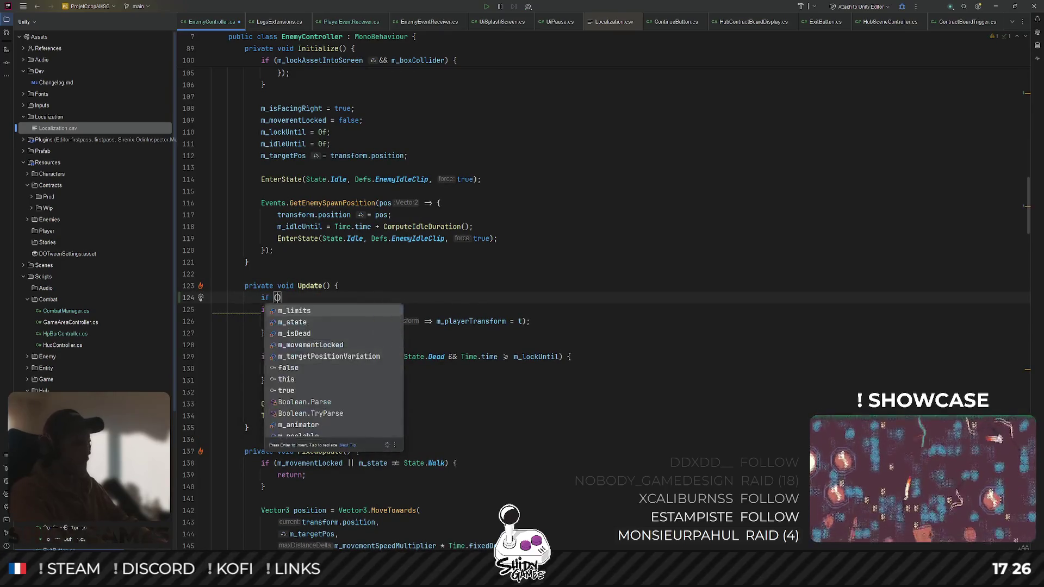
type("m_isPlayedDead) {")
key("Return")
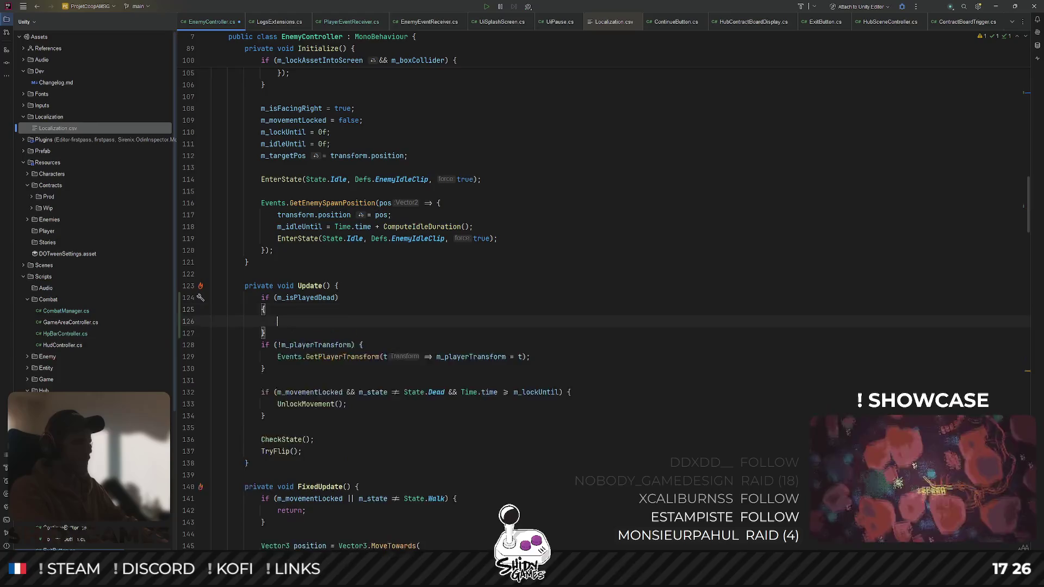
type("return")
key("Down")
key("Return")
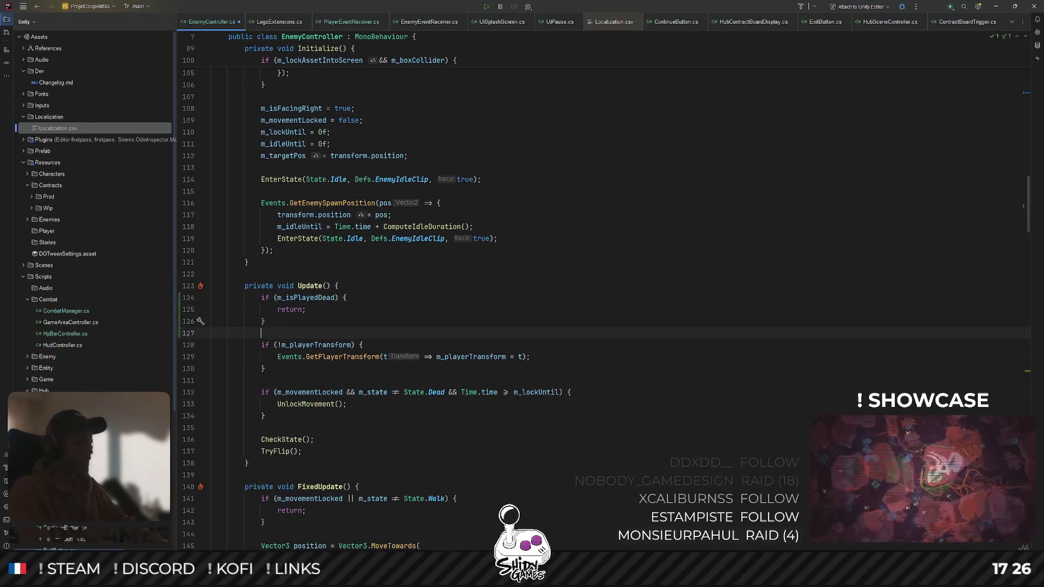
Add the same early-return guard at the top of FixedUpdate()
scroll(361, 285, "down", 5)
key("Return")
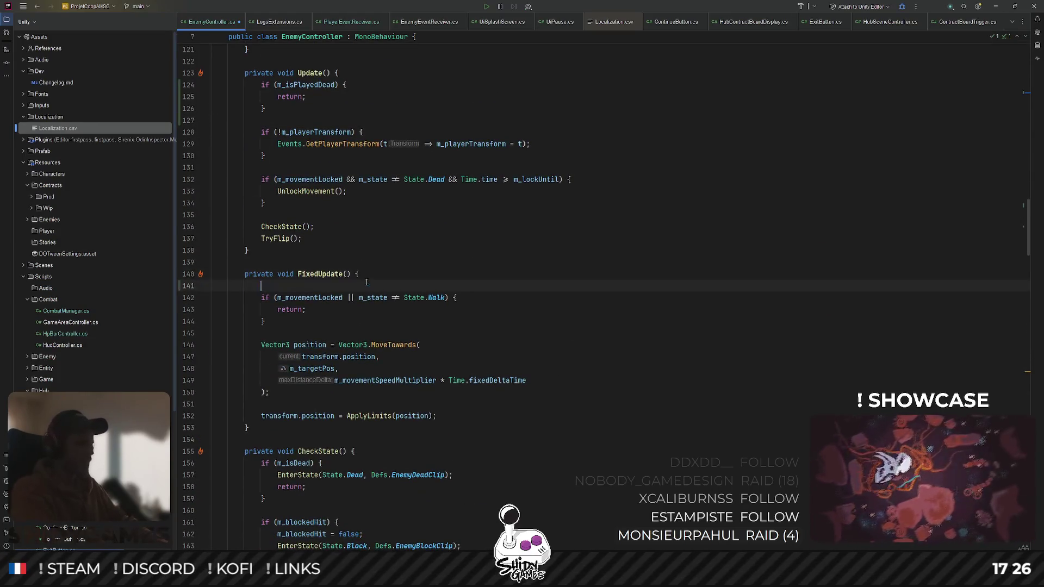
type("if (m_isPlayedDead{")
key("Return")
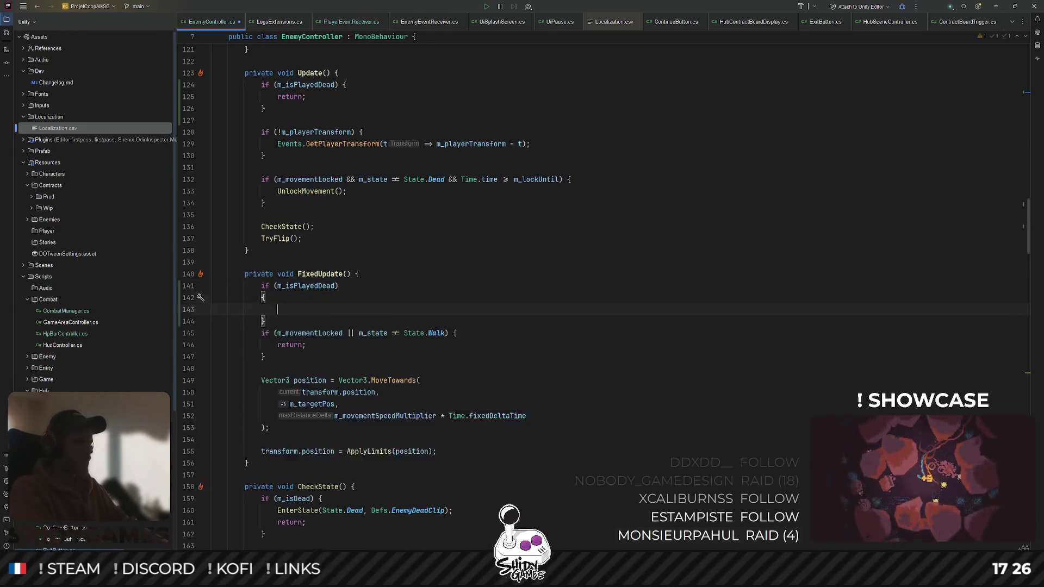
type("return;")
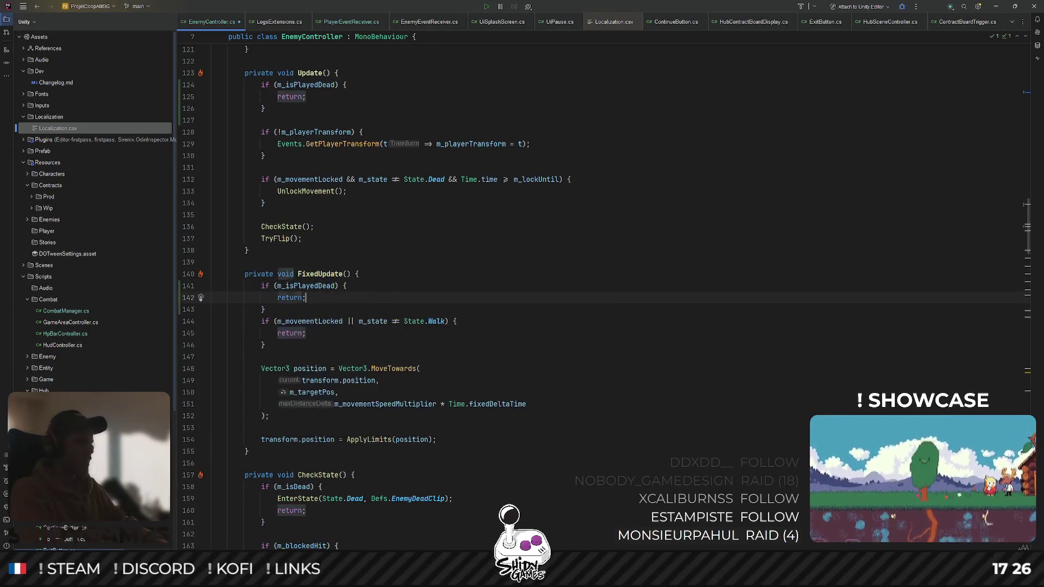
scroll(562, 305, "down", 10)
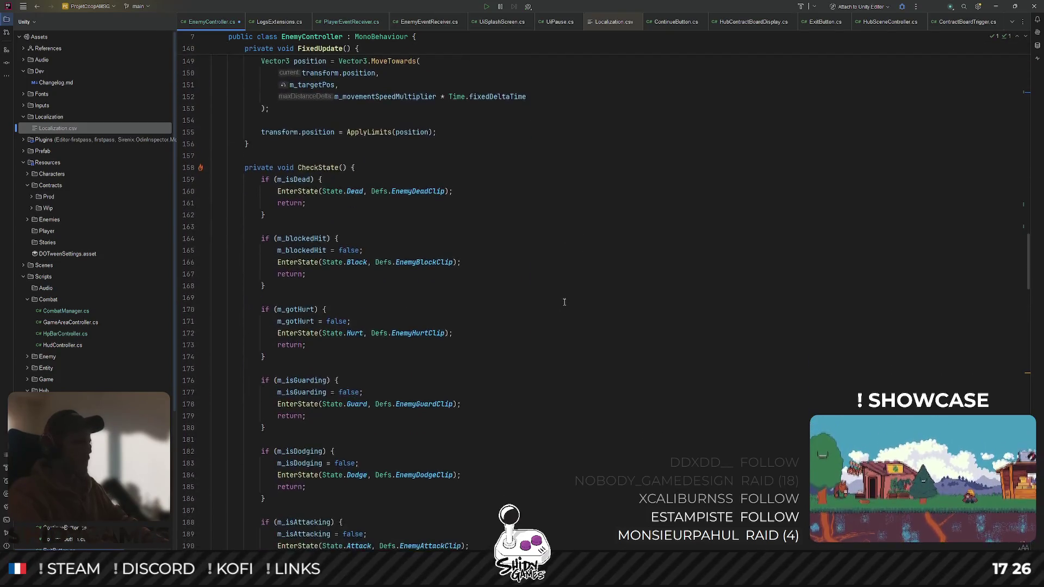
scroll(563, 305, "down", 15)
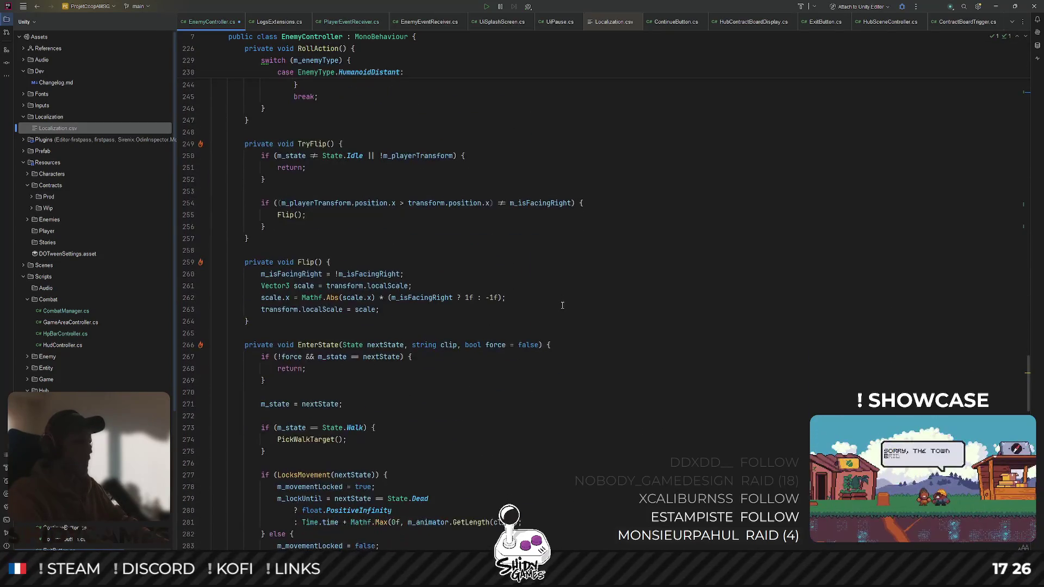
scroll(563, 305, "down", 20)
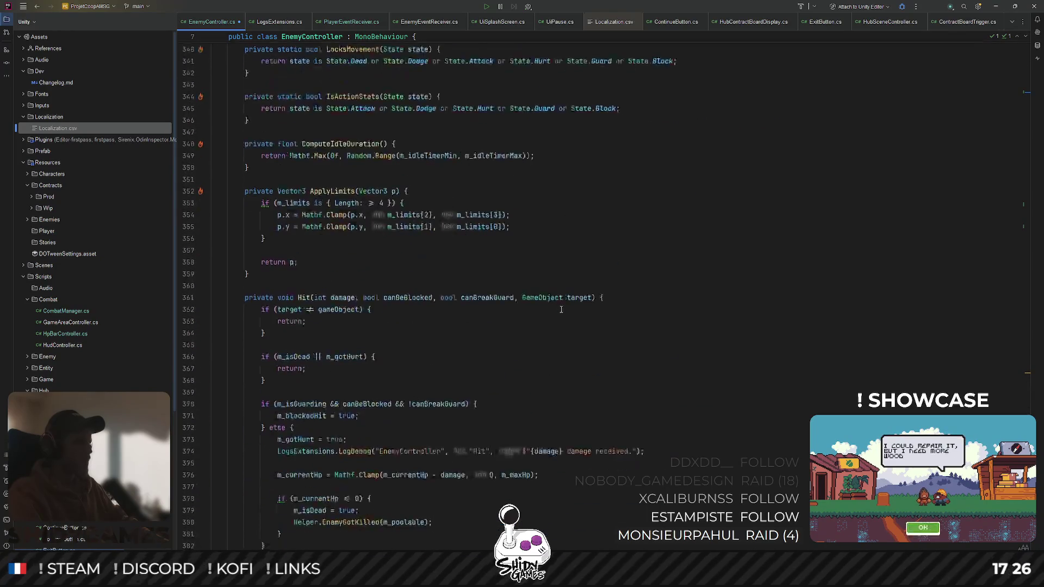
Below Hit(), add a private void OnPlayerDeath() method containing m_isPlayedDead = true
scroll(292, 417, "up", 4)
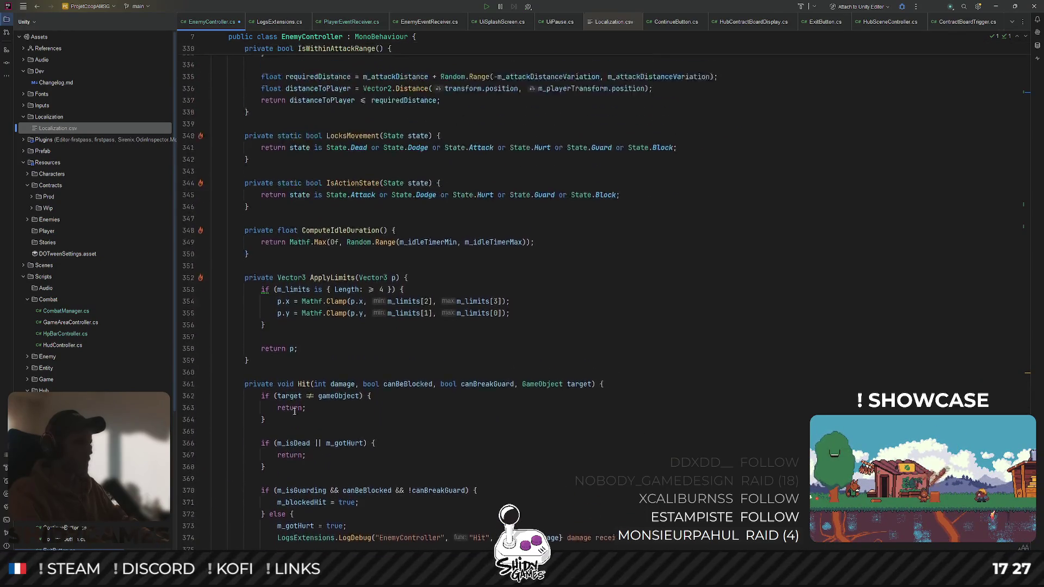
scroll(252, 430, "down", 4)
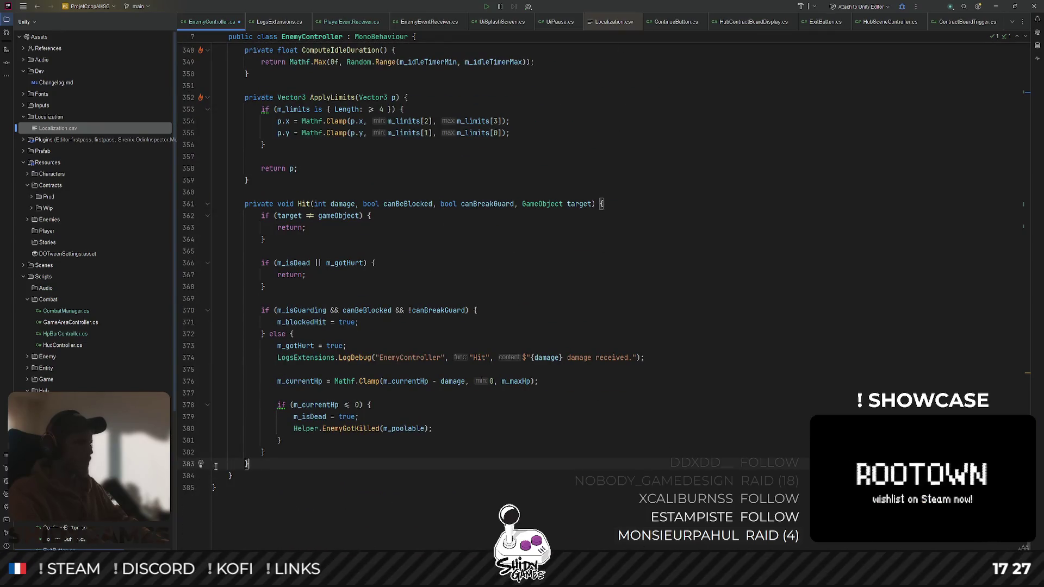
scroll(214, 471, "up", 20)
scroll(231, 451, "up", 20)
scroll(244, 451, "down", 20)
scroll(243, 451, "down", 20)
key("Return")
key("Return")
type("private void OnPlayerDeath")
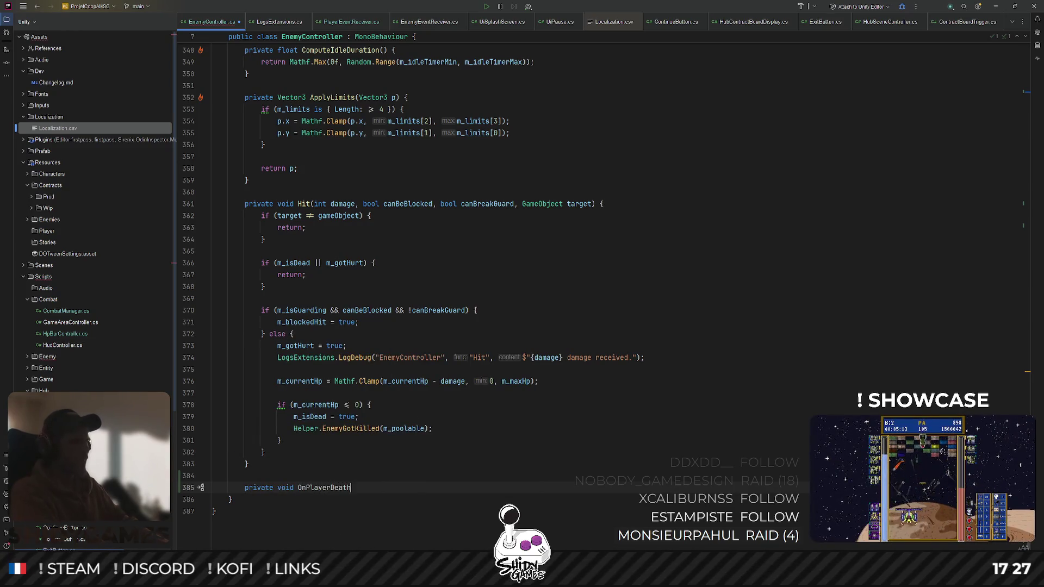
type("() {")
key("Return")
type("_pl")
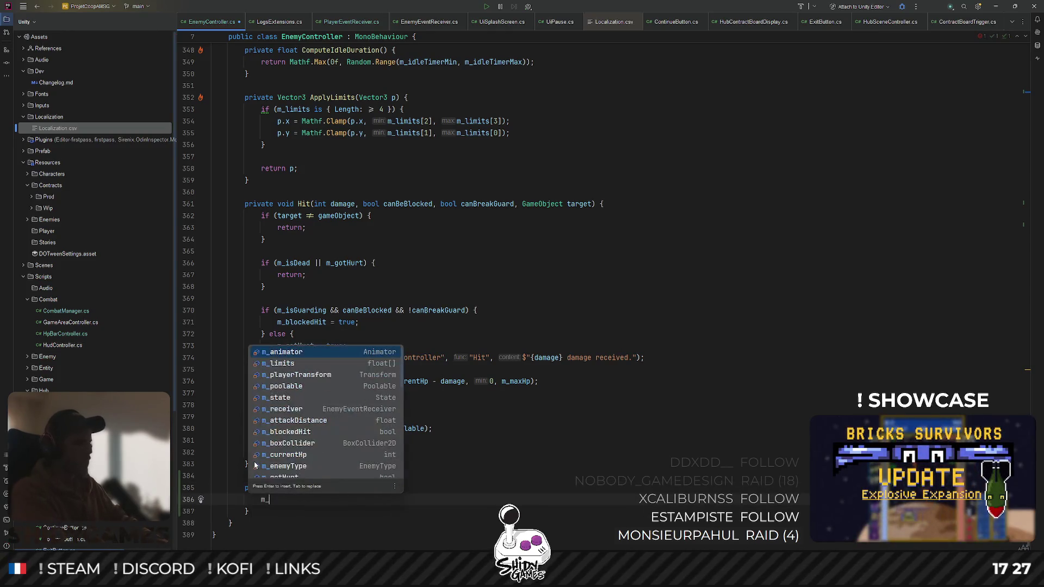
key("Down")
key("Return")
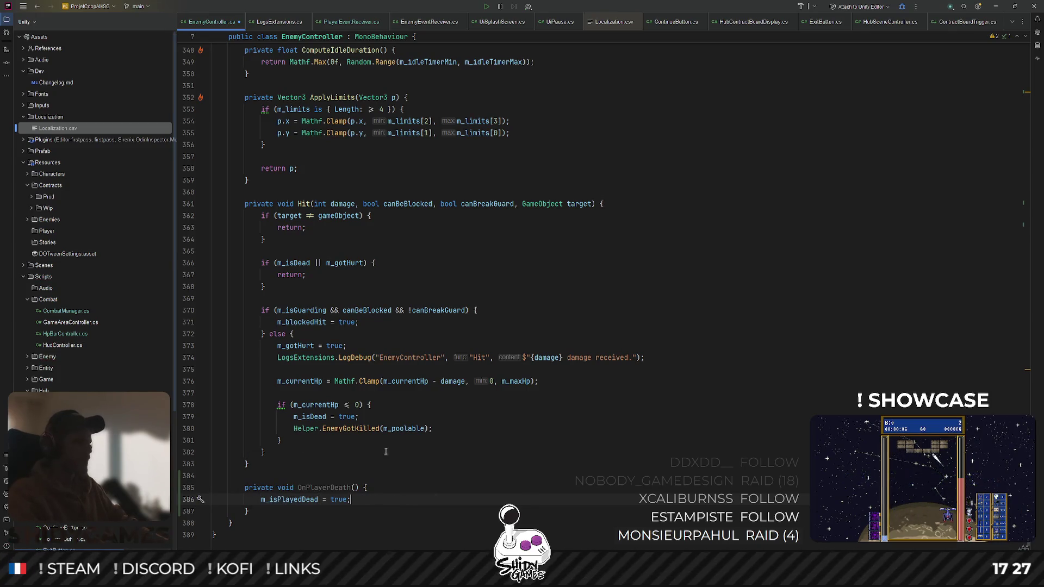
scroll(437, 451, "up", 20)
scroll(443, 418, "down", 8)
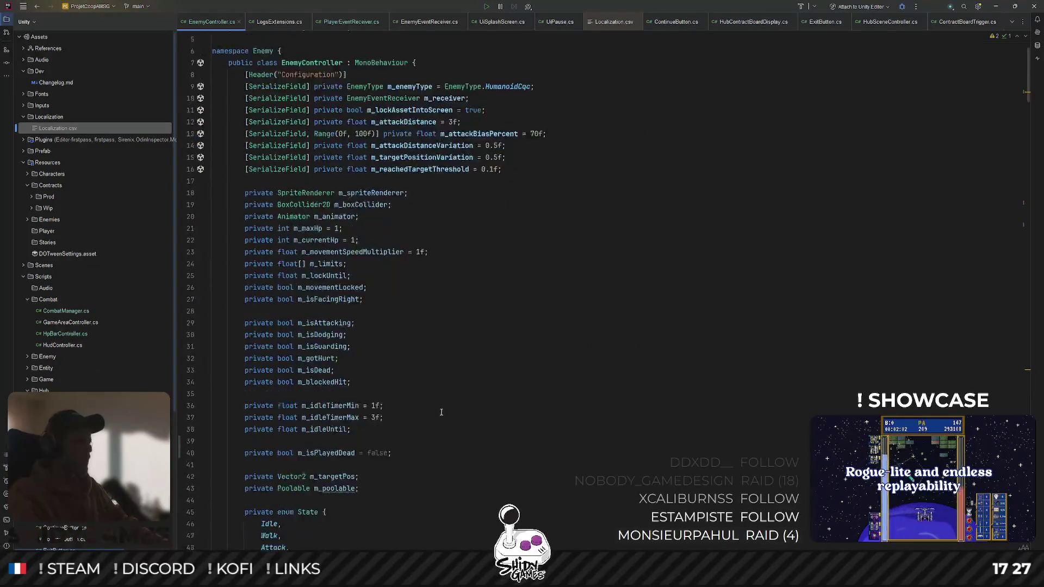
In OnEnable, add Events.PlayerDied += OnPlayerDeath; below the EnemyHit subscription
scroll(419, 419, "down", 2)
key("Return")
type("Eve")
key("Down")
key("Return")
type("Events.")
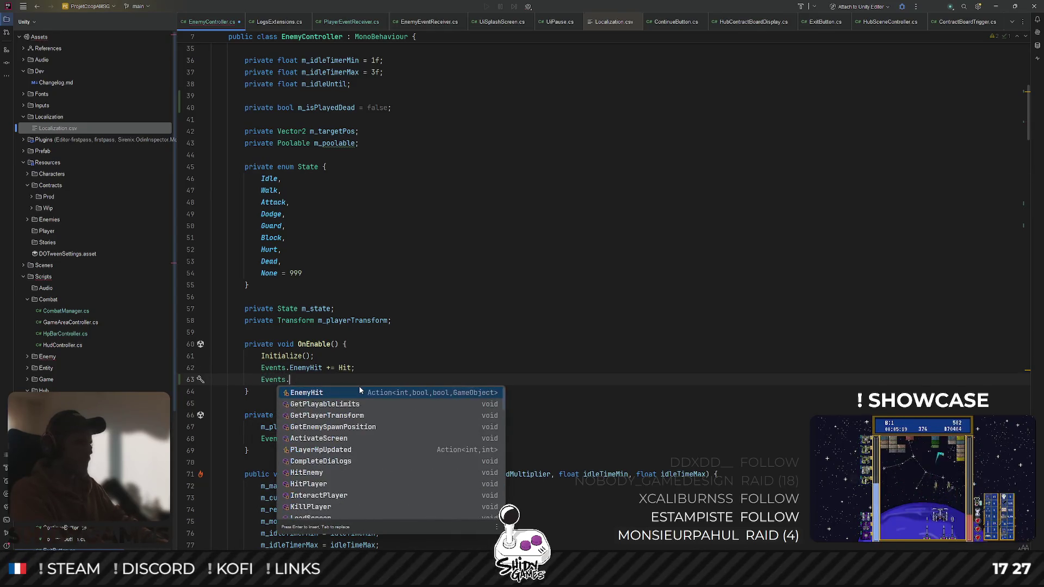
type("Playerdi")
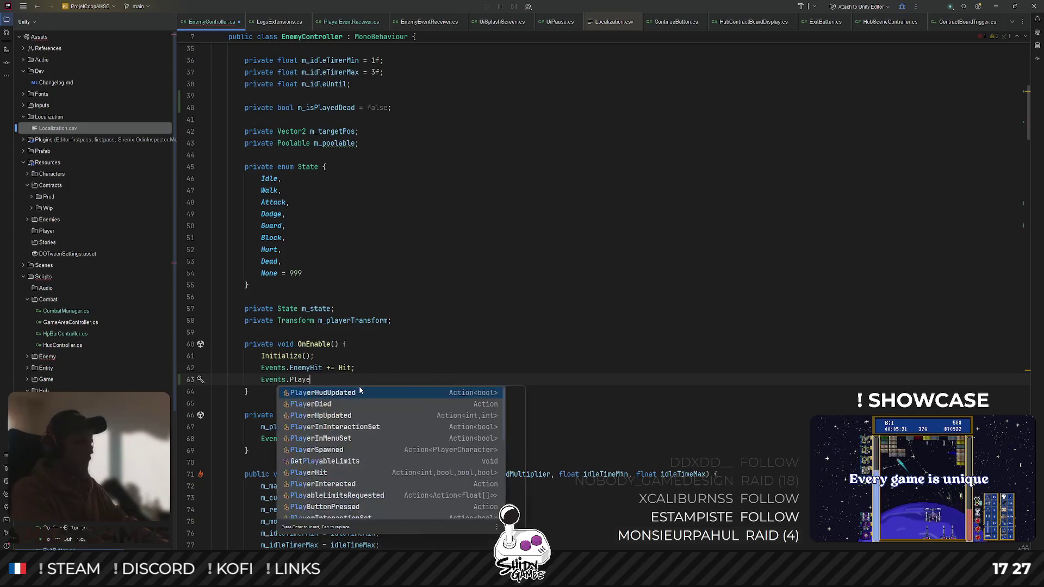
key("Return")
type("+= OnP")
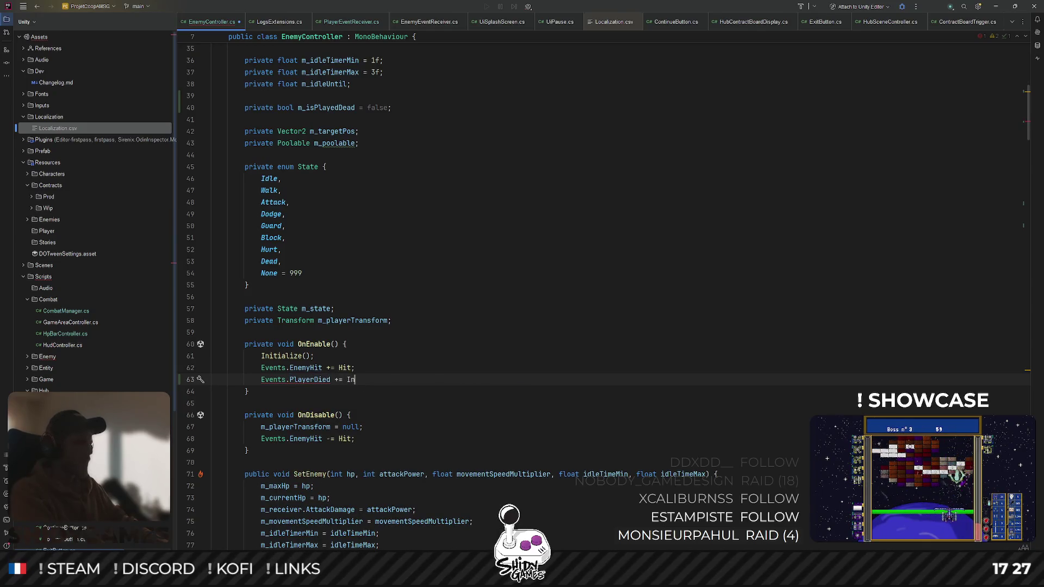
key("BackSpace")
key("BackSpace")
type("OnPlayerDeath;")
key("Return")
type(";")
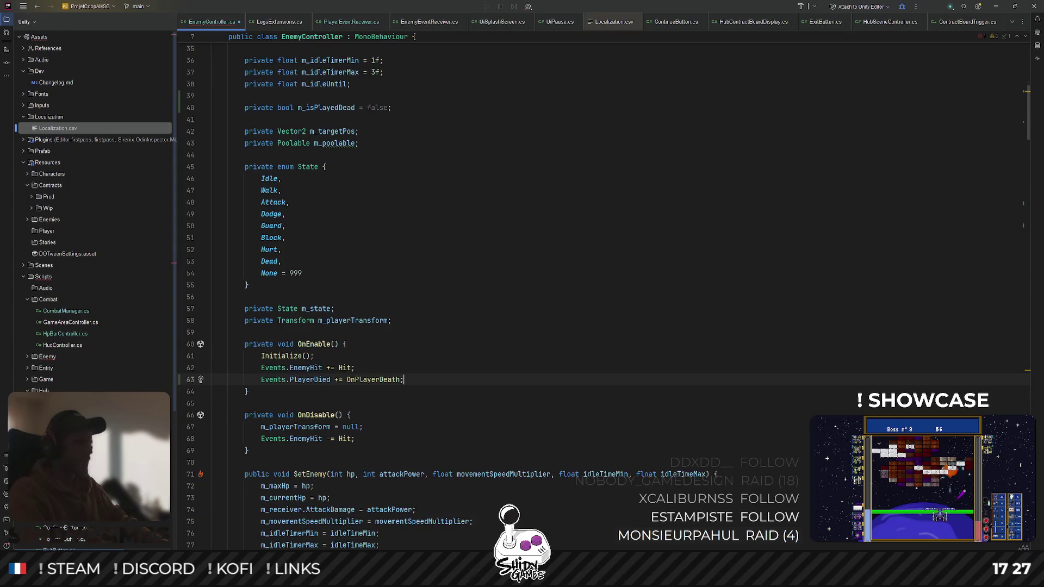
Duplicate that line into OnDisable and make it an unsubscribe with -=
key("ctrl+d")
key("alt+shift+Down")
key("alt+shift+Down")
key("alt+shift+Down")
key("Left")
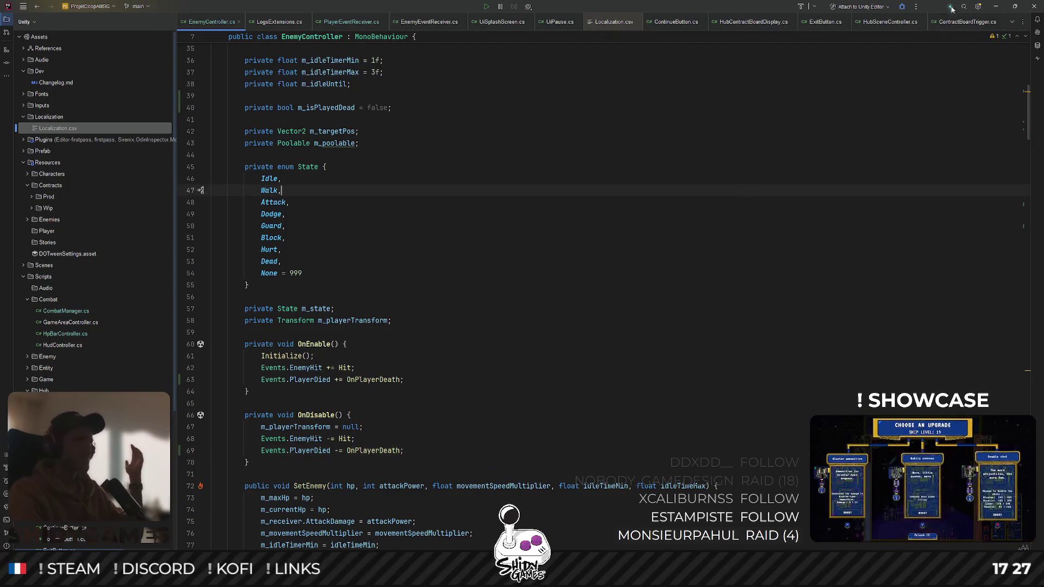
left_click(998, 8)
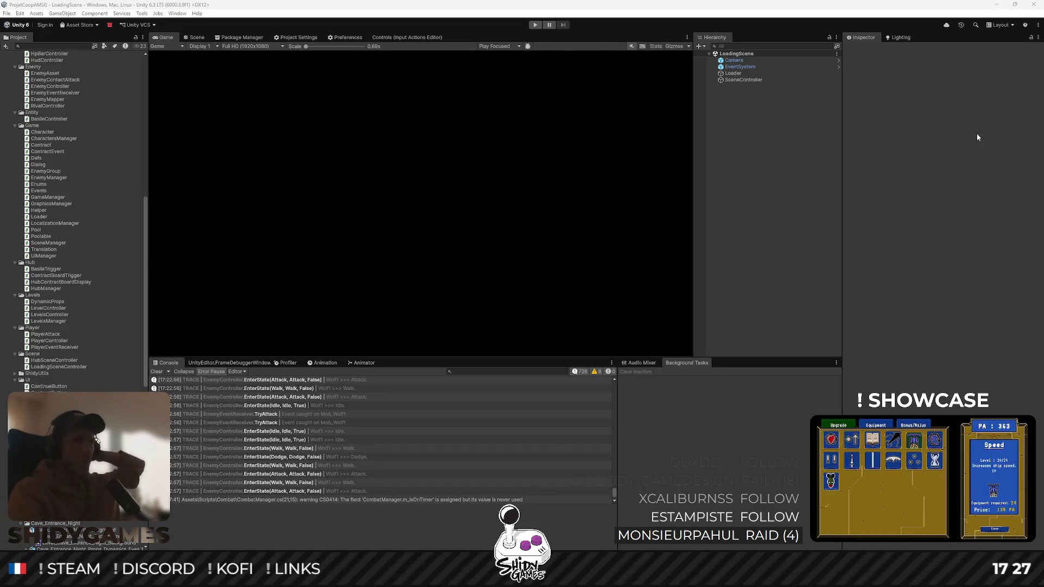
Focus the Unity editor and enter Play mode to reach the L'Artisan Meurtrier main menu
left_click(774, 191)
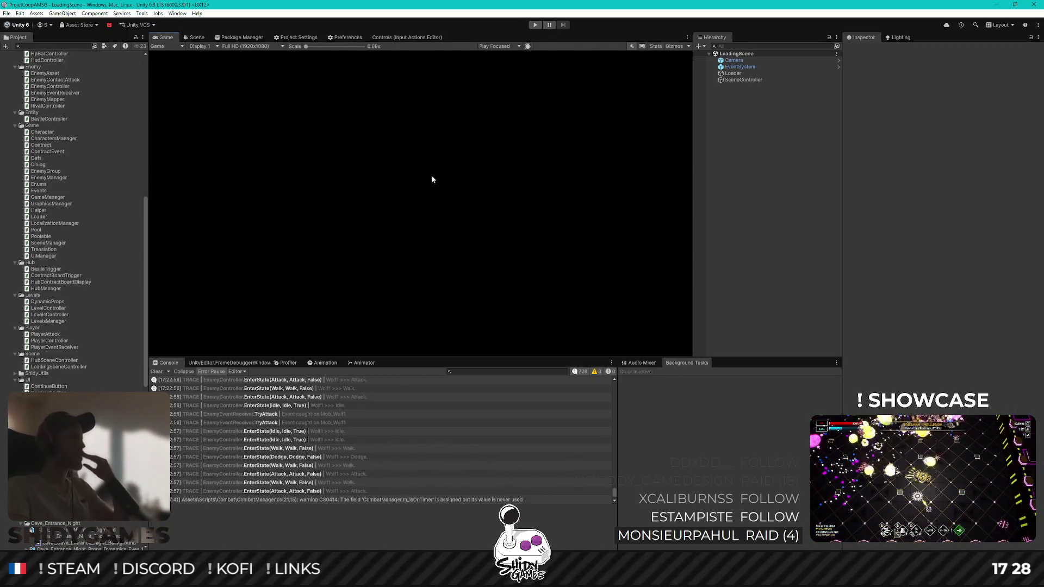
left_click(536, 26)
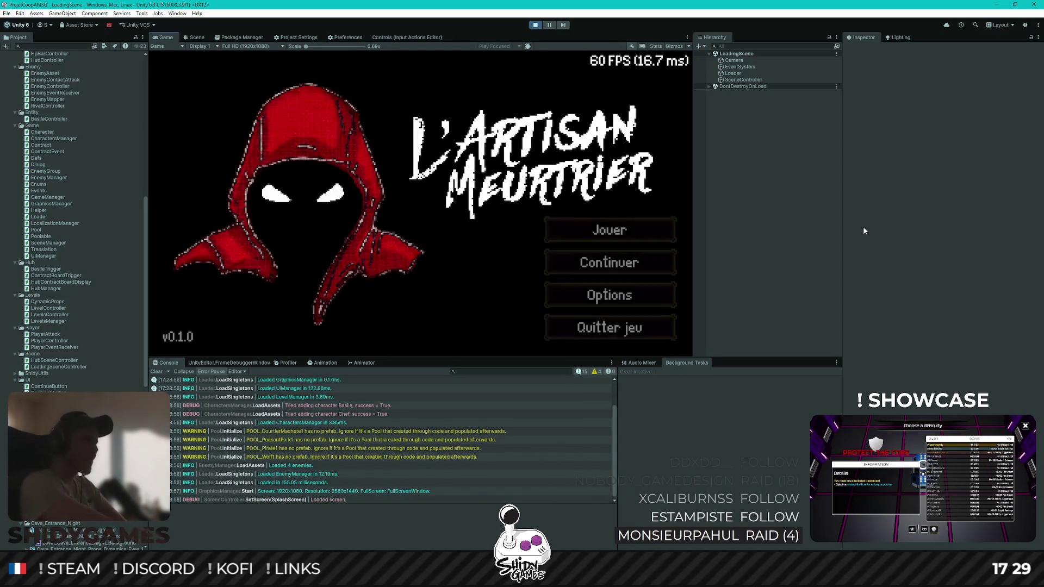
Start the game, choose Contract 1 at the contract board, and finish the opening dialogue
key("Return")
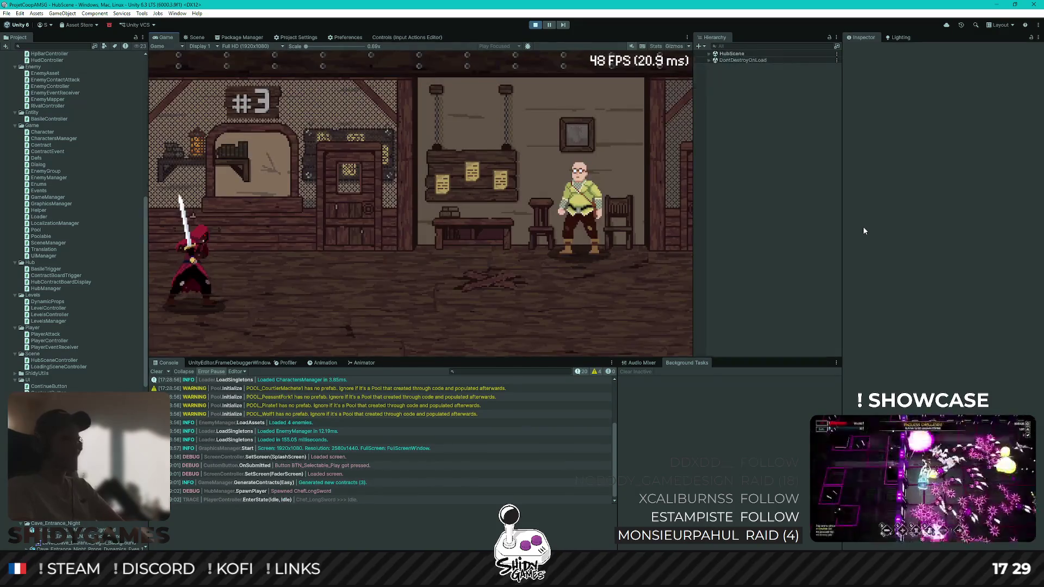
key("d")
key("d")
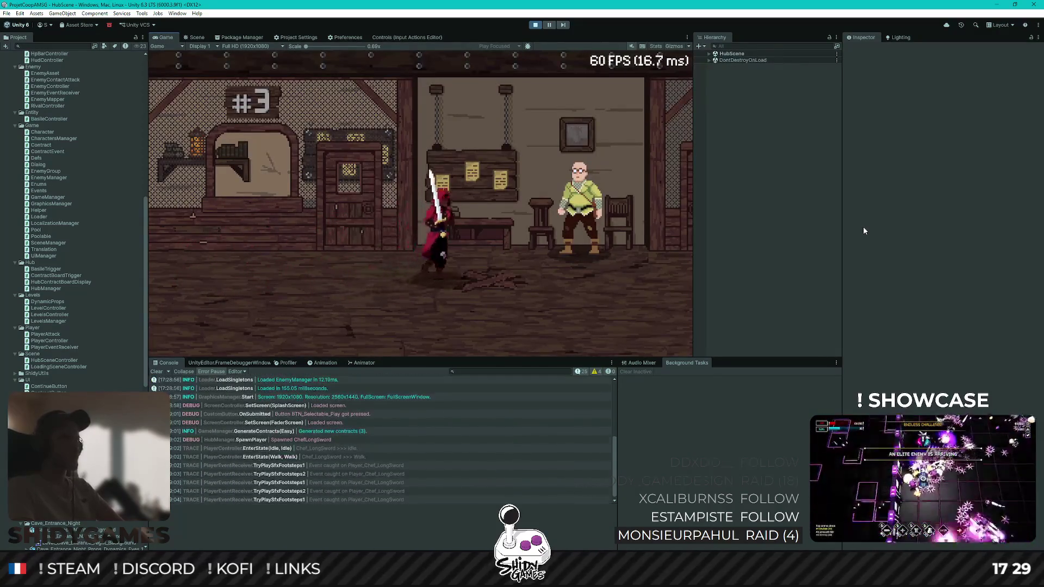
key("e")
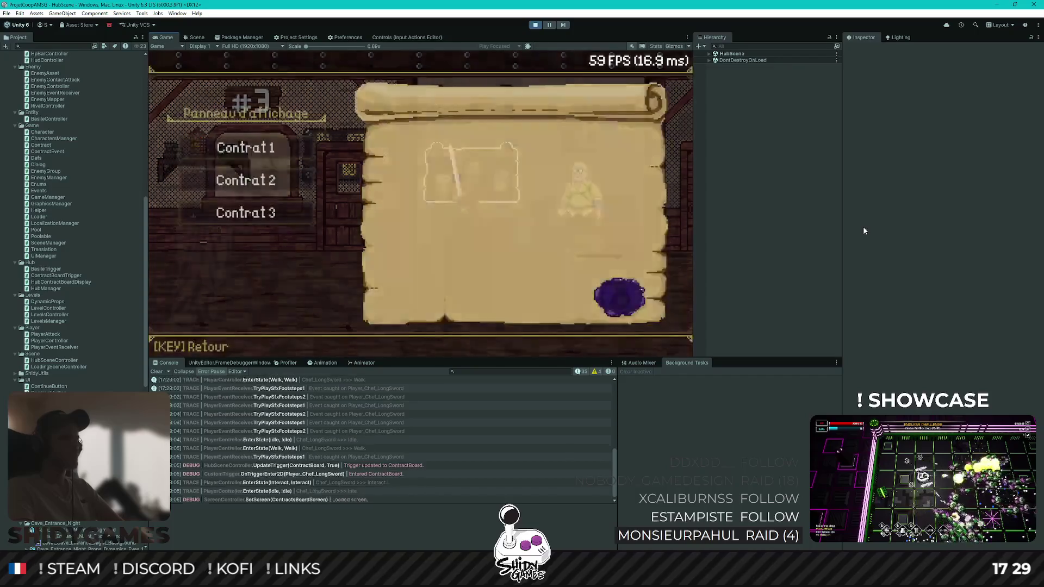
key("Return")
key("e")
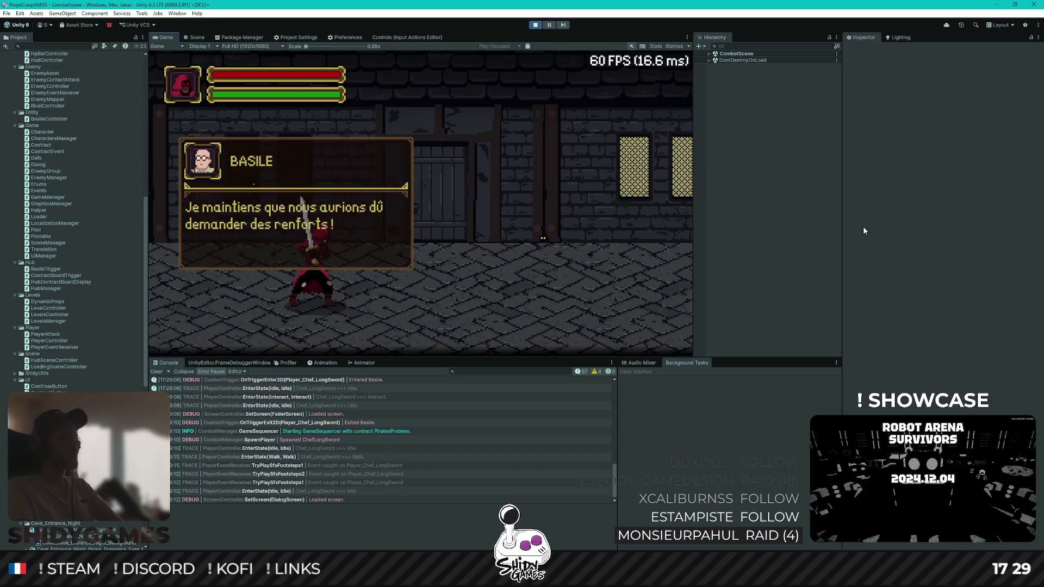
key("e")
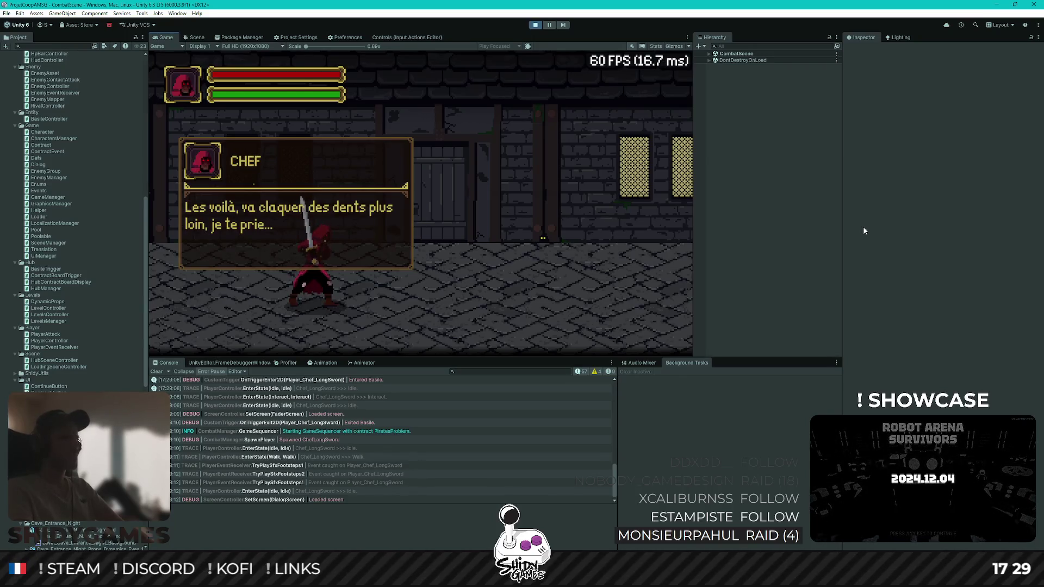
key("e")
Walk among the pirates until the player dies, then stop Play mode
key("d")
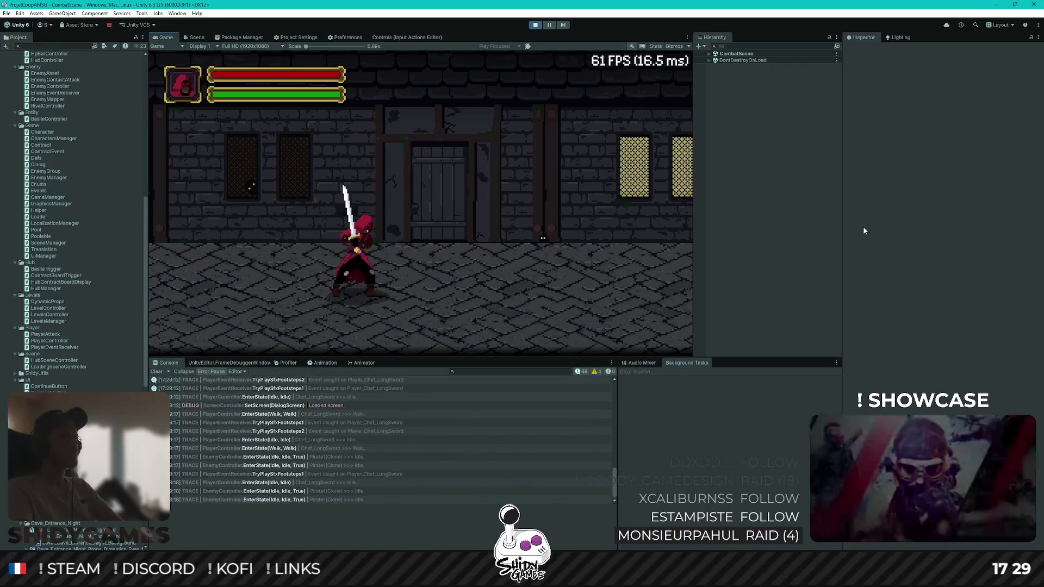
key("q")
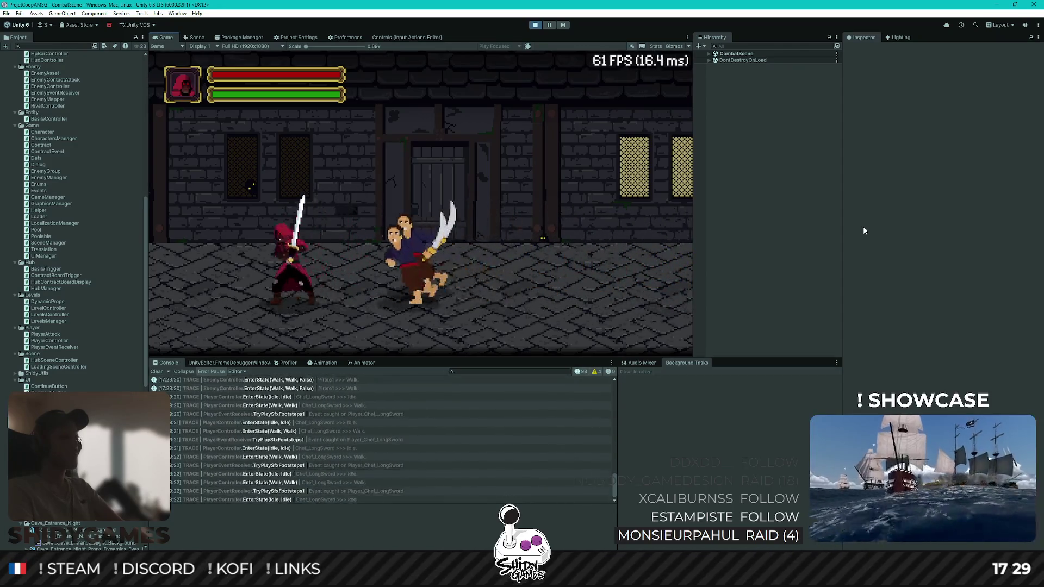
key("d")
key("d")
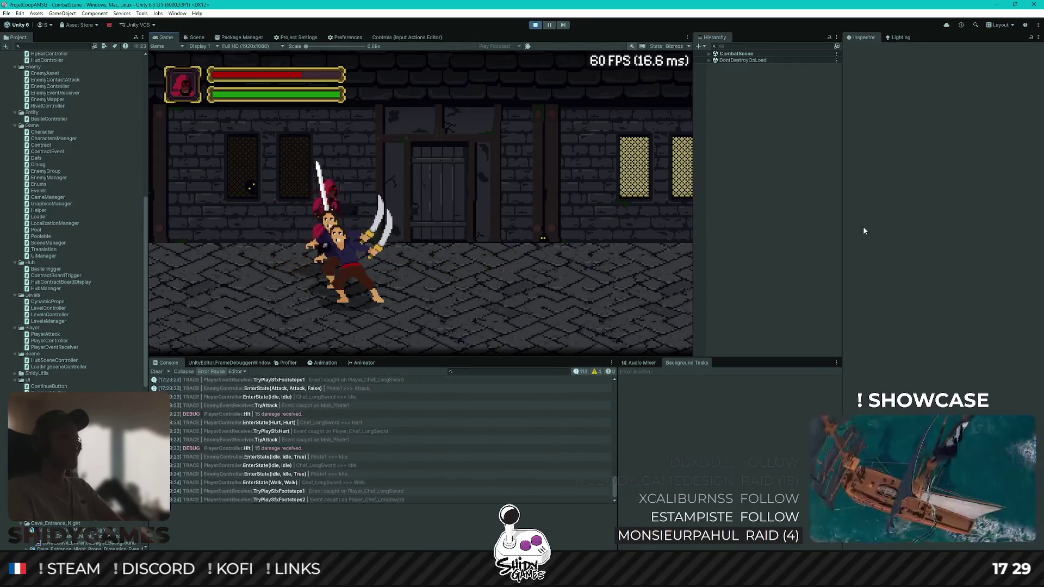
key("d")
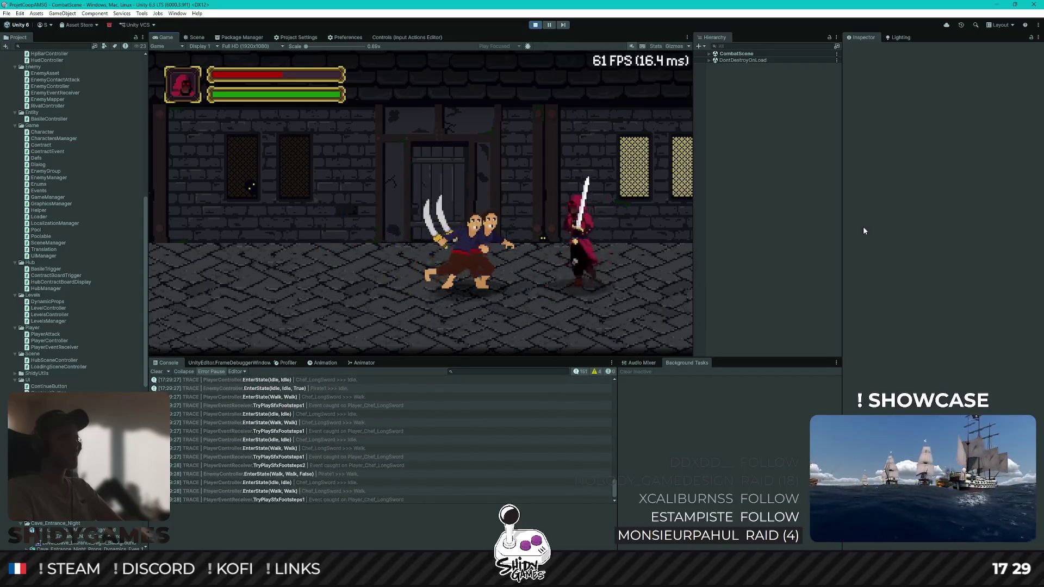
key("d")
key("a")
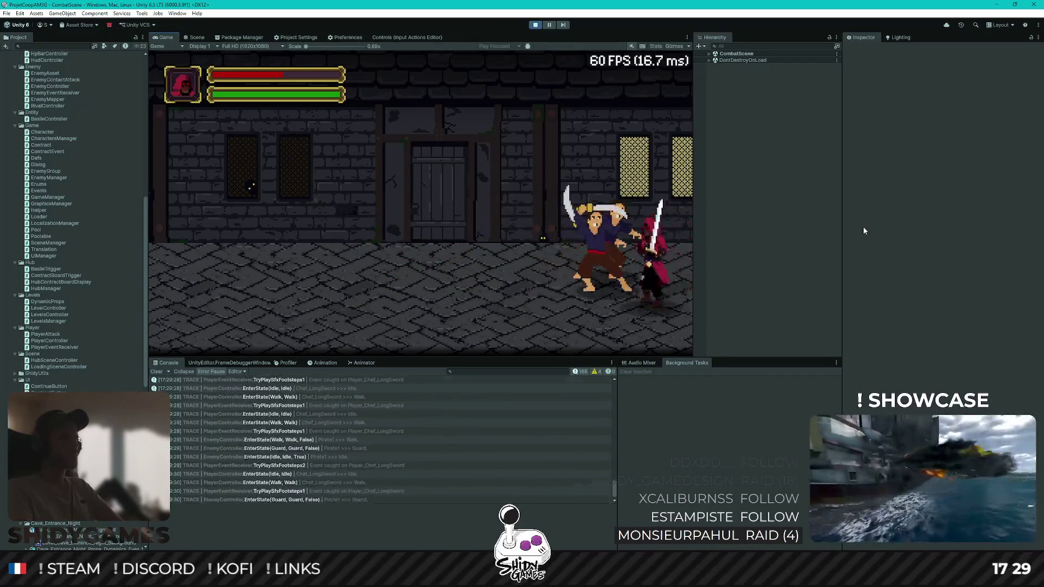
key("a")
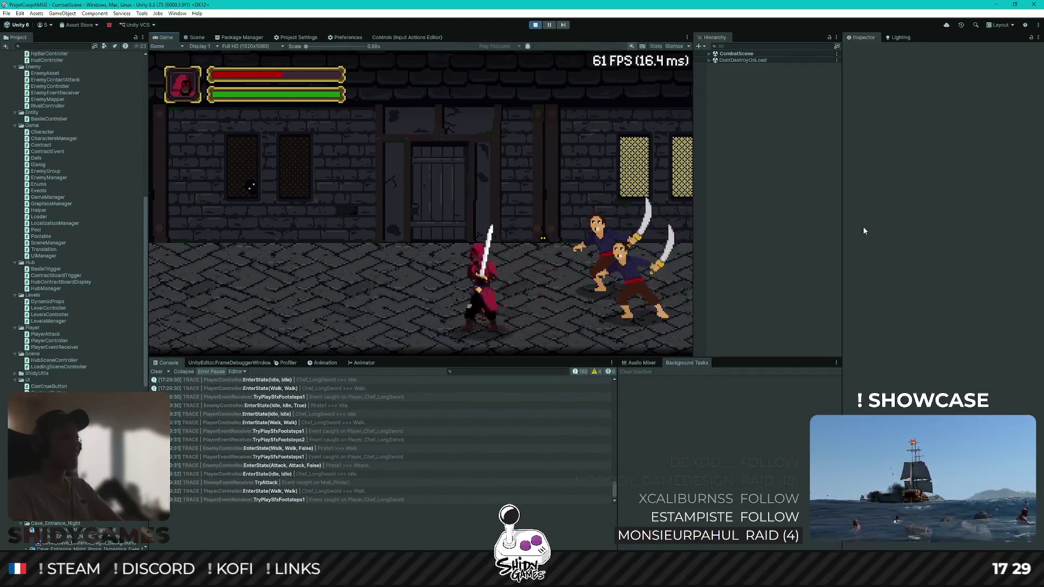
key("a")
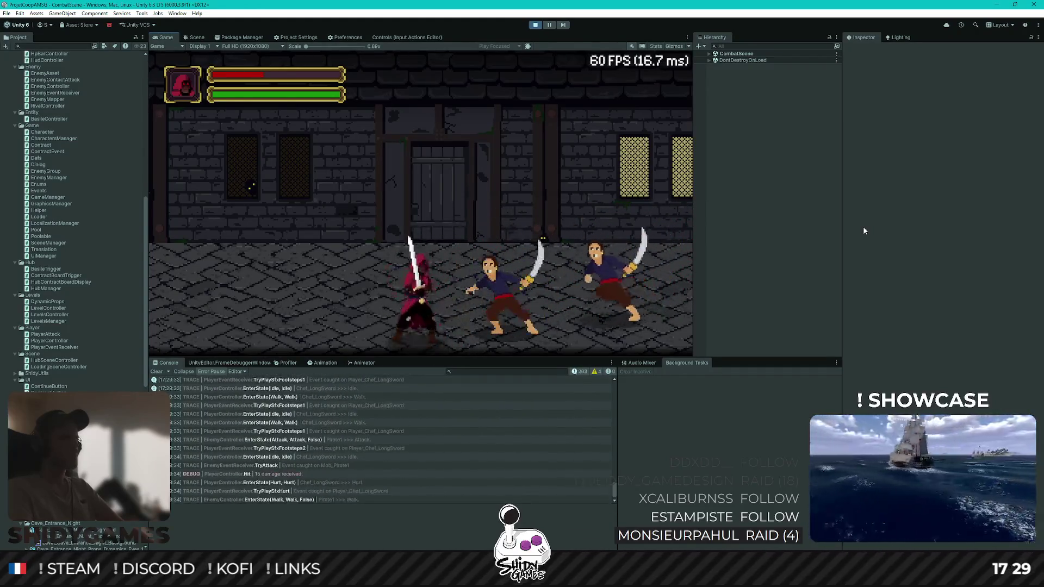
key("a")
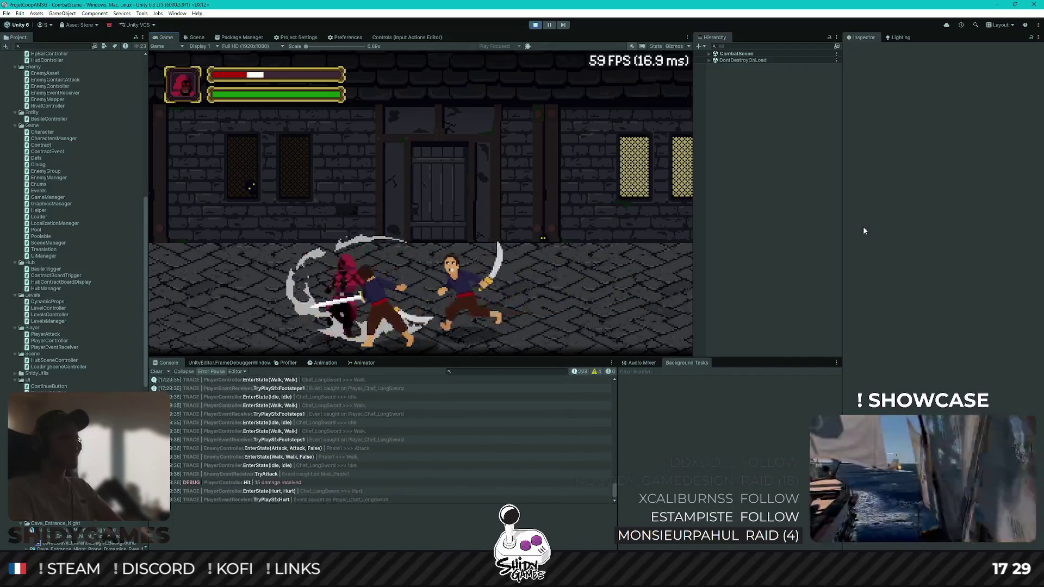
key("a")
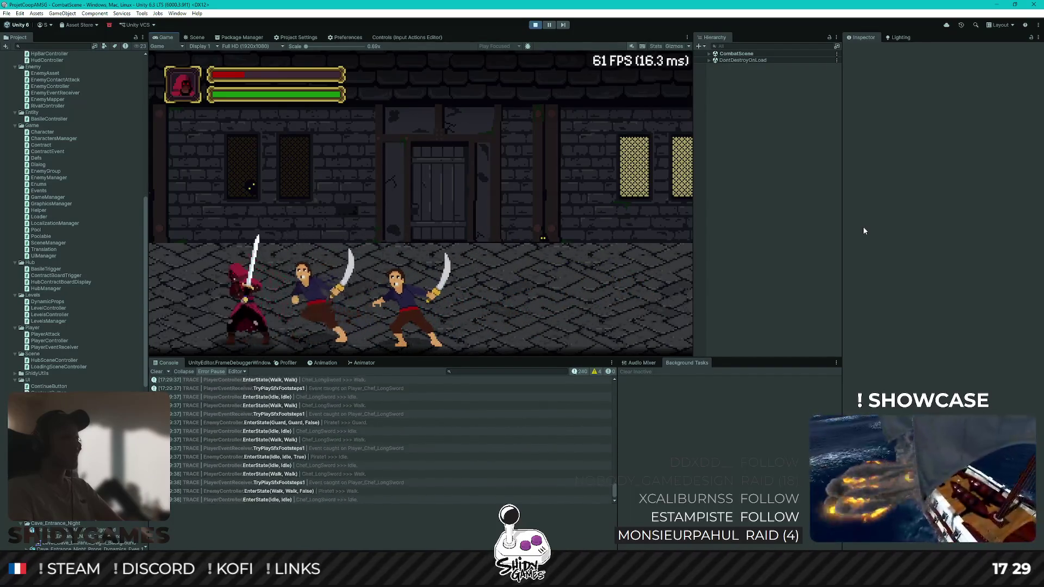
key("a")
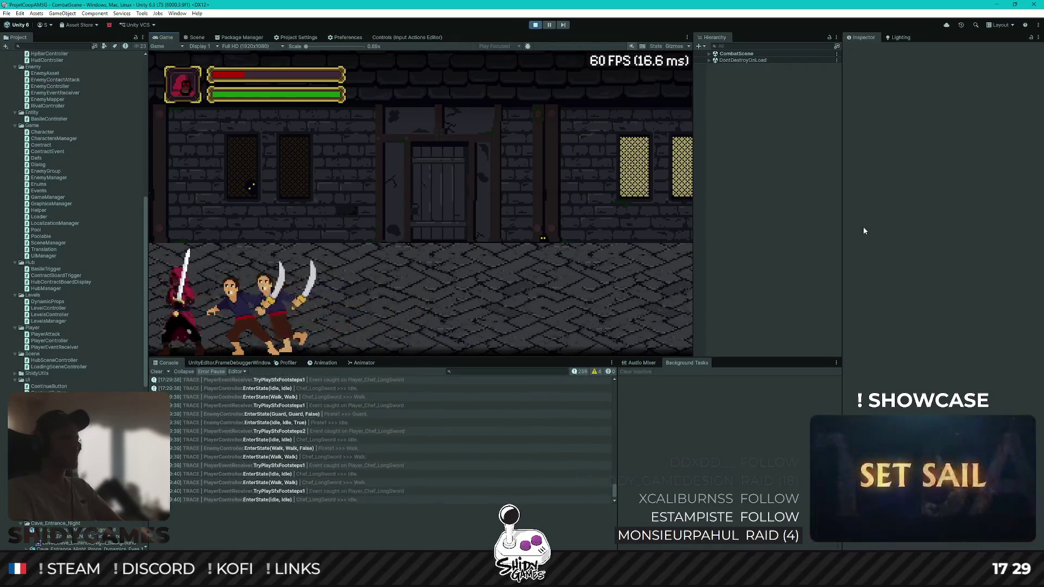
key("d")
key("d")
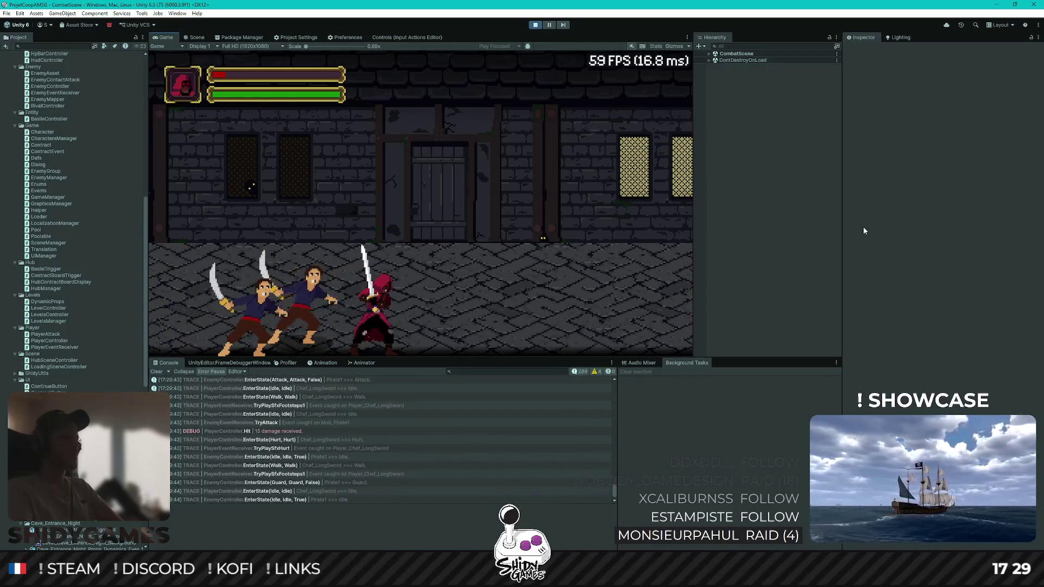
key("d")
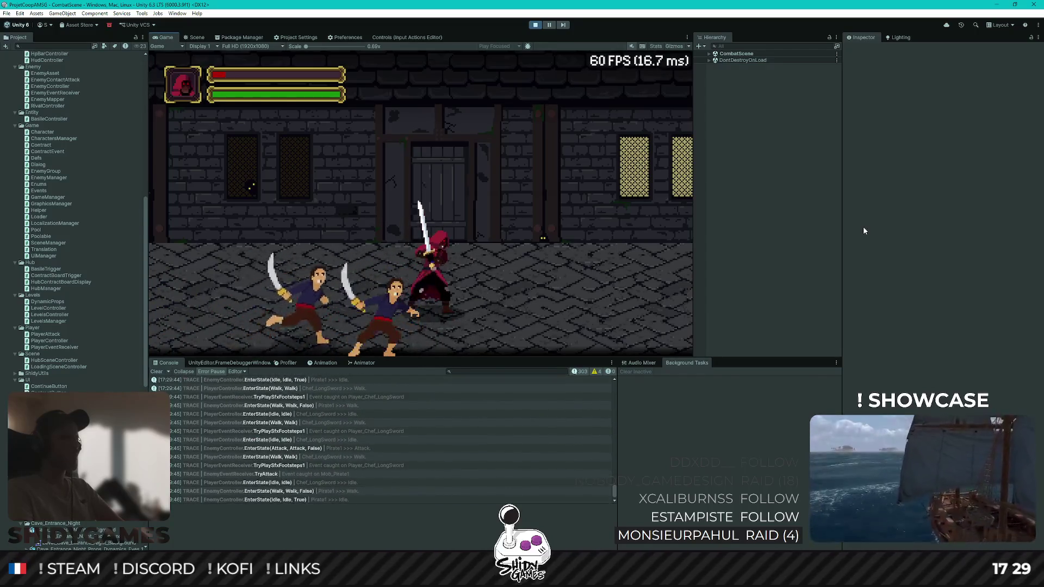
key("d")
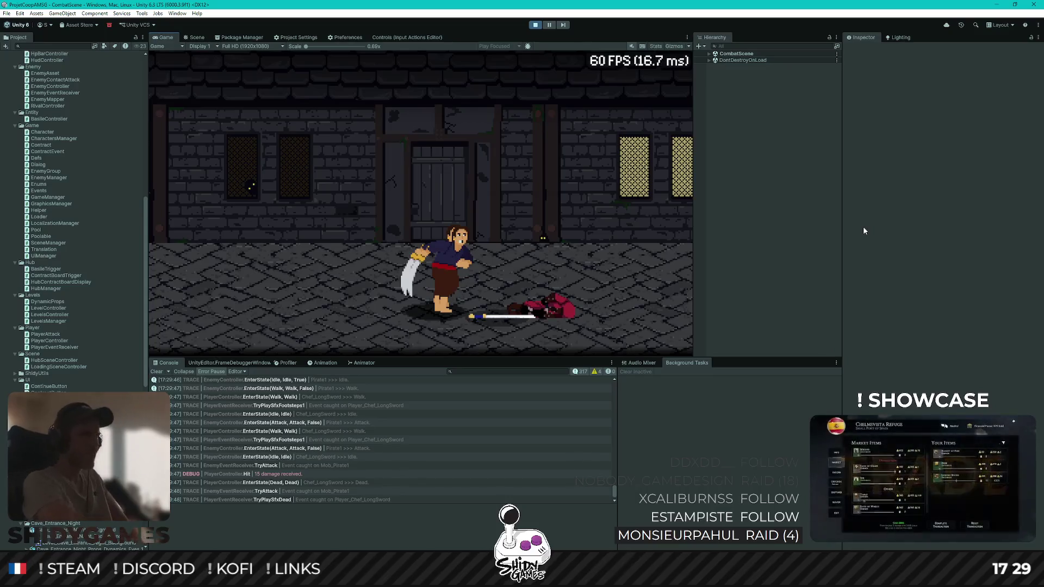
left_click(534, 25)
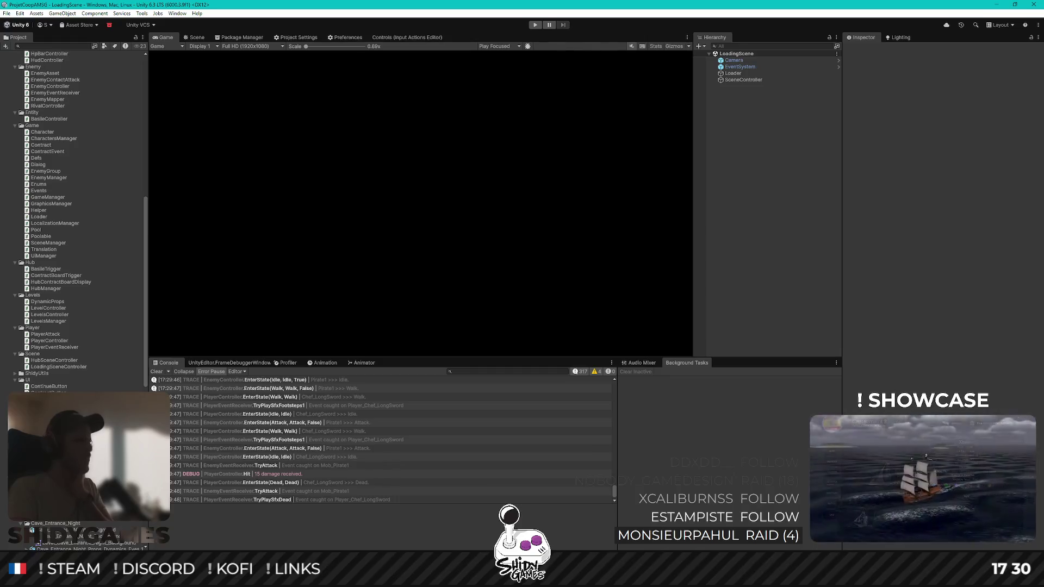
In EnemyController.cs, delete the if (m_isPlayedDead) return; check from FixedUpdate
key("alt+Tab")
scroll(481, 271, "down", 10)
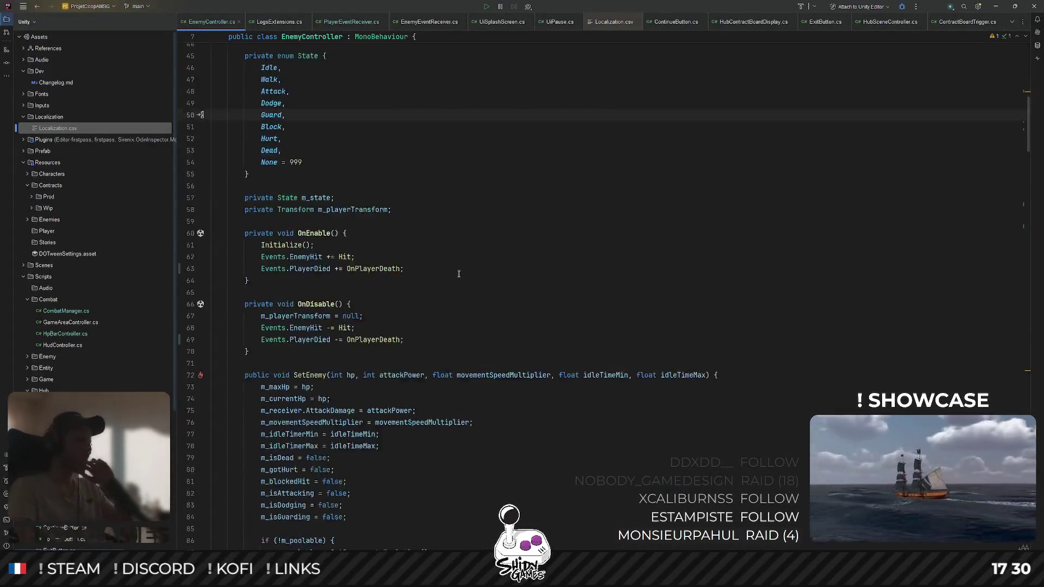
scroll(458, 272, "up", 5)
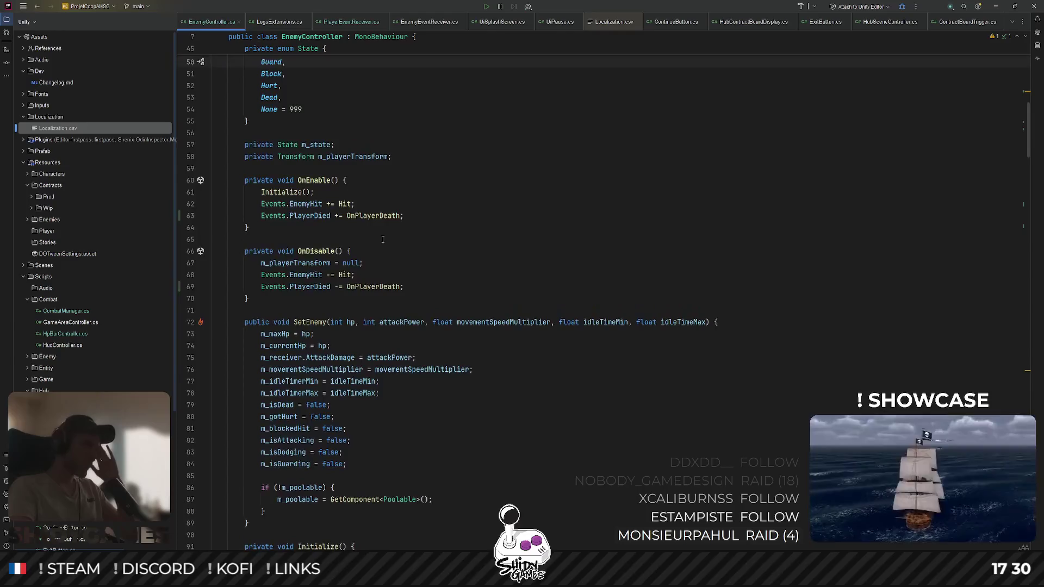
scroll(366, 228, "down", 9)
scroll(367, 229, "down", 6)
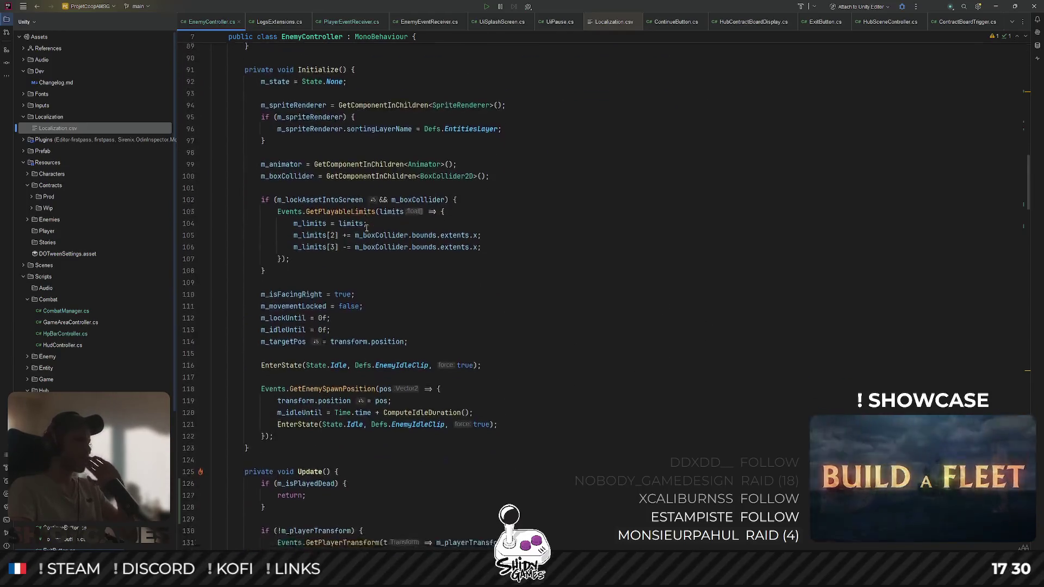
scroll(349, 398, "down", 3)
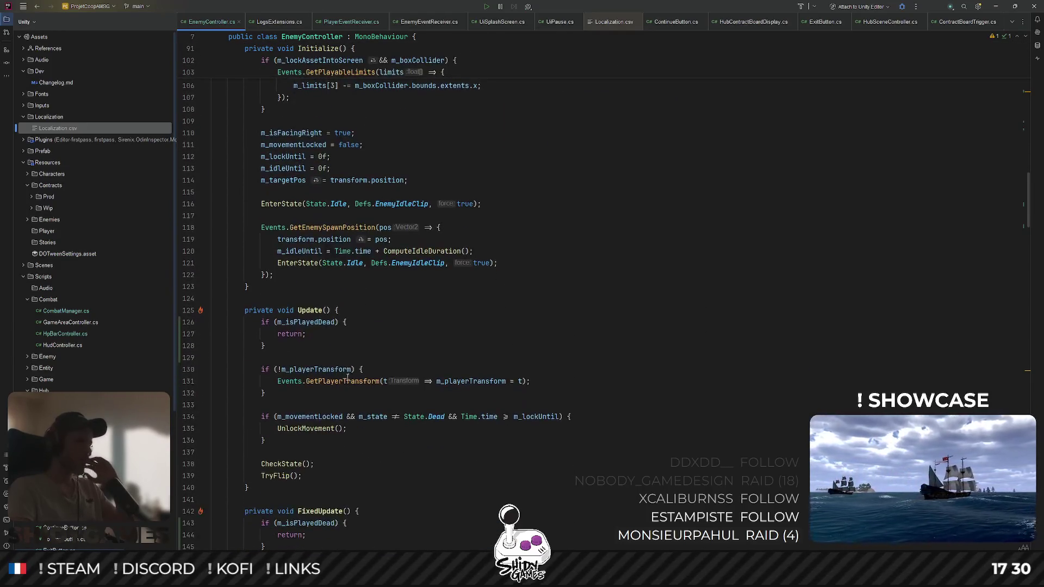
scroll(333, 444, "down", 6)
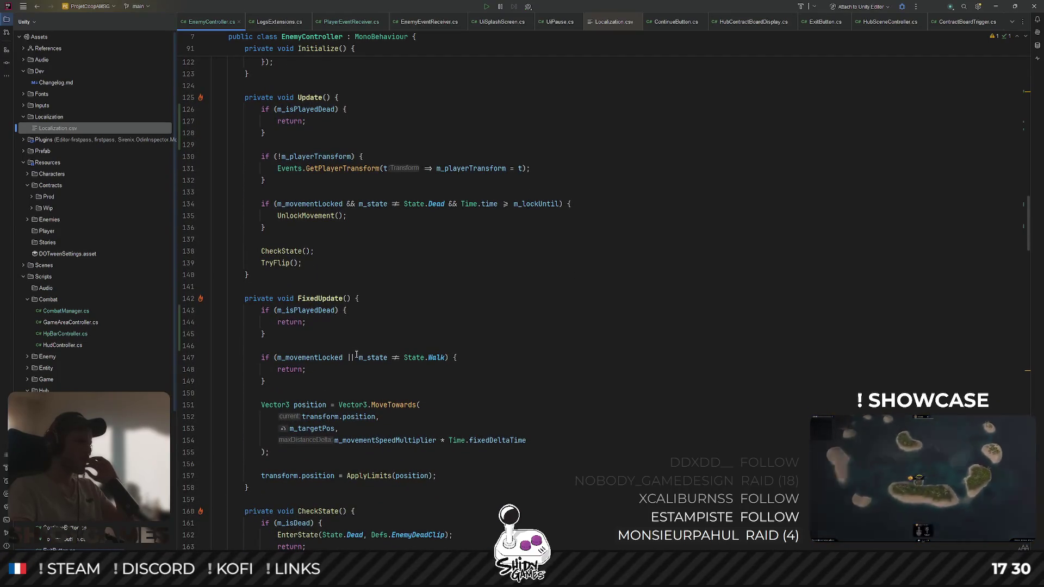
scroll(327, 364, "up", 1)
mouse_move(283, 374)
left_mouse_down()
mouse_move(217, 359)
mouse_move(212, 346)
left_mouse_up()
key("Delete")
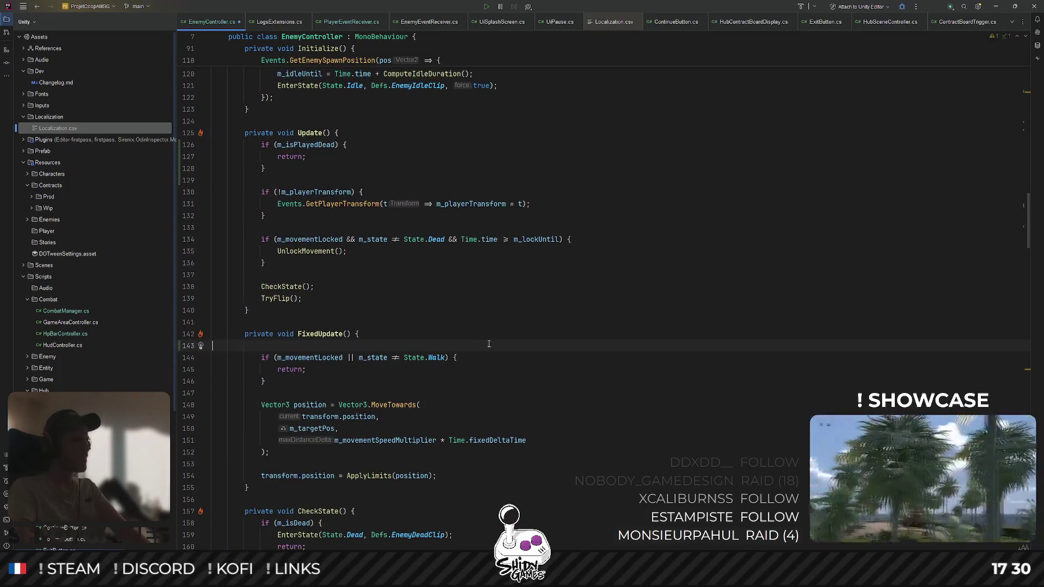
key("BackSpace")
scroll(509, 315, "up", 1)
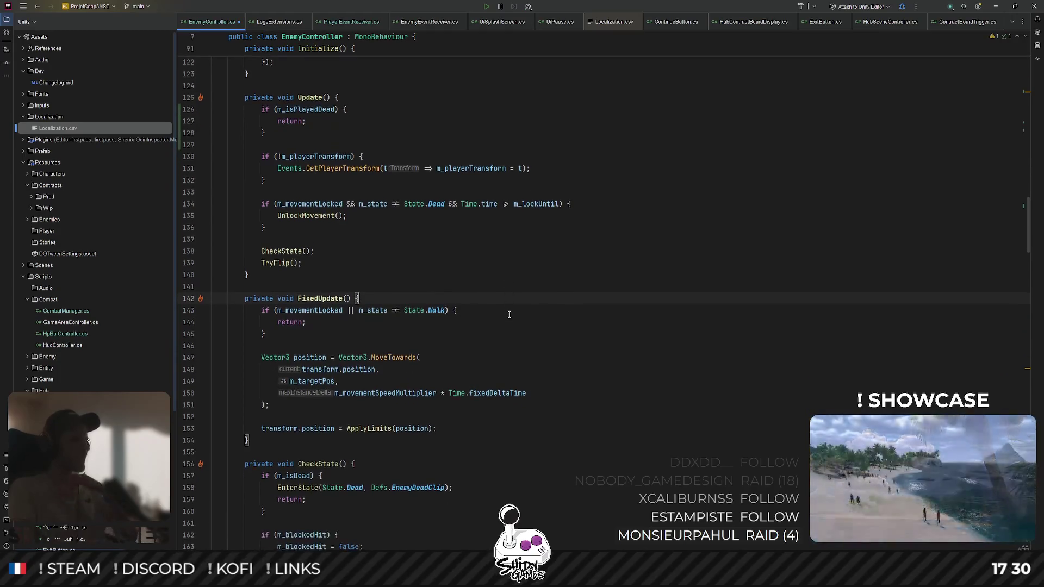
scroll(509, 315, "up", 1)
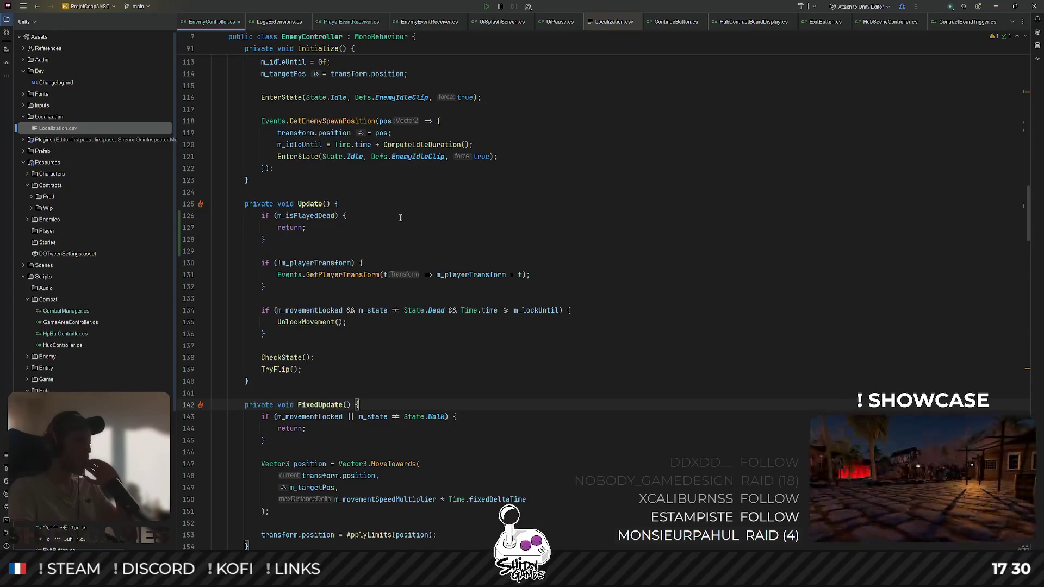
scroll(400, 217, "down", 15)
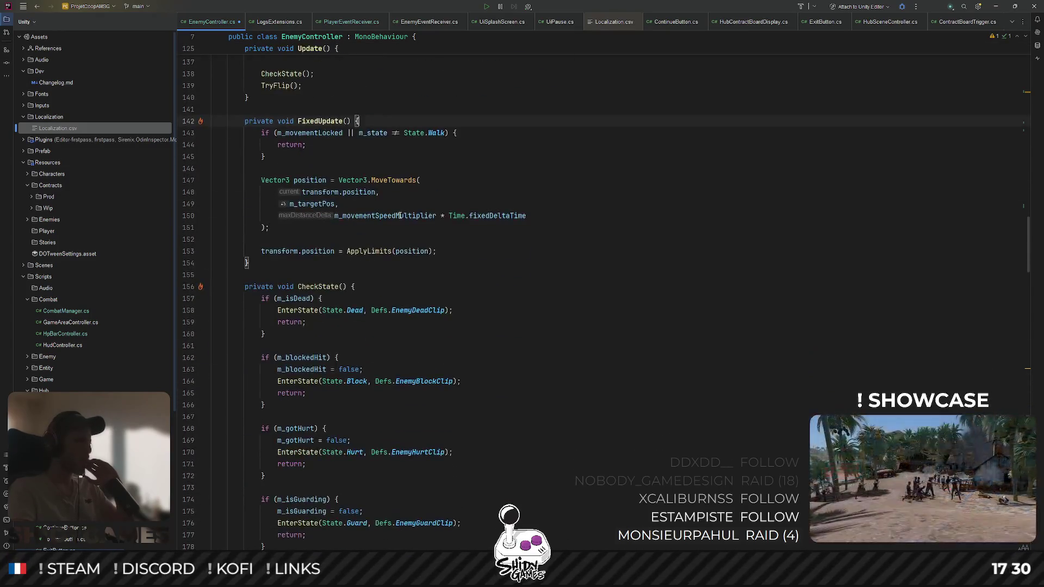
scroll(400, 215, "down", 20)
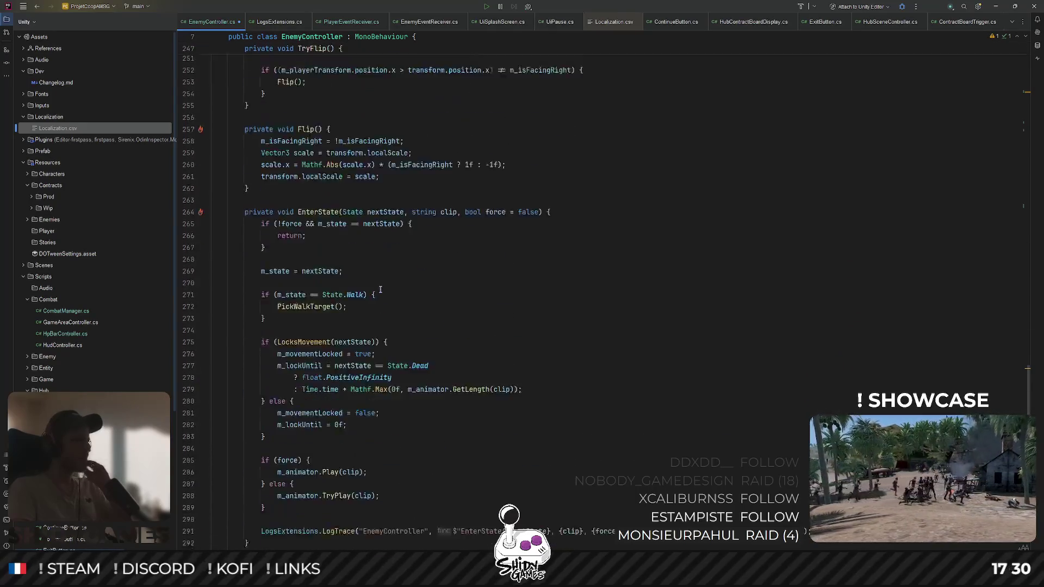
Add EnterState(State.Idle, Defs.EnemyIdleClip); inside OnPlayerDeath
scroll(386, 280, "down", 15)
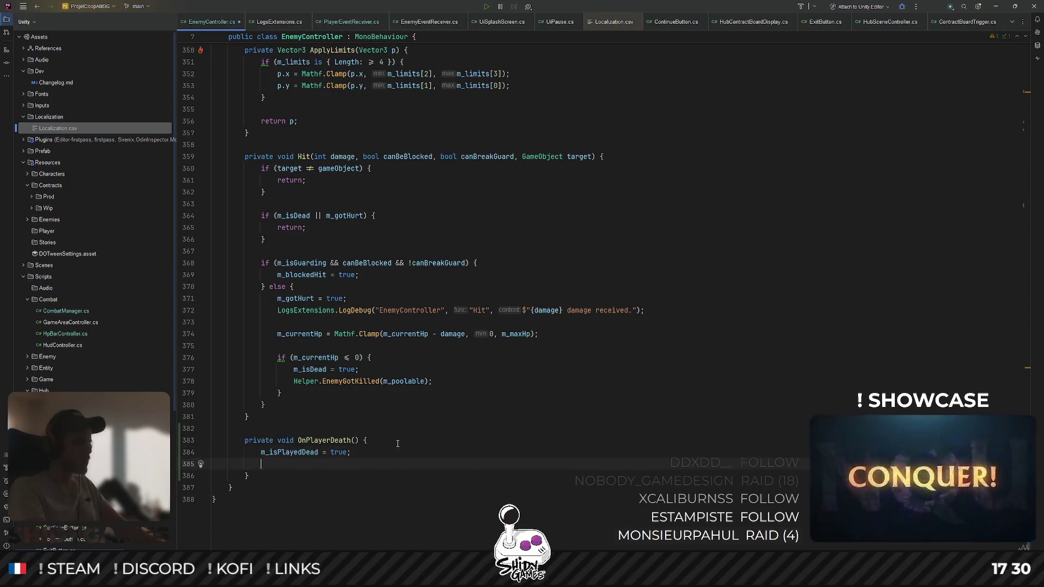
type("EnterS")
key("Return")
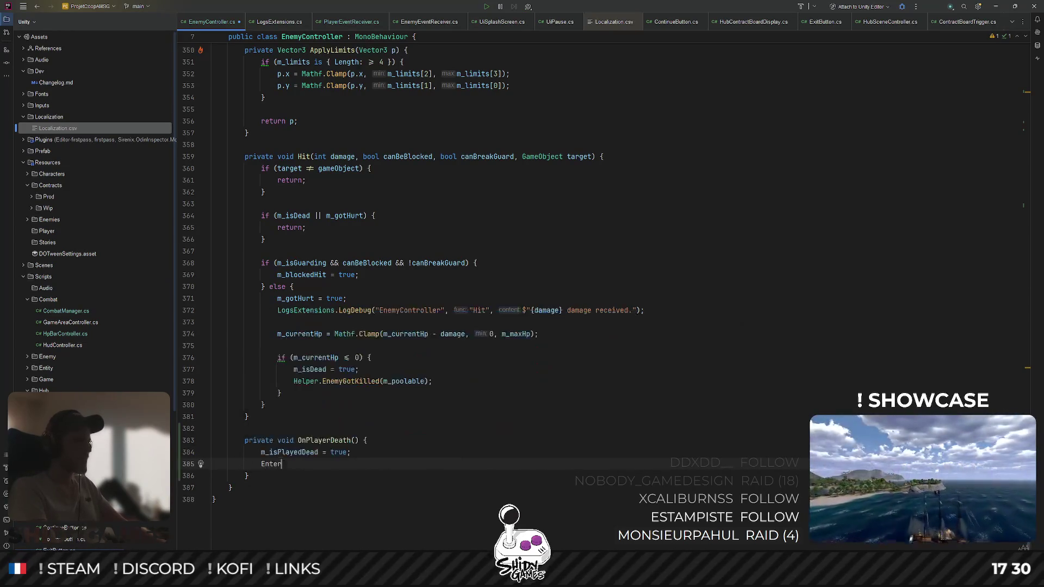
type("State(Id);")
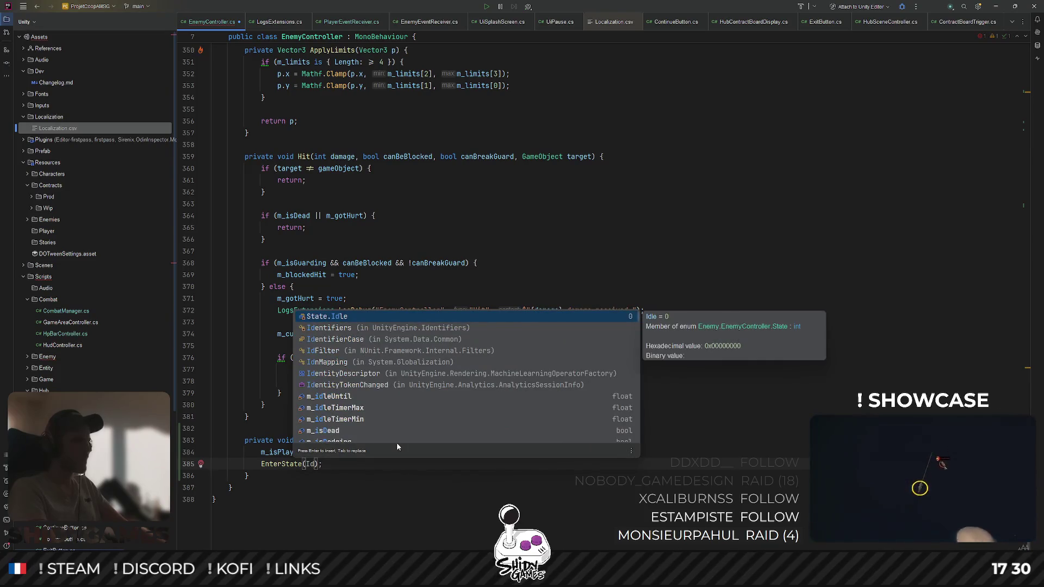
key("Return")
key("ctrl+space")
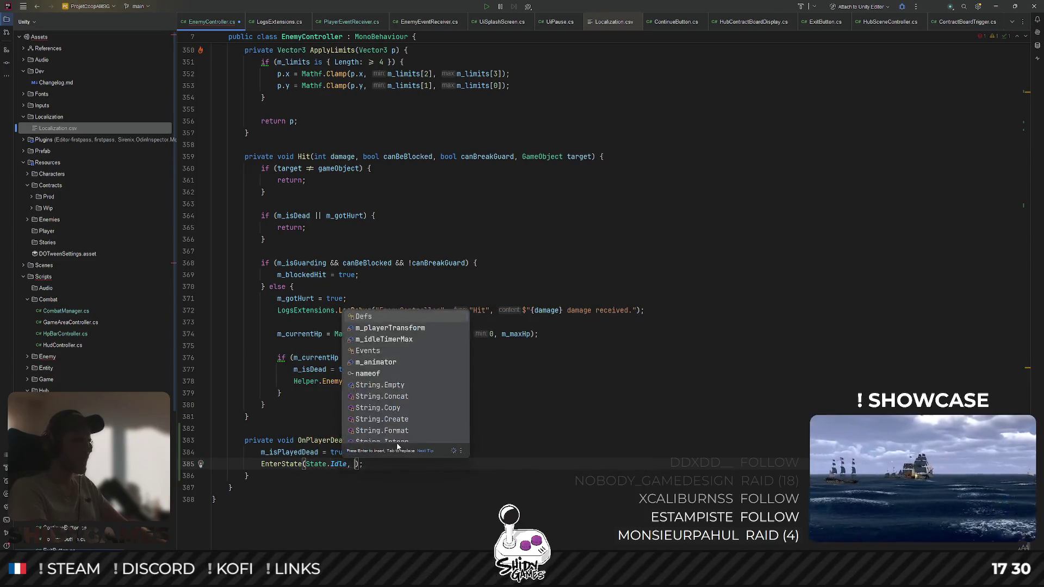
key("Return")
type(".I")
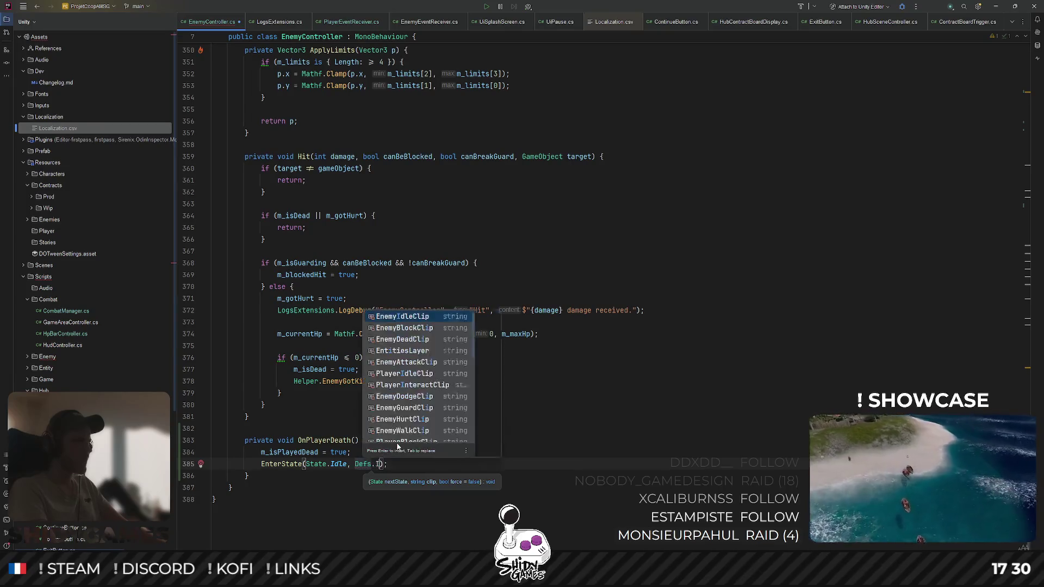
key("Return")
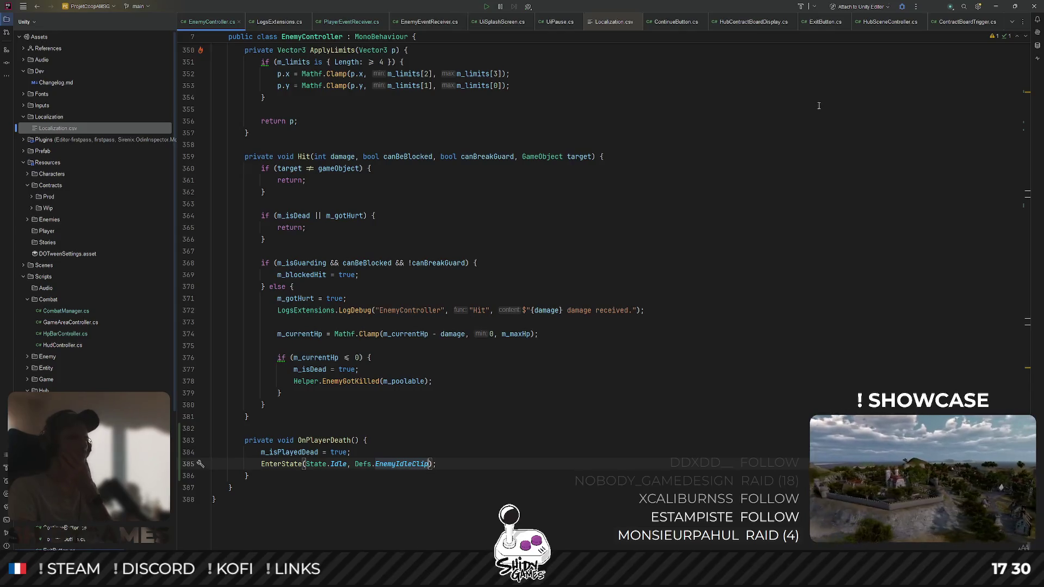
left_click(991, 7)
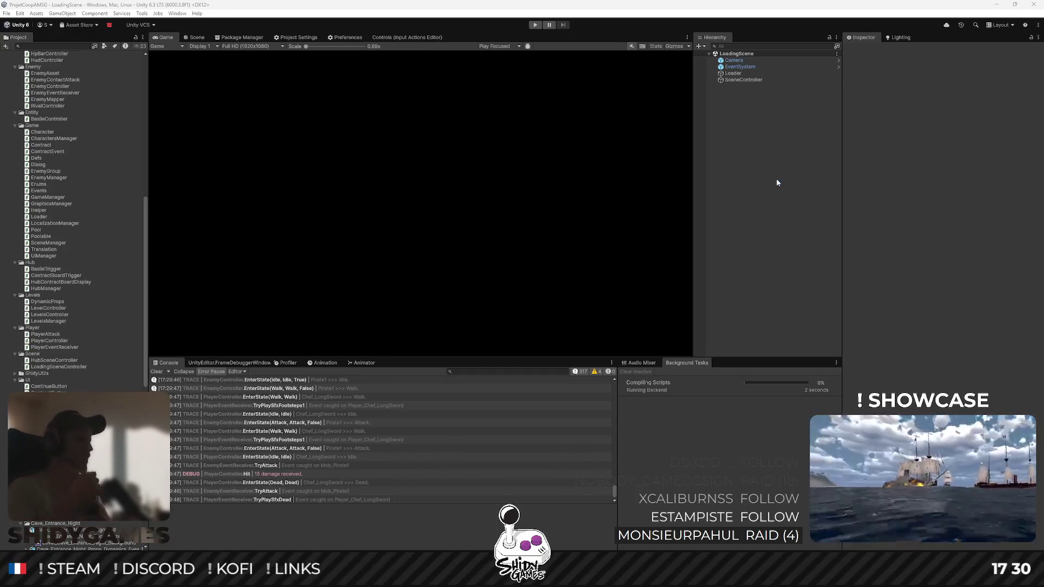
Enter Play mode, take Contract 1 from the hub board, and talk to Basile to reach CombatScene
left_click(534, 25)
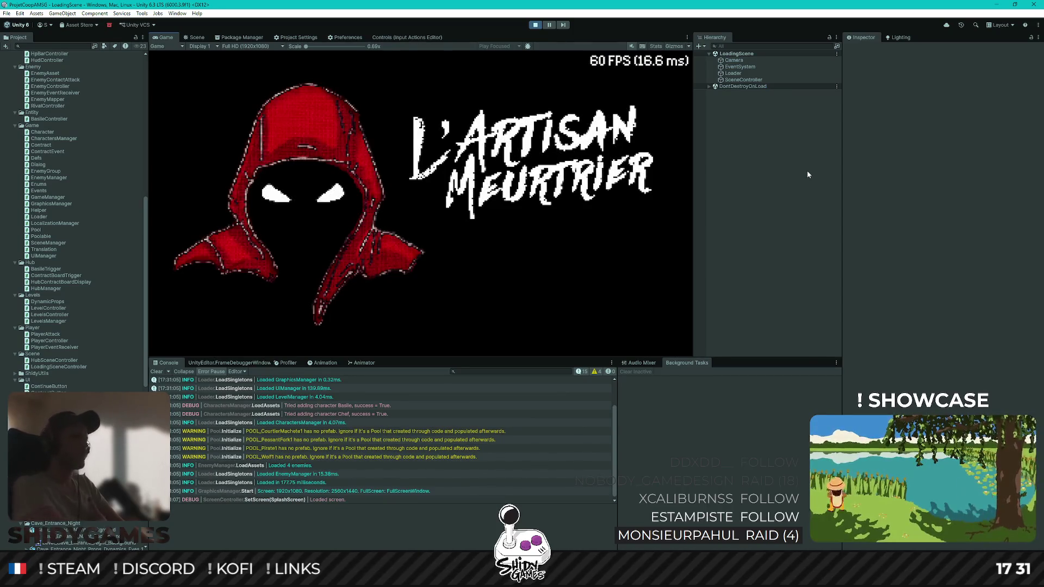
key("Return")
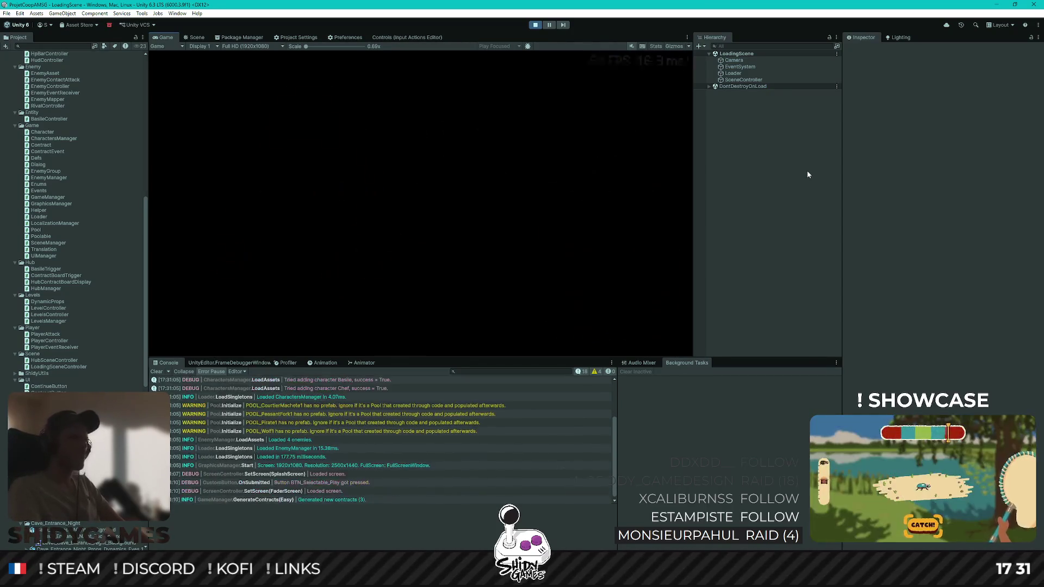
key("d")
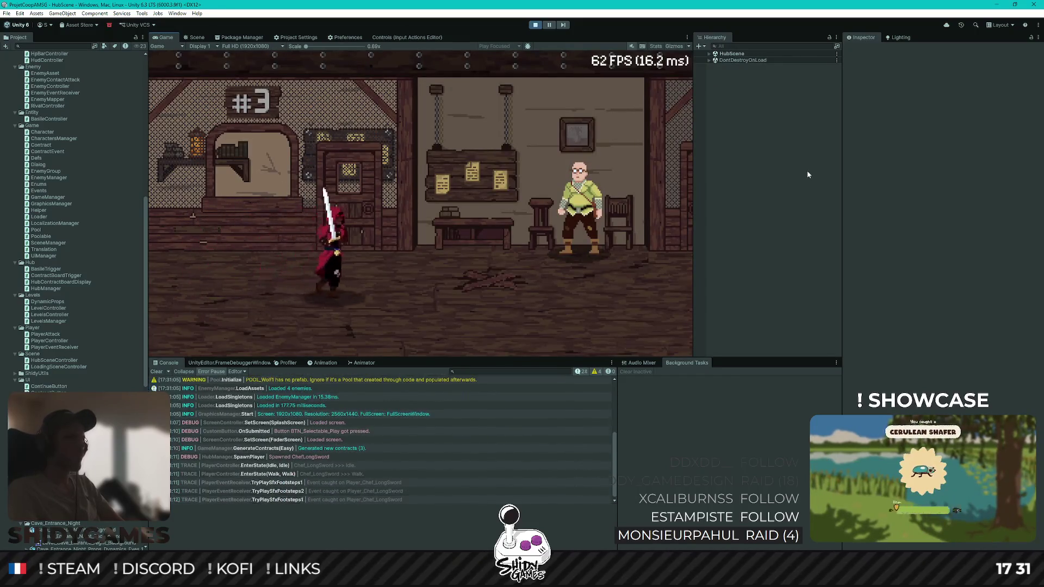
key("e")
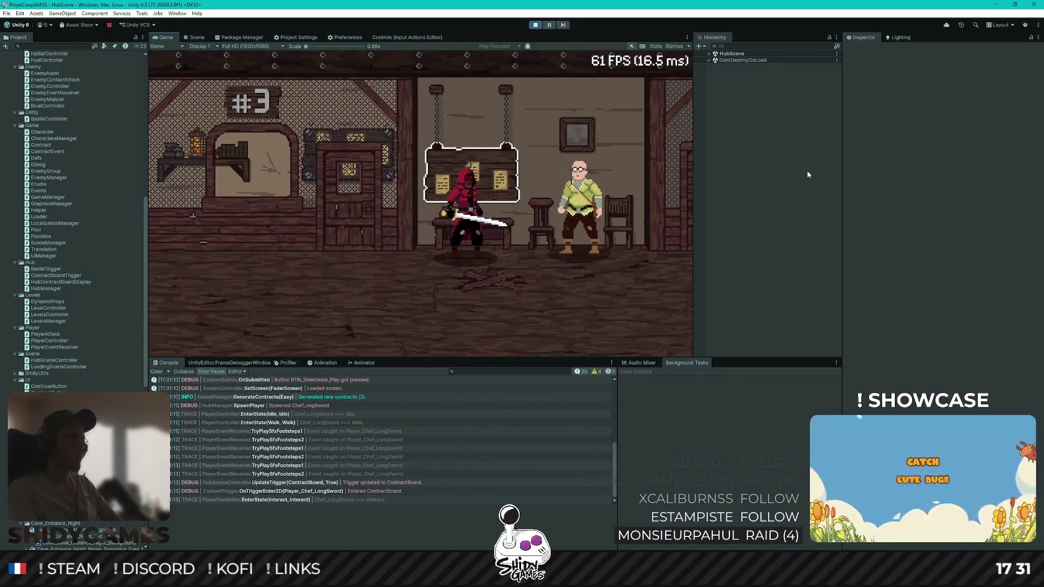
key("Return")
key("d")
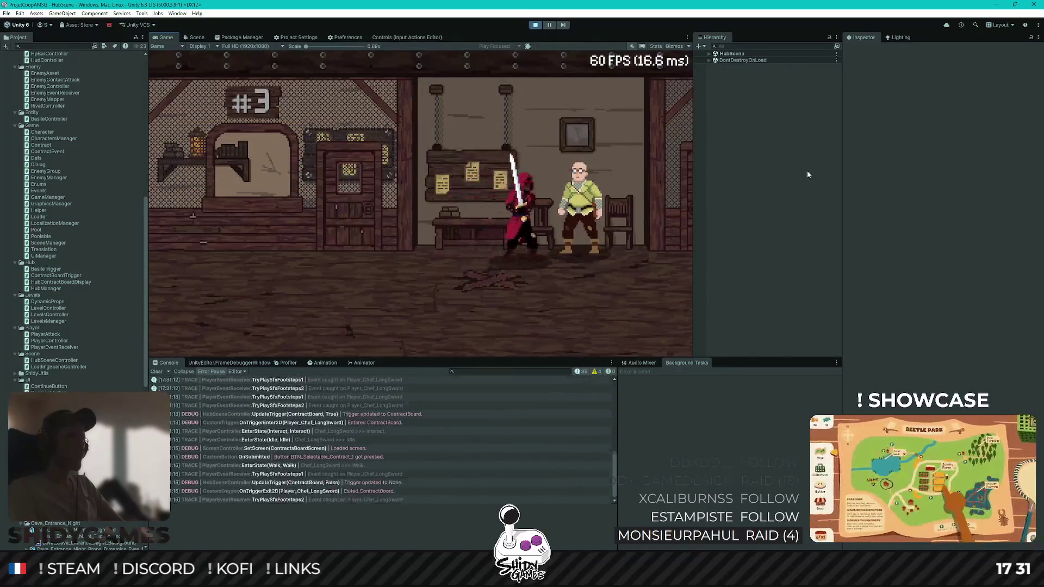
key("e")
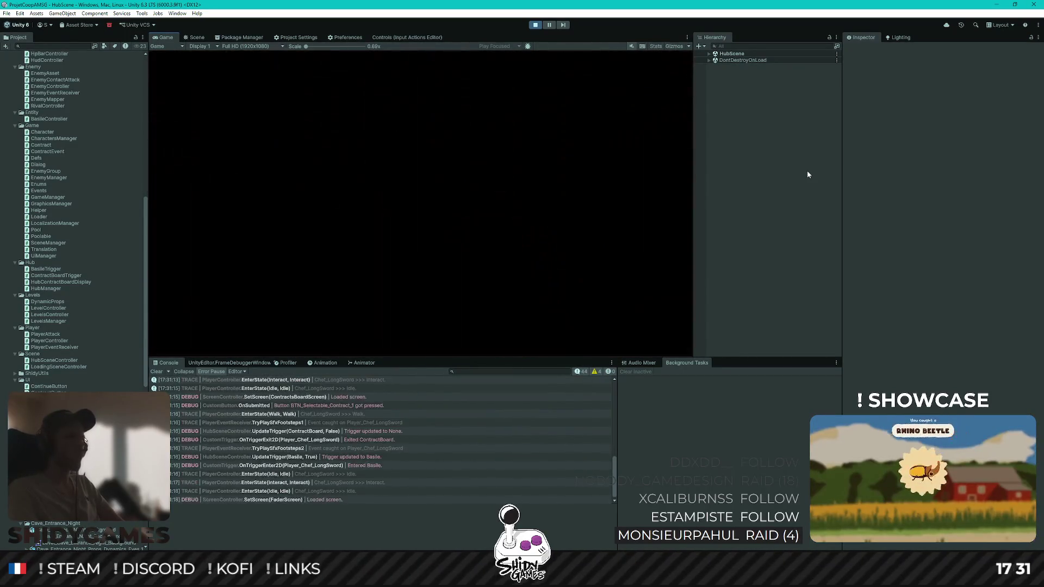
key("d")
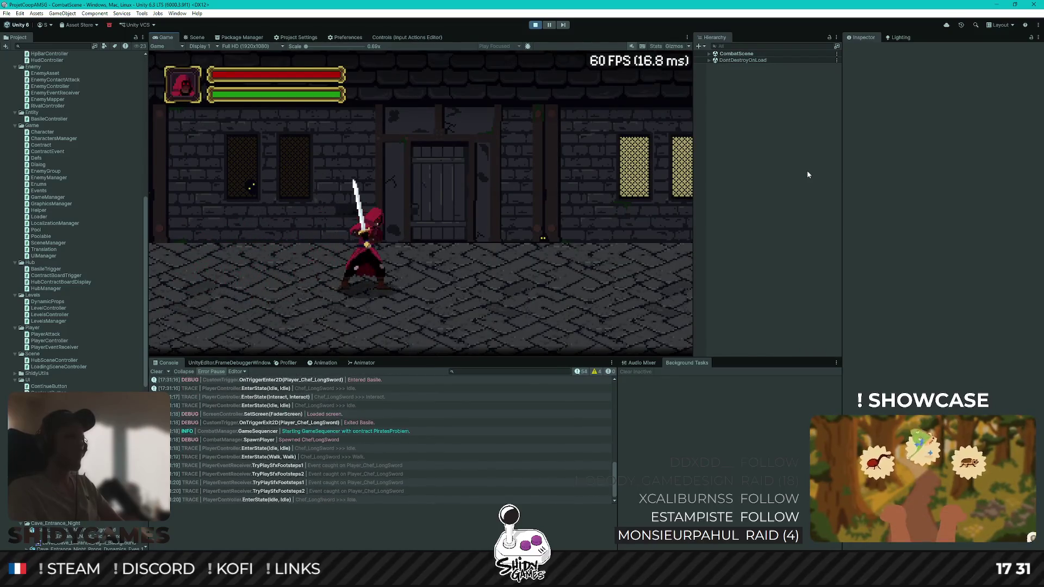
Close the Chef's dialogue and attack the two pirates with the sword
key("e")
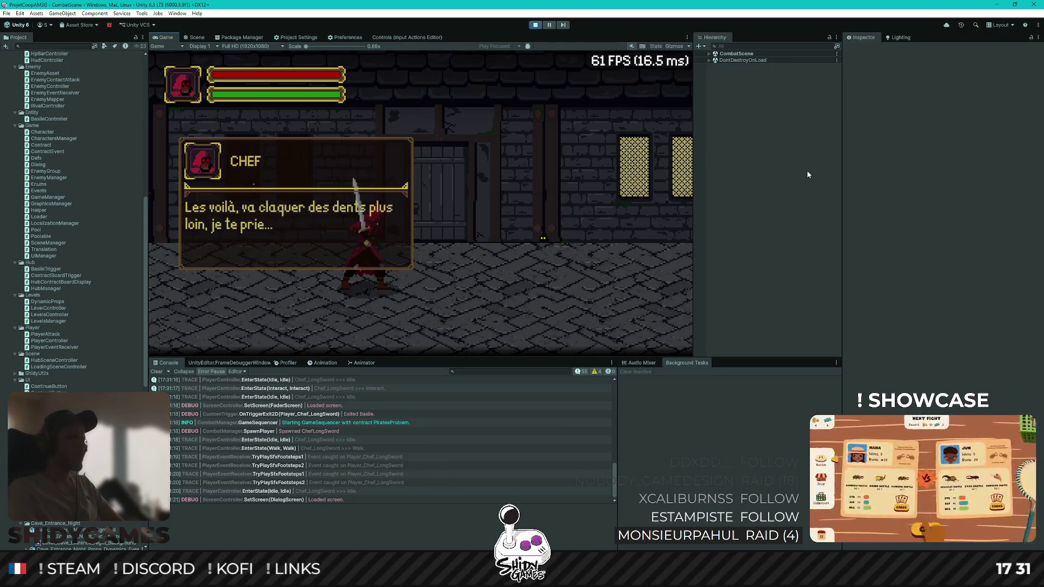
key("e")
key("d")
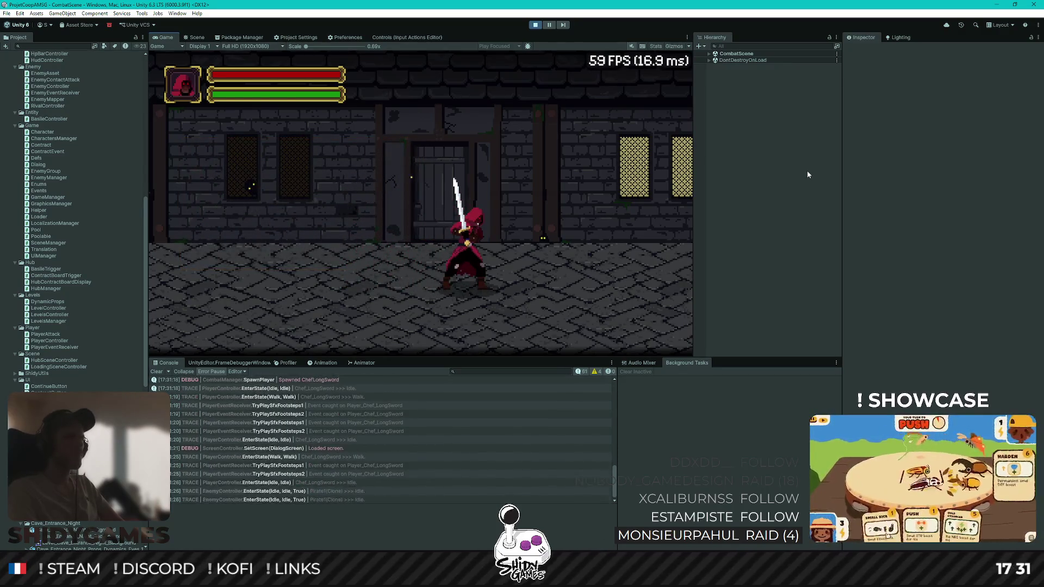
key("a")
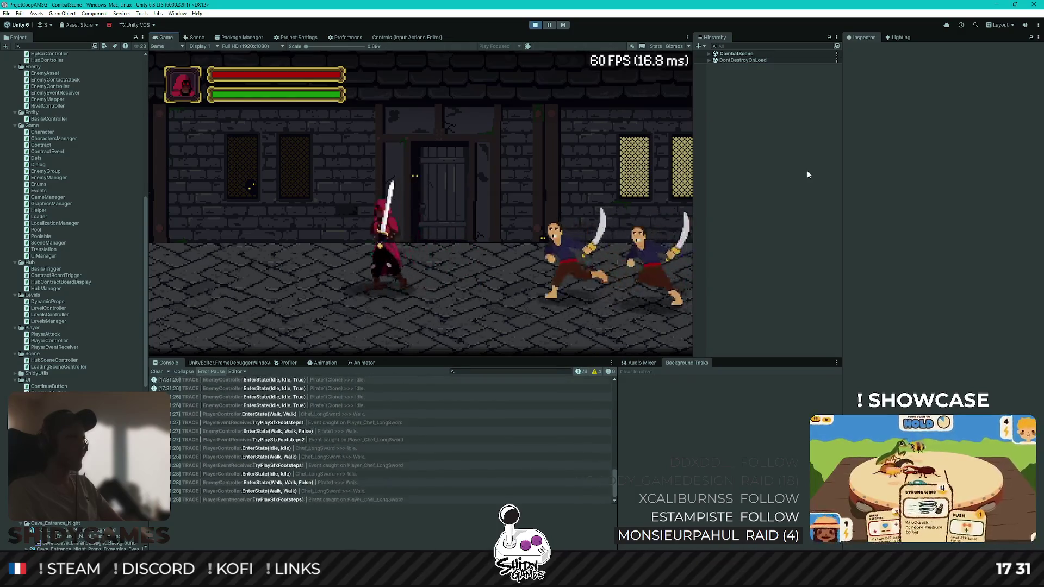
key("d")
key("j")
key("a")
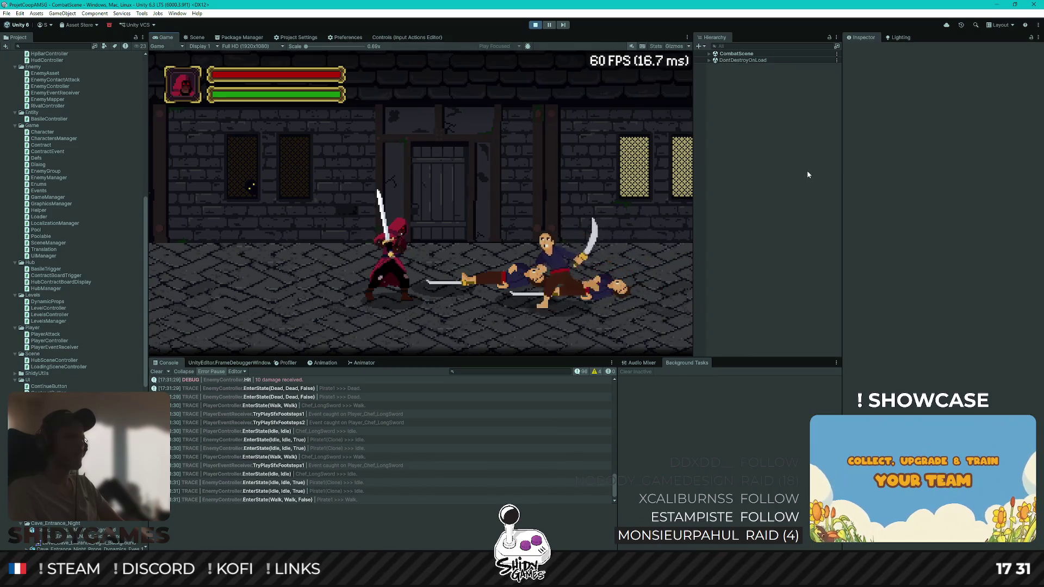
Move around the pirates until the player is killed, then stop the playtest
key("a")
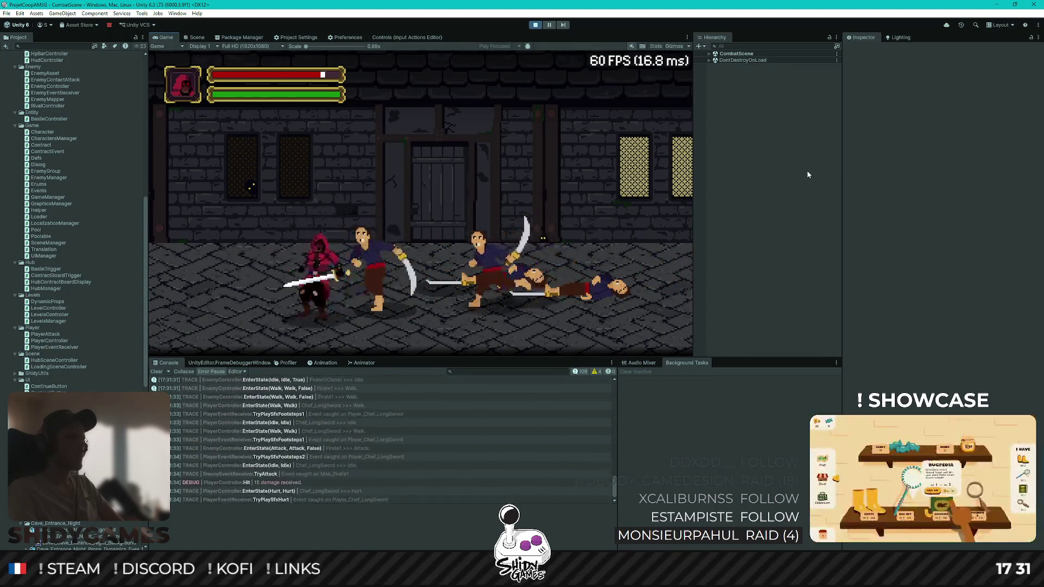
key("a")
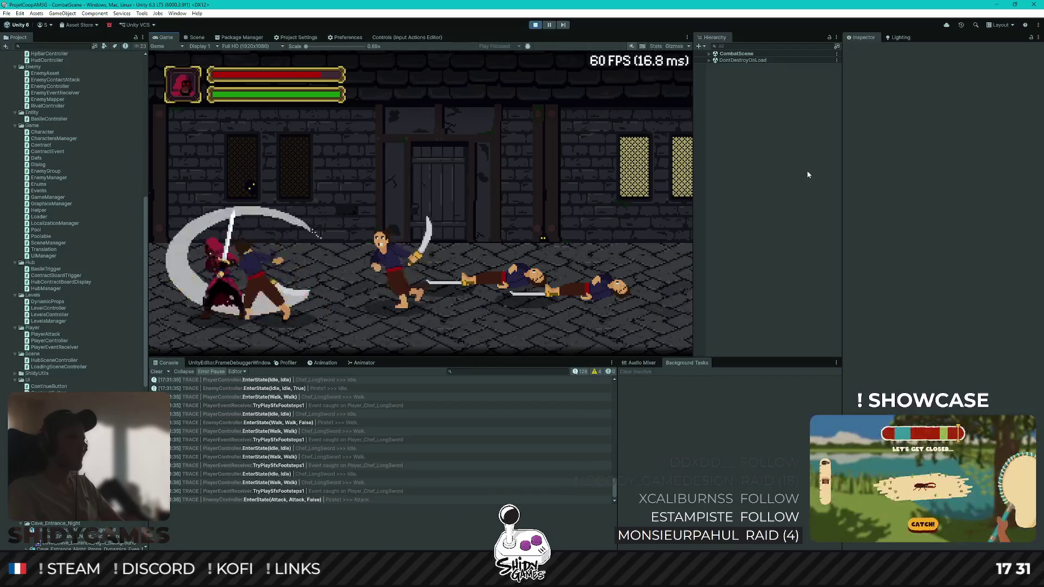
key("a")
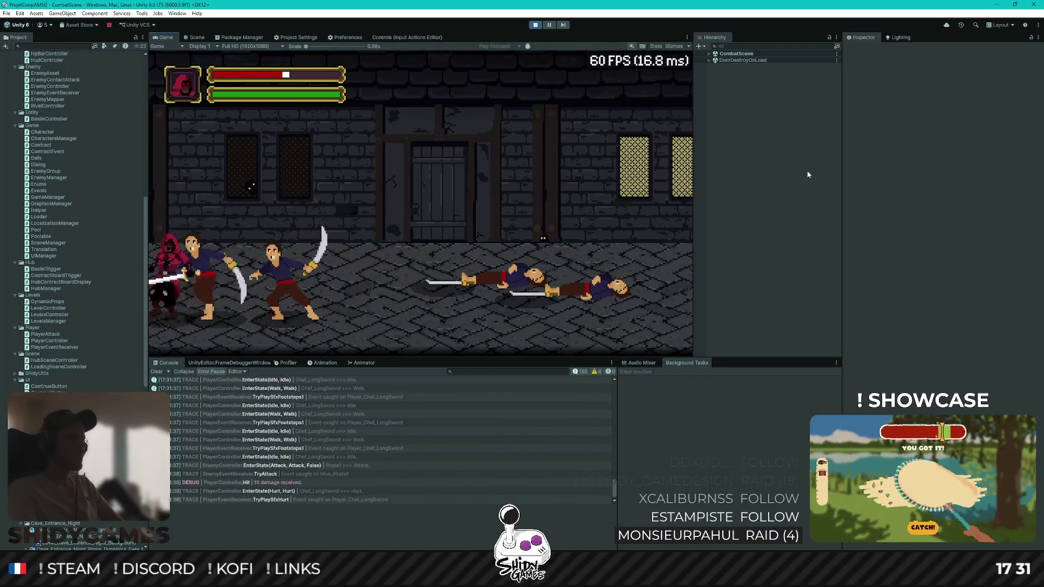
key("d")
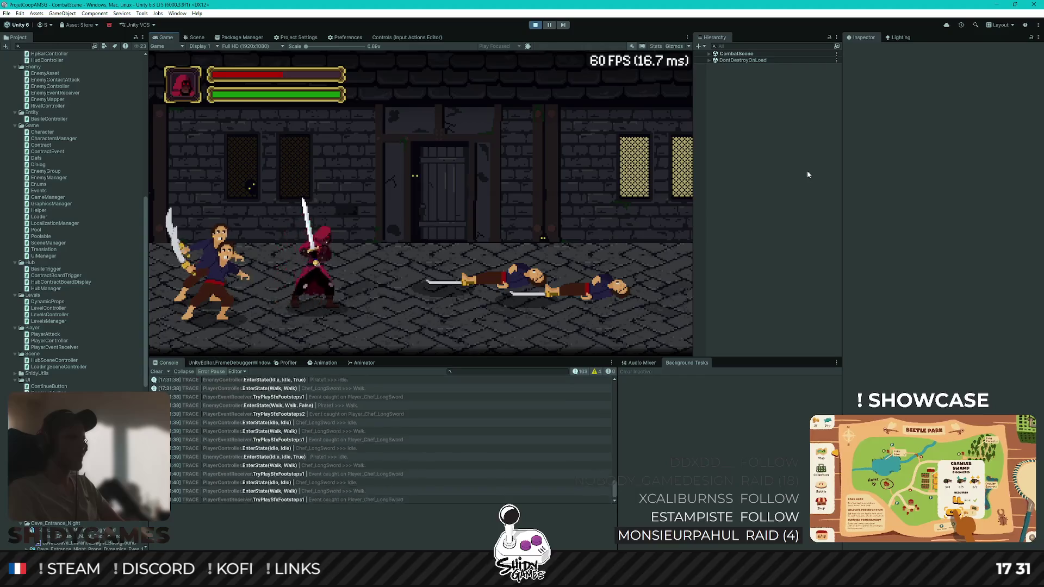
key("d")
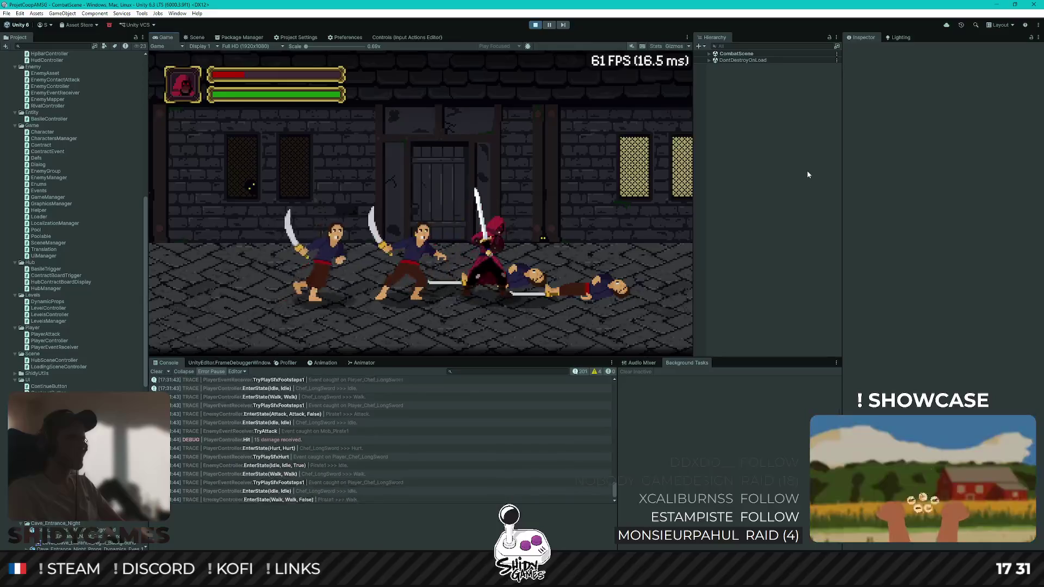
key("d")
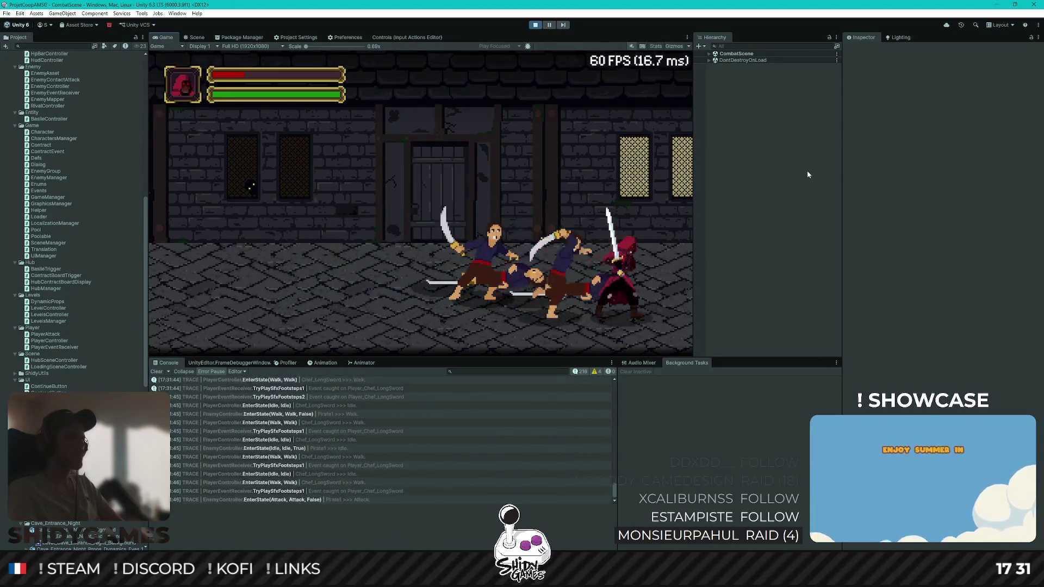
key("a")
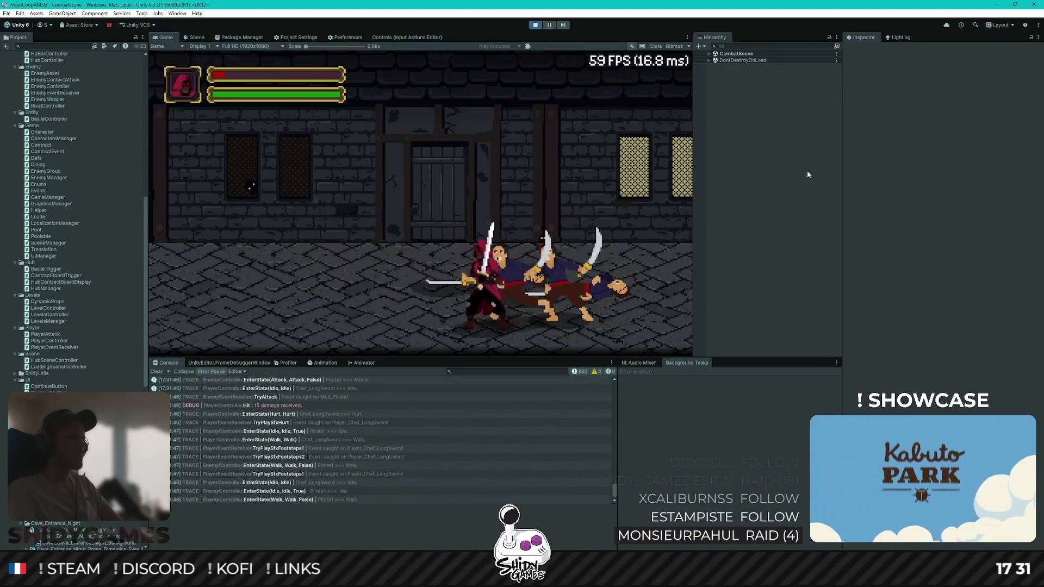
key("a")
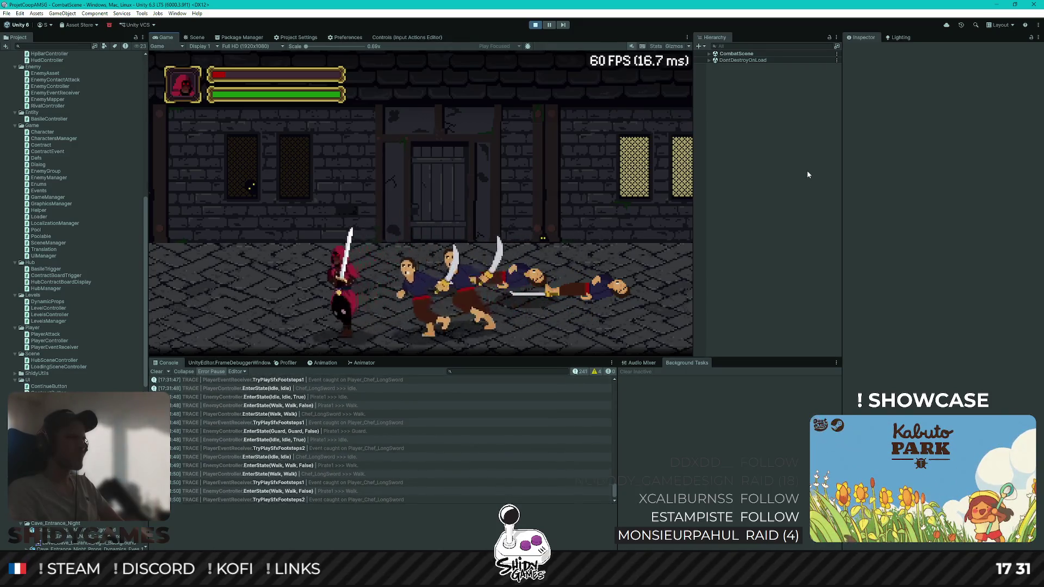
key("a")
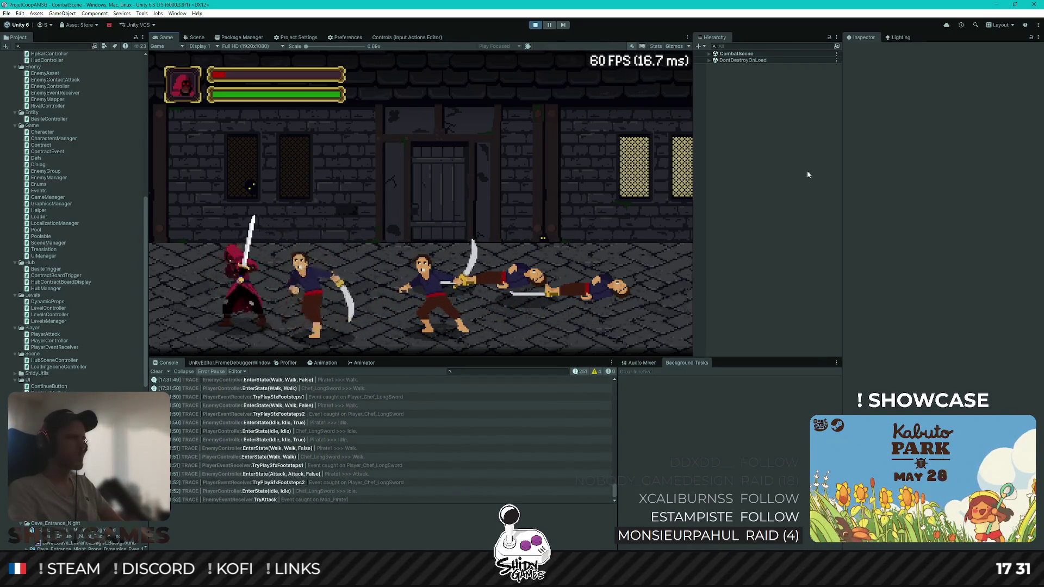
key("a")
key("a")
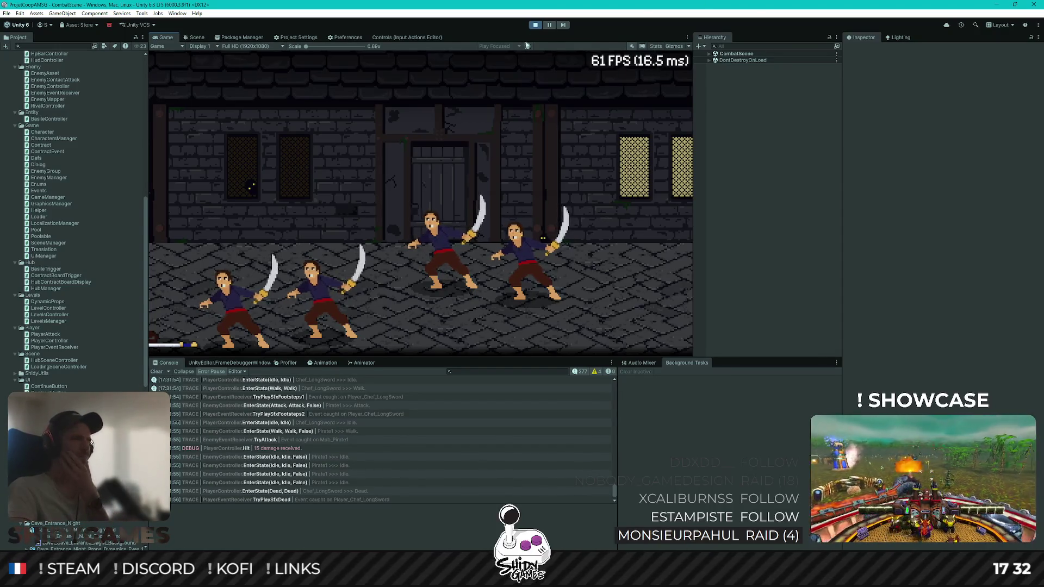
left_click(535, 25)
key("alt+Tab")
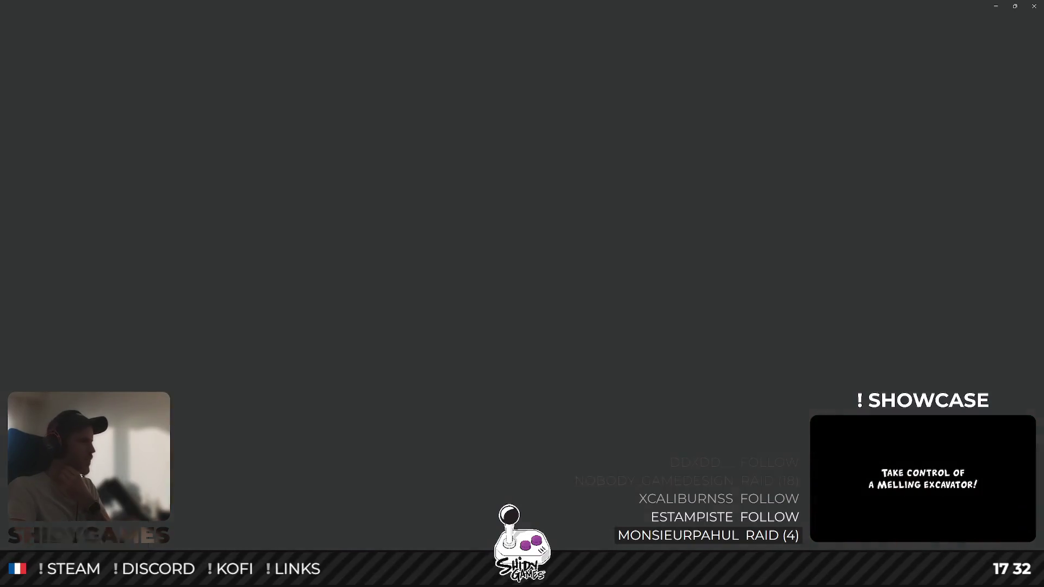
Wrap the EnterState call in OnPlayerDeath inside if (m_state is not State.Dead) { }
left_click(397, 449)
key("Return")
type("if (m")
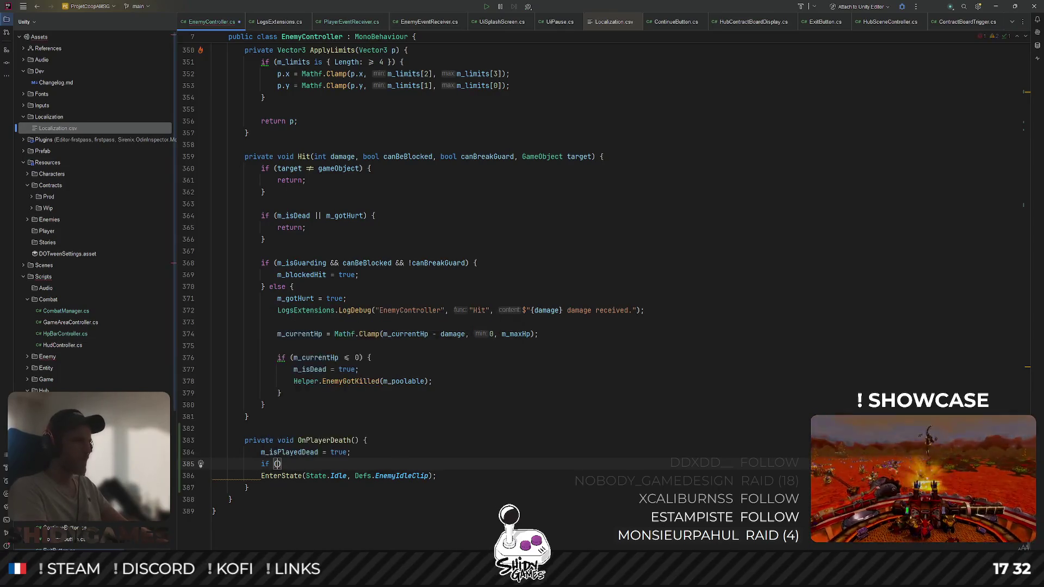
type("_state is")
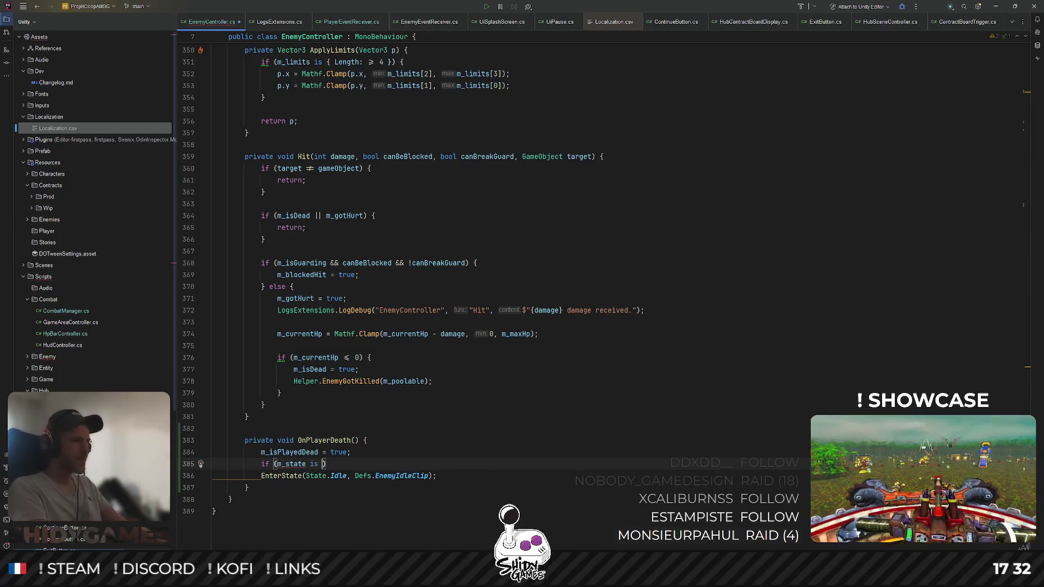
key("Down")
key("Down")
key("Down")
key("Down")
key("Up")
key("Up")
key("Up")
key("Up")
key("Return")
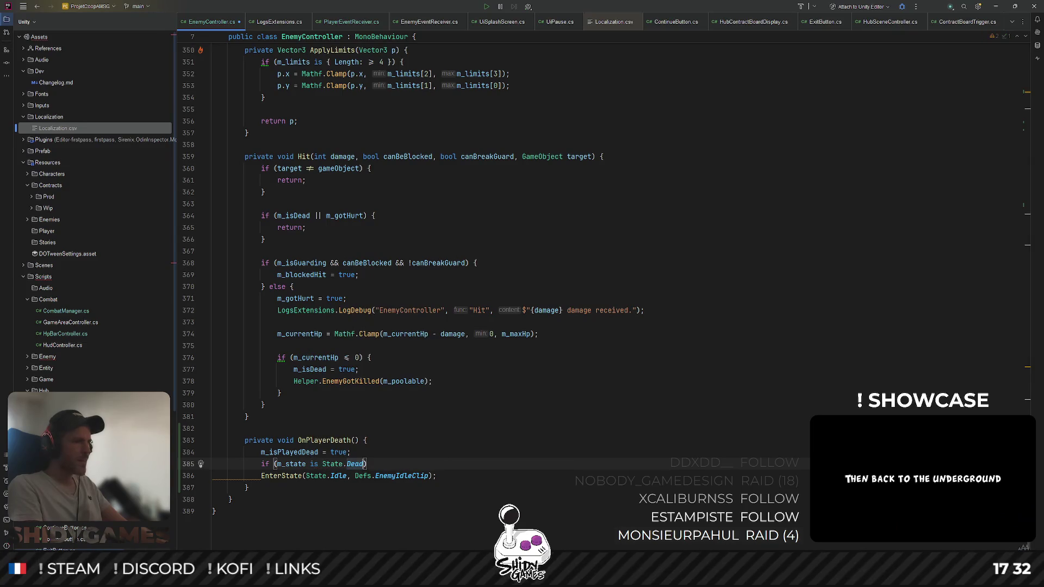
type("not")
key("ctrl+w")
key("ctrl+w")
key("ctrl+w")
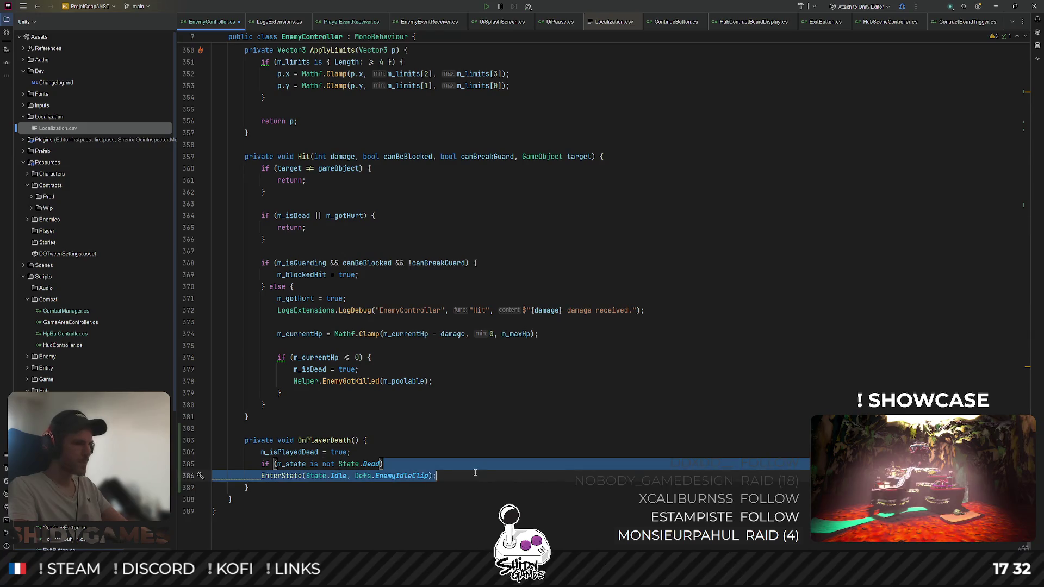
key("ctrl+alt+l")
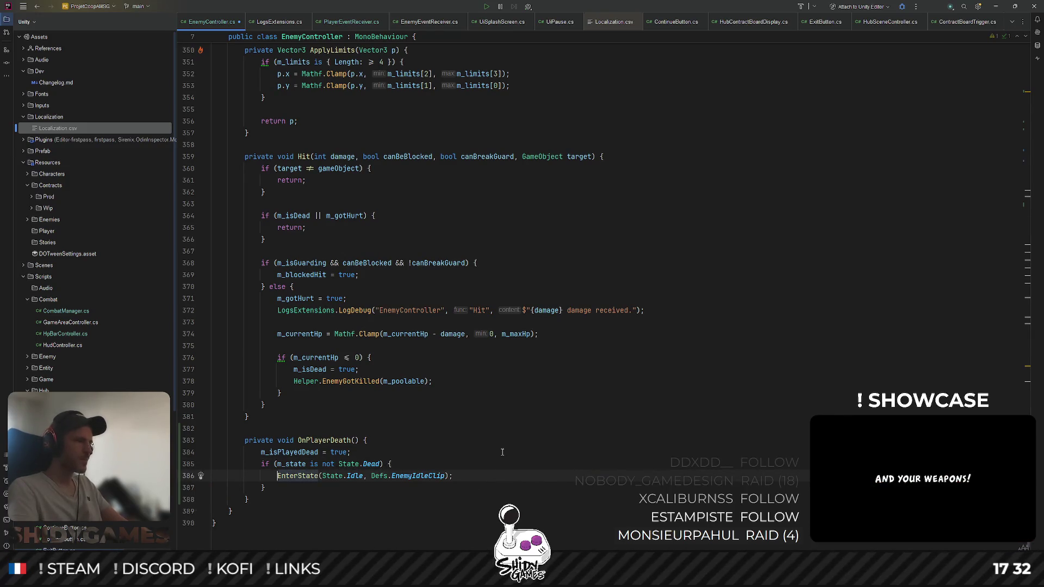
left_click(533, 432)
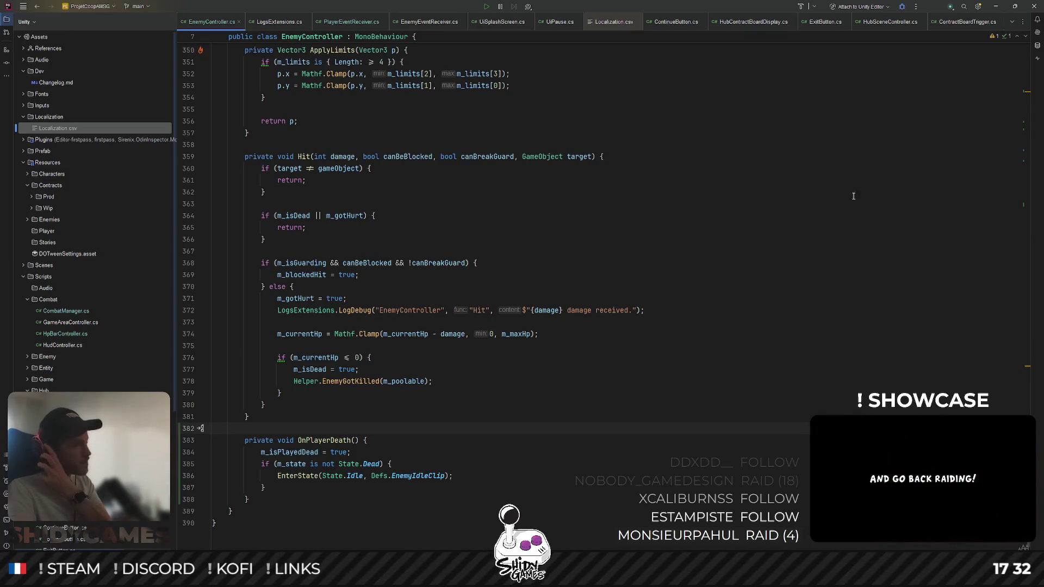
left_click(994, 7)
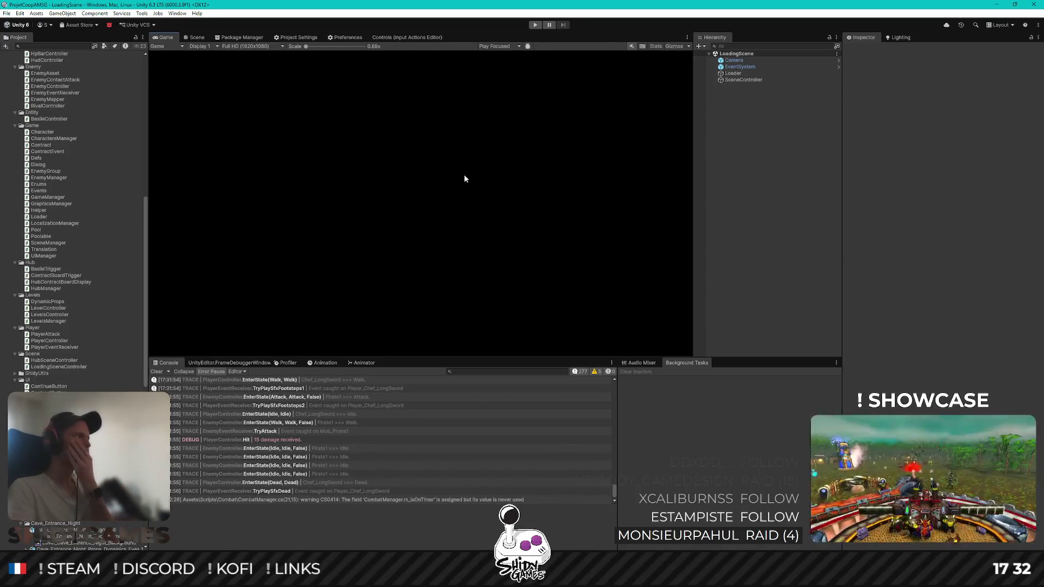
Enter Play mode in Unity to test the recompiled EnemyController
left_click(536, 25)
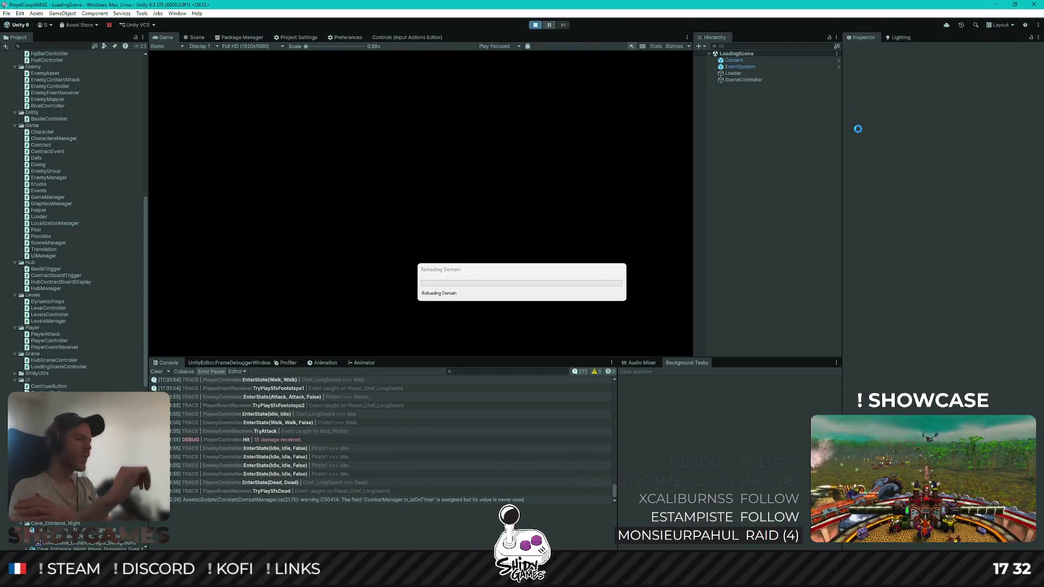
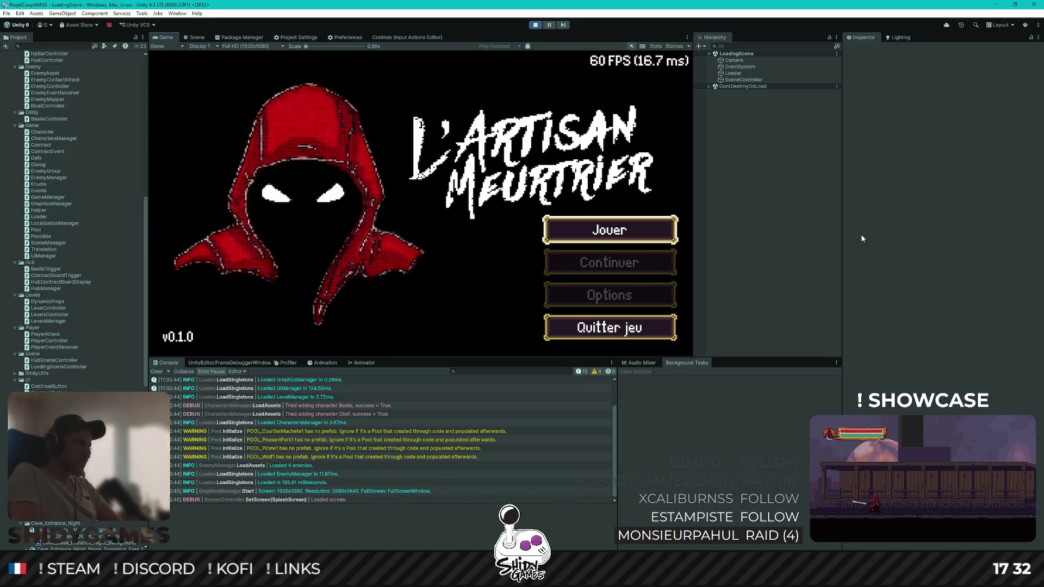
Start the game from the main menu, accept Contrat 2 at the contract board, and talk to Basile
key("Return")
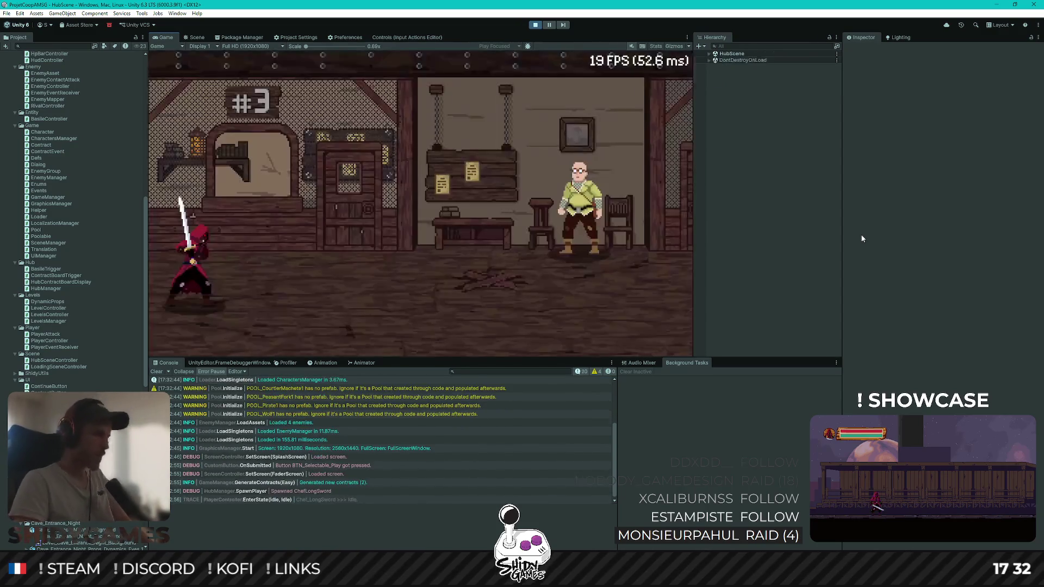
key("d")
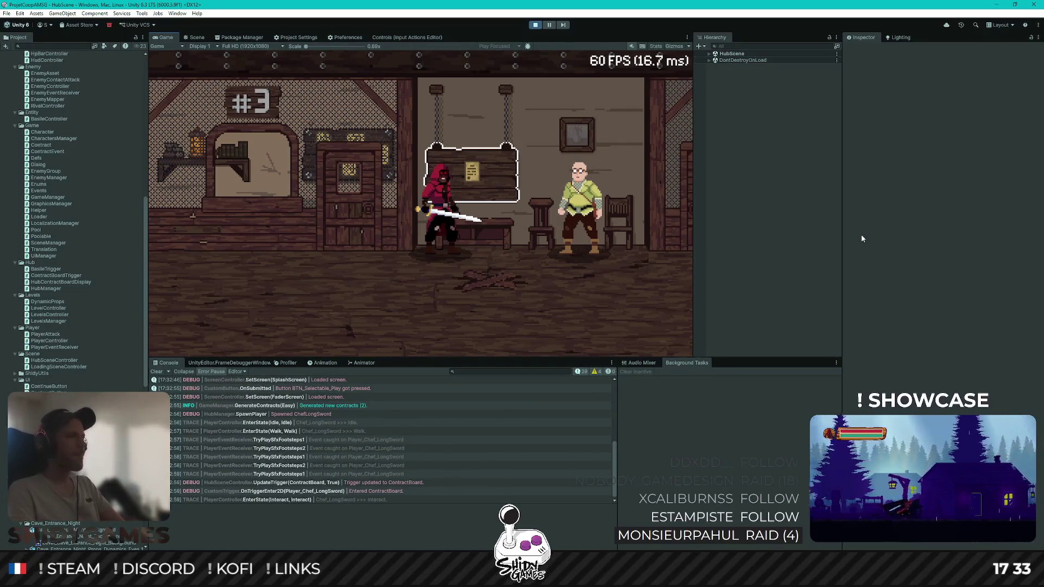
key("s")
key("w")
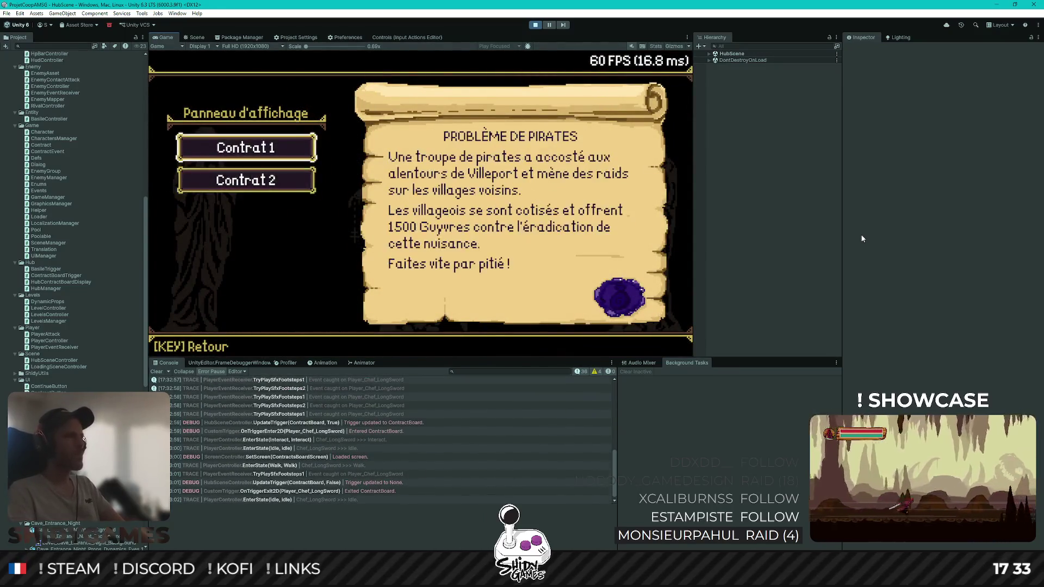
key("s")
key("Return")
key("d")
key("e")
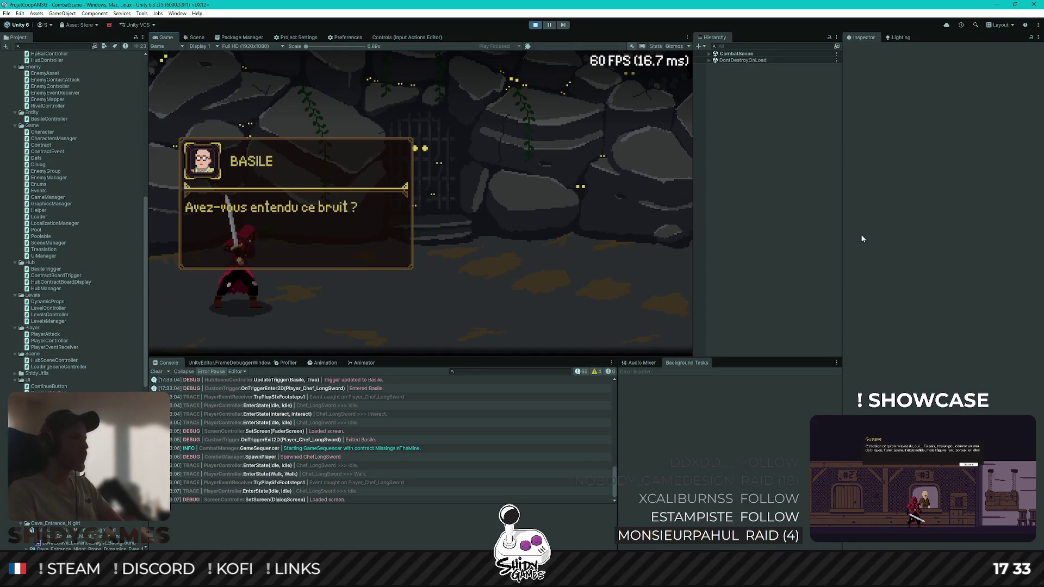
Advance Basile's dialog and defeat the first enemy with a vertical sword attack
key("e")
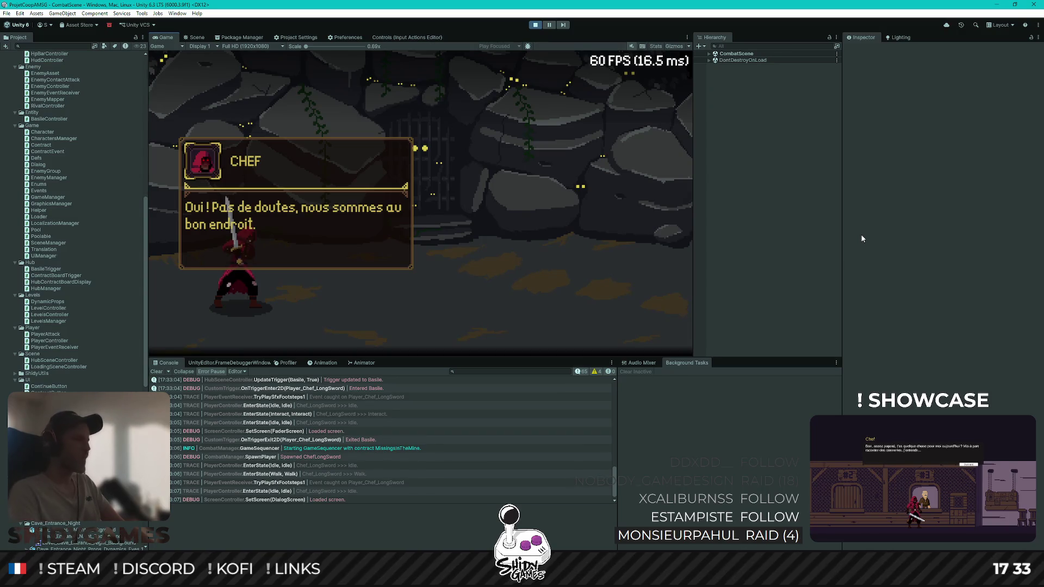
key("e")
key("e")
key("j")
key("d")
key("d")
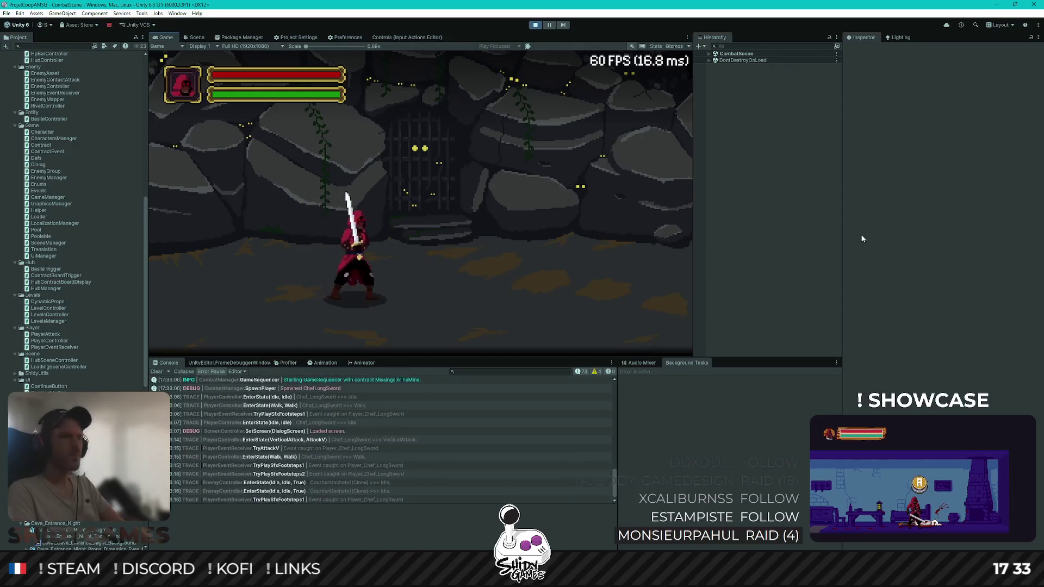
key("a")
key("d")
key("a")
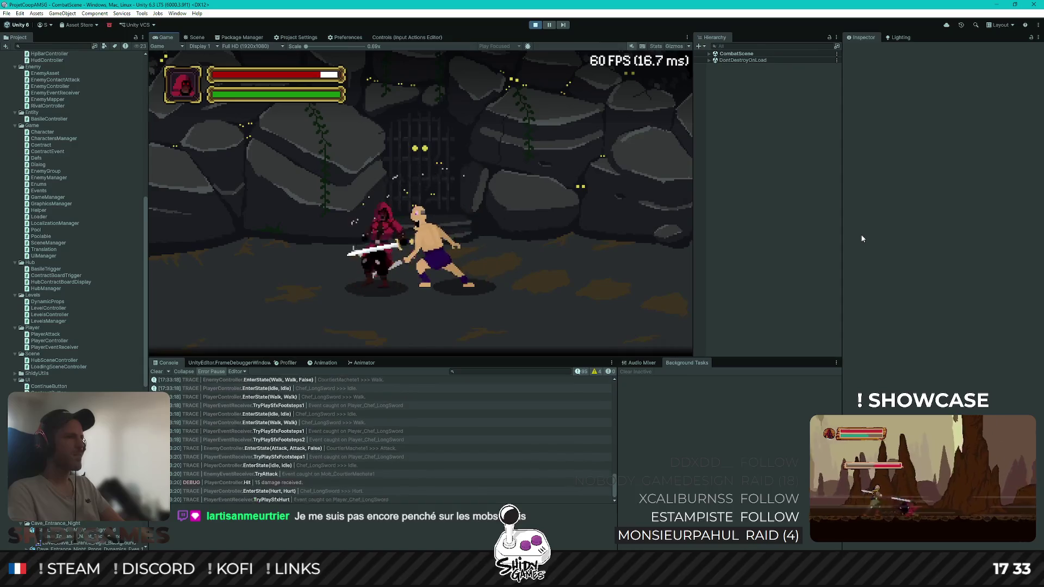
key("a")
key("d")
key("j")
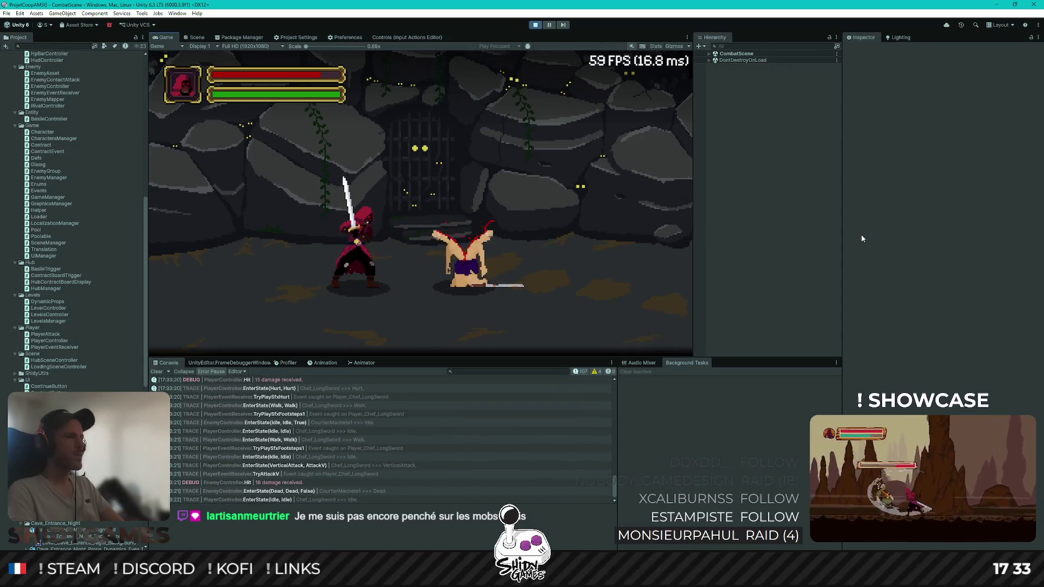
Walk into the two remaining sword enemies until the player dies, then stop the playtest
key("d")
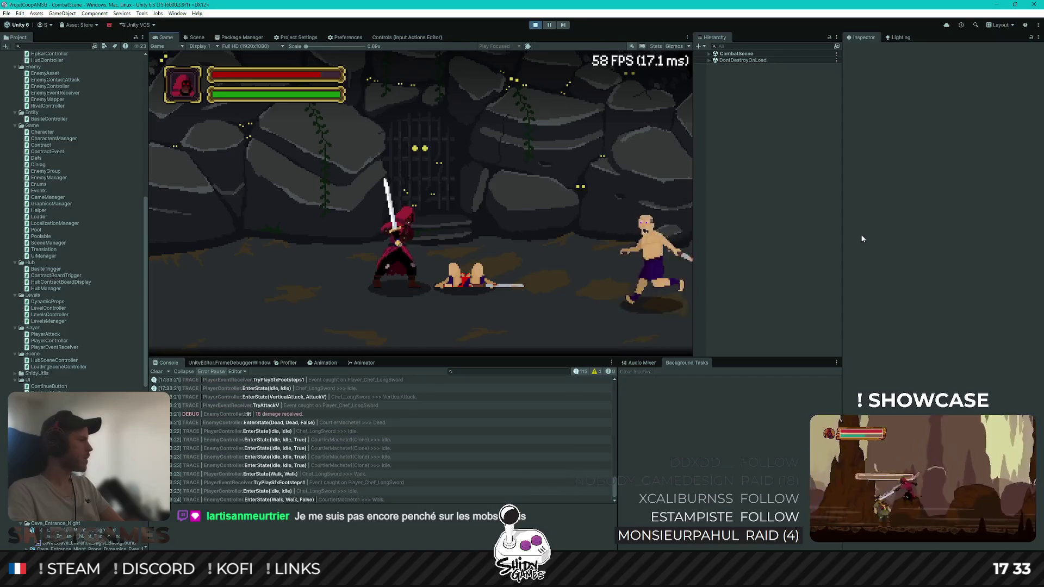
key("a")
key("a")
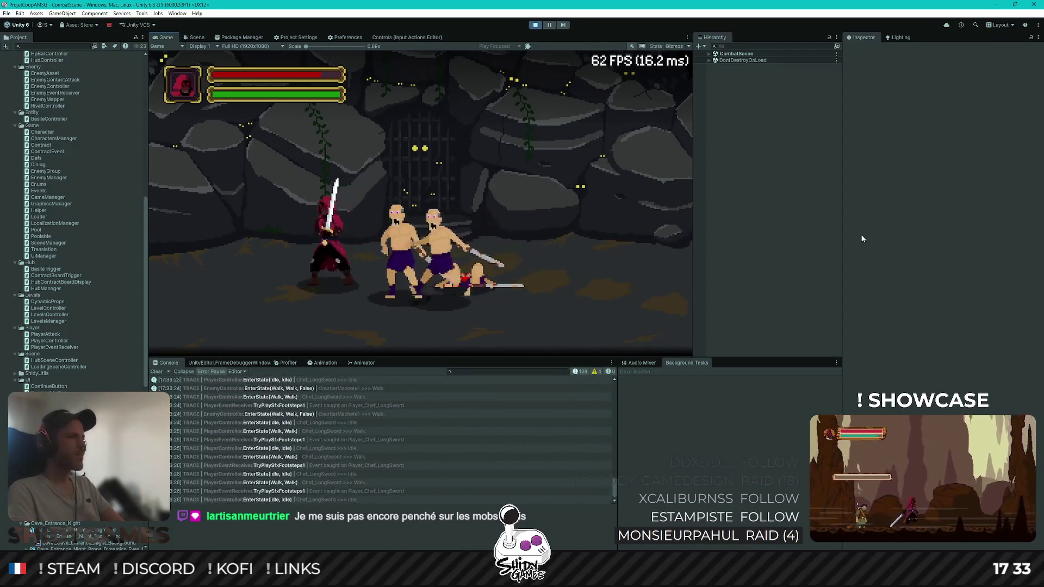
key("a")
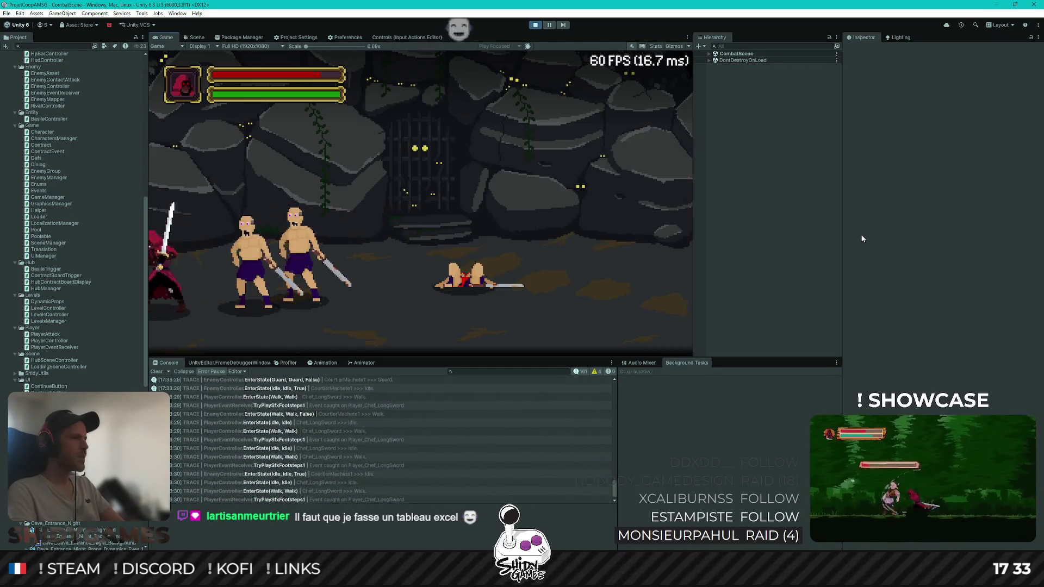
key("d")
key("d")
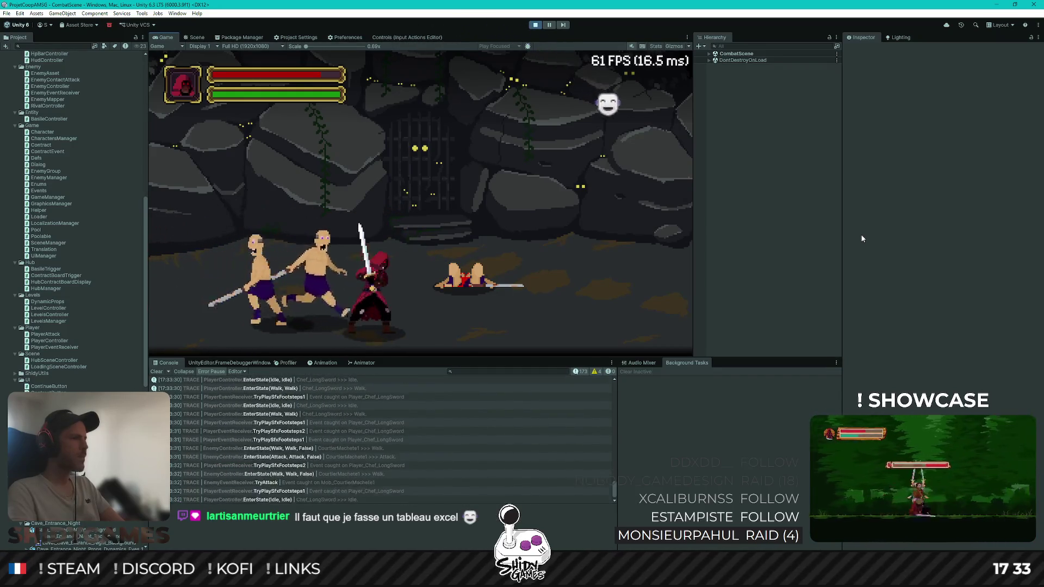
key("d")
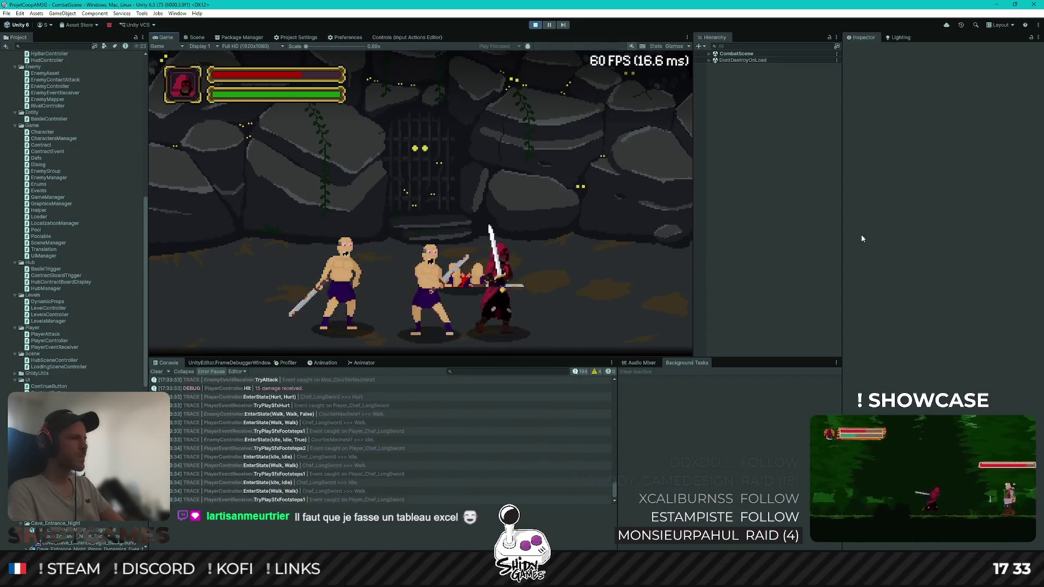
key("d")
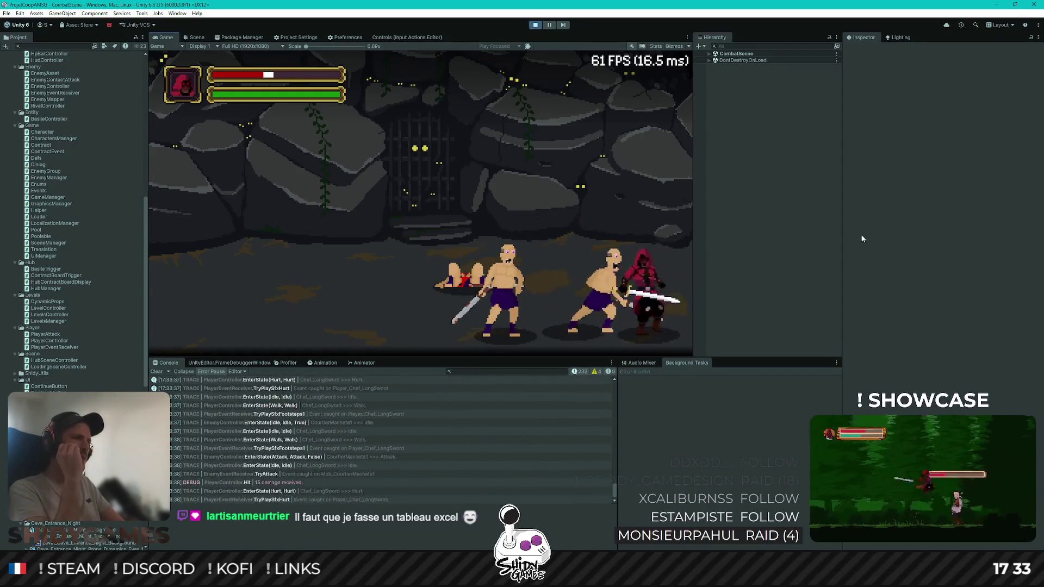
key("a")
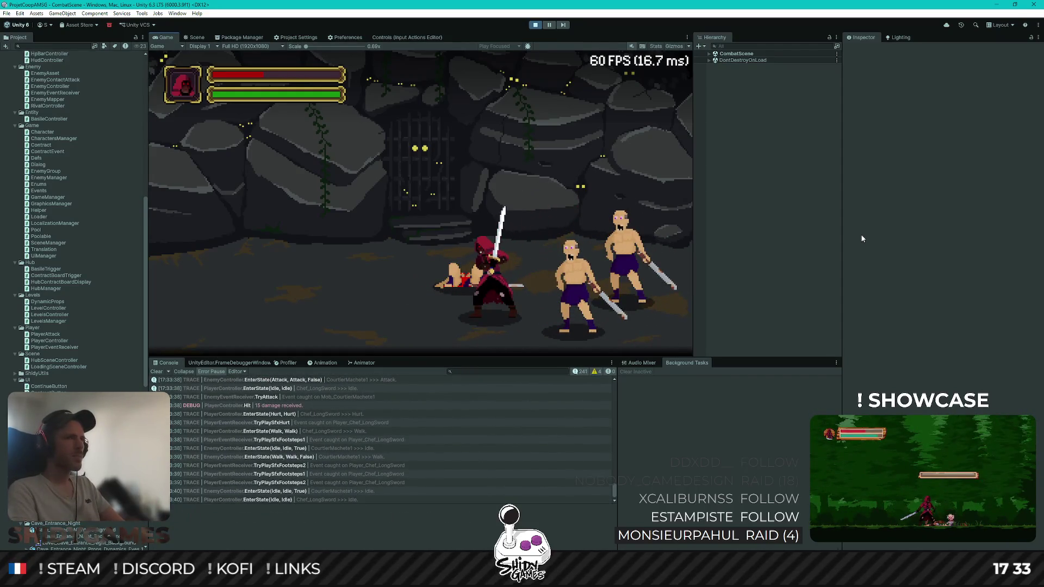
key("a")
key("a")
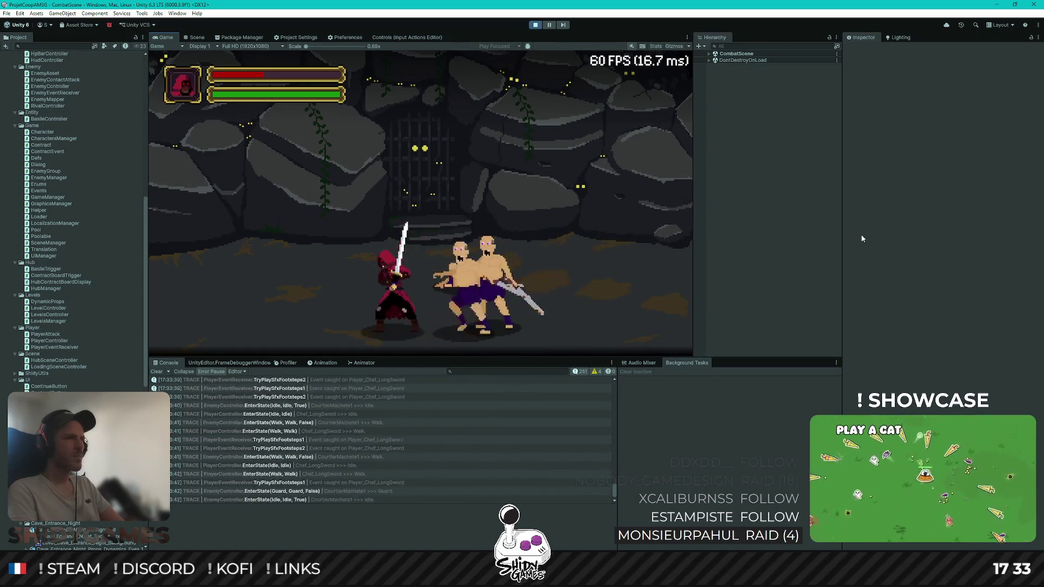
key("a")
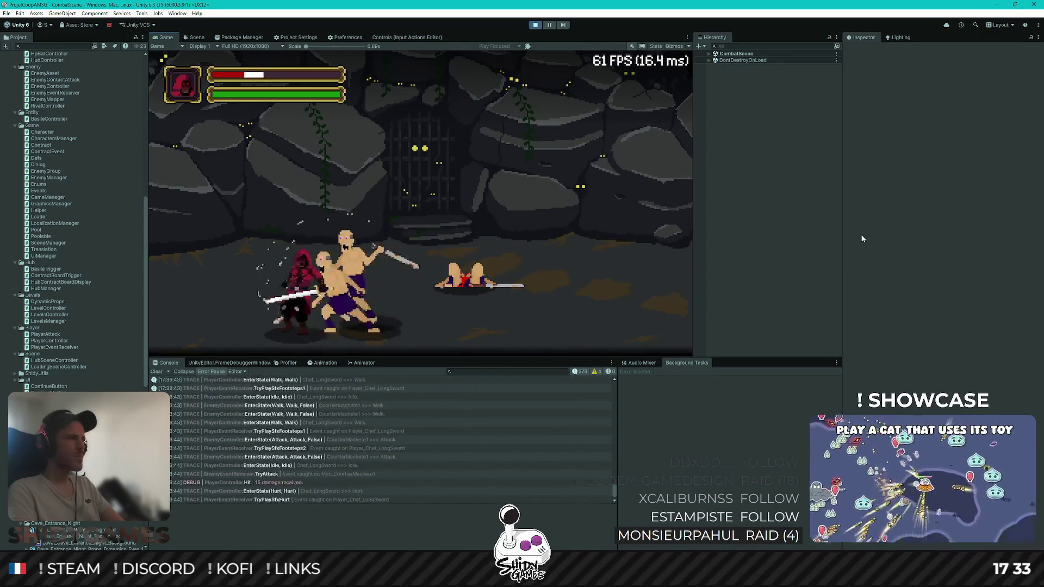
key("a")
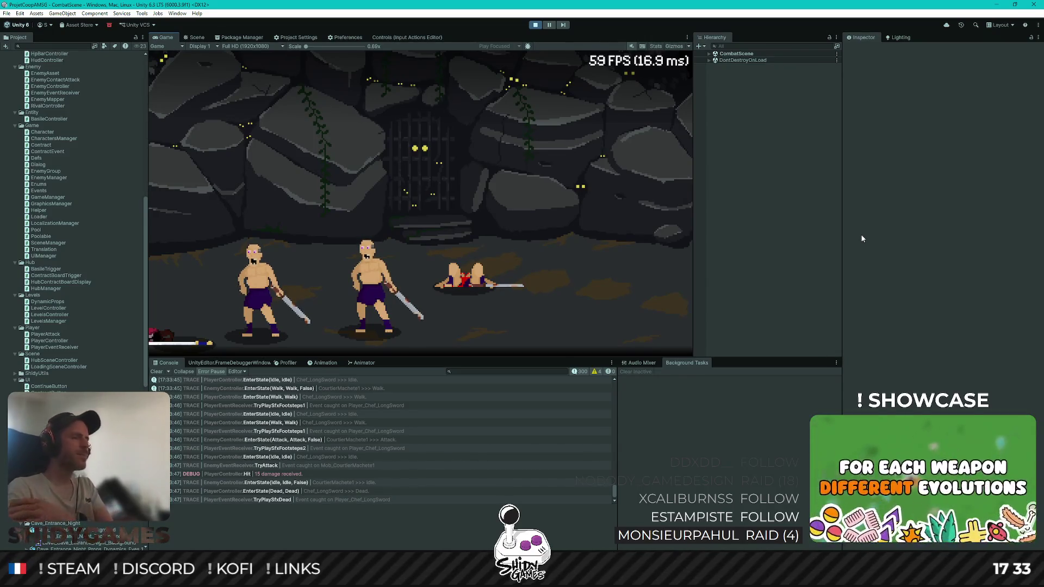
left_click(536, 25)
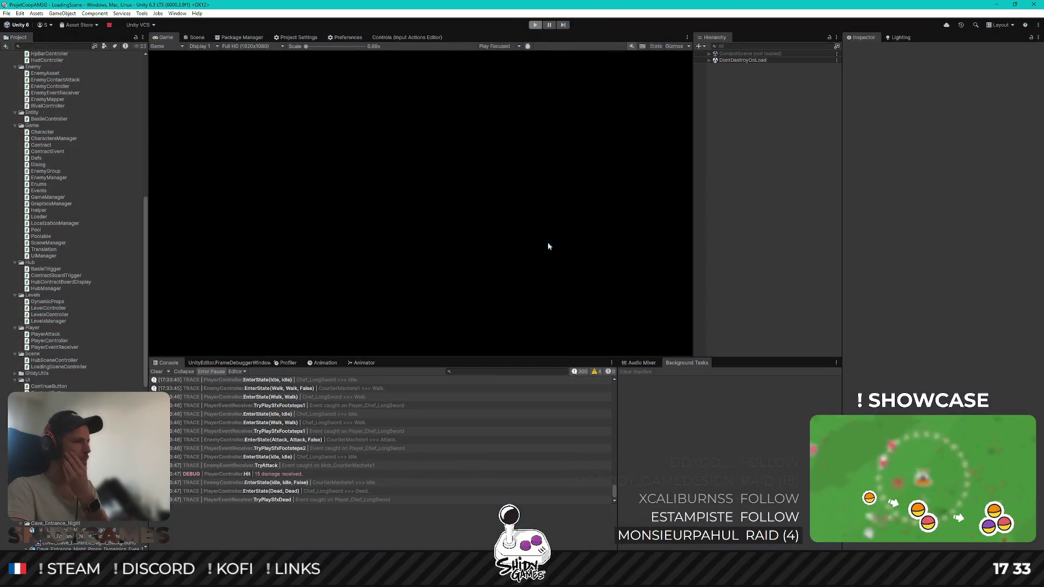
key("alt+Tab")
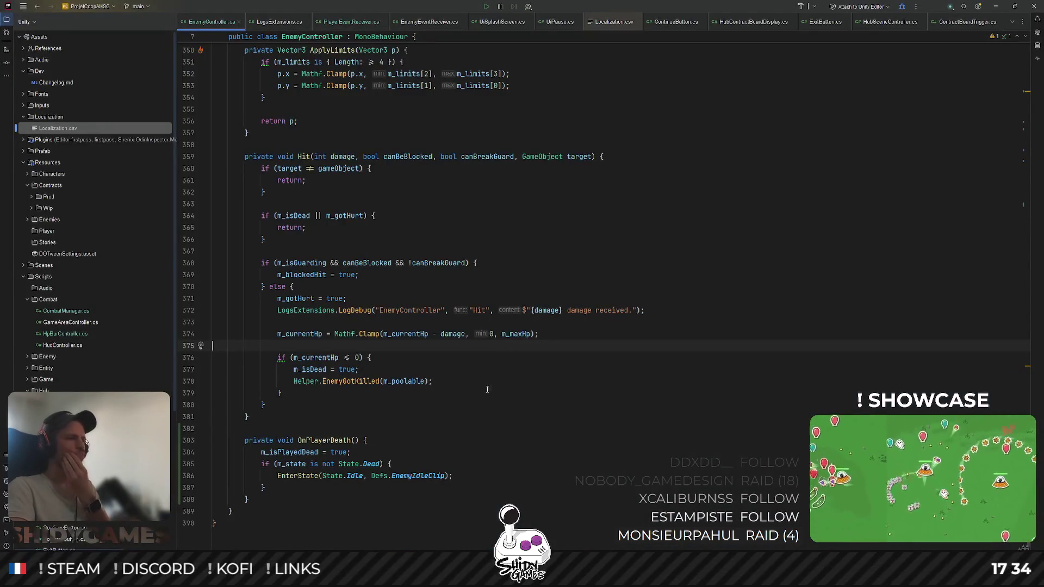
scroll(334, 472, "up", 7)
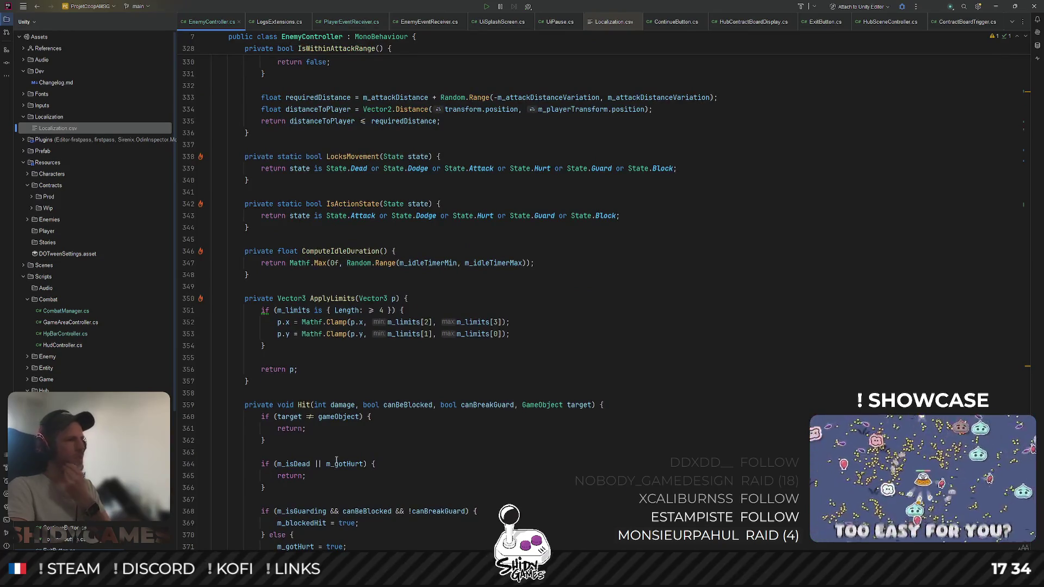
scroll(336, 461, "up", 7)
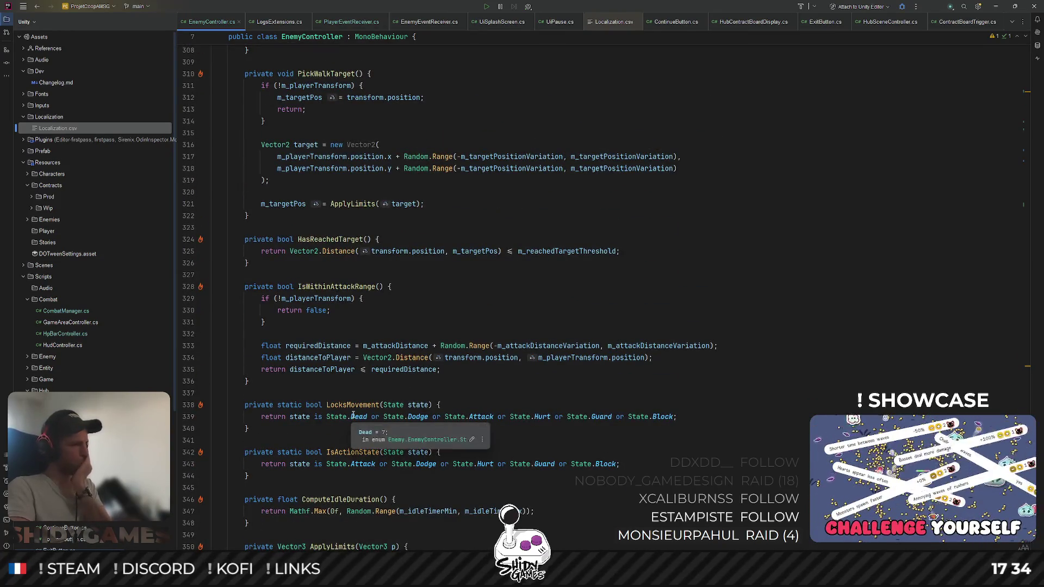
scroll(352, 422, "up", 3)
scroll(353, 415, "down", 5)
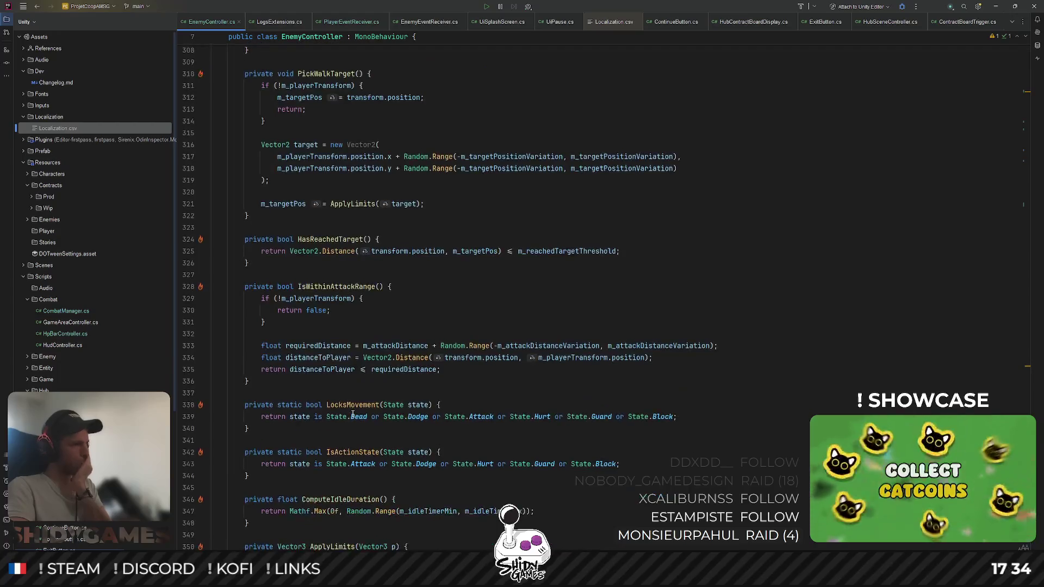
left_click(330, 429)
scroll(359, 419, "up", 11)
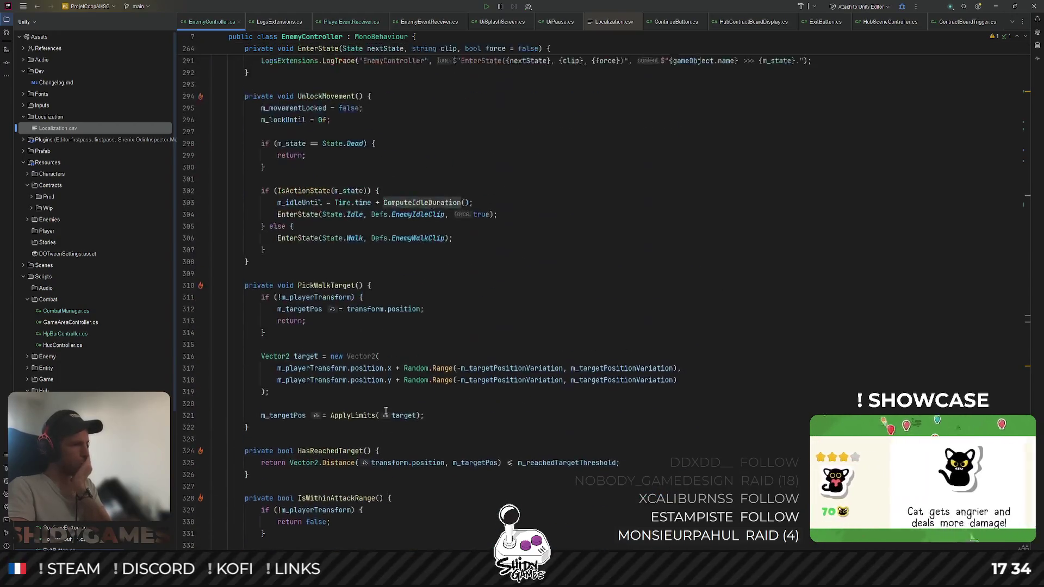
scroll(386, 411, "up", 6)
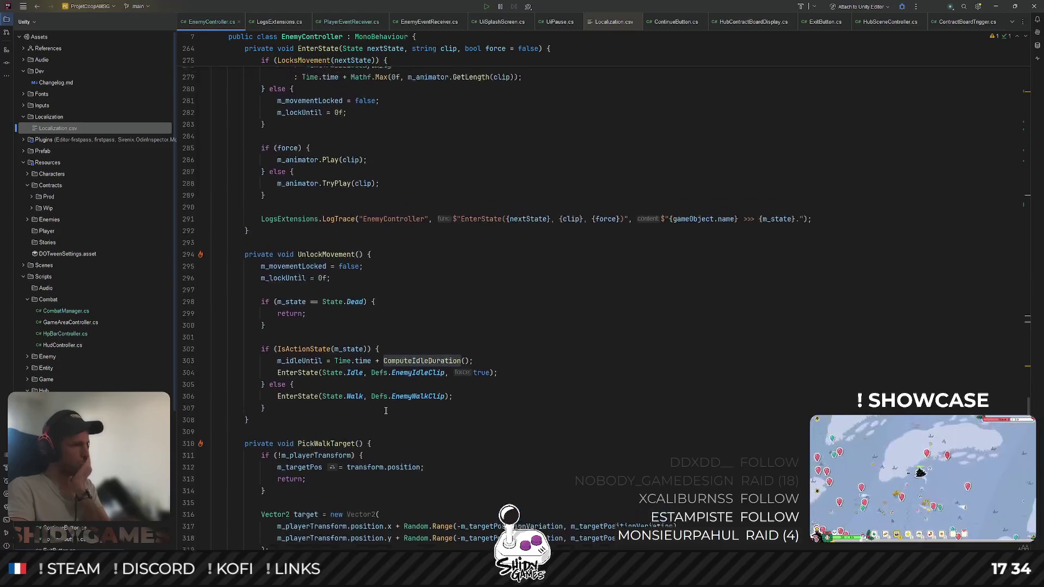
scroll(385, 411, "down", 4)
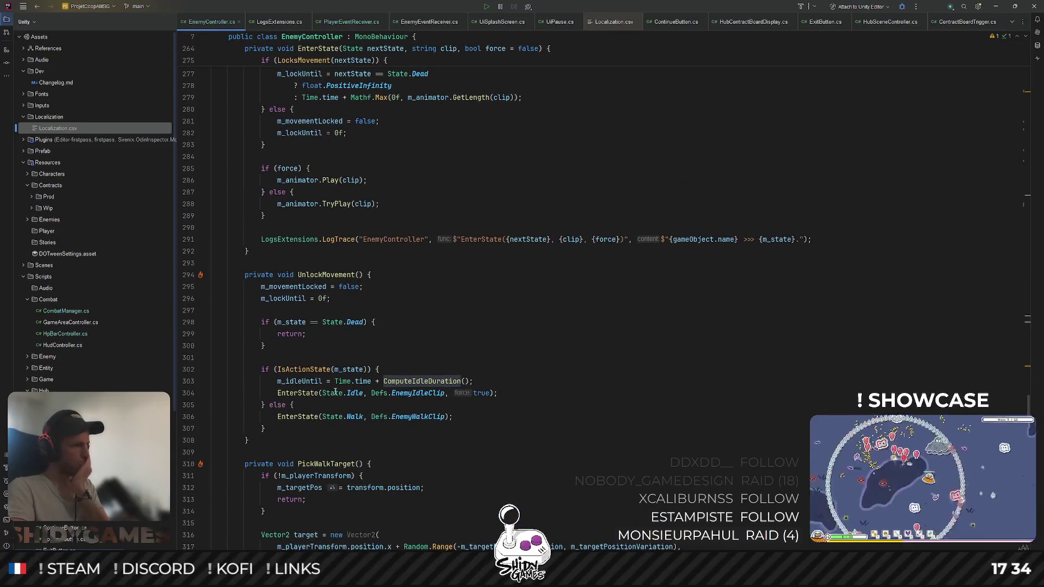
scroll(323, 387, "up", 7)
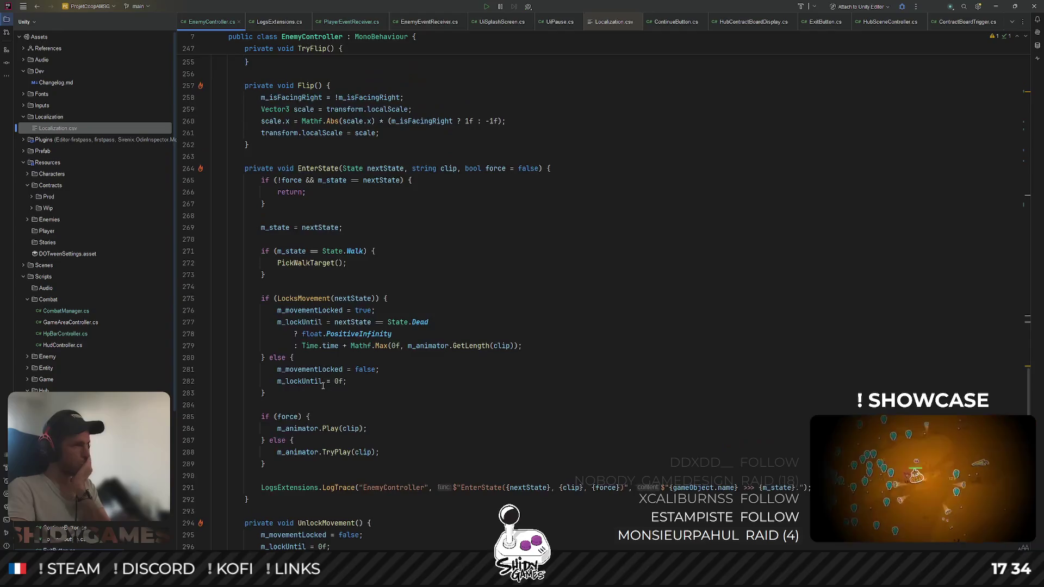
scroll(325, 383, "up", 3)
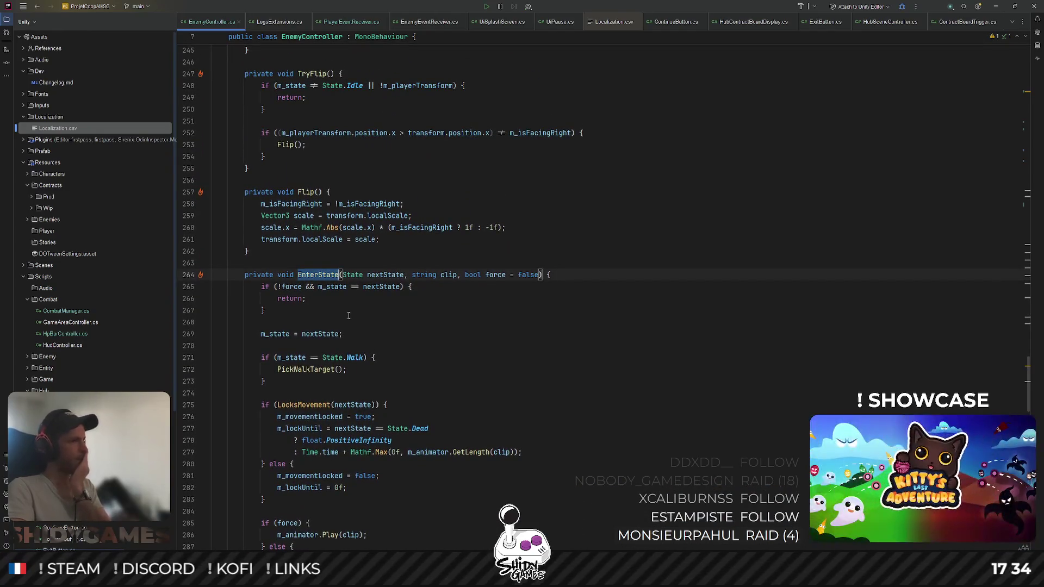
scroll(349, 316, "up", 2)
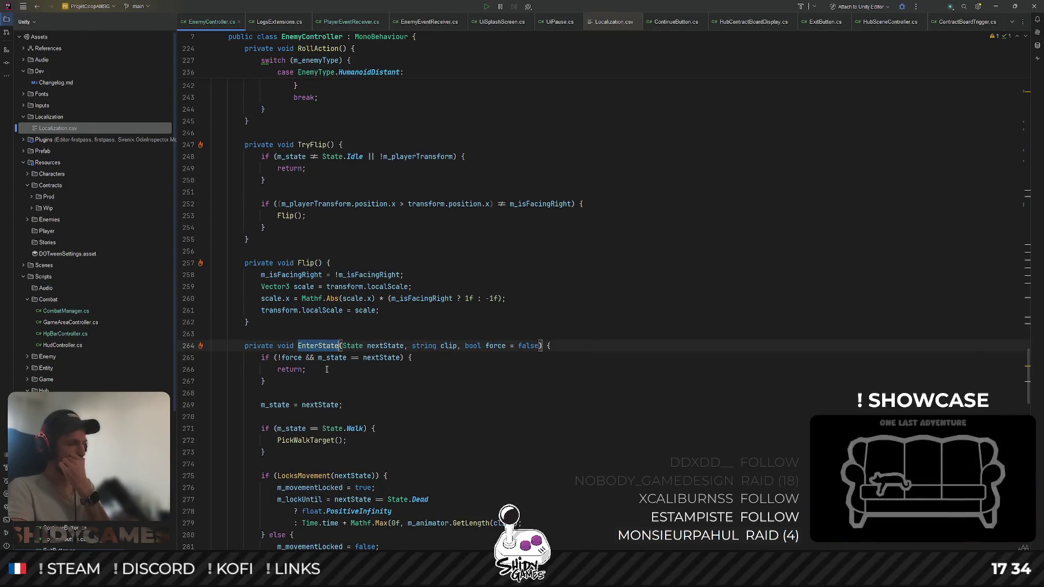
scroll(335, 369, "up", 1)
scroll(304, 368, "up", 20)
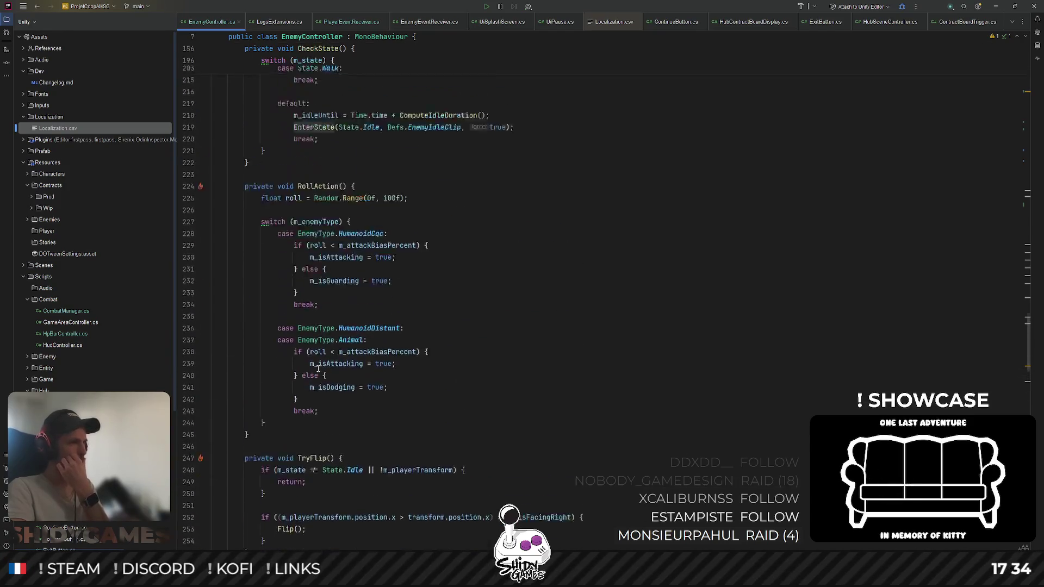
scroll(327, 354, "down", 13)
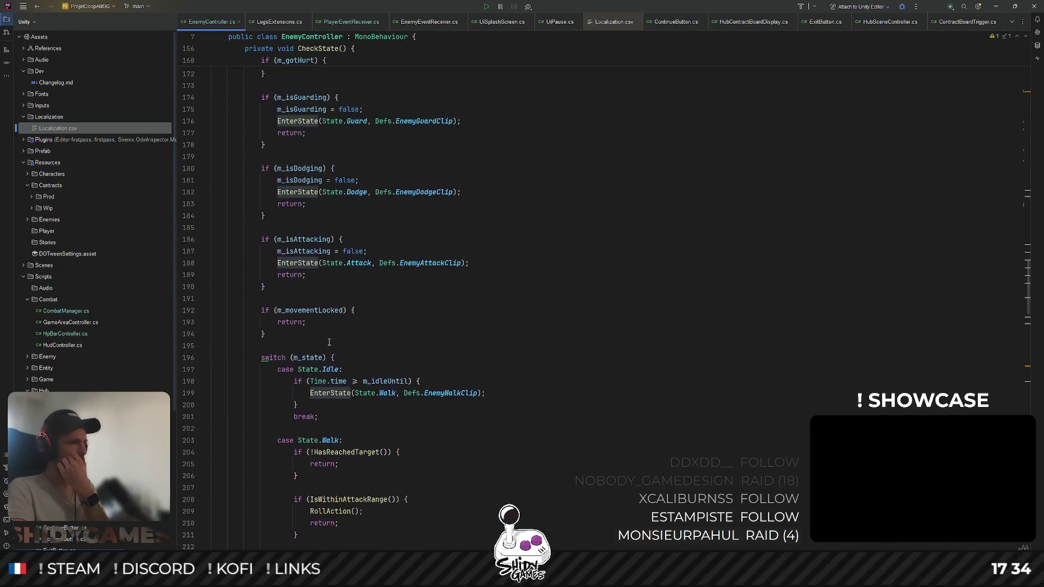
scroll(352, 384, "down", 20)
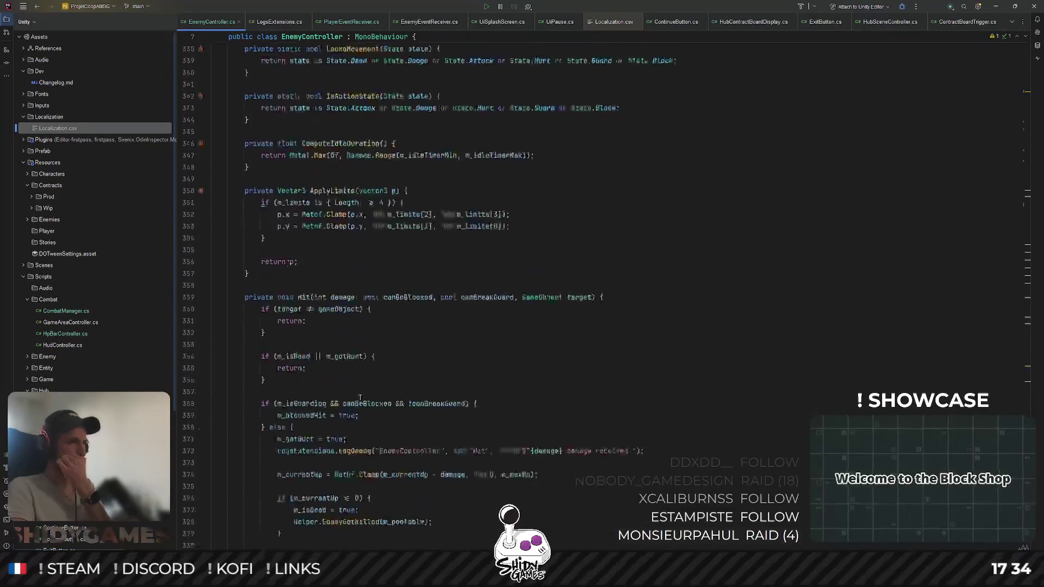
Replace the EnterState call in OnPlayerDeath with m_state = State.Idle;
left_click_drag(453, 441, 277, 441)
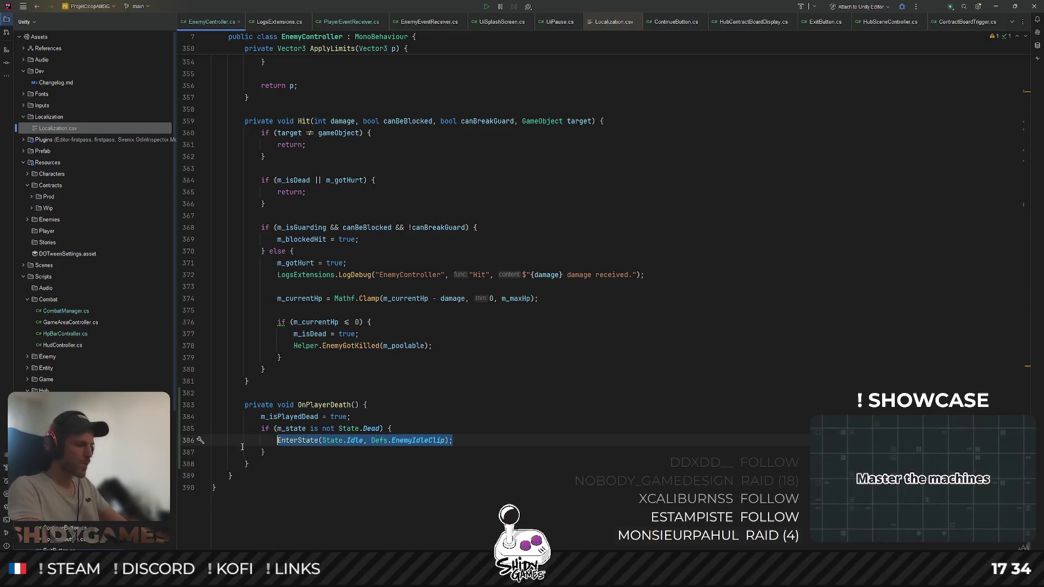
type("m_state = ")
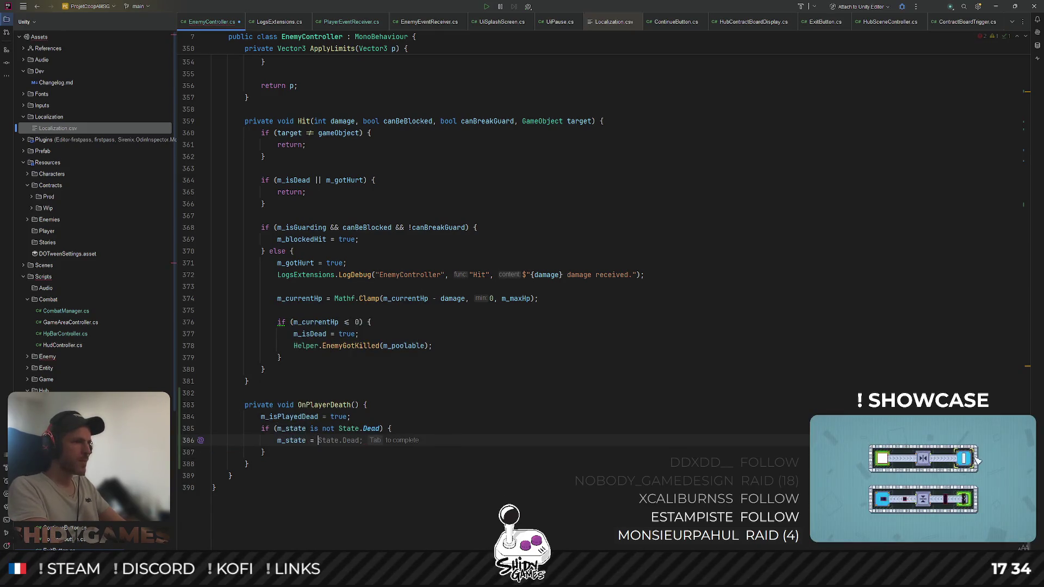
type("di")
key("BackSpace")
key("BackSpace")
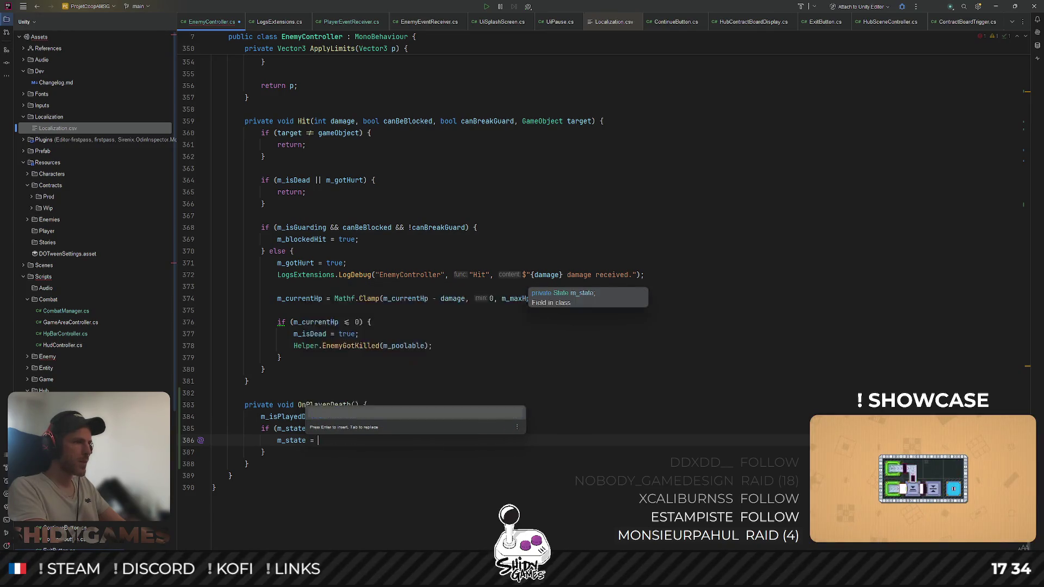
type("idle")
key("Return")
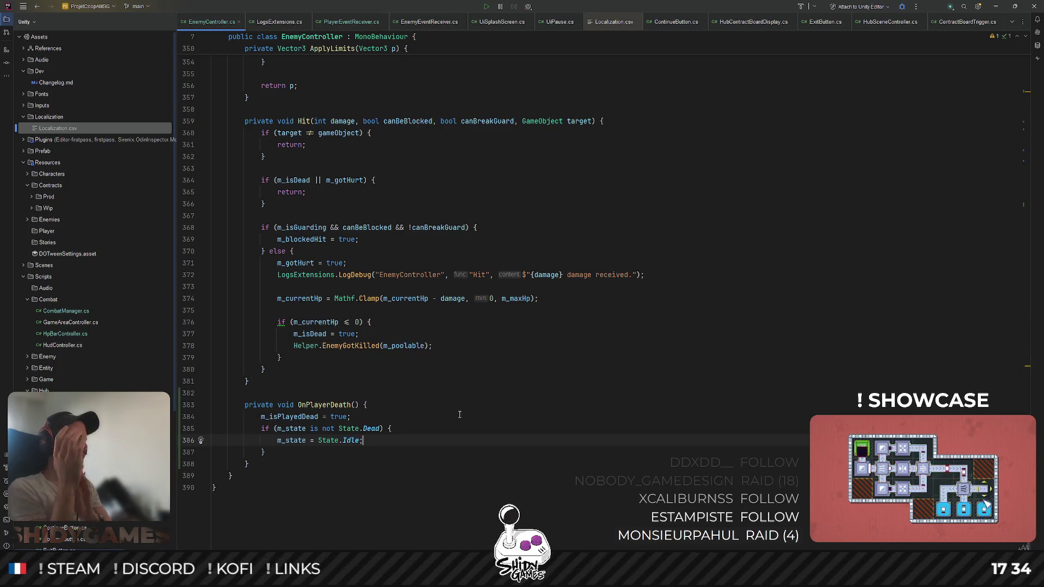
Open PlayerController.cs through Search Everywhere
key("ctrl+shift+n")
type("playerco")
key("Return")
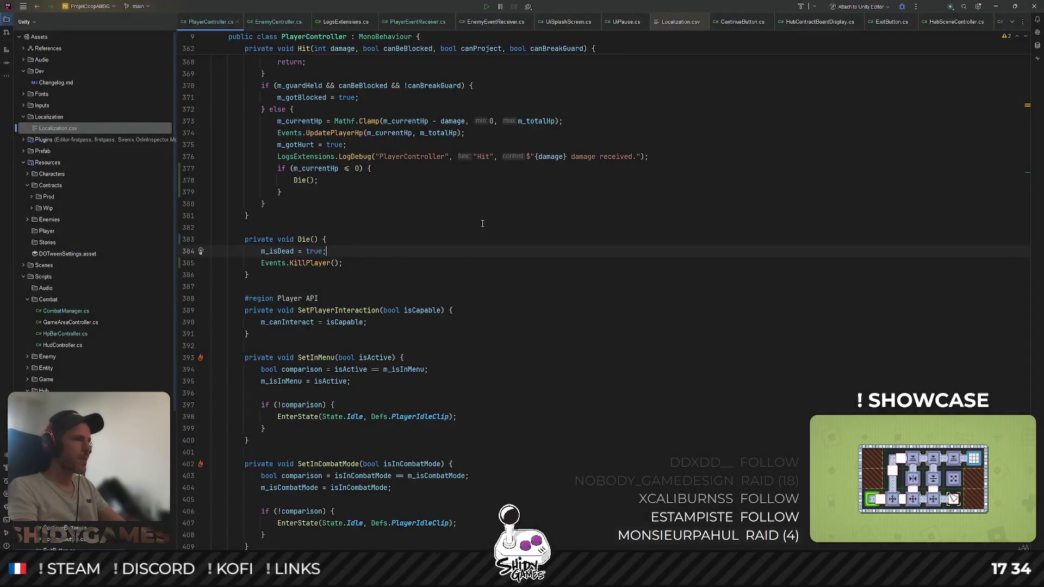
left_click(310, 263)
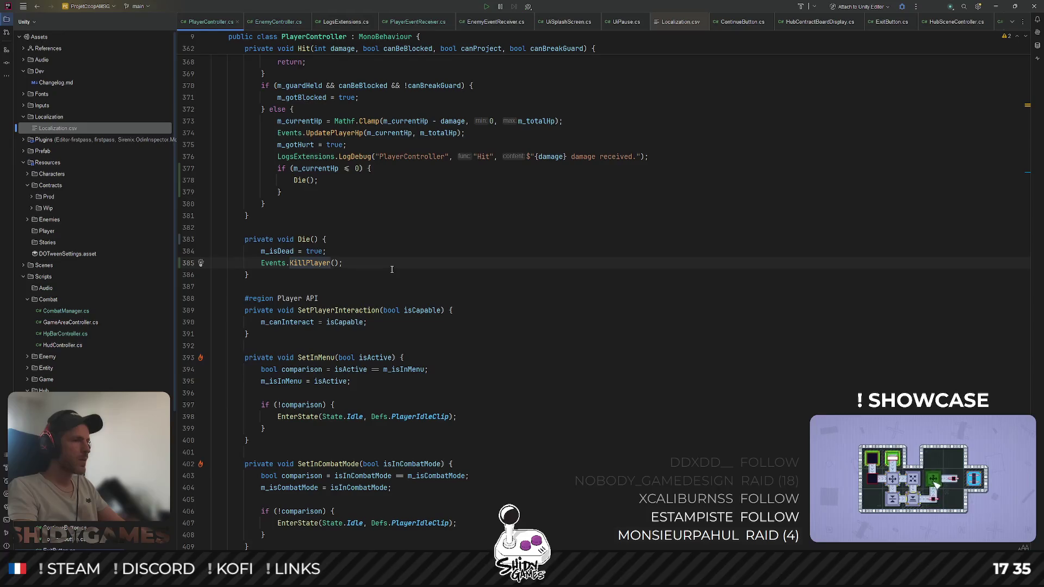
scroll(369, 258, "up", 5)
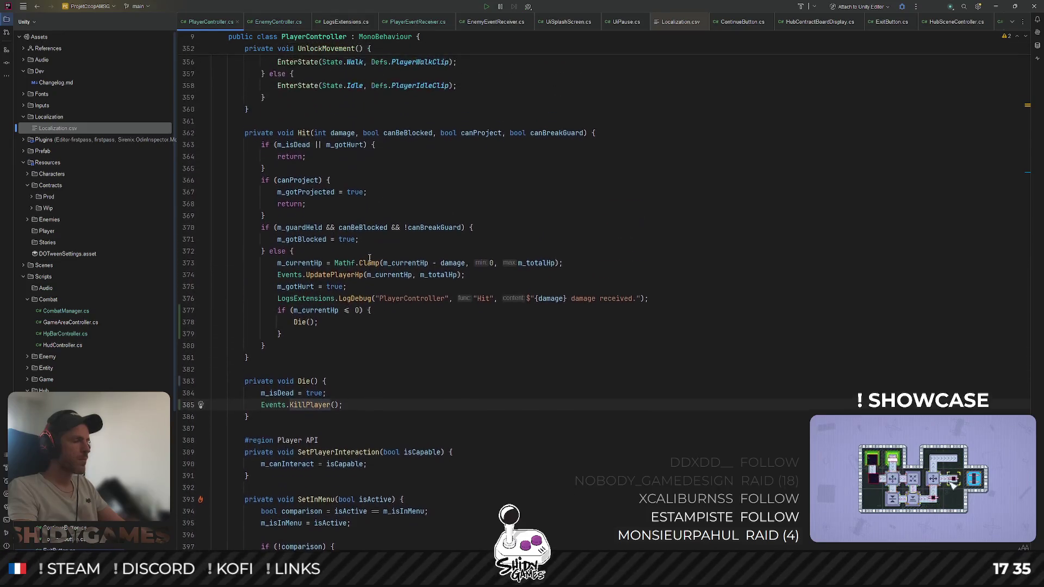
scroll(371, 256, "down", 3)
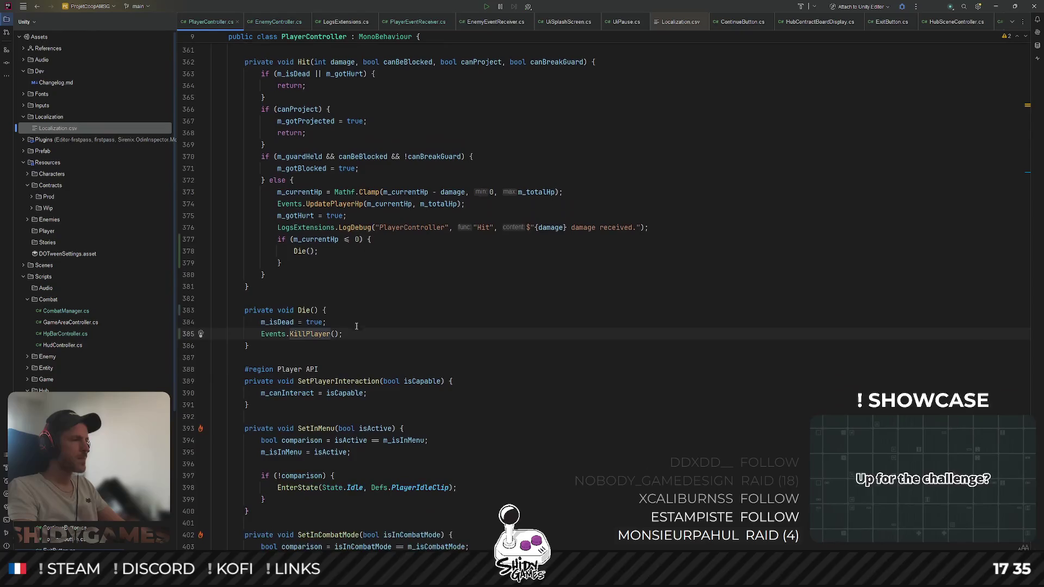
scroll(354, 322, "up", 2)
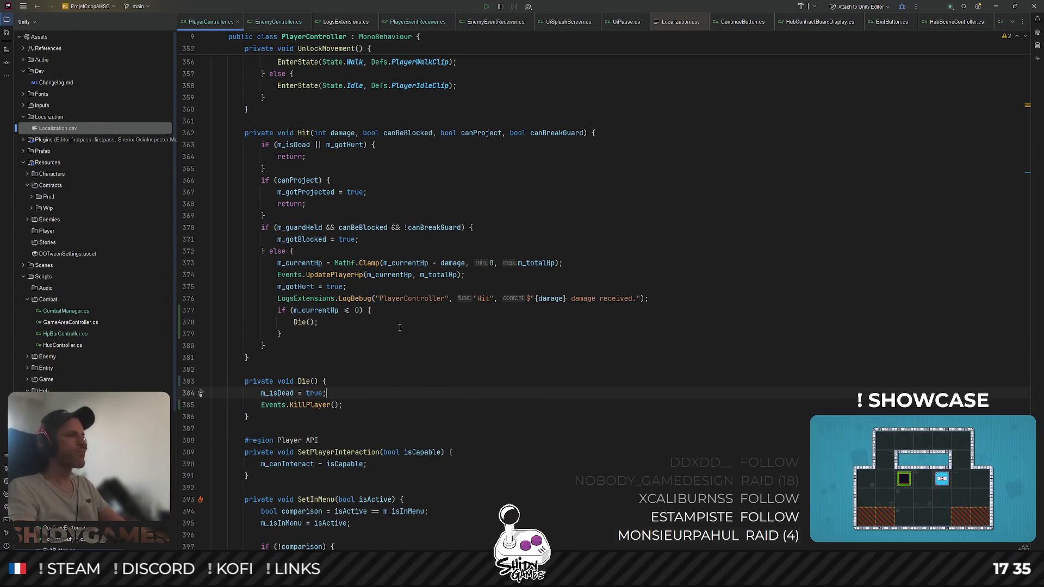
scroll(381, 378, "up", 6)
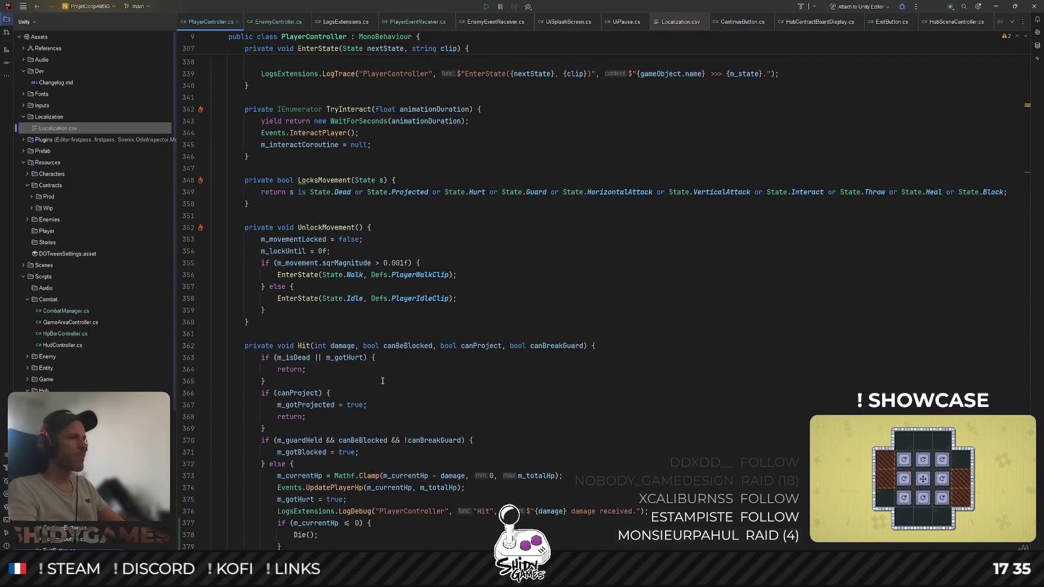
scroll(385, 368, "up", 14)
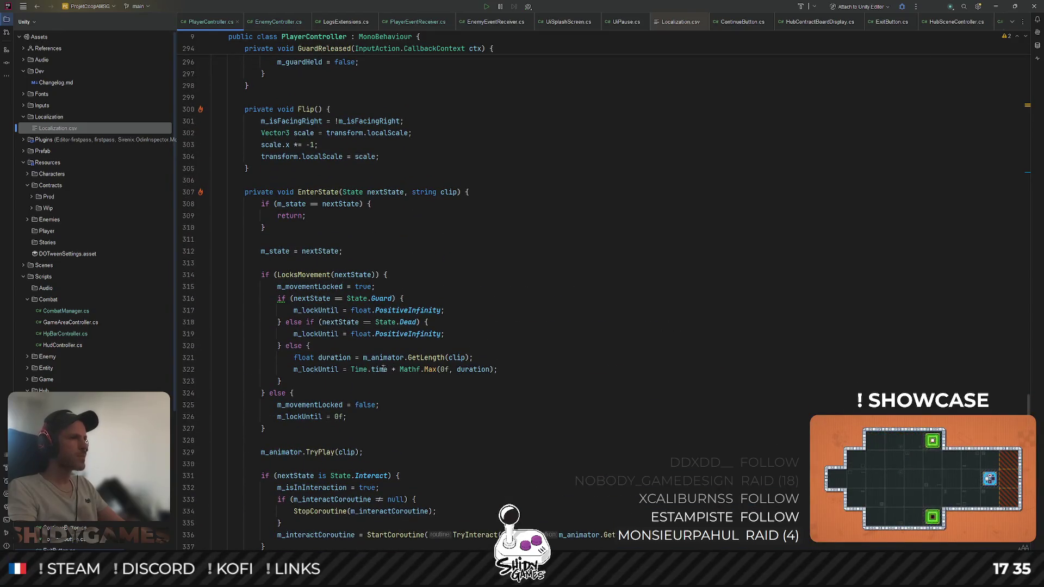
After the Interact block in EnterState, add an empty if (nextState is State.Dead) block
scroll(392, 304, "down", 3)
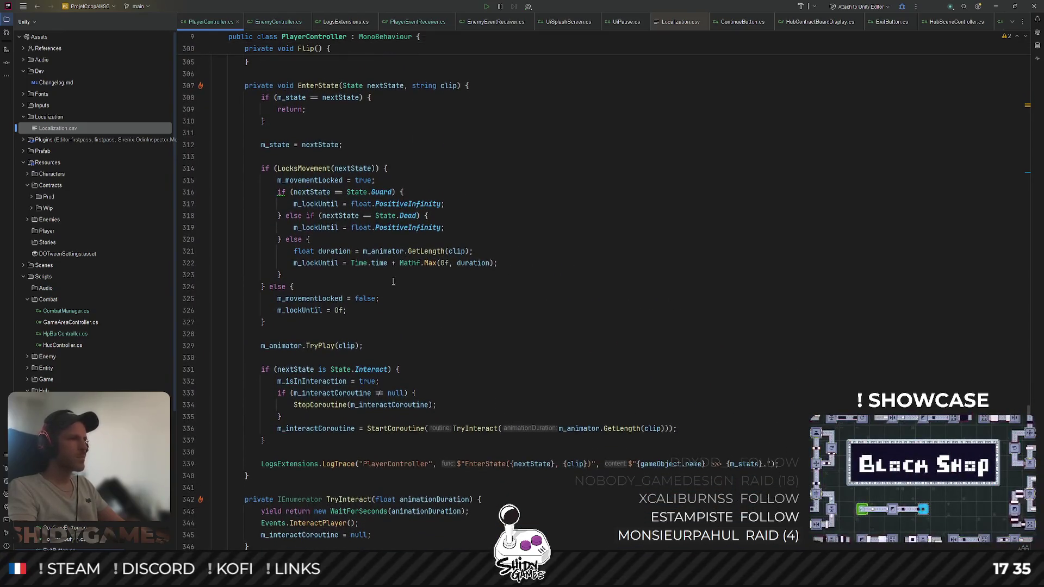
left_click(308, 346)
scroll(321, 356, "down", 2)
left_click(327, 363)
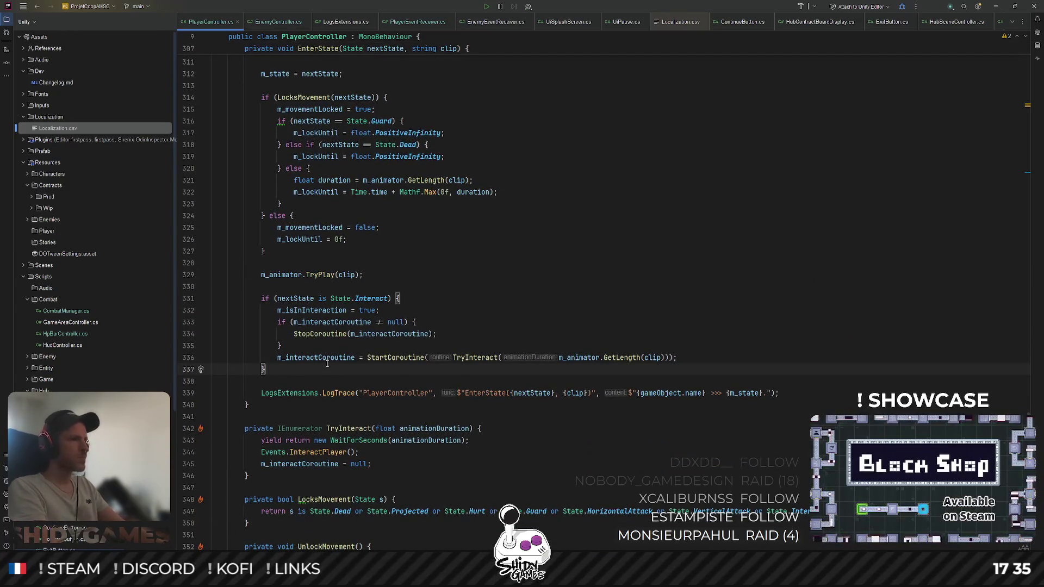
key("Return")
key("Return")
type("if (")
type("nextState")
type(" is D")
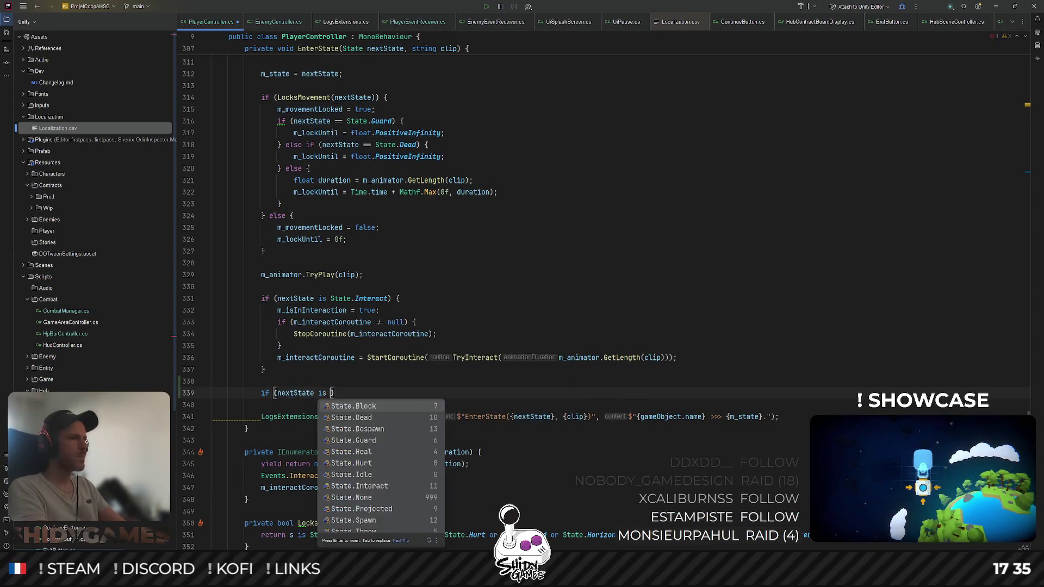
key("Down")
key("Return")
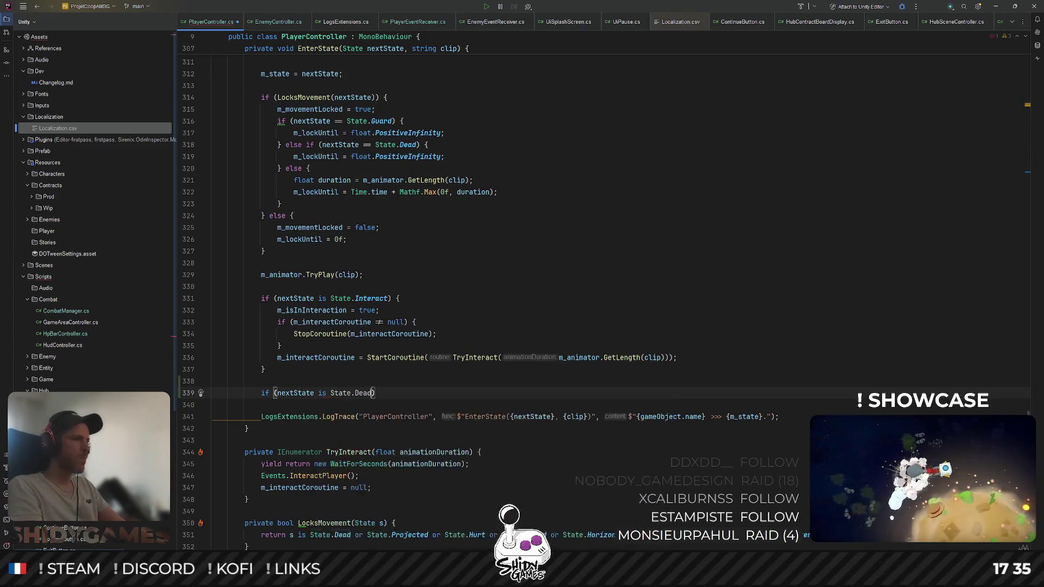
type(") {")
key("Return")
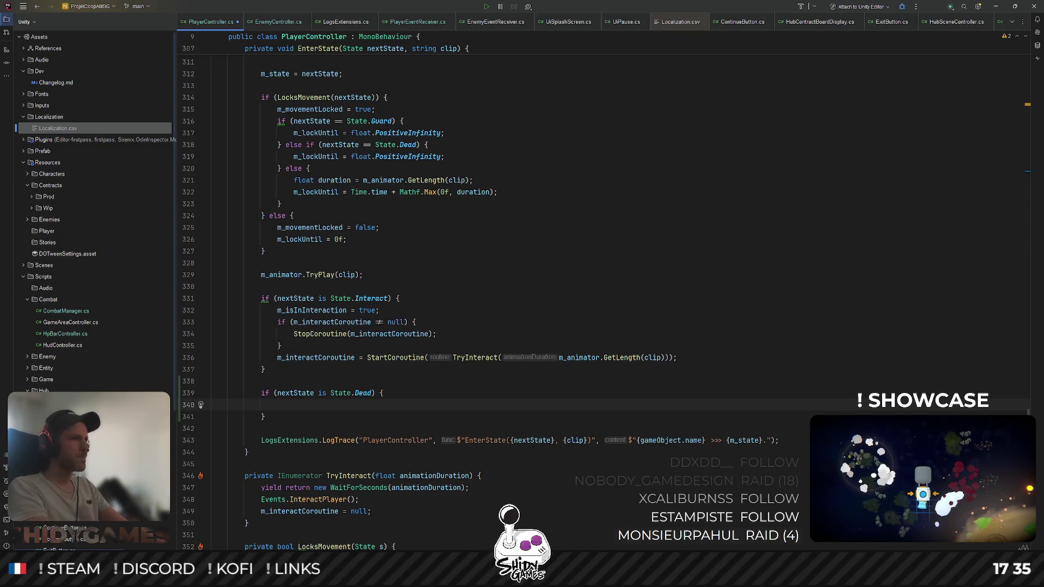
Select m_interactCoroutine to look up its usages
scroll(338, 282, "up", 7)
scroll(338, 283, "down", 8)
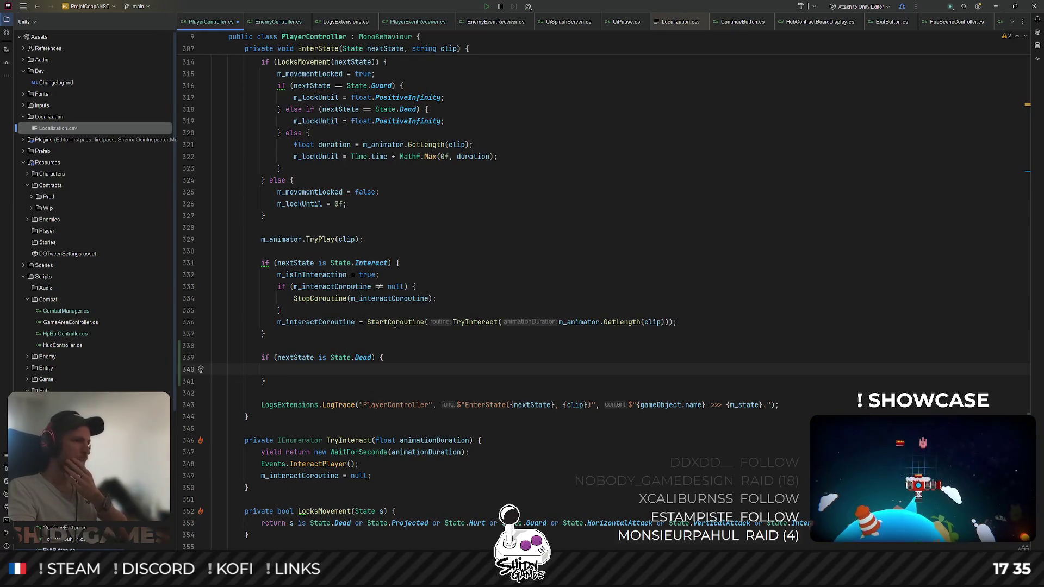
double_click(328, 323)
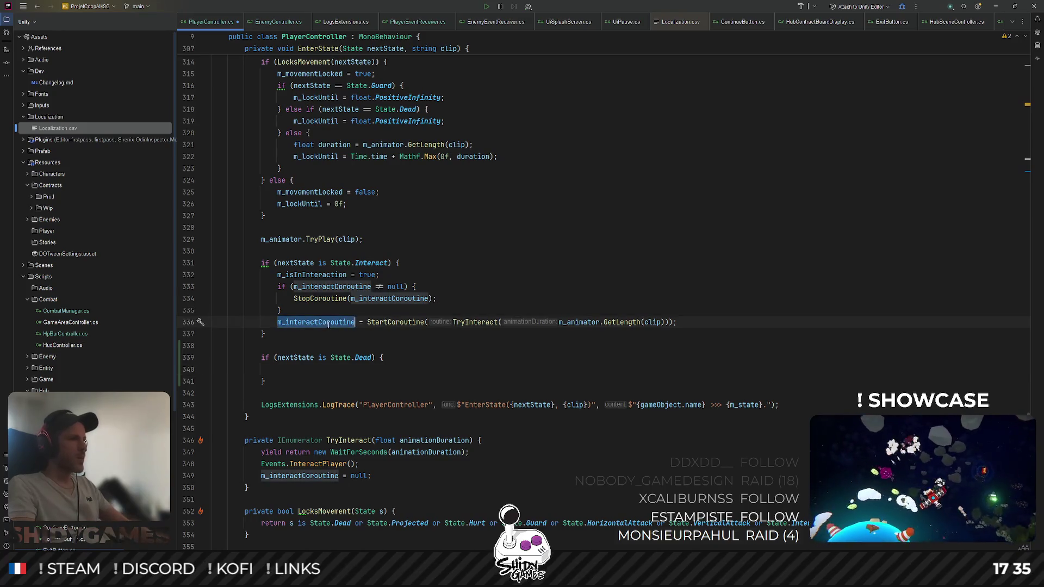
Step through the usages of m_interactCoroutine with a text search
key("ctrl+f")
key("shift+Return")
key("shift+Return")
key("shift+Return")
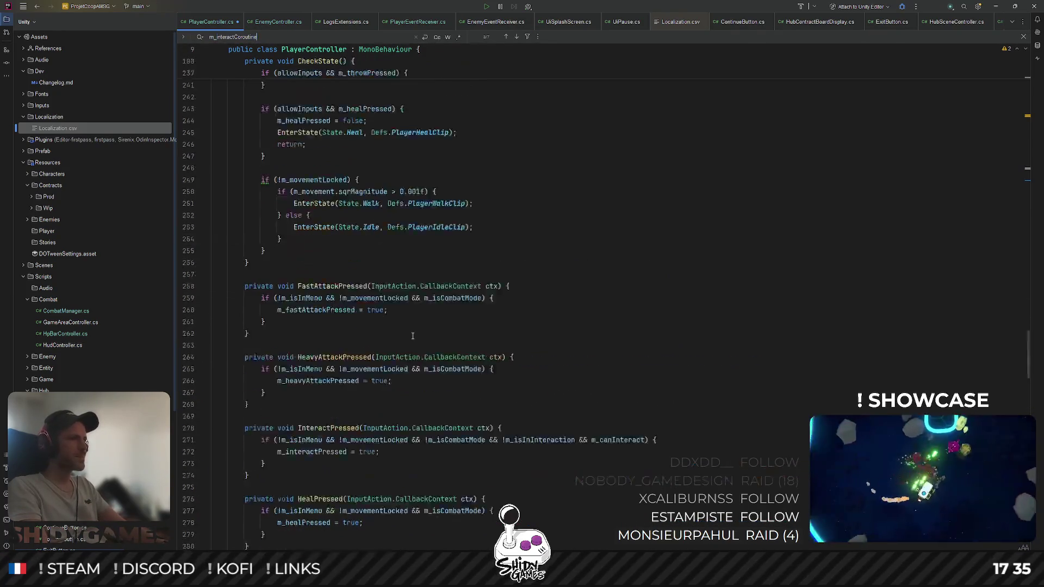
key("Escape")
Declare a new private Coroutine m_deathCoroutine field
scroll(402, 333, "up", 10)
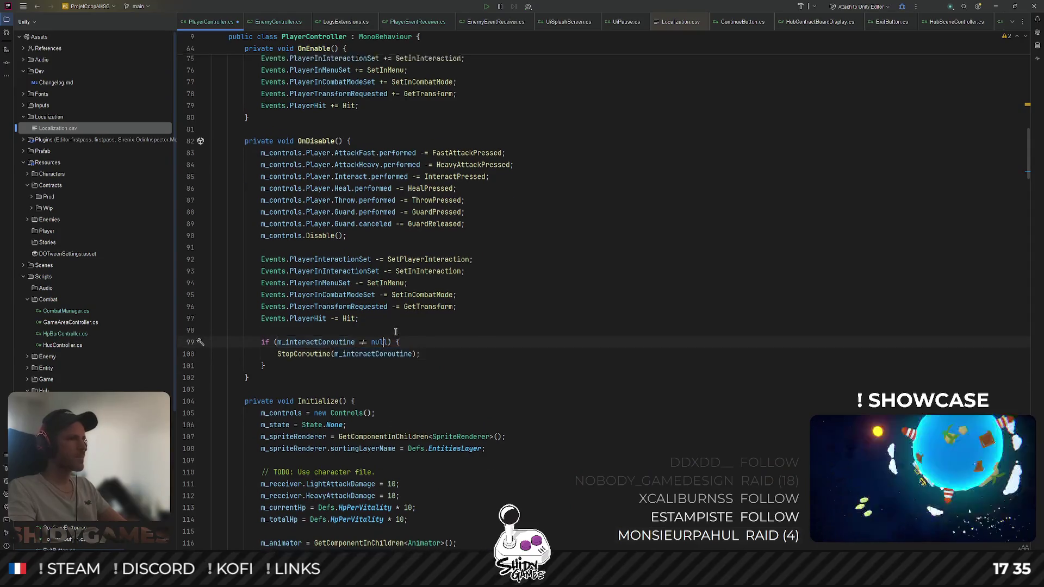
scroll(396, 331, "up", 10)
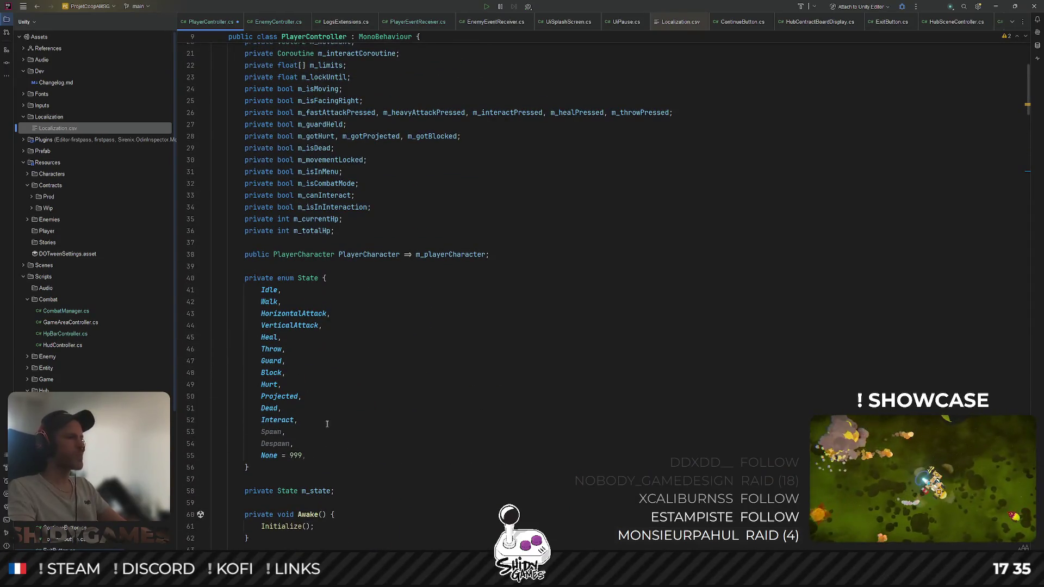
scroll(372, 364, "up", 5)
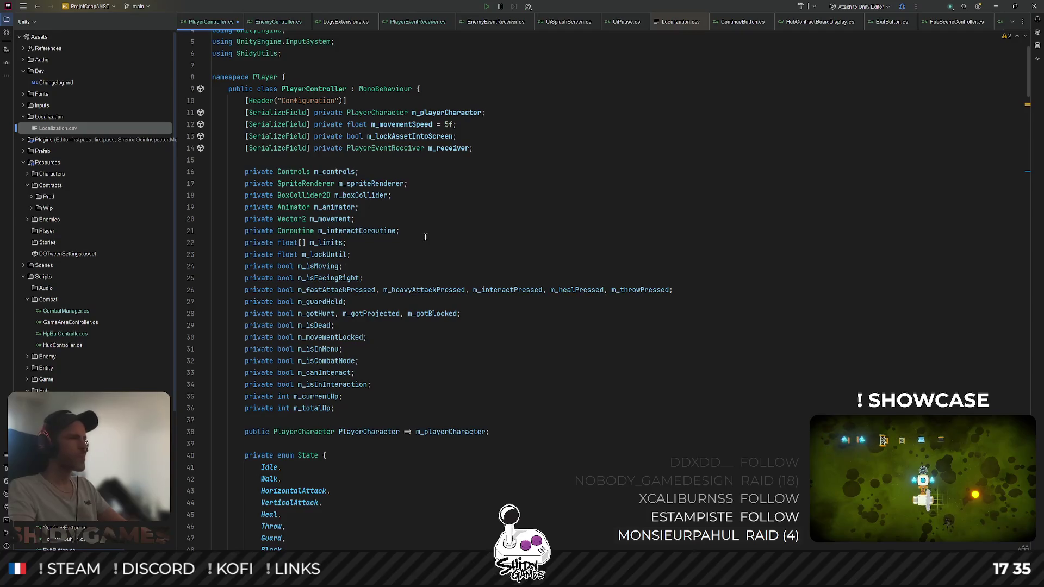
type("private Controls")
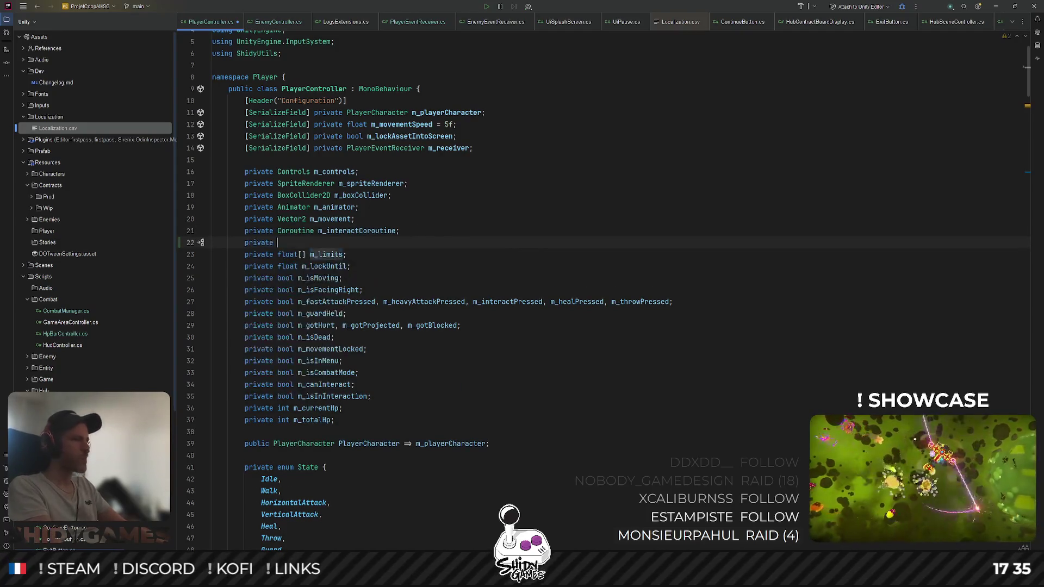
key("BackSpace")
key("BackSpace")
key("BackSpace")
type("routine m_deathCoroutine;")
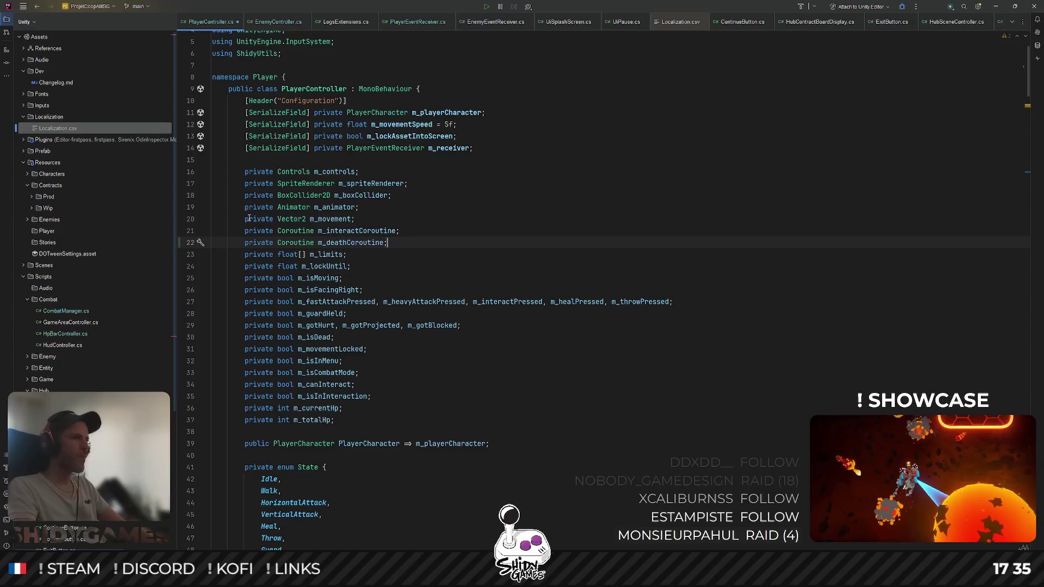
left_click(356, 245)
In OnDisable, add a matching null-check cleanup block that stops m_deathCoroutine
scroll(409, 339, "down", 10)
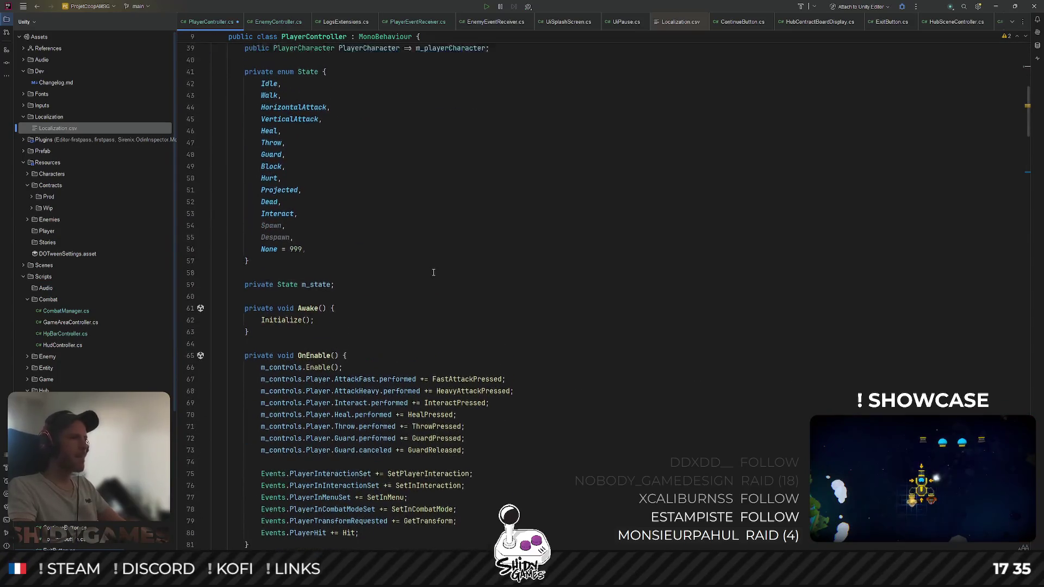
scroll(408, 340, "down", 4)
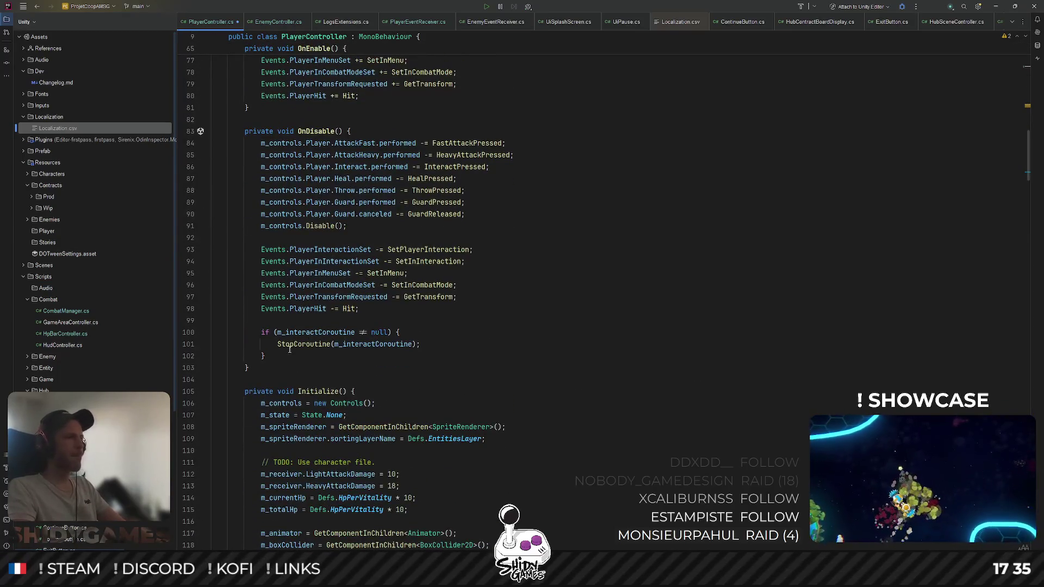
left_click(290, 348)
key("Down")
key("End")
key("Return")
key("Tab")
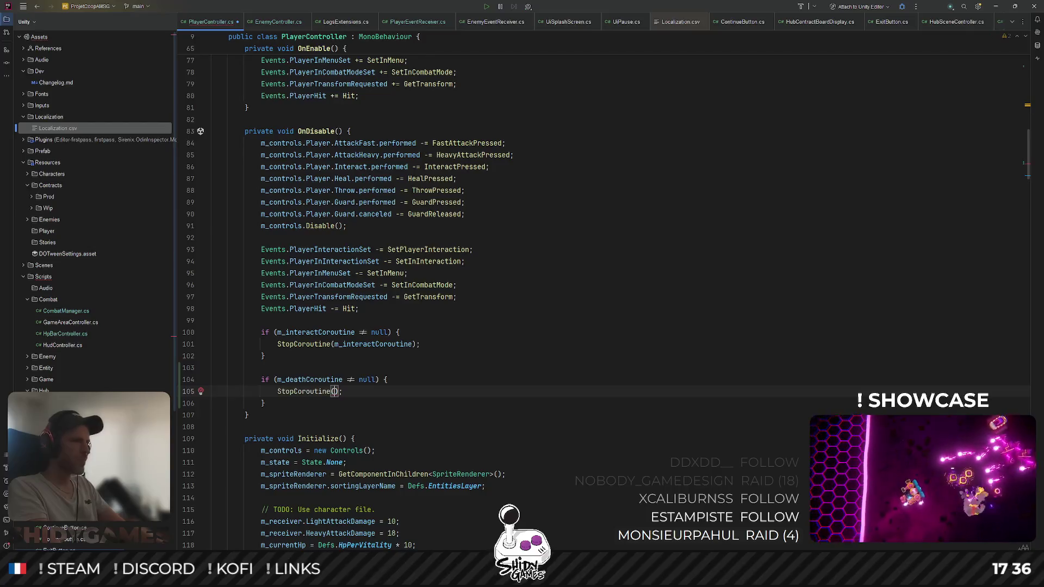
key("Tab")
Find the tor.TryPlay call in EnterState and place the caret after the TryInteract method
scroll(281, 305, "down", 5)
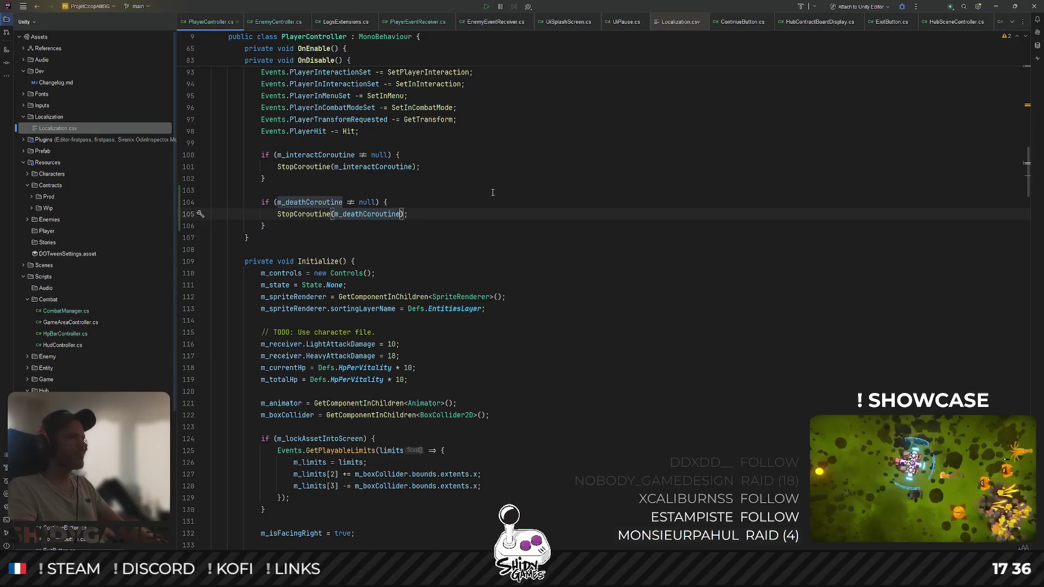
scroll(495, 184, "down", 10)
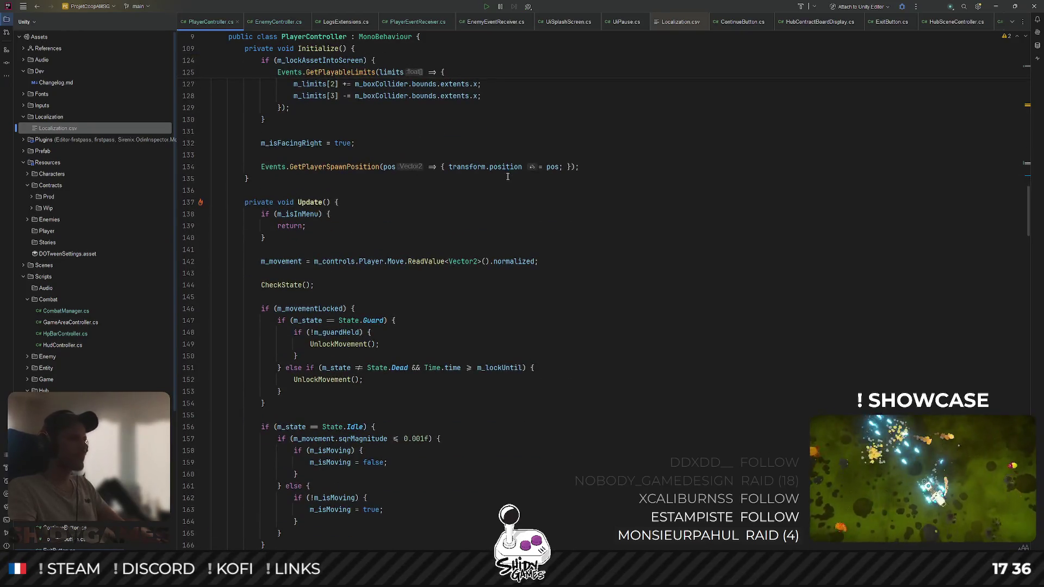
scroll(511, 173, "down", 15)
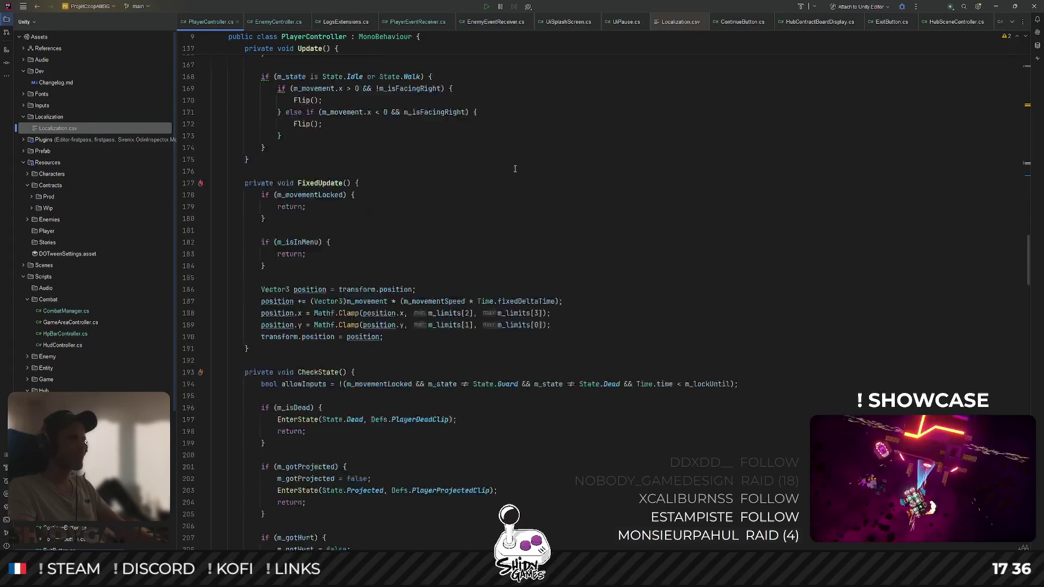
scroll(515, 165, "down", 20)
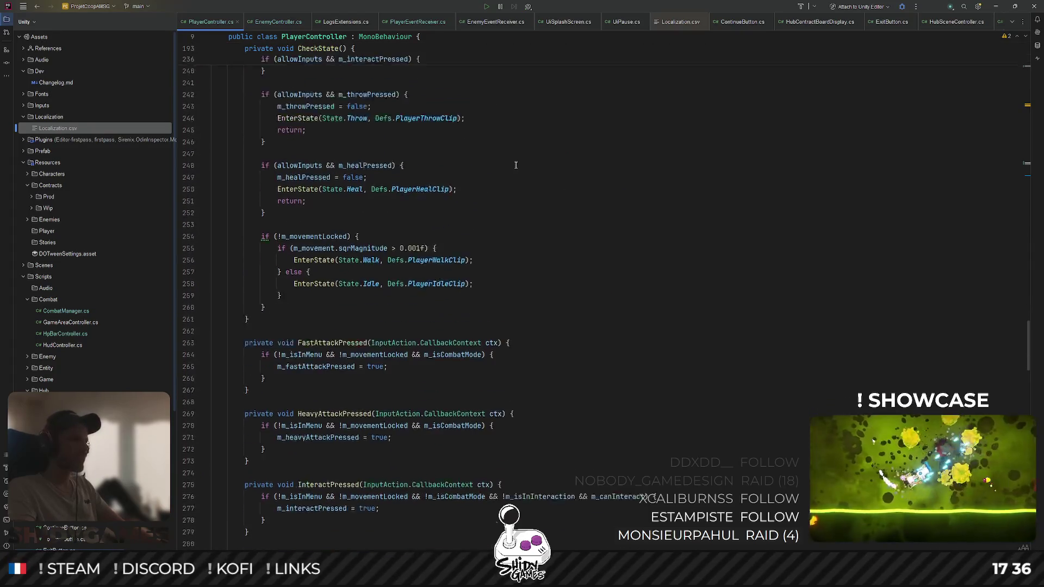
key("ctrl+f")
type("m_animator.TryPlay")
key("Escape")
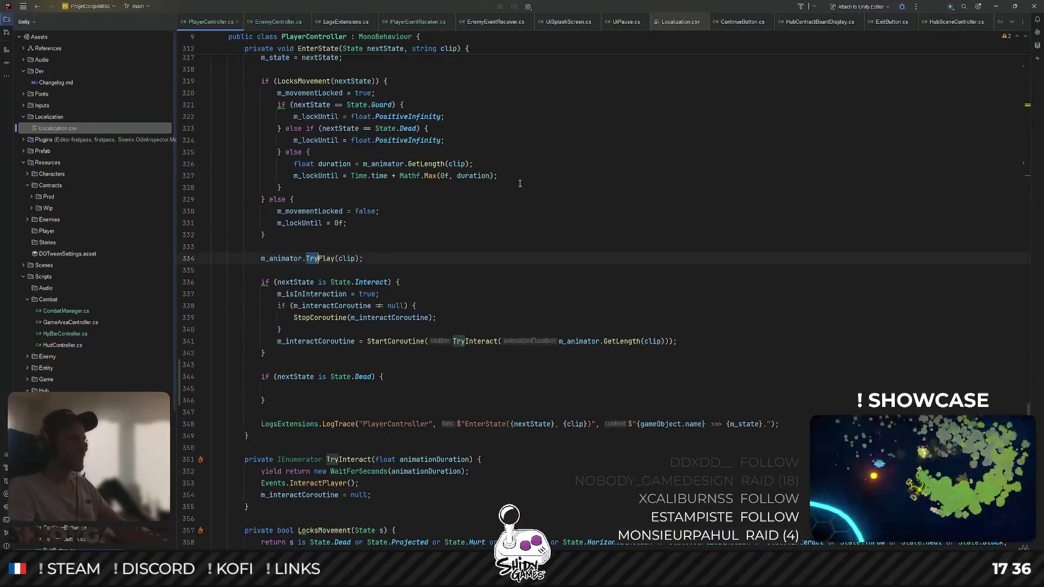
scroll(445, 281, "down", 3)
left_click(274, 336)
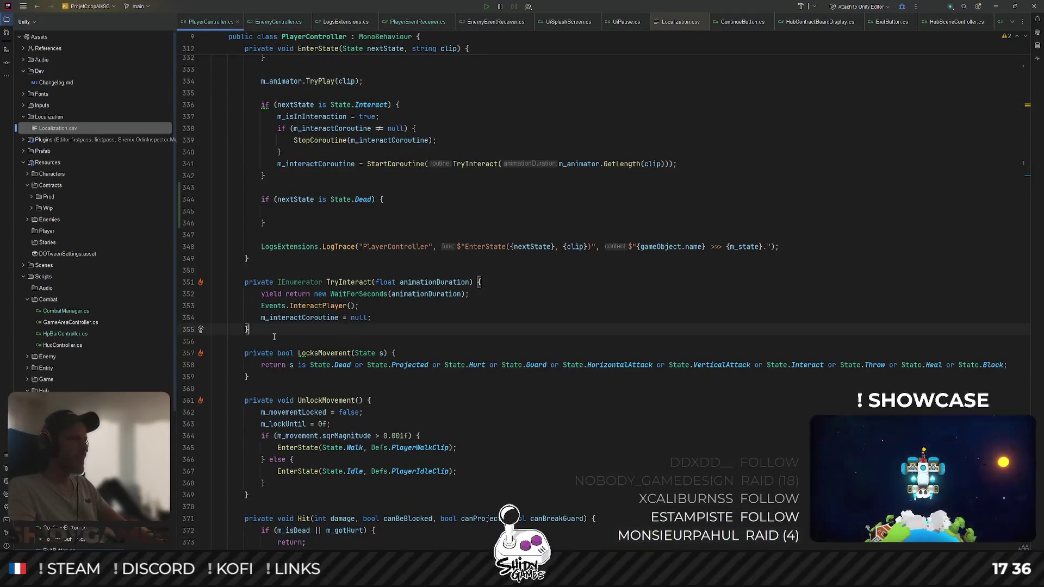
Declare a private IEnumerator PlayDeath(float animationDuration) method below TryInteract
key("Return")
key("Return")
type("private")
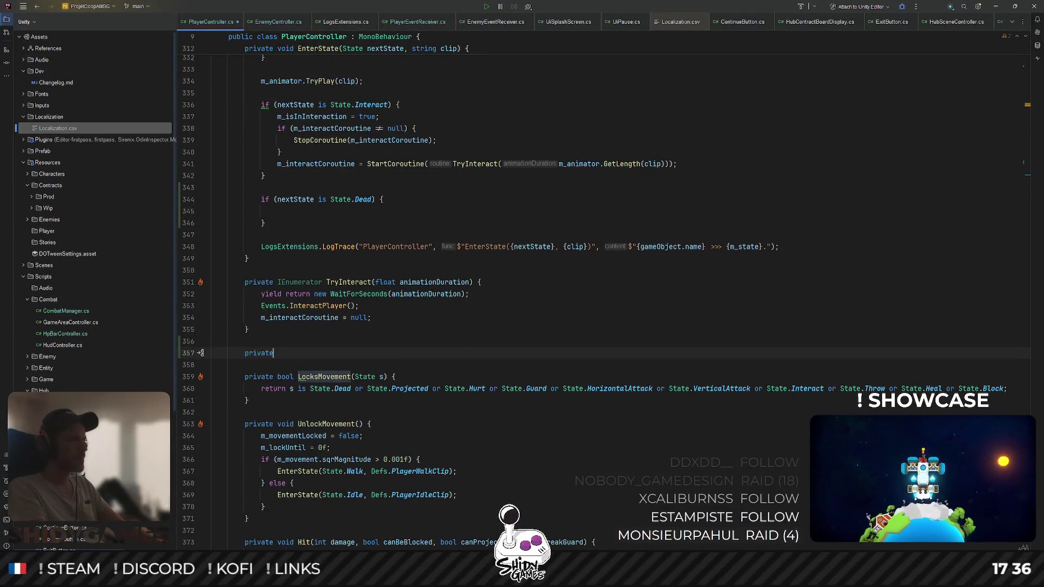
type(" IEN")
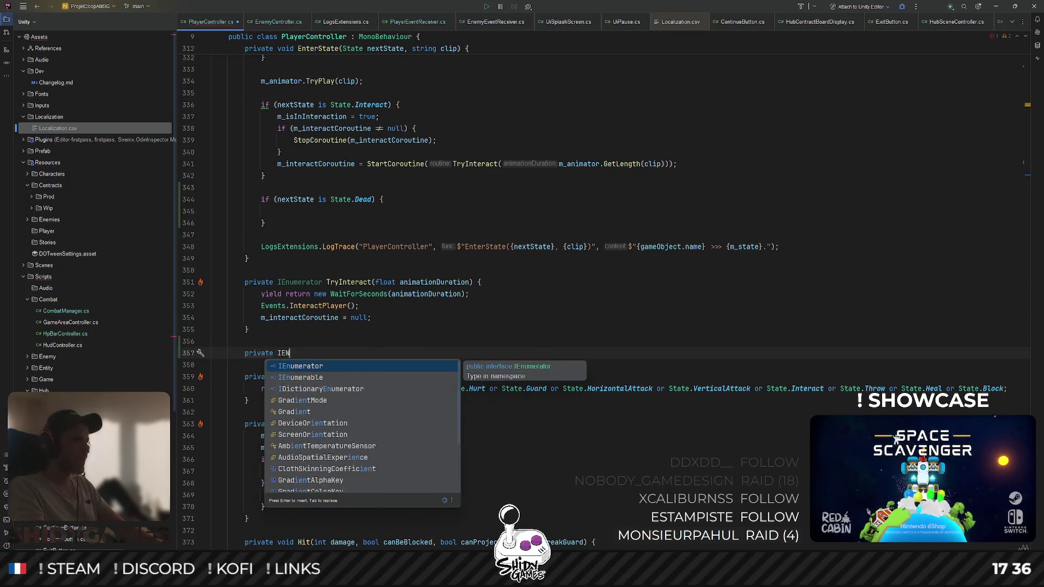
key("Return")
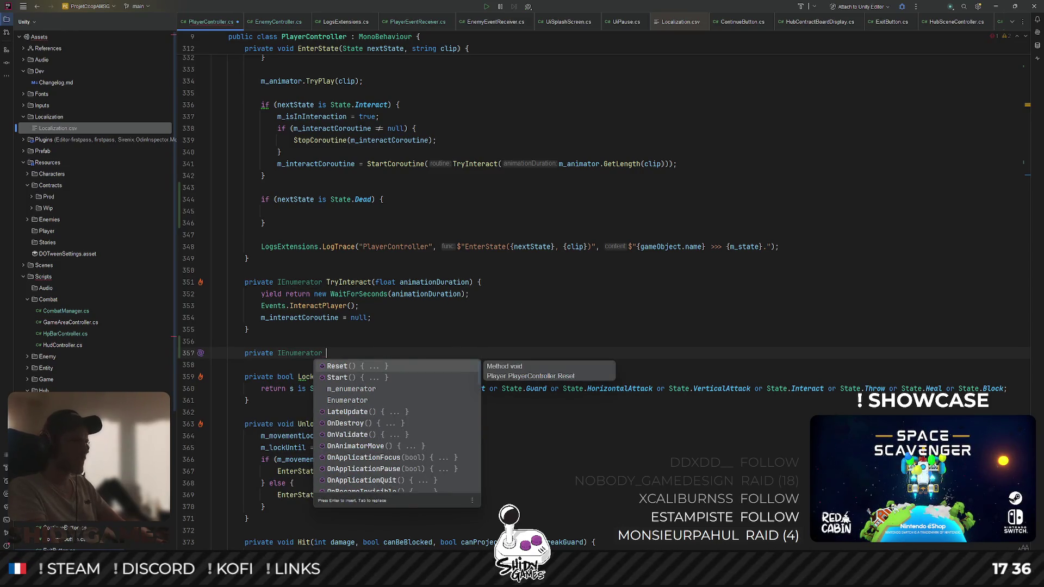
type("PlayDeah")
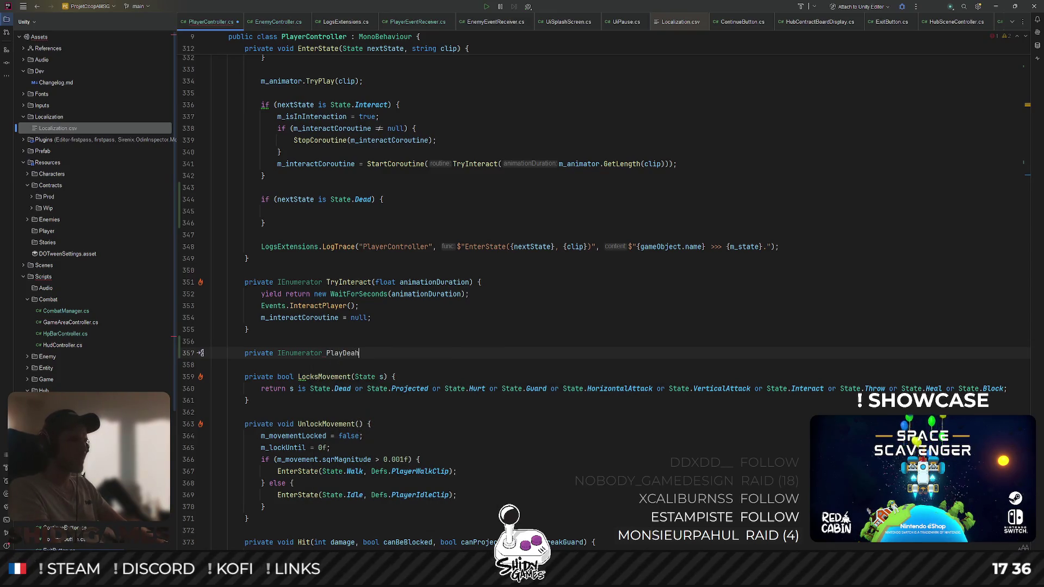
key("BackSpace")
type("th(float animat")
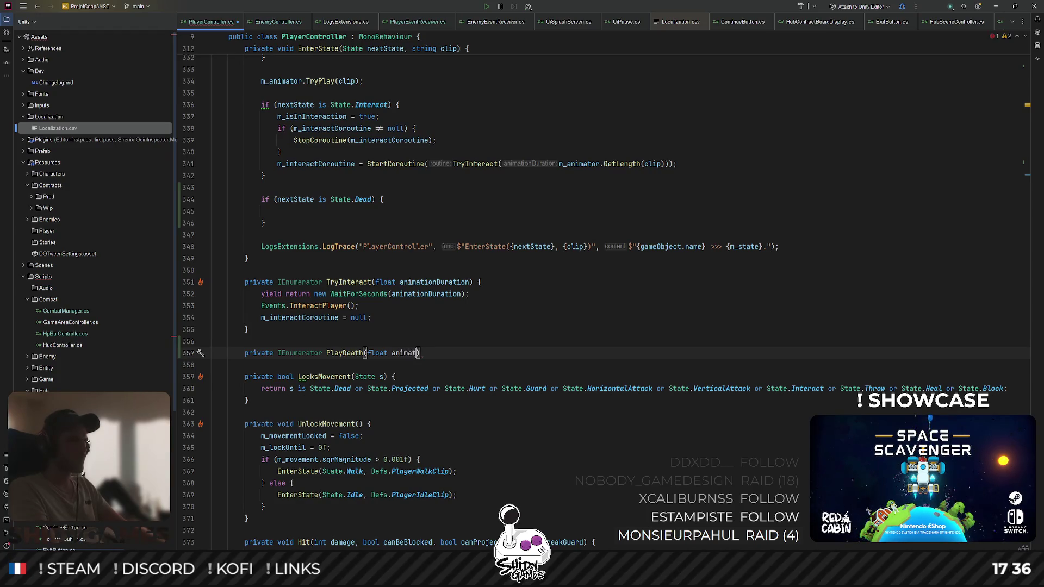
type(" {")
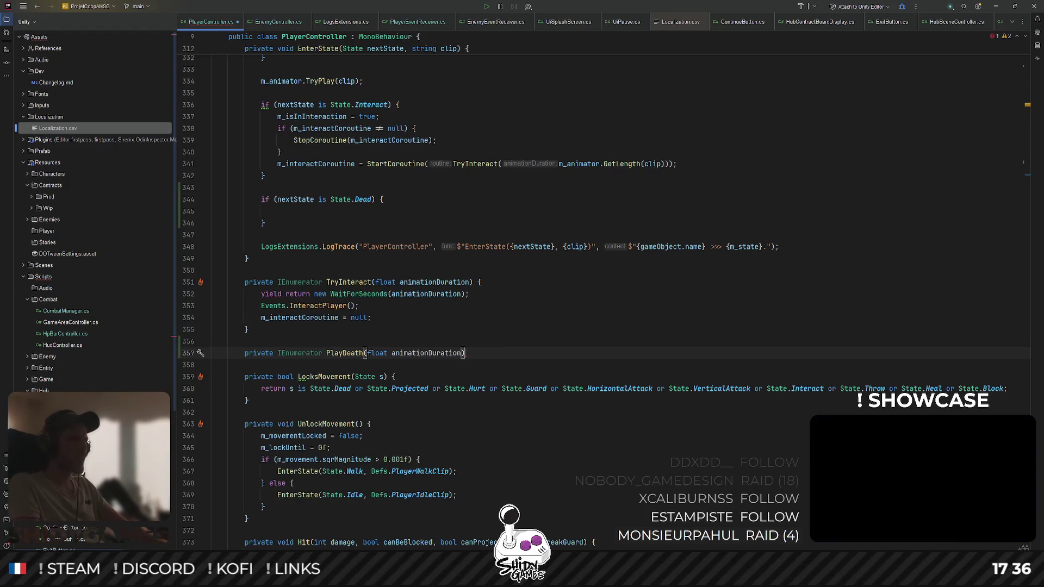
key("Return")
Make PlayDeath yield WaitForSeconds(animationDuration), then set m_deathCoroutine to null
type("yie")
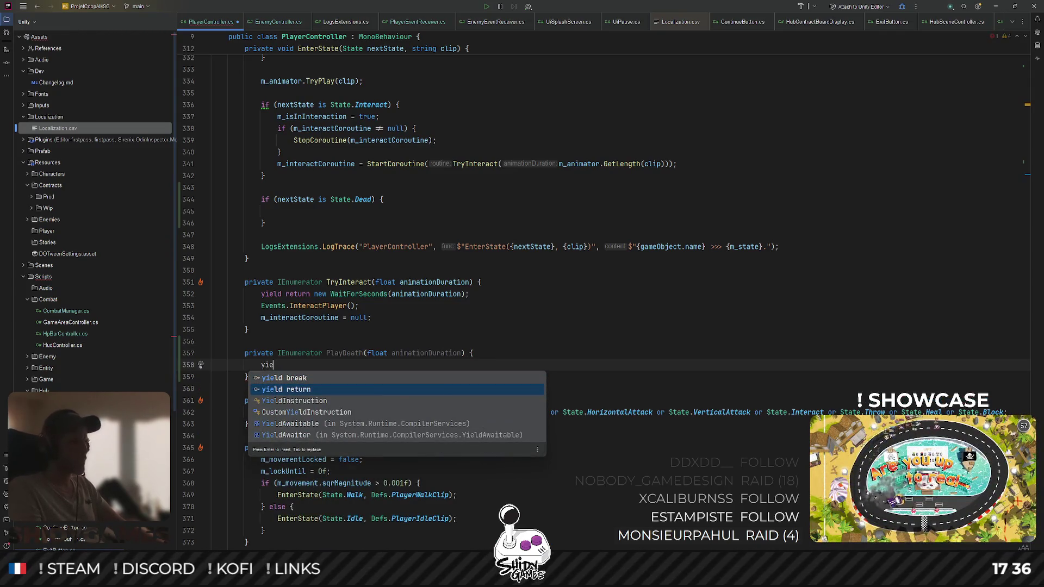
key("Return")
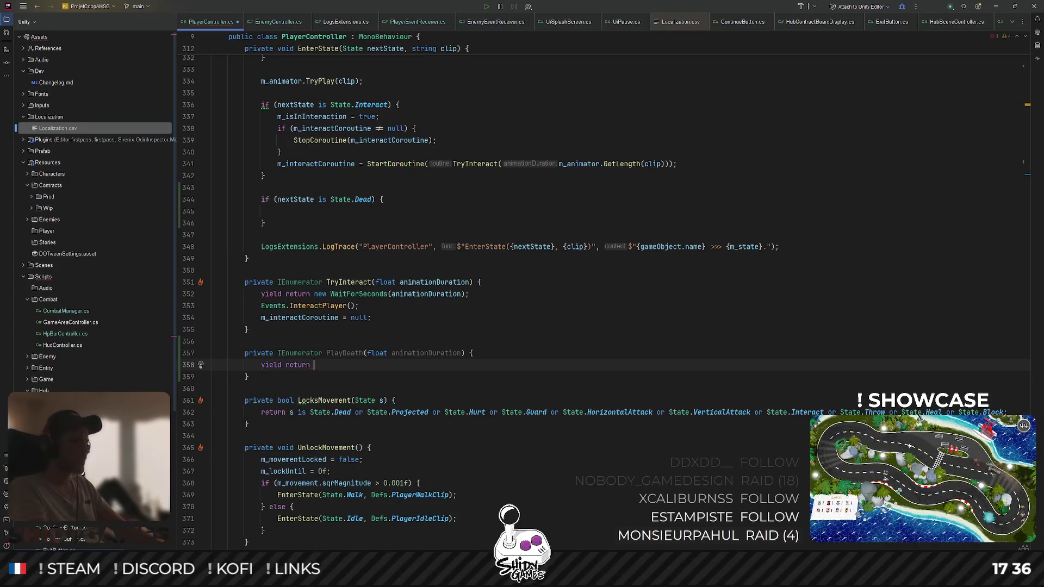
type("new Wai")
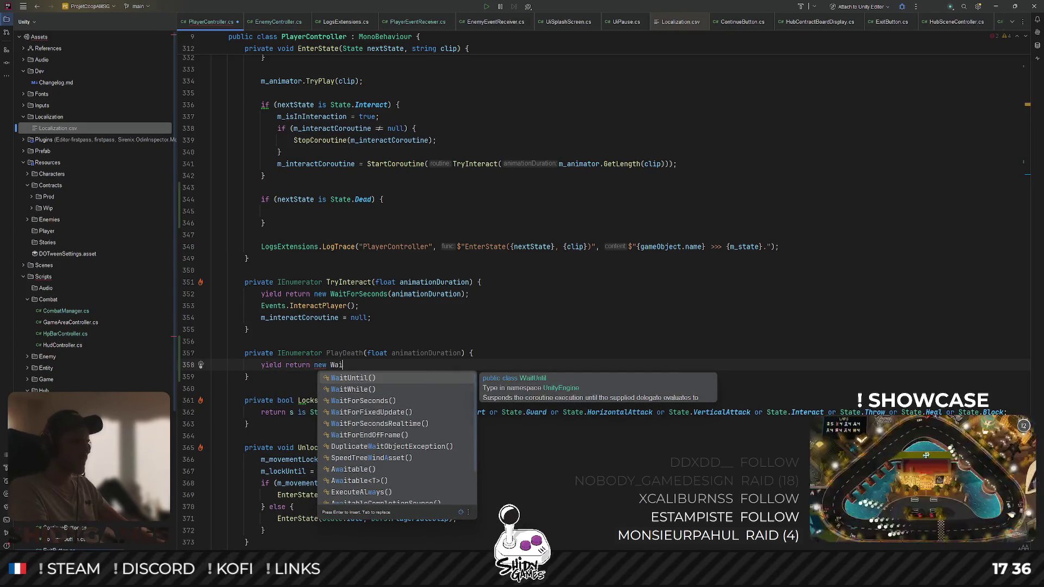
type("tFor")
key("Return")
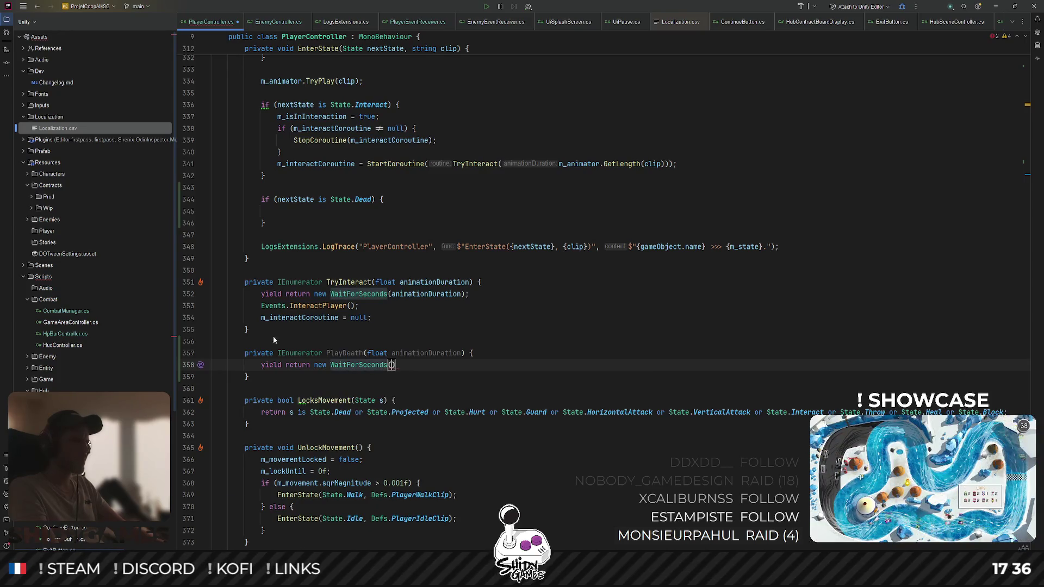
type("an")
key("Return")
type(")")
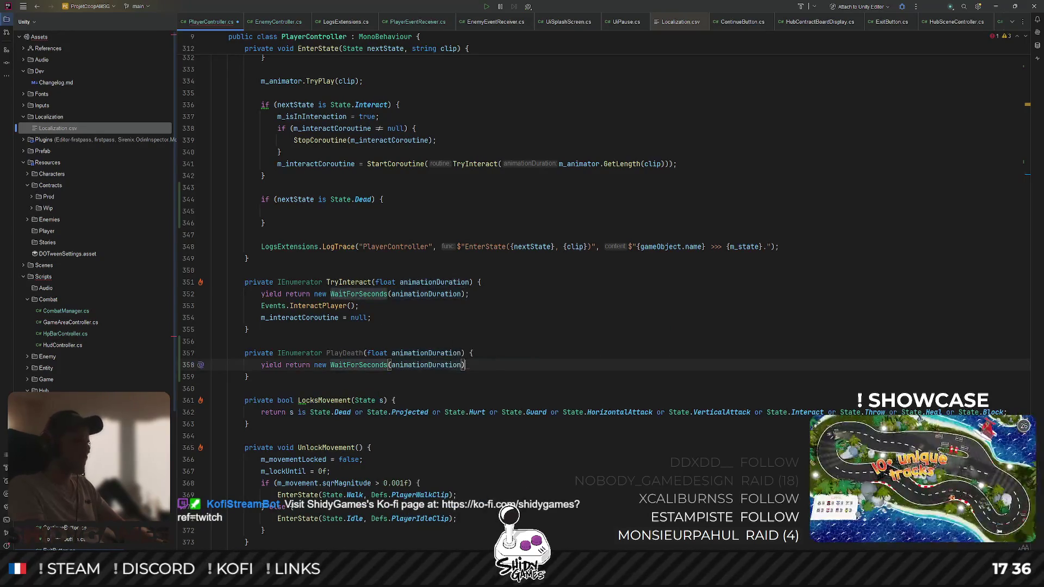
type(";")
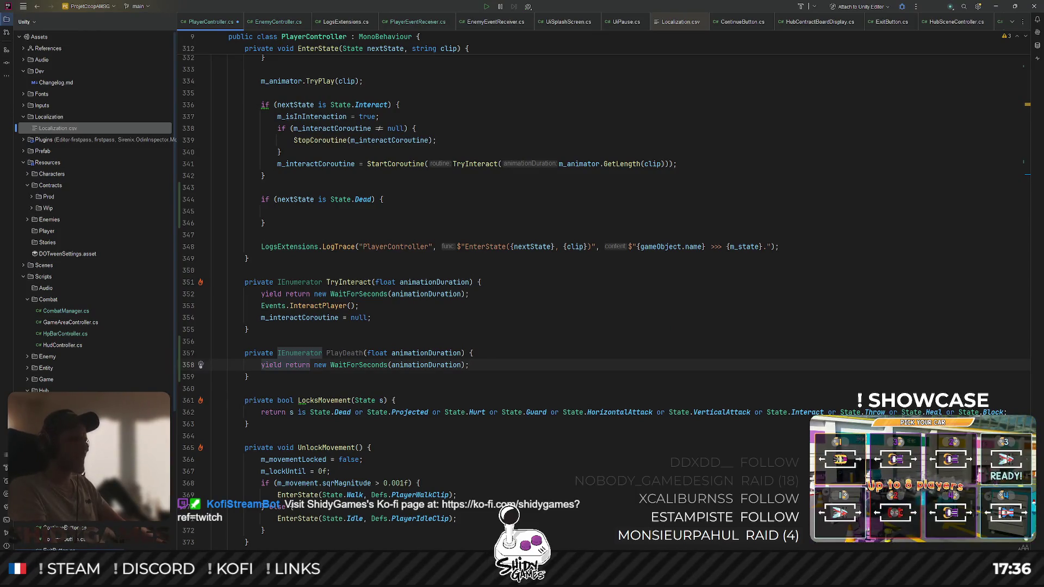
key("Return")
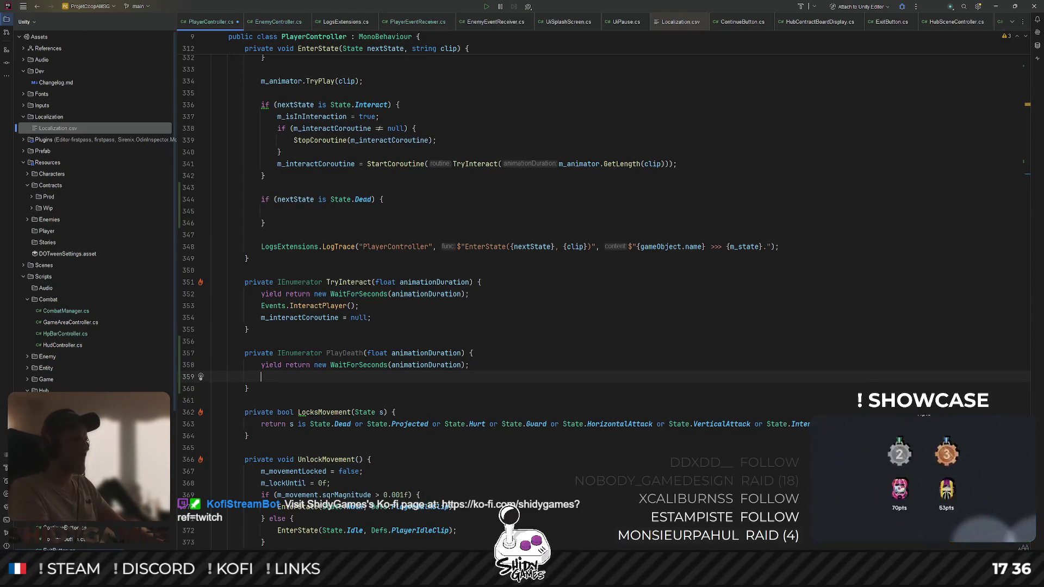
type("m")
key("Down")
key("Return")
type("= n")
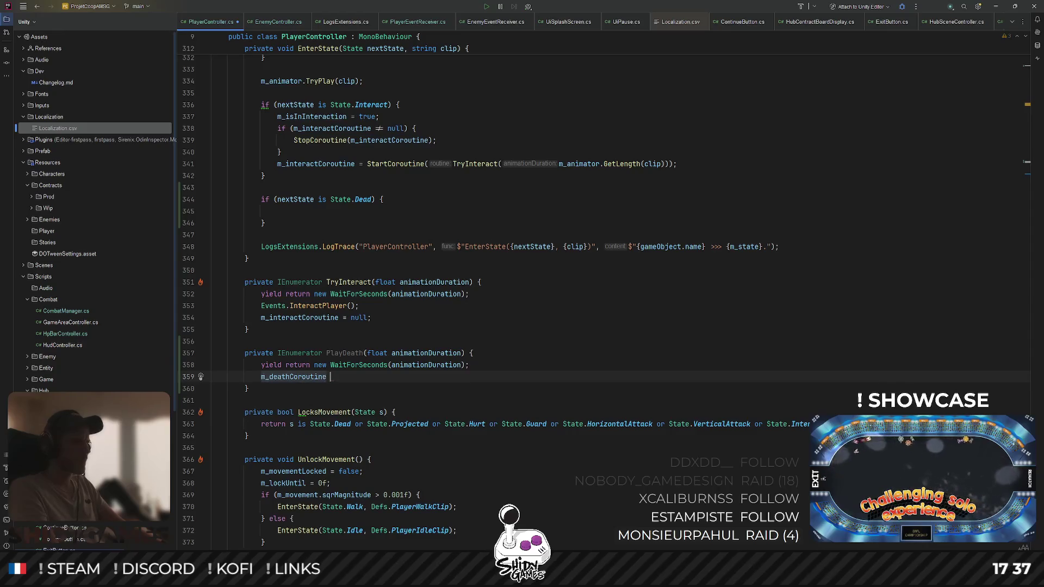
type("ull;")
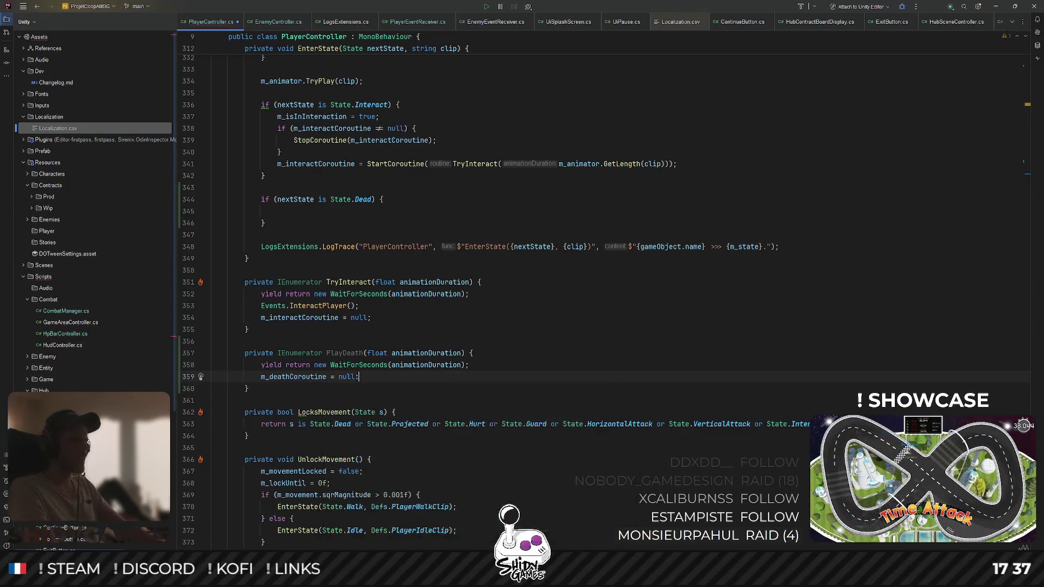
type(";")
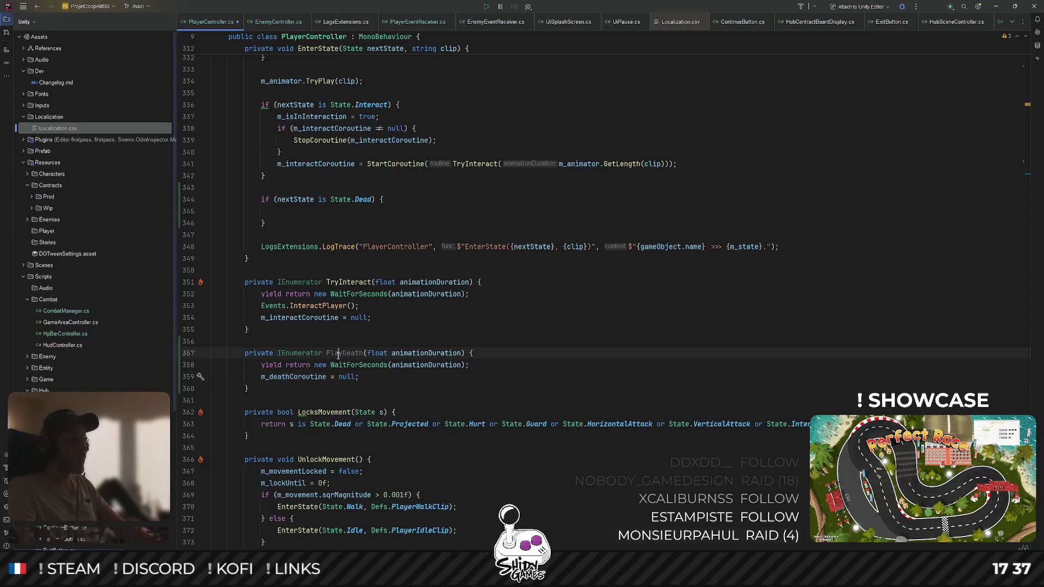
Copy the Interact block's coroutine stop-and-start lines 338–341 into the empty Dead-state block
left_click(338, 354)
scroll(342, 375, "up", 5)
left_click(347, 392)
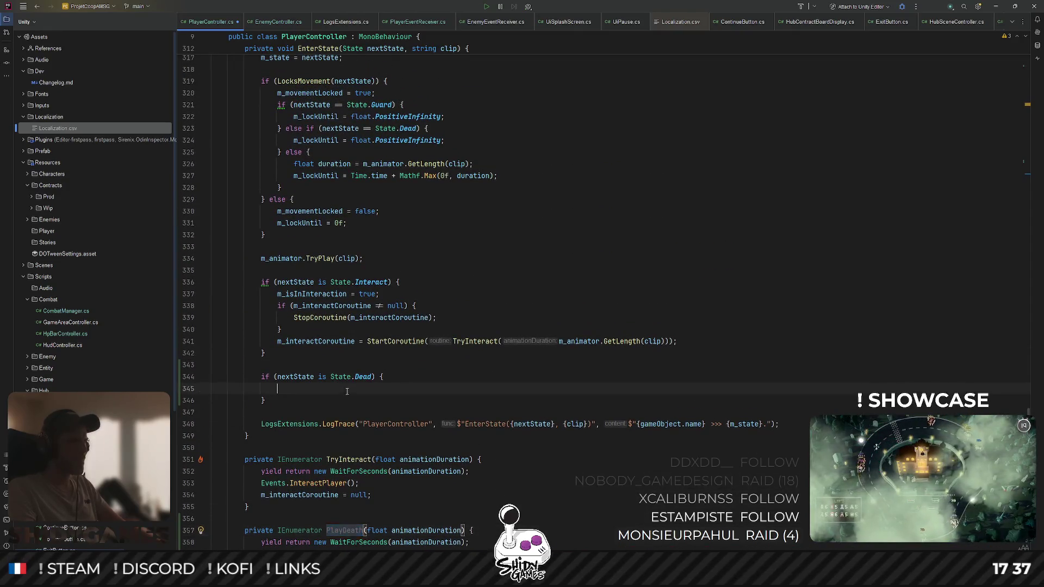
left_click_drag(687, 340, 239, 295)
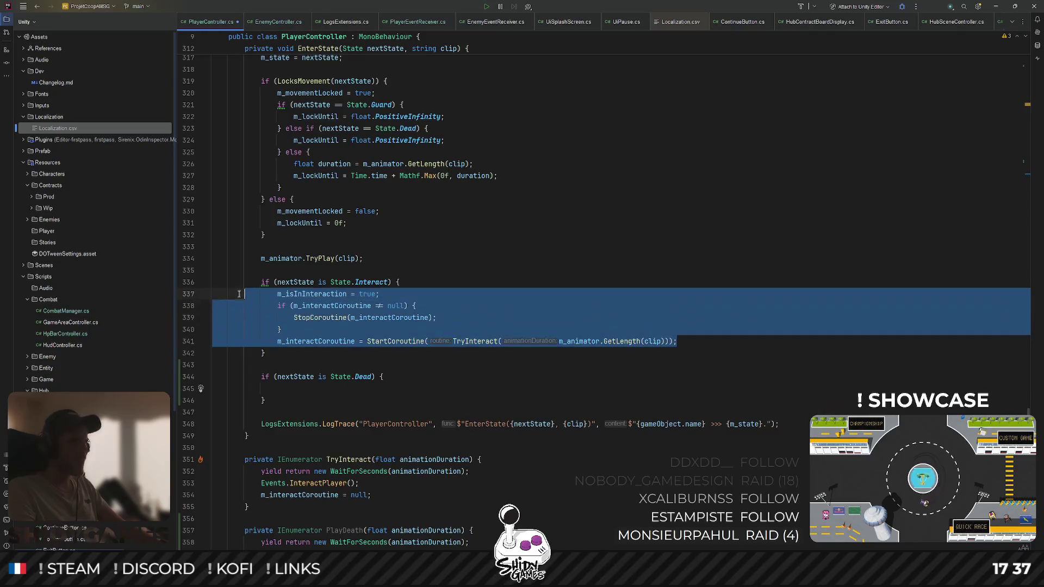
left_click(527, 354)
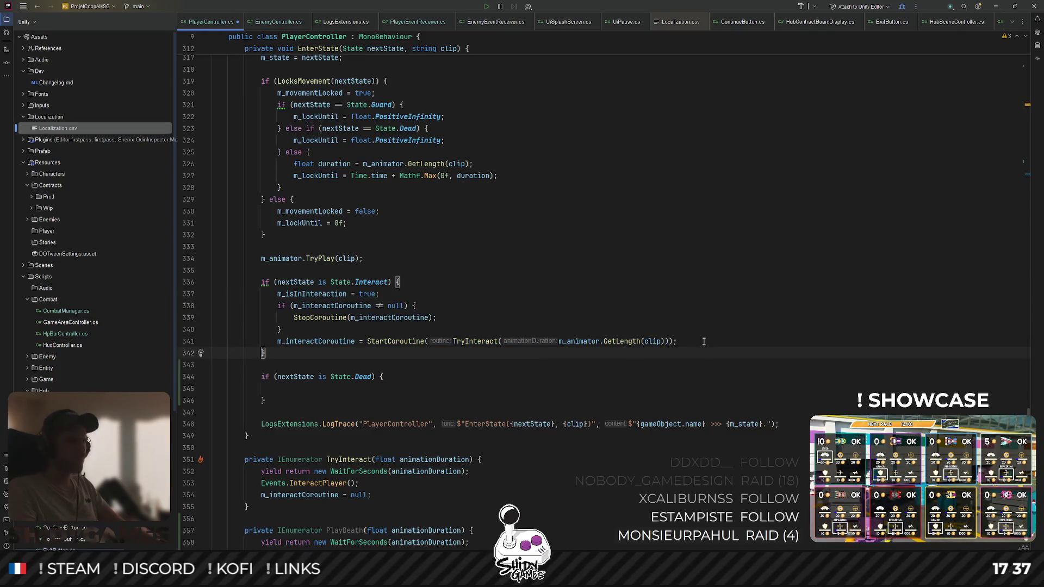
left_click_drag(702, 341, 181, 306)
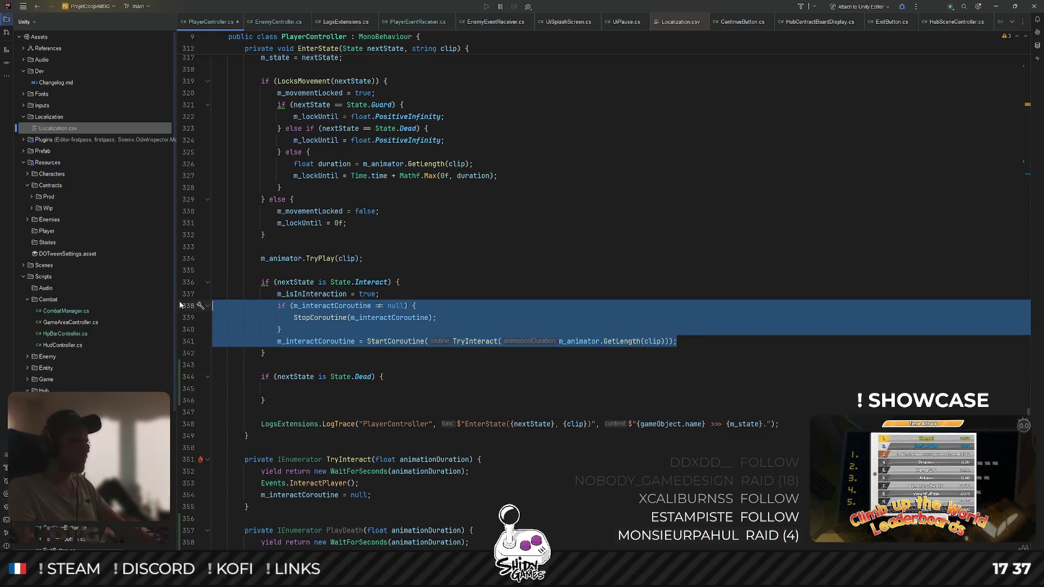
key("ctrl+c")
left_click(323, 388)
key("ctrl+v")
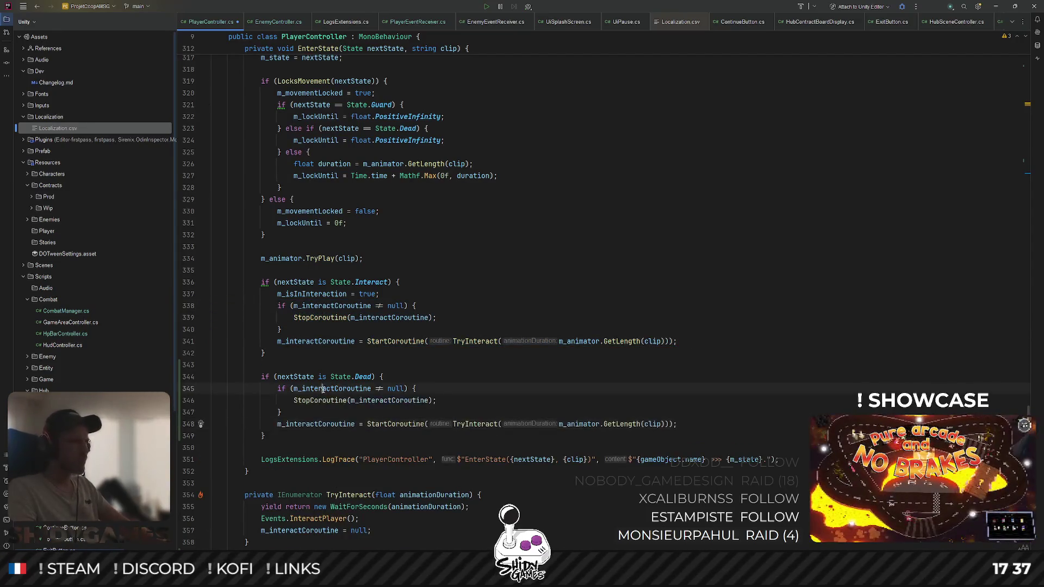
left_click(469, 424)
scroll(363, 417, "down", 4)
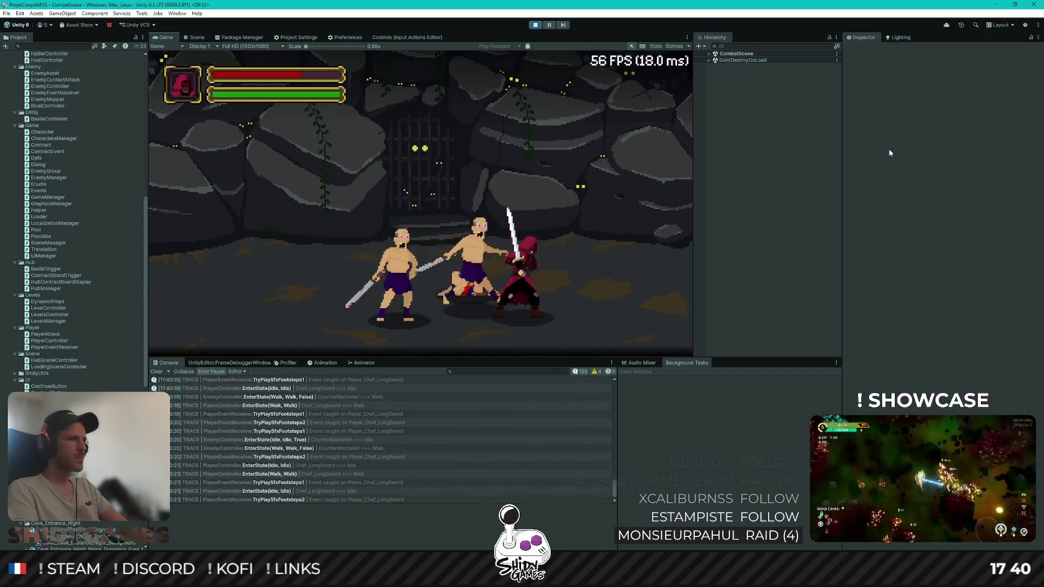
Walk the player back and forth into the two sword enemies, then stop the playtest
key("d")
key("a")
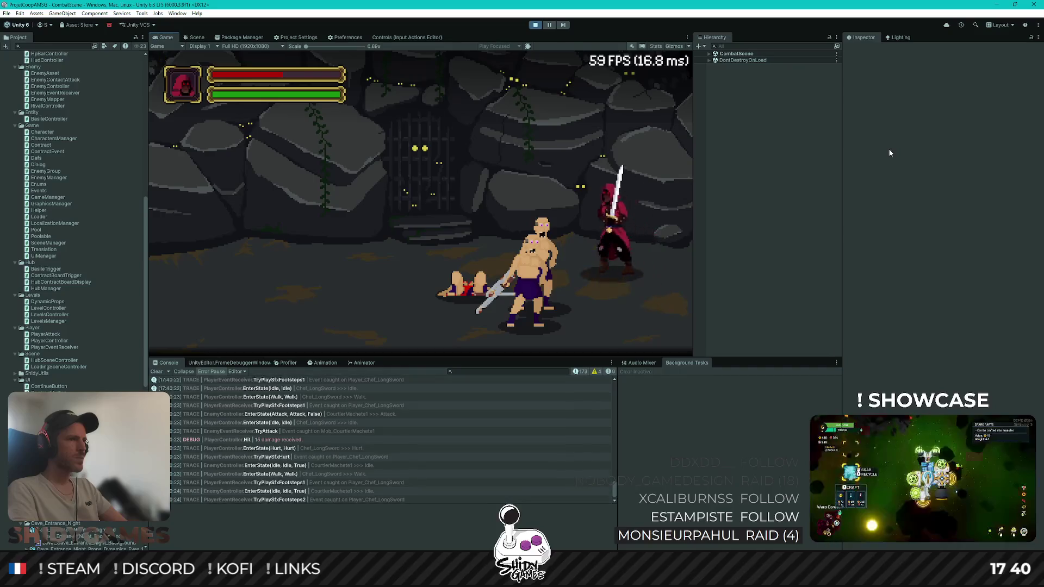
key("a")
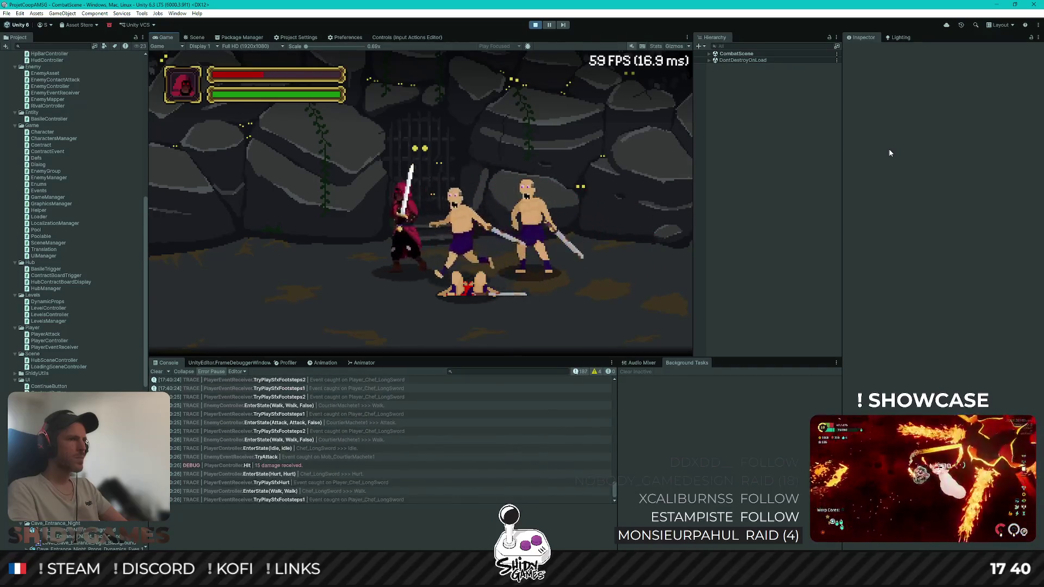
key("a")
key("a")
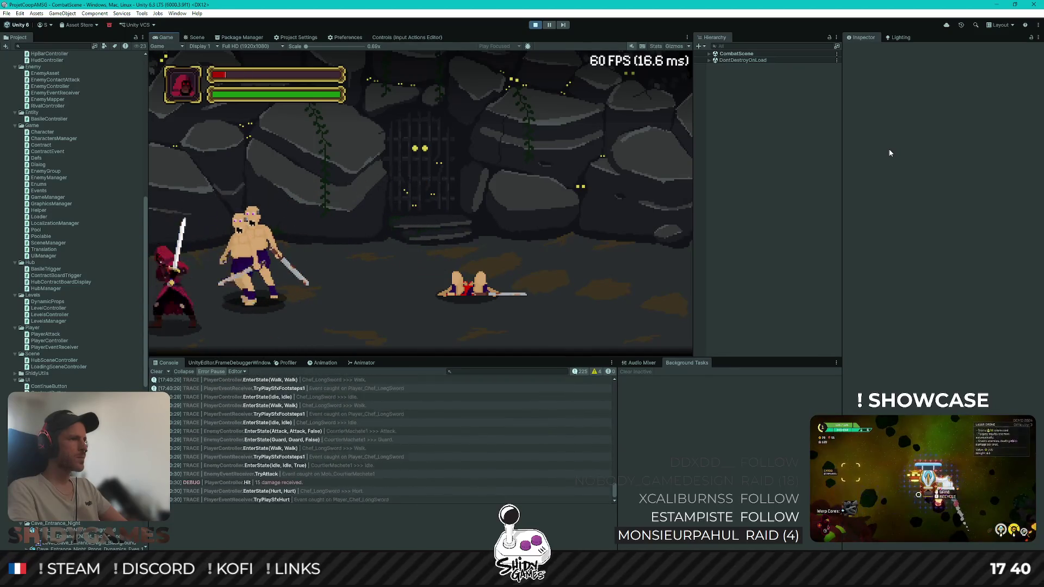
key("d")
key("d")
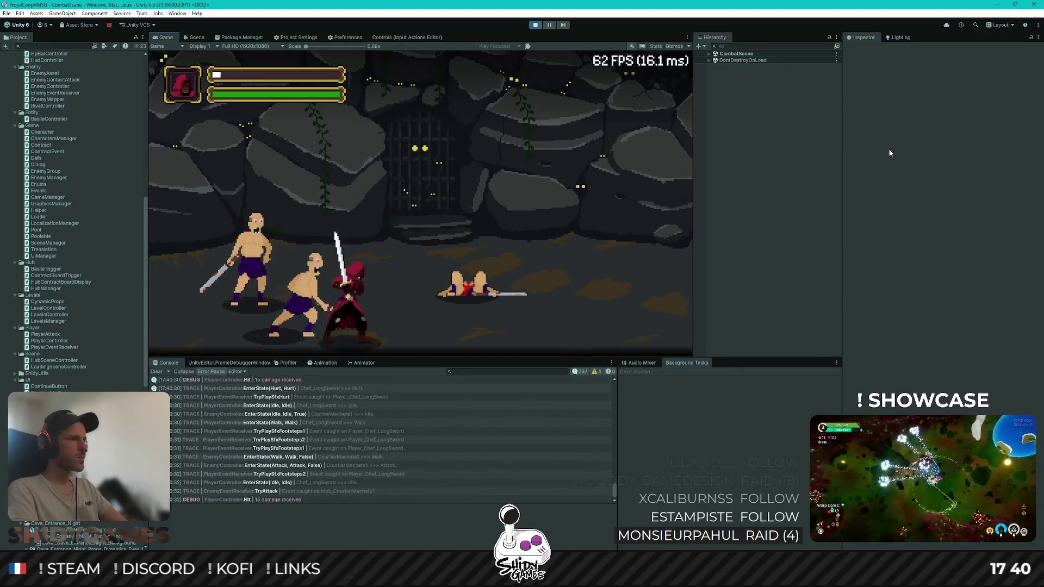
key("d")
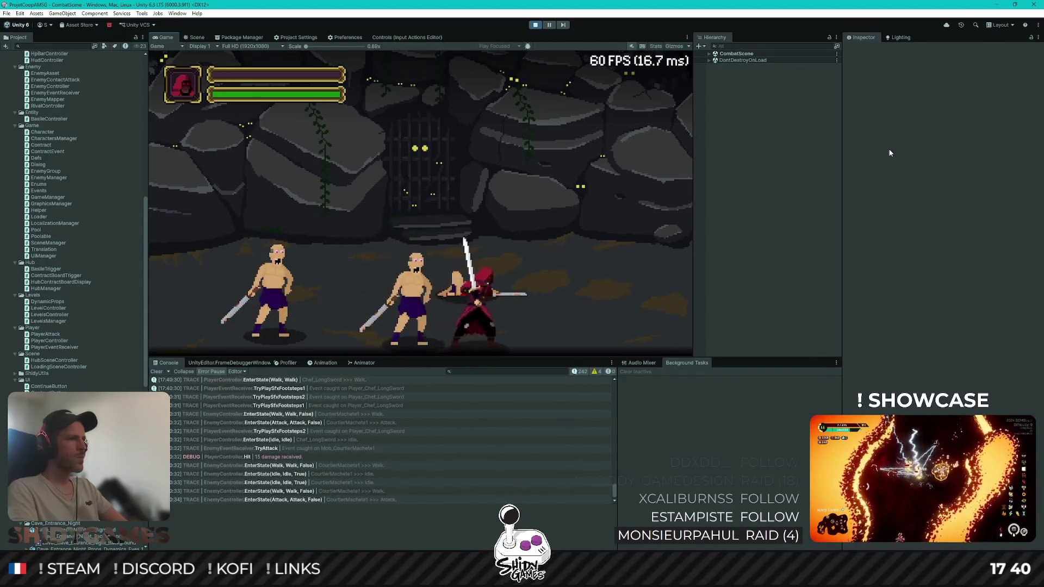
key("a")
key("a")
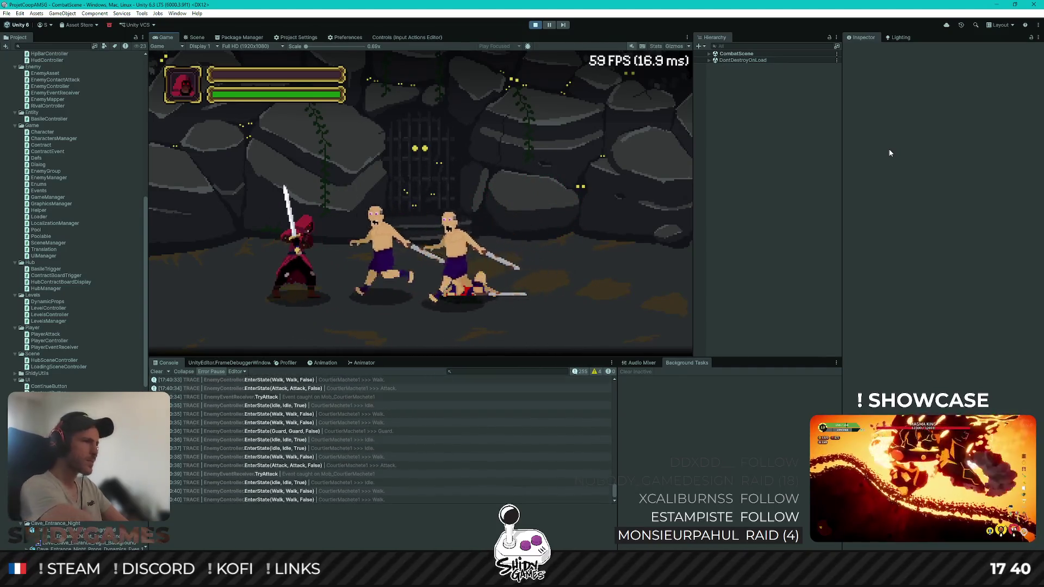
left_click(535, 25)
Back in PlayerController.cs, delete the Dead-state coroutine block from EnterState
key("alt+Tab")
left_click(486, 306)
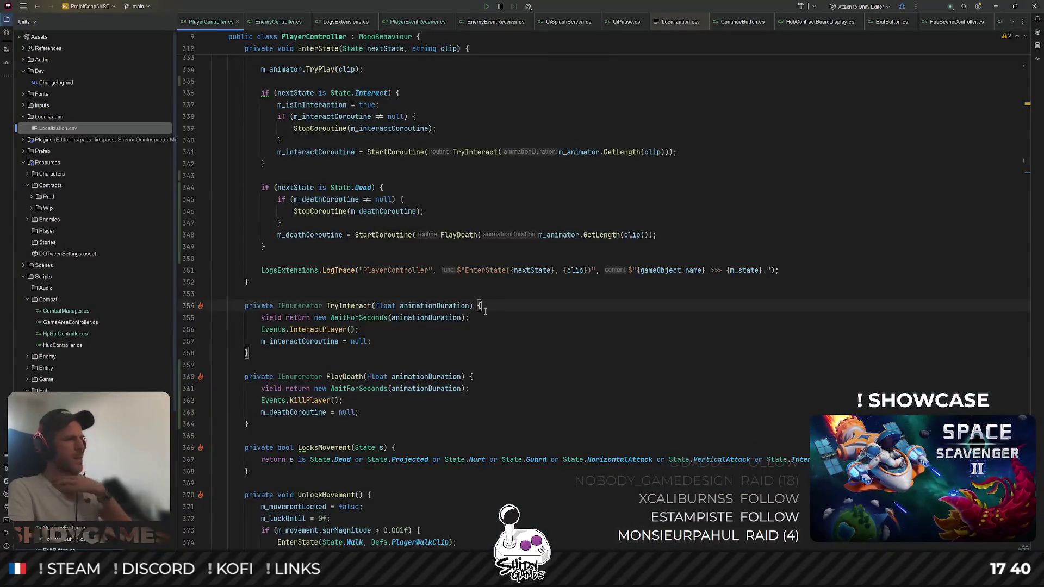
left_click(357, 377)
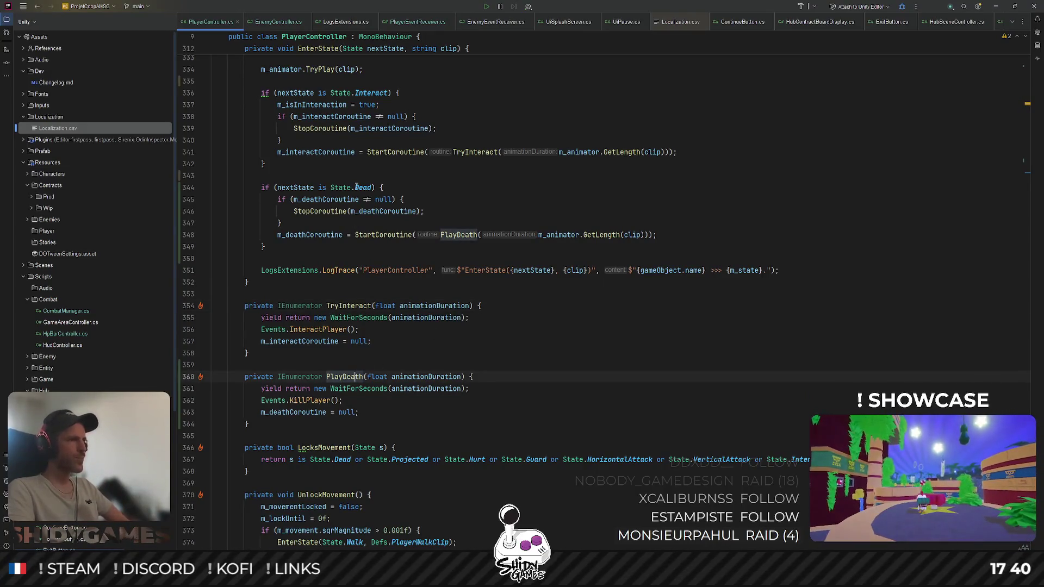
scroll(355, 187, "up", 5)
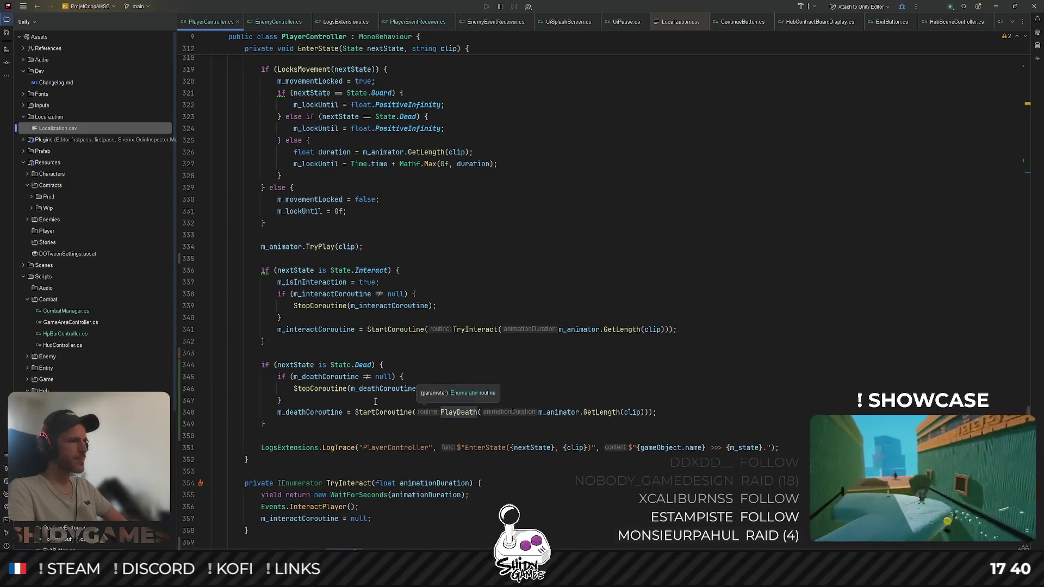
left_click(606, 412)
left_click(629, 412)
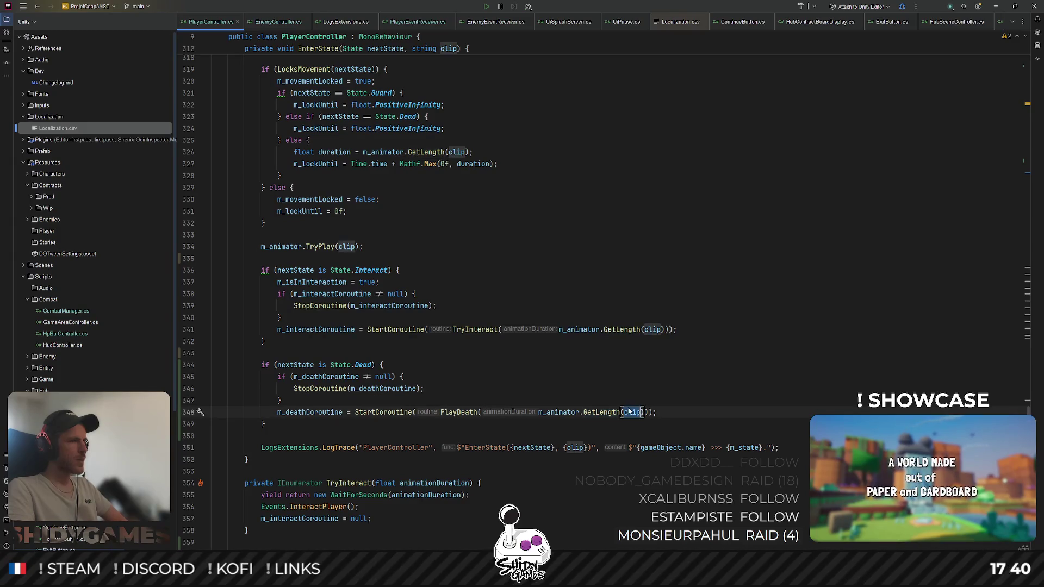
left_click_drag(279, 433, 266, 342)
key("BackSpace")
Trace PlayDeath to the Die call in Hit and select its m_state = State.Dead statement
scroll(518, 390, "down", 5)
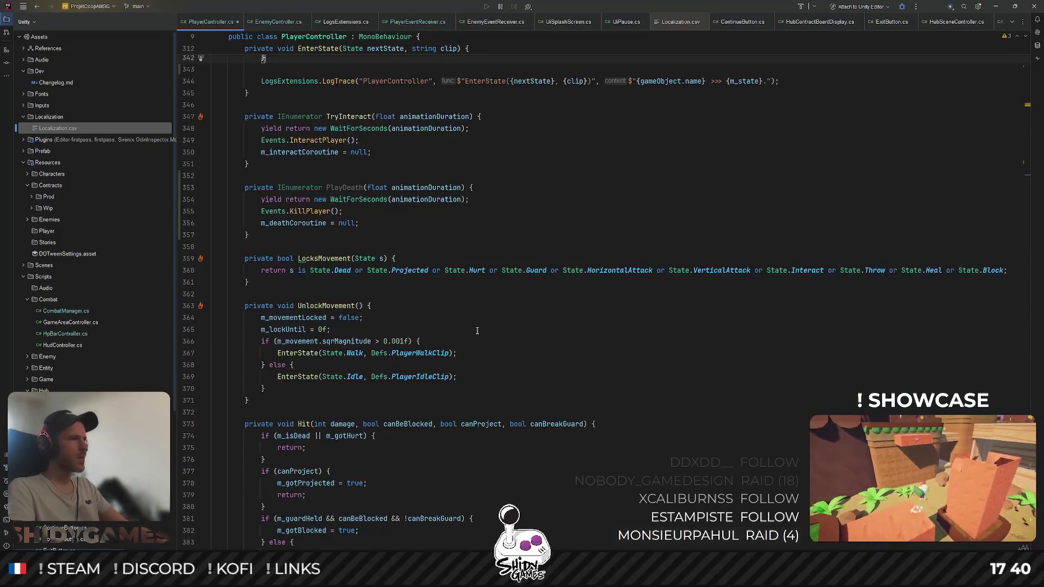
double_click(344, 187)
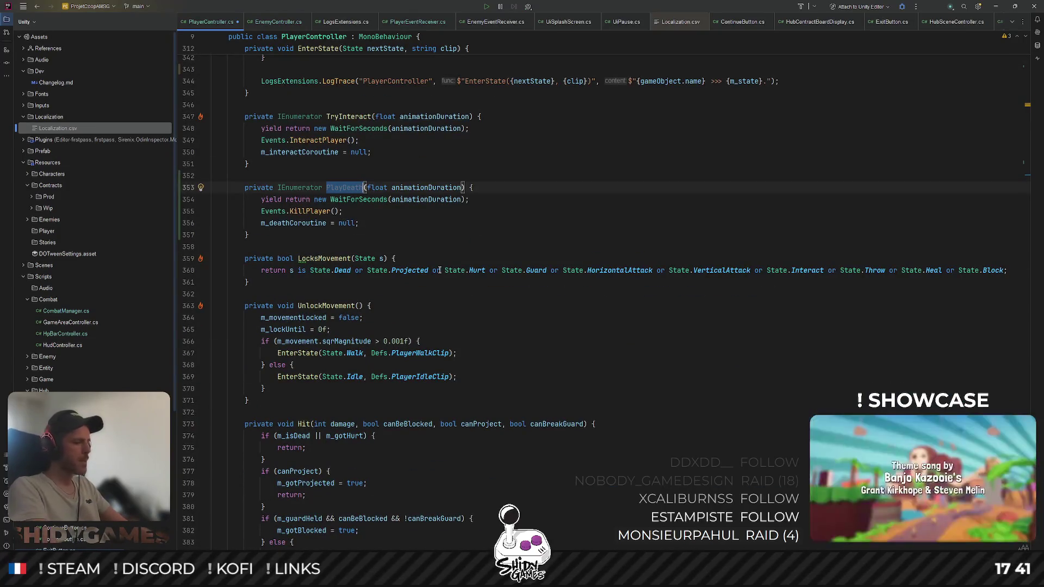
key("ctrl+f")
key("Escape")
double_click(298, 242)
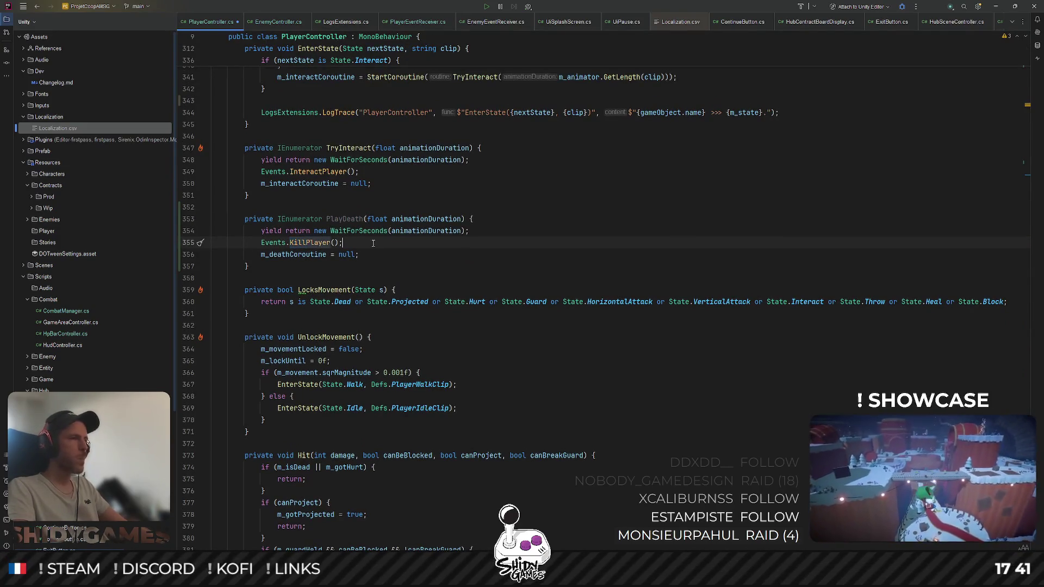
double_click(344, 221)
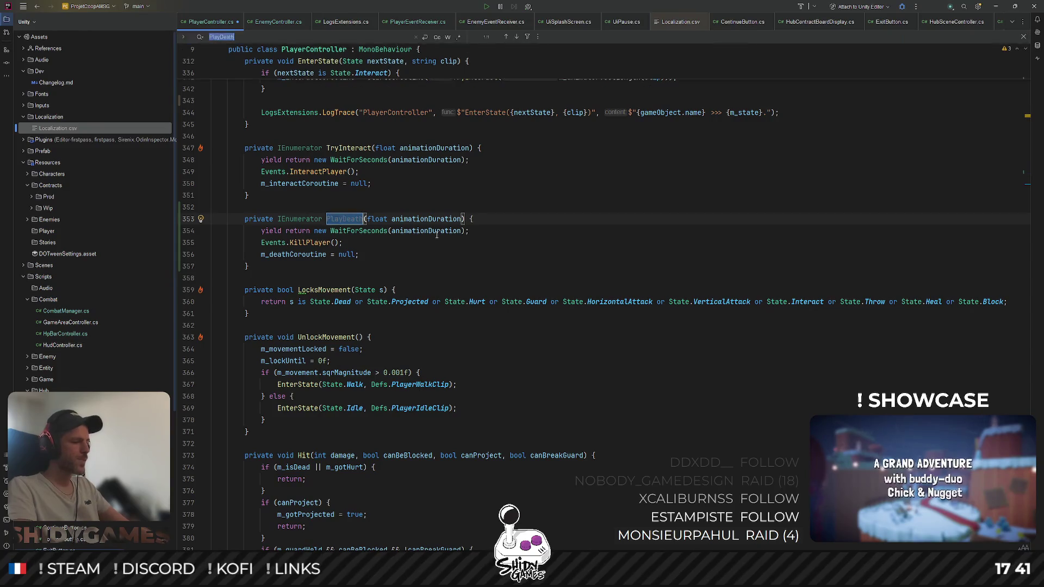
key("ctrl+alt+Left")
left_click_drag(353, 318, 255, 316)
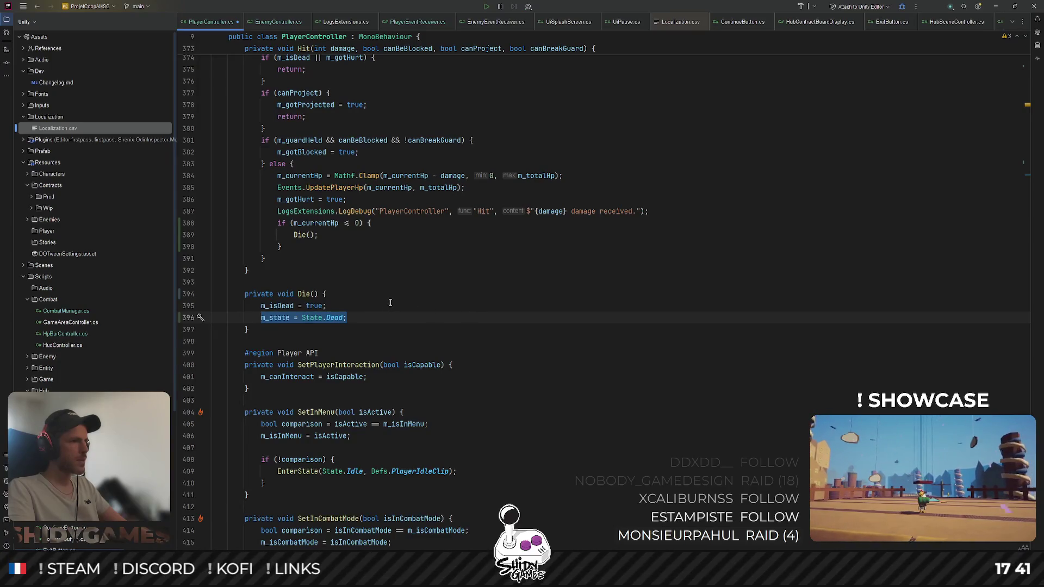
In Die(), replace m_state = State.Dead with m_deathCoroutine = StartCoroutine(PlayDeath(...))
key("BackSpace")
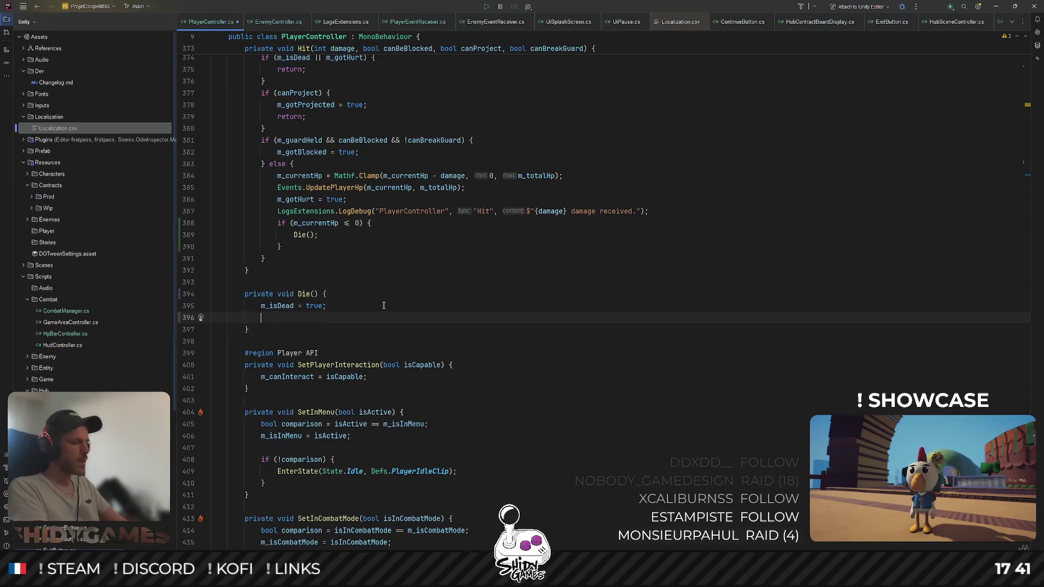
type("m_de")
key("Return")
type("= PlayDeath")
key("ctrl+shift+Left")
type("Sta")
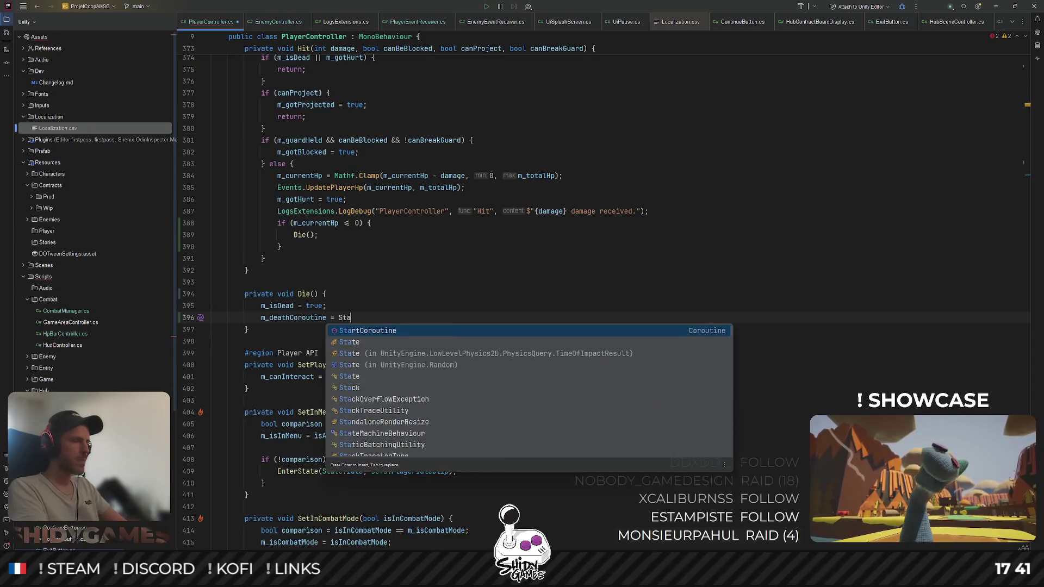
key("Return")
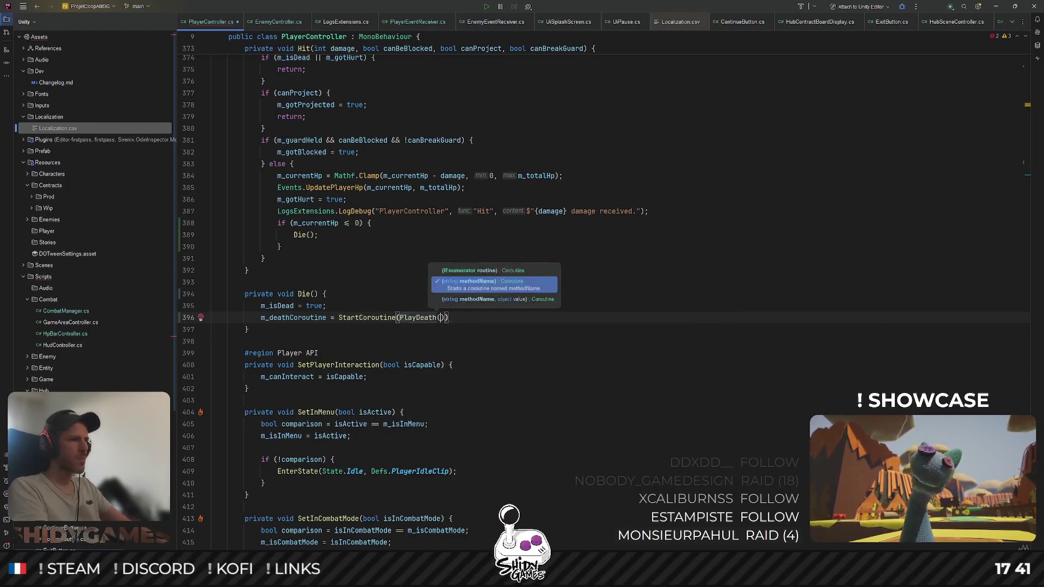
type("PlayDeath")
key("Return")
type("Defs?.")
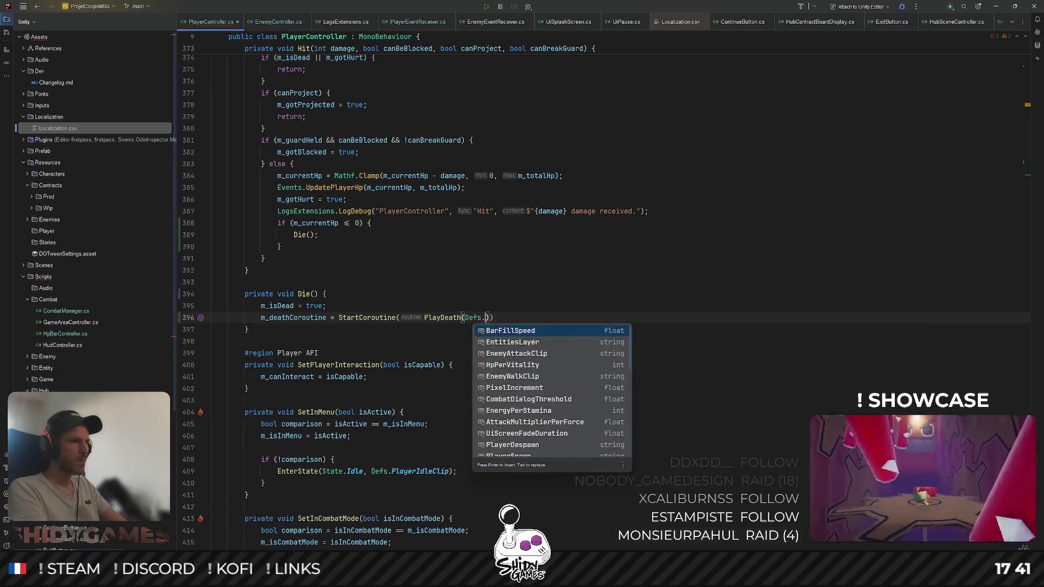
key("BackSpace")
key("BackSpace")
key("BackSpace")
type("c")
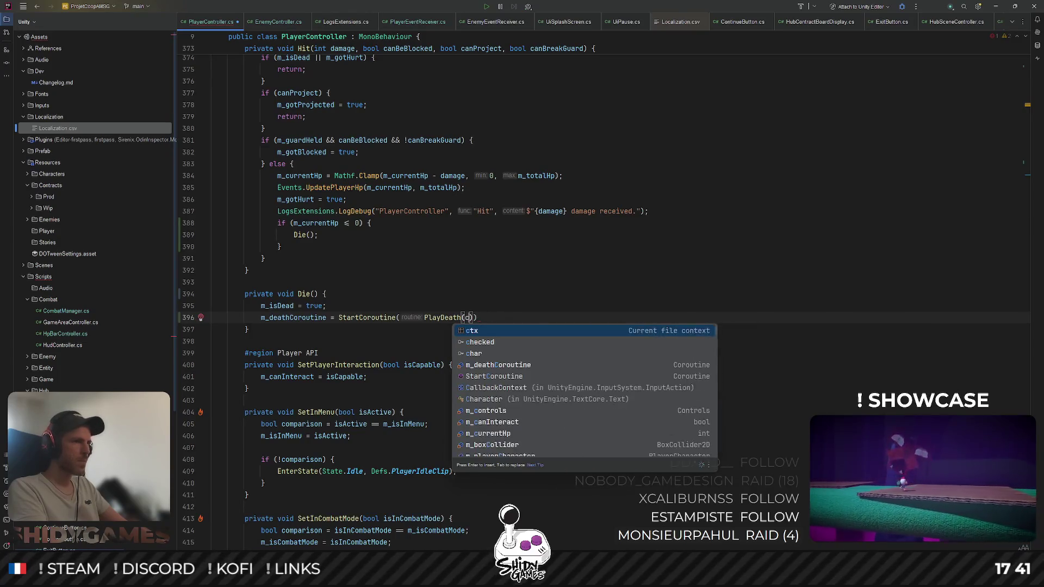
key("BackSpace")
Look up how EnterState computes animator clip lengths, then return to the PlayDeath call
scroll(394, 263, "up", 10)
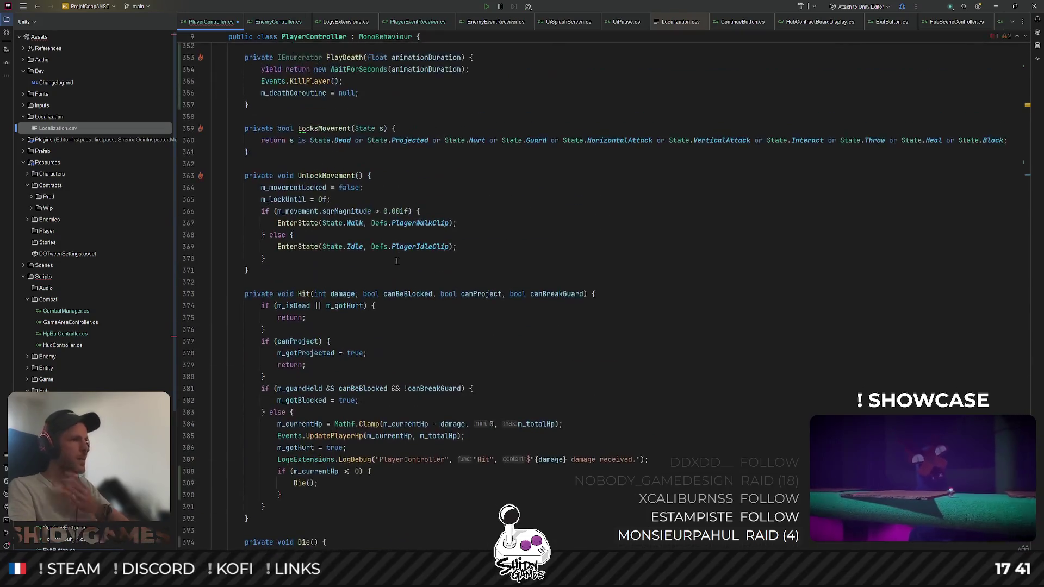
scroll(394, 263, "up", 8)
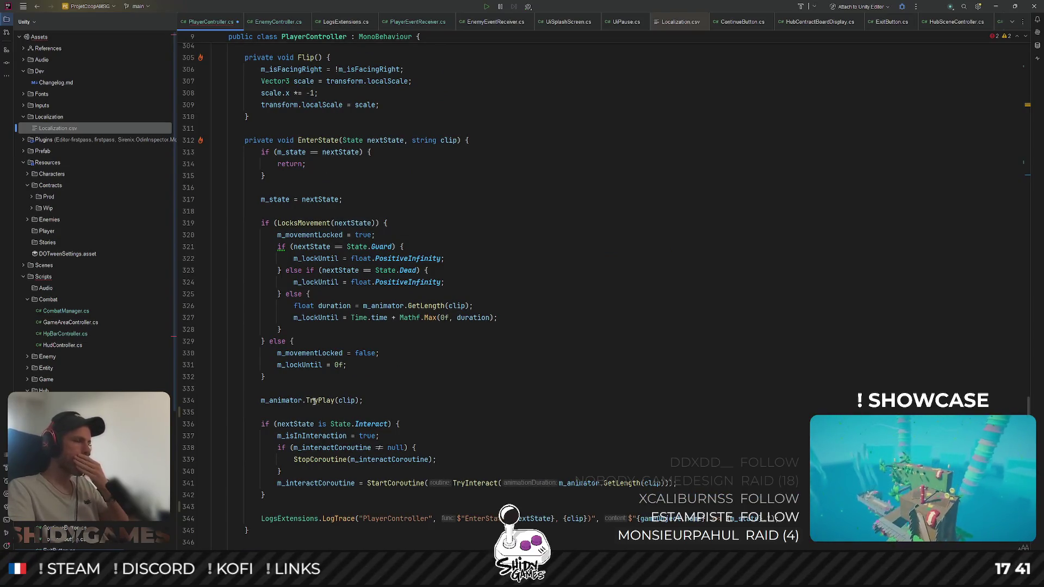
scroll(326, 380, "down", 2)
left_click(351, 329)
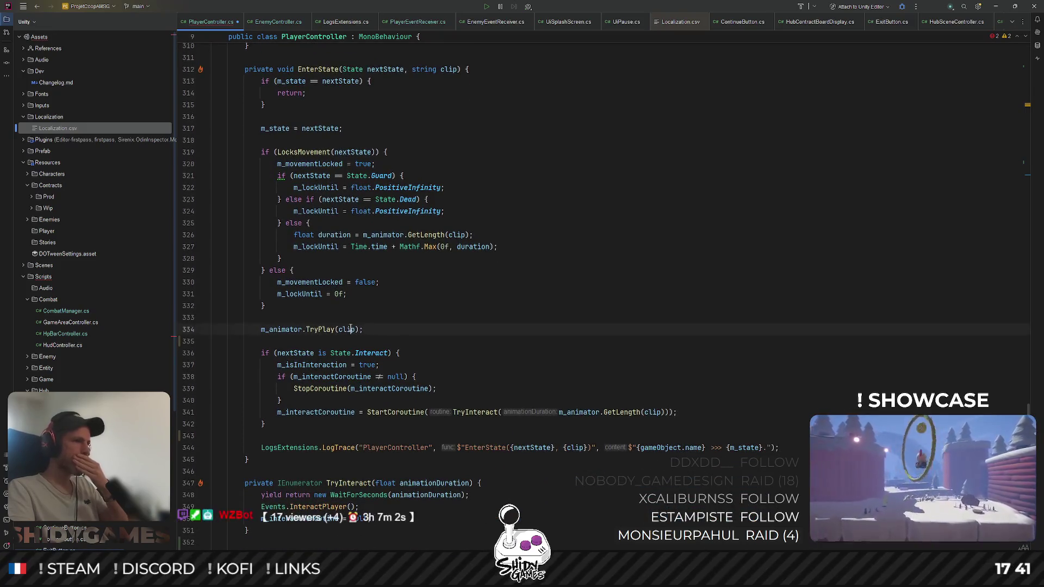
scroll(370, 320, "up", 1)
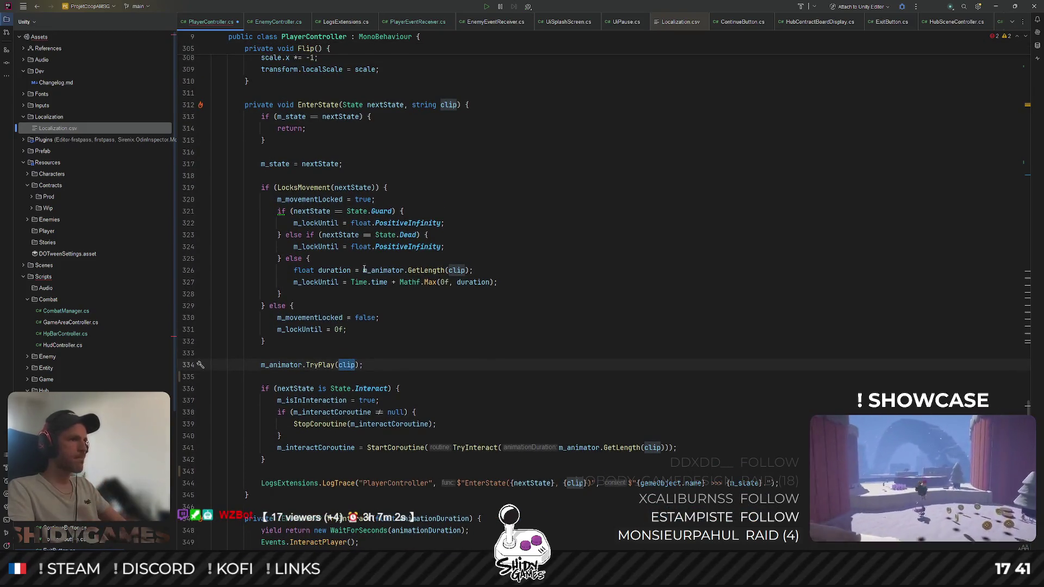
left_click_drag(364, 270, 469, 270)
scroll(484, 307, "down", 10)
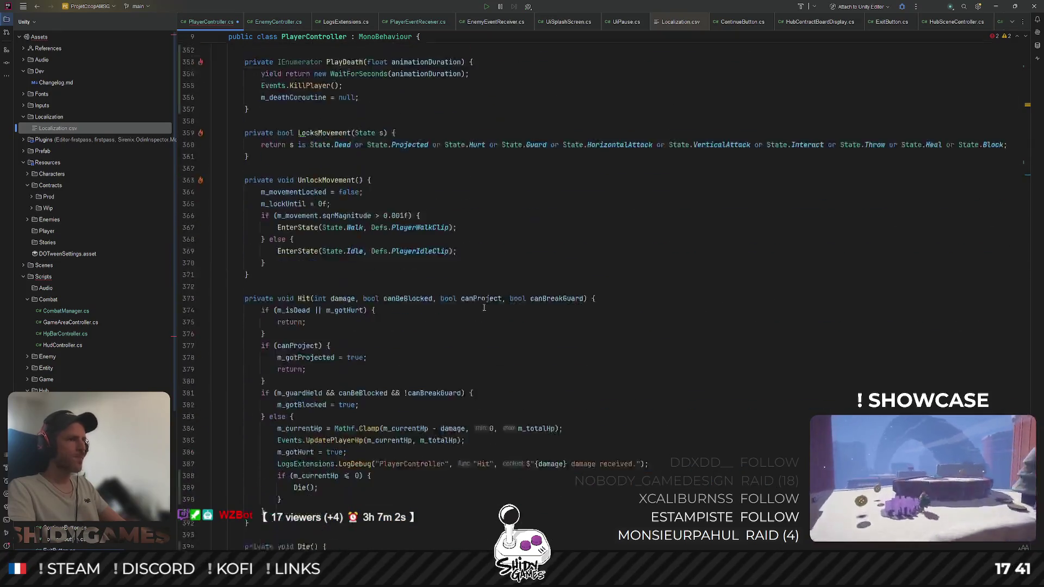
scroll(484, 308, "up", 12)
left_click(508, 182)
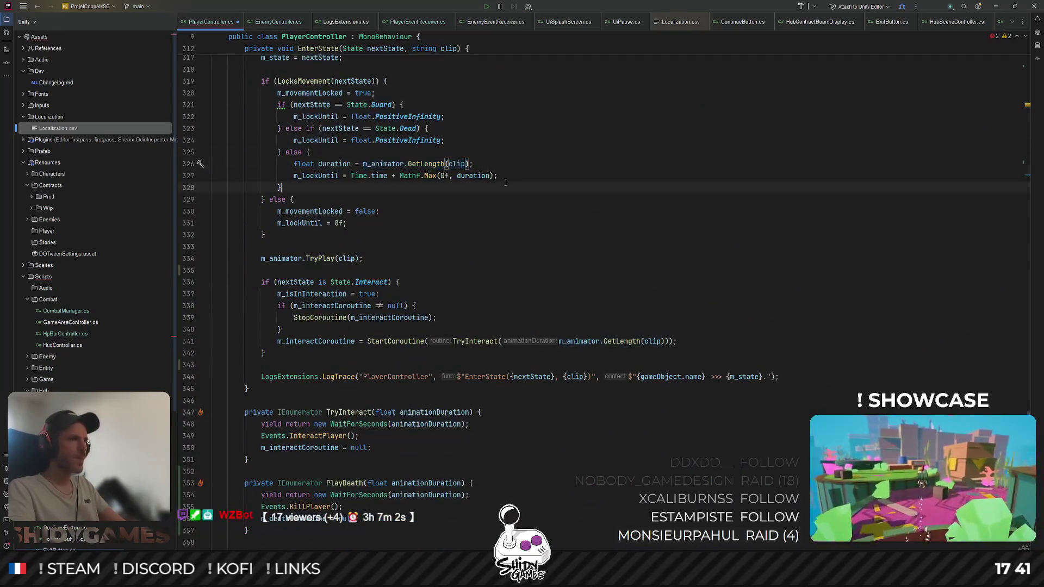
scroll(479, 341, "down", 20)
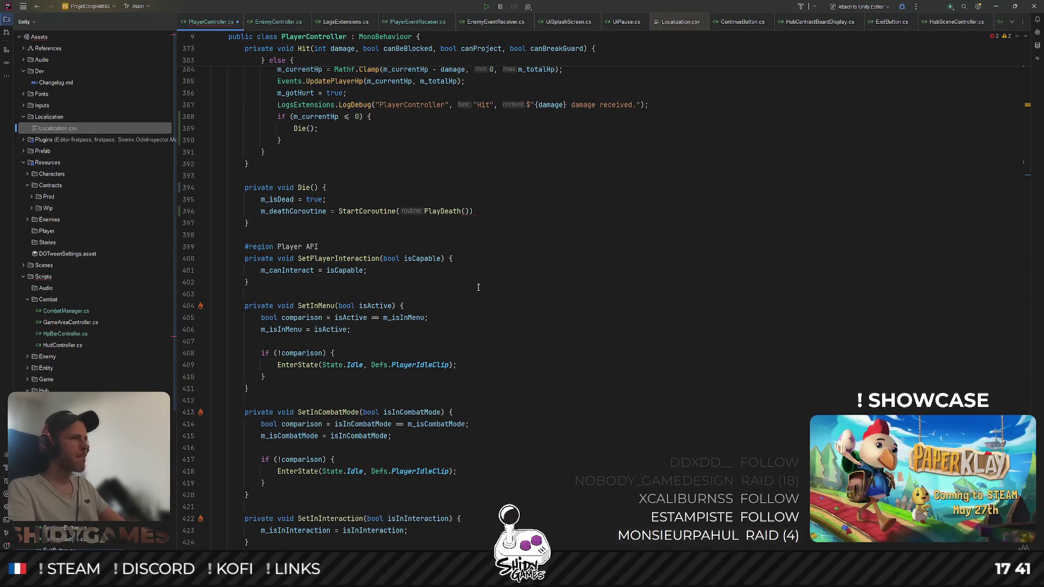
scroll(479, 287, "down", 3)
scroll(500, 256, "up", 3)
left_click(524, 222)
Pass m_animator.GetLength(Defs.PlayerDeadClip) to PlayDeath and save PlayerController.cs
type("m_animator.GetLength(")
type("Defs.Dea")
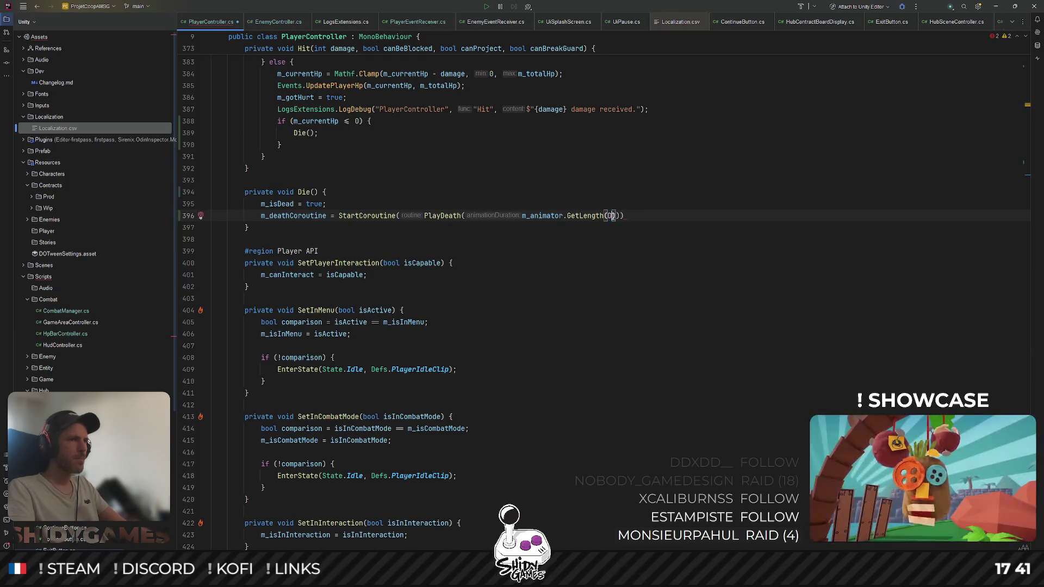
key("Down")
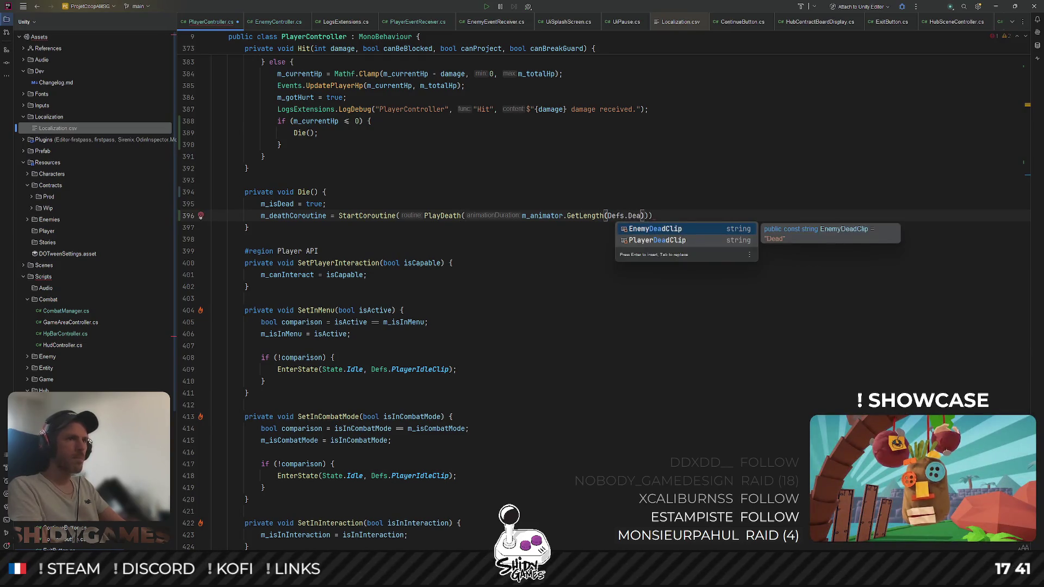
key("Return")
key("End")
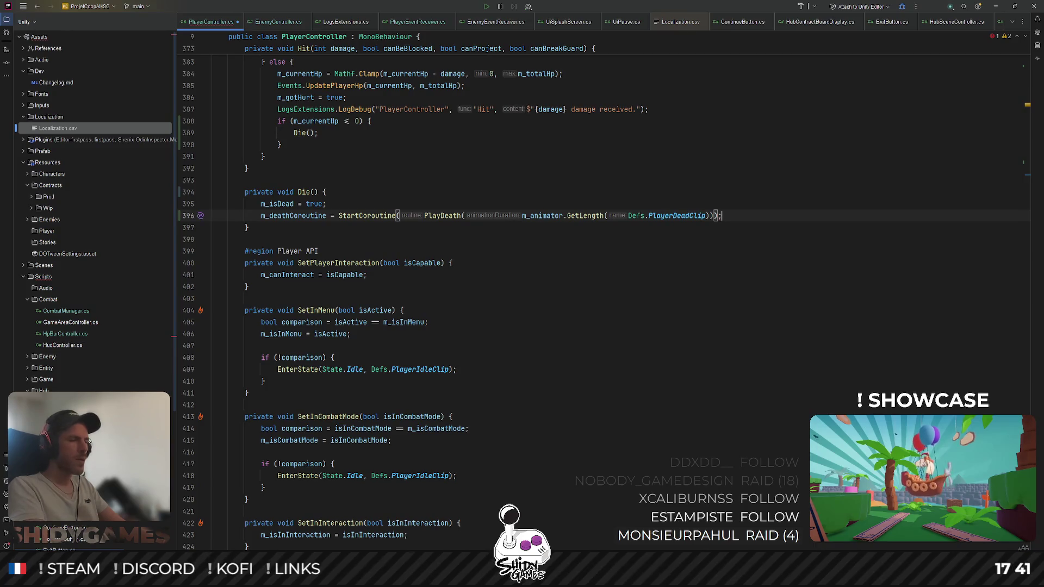
key("ctrl+s")
Go to StartCoroutine's declaration, cancelling the external source lookup, to decompile MonoBehaviour
scroll(484, 228, "up", 1)
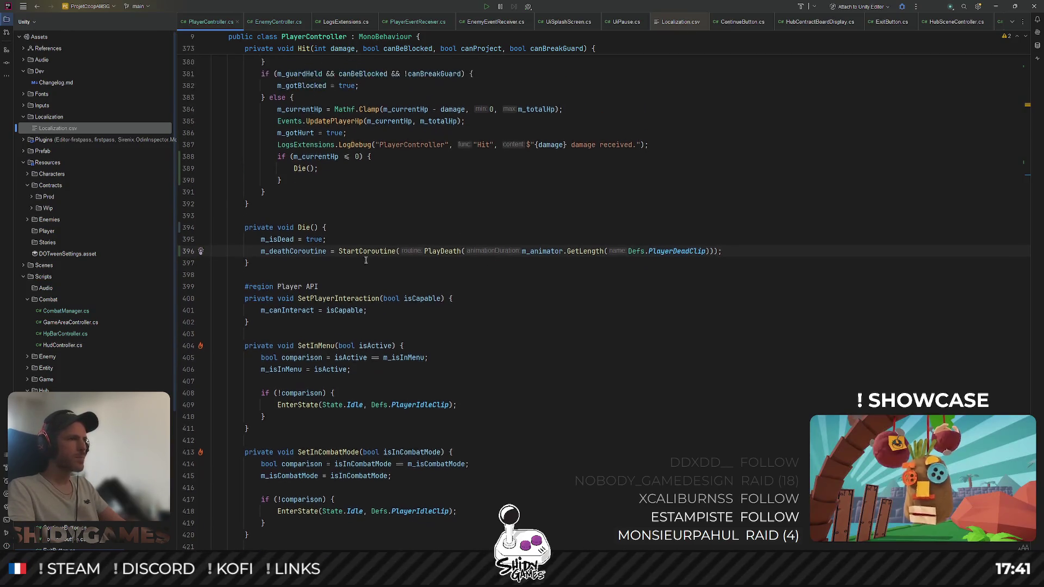
key("ctrl+b")
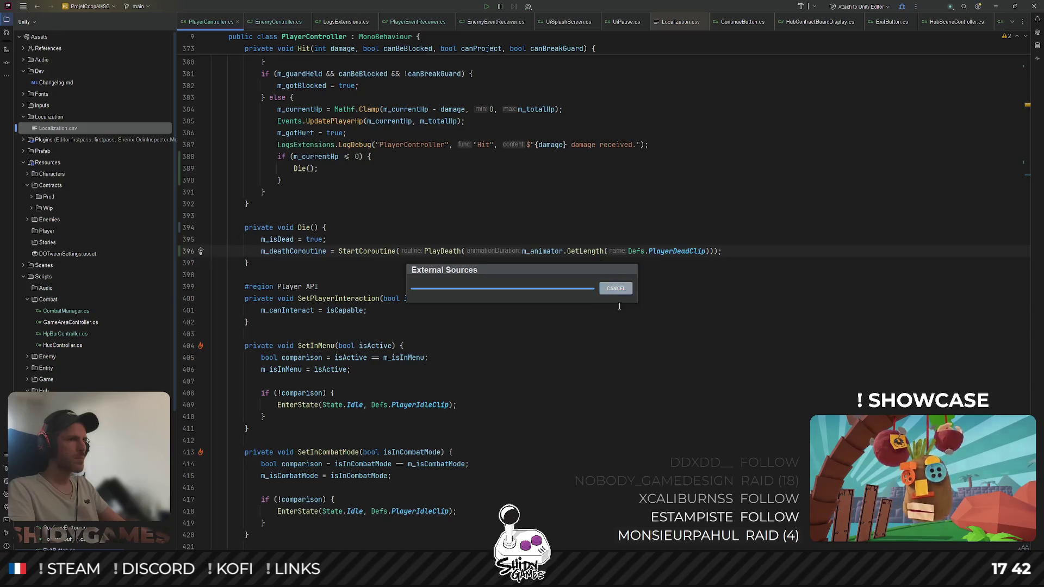
left_click(616, 288)
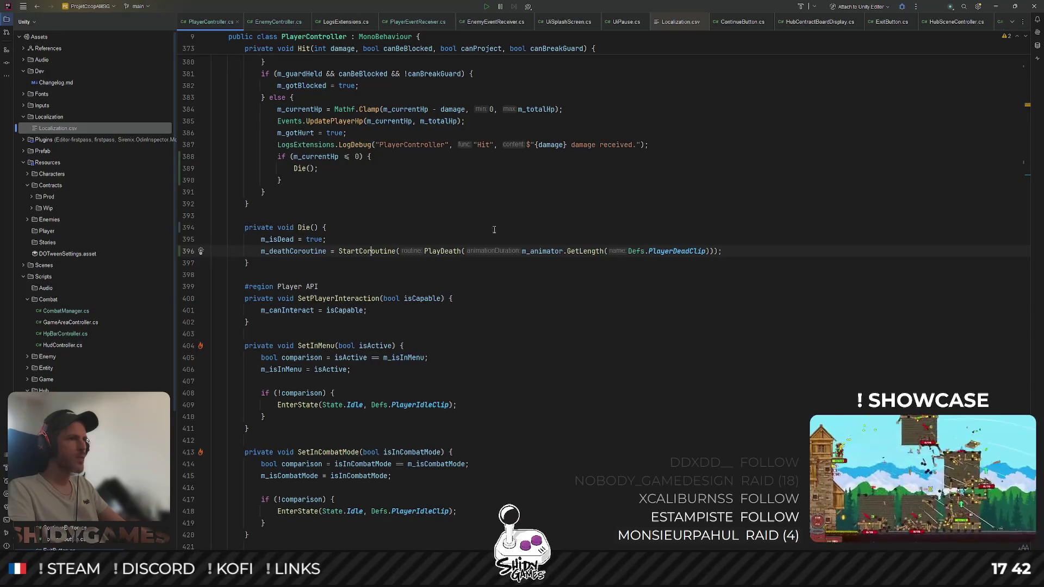
key("ctrl+b")
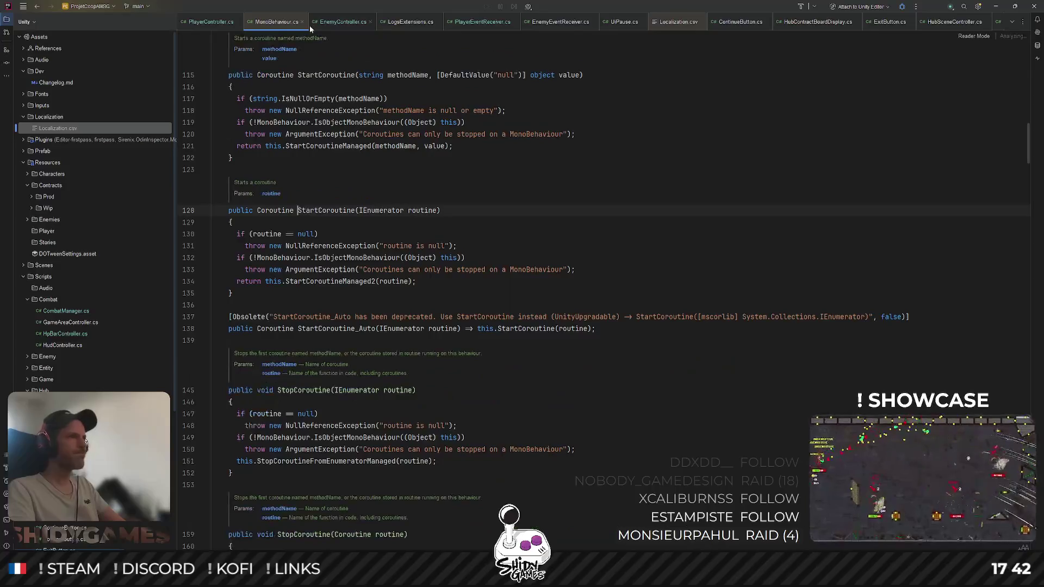
Close MonoBehaviour.cs, jump to the PlayDeath coroutine, then to KillPlayer's definition in Events.cs
left_click(303, 21)
left_click(492, 263)
key("ctrl+b")
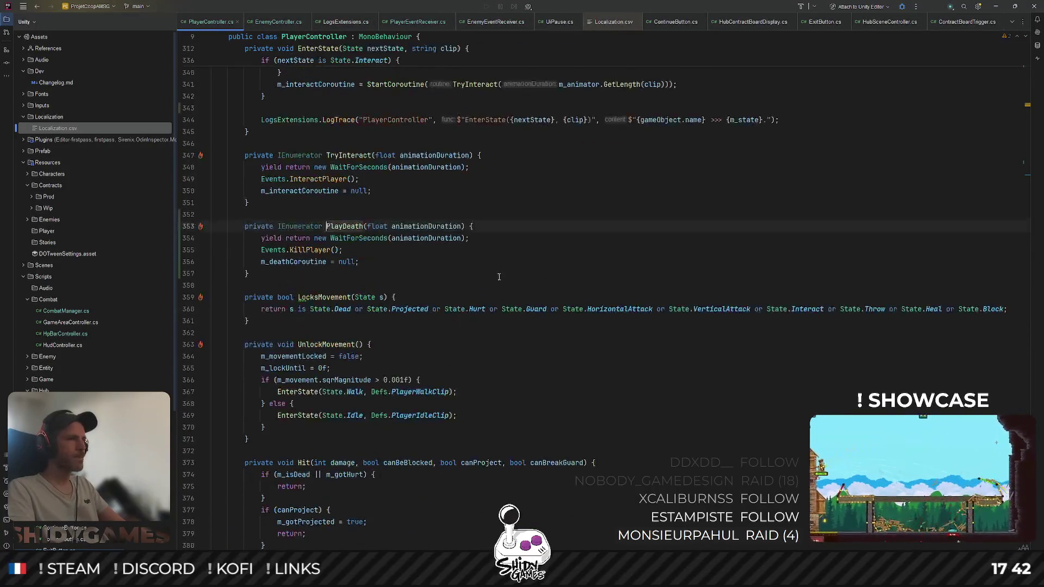
left_click(389, 258)
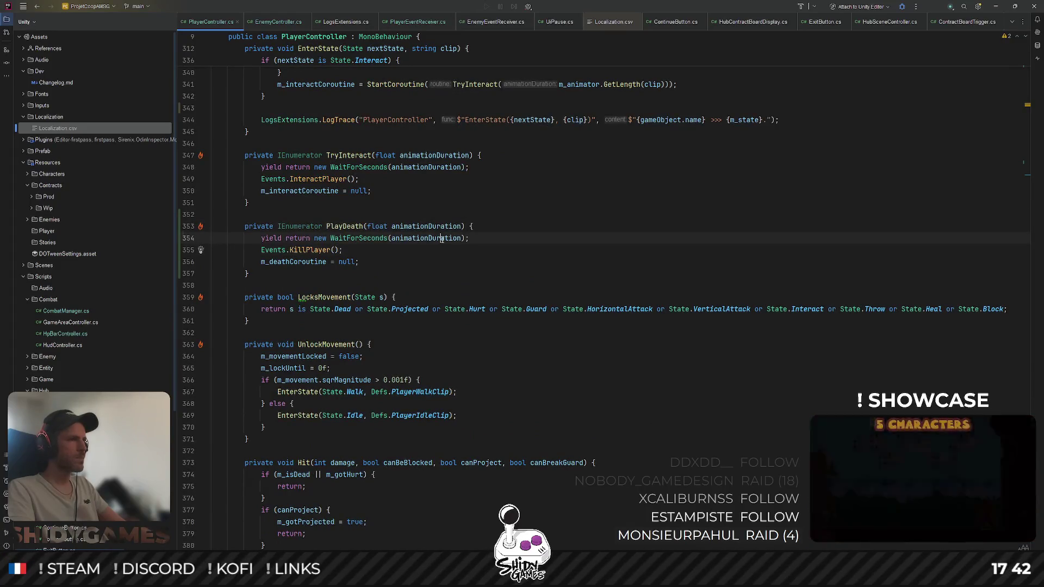
left_click(313, 250)
key("ctrl+b")
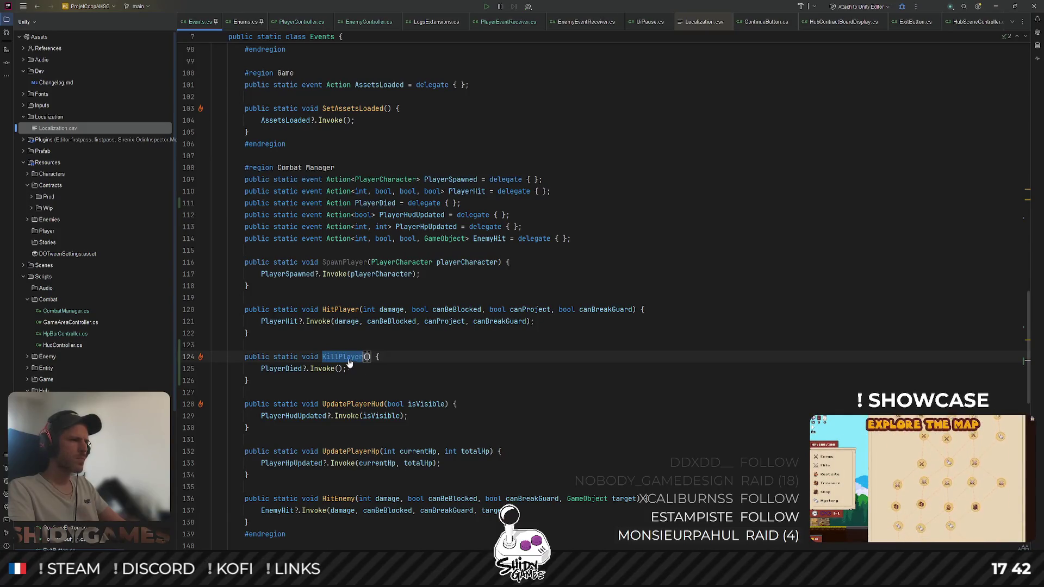
Follow PlayerDied's usages to CombatManager's OnPlayerDeath handler, then switch back to Unity
left_click(291, 371, "ctrl")
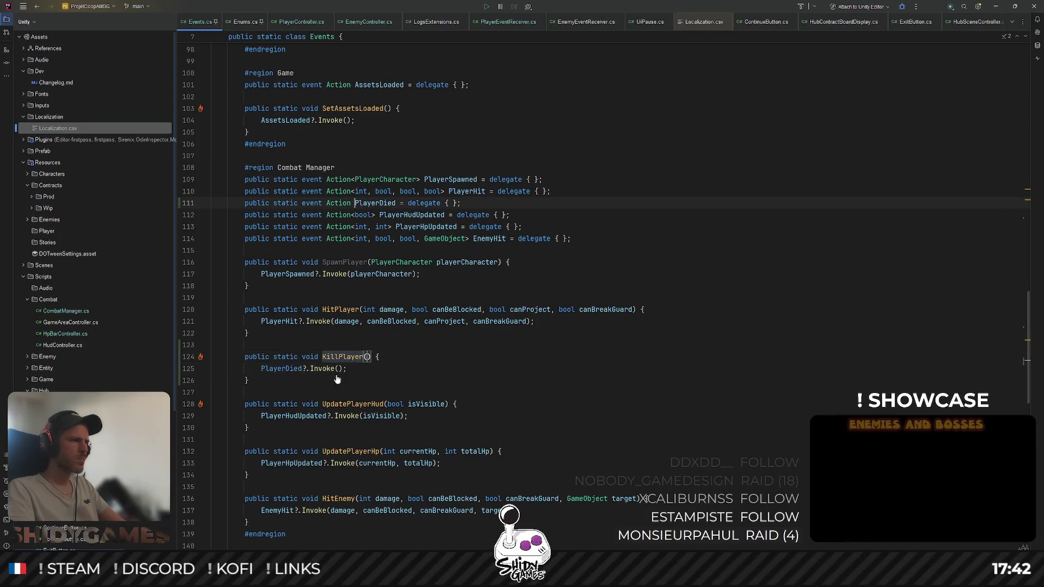
left_click(390, 203, "ctrl")
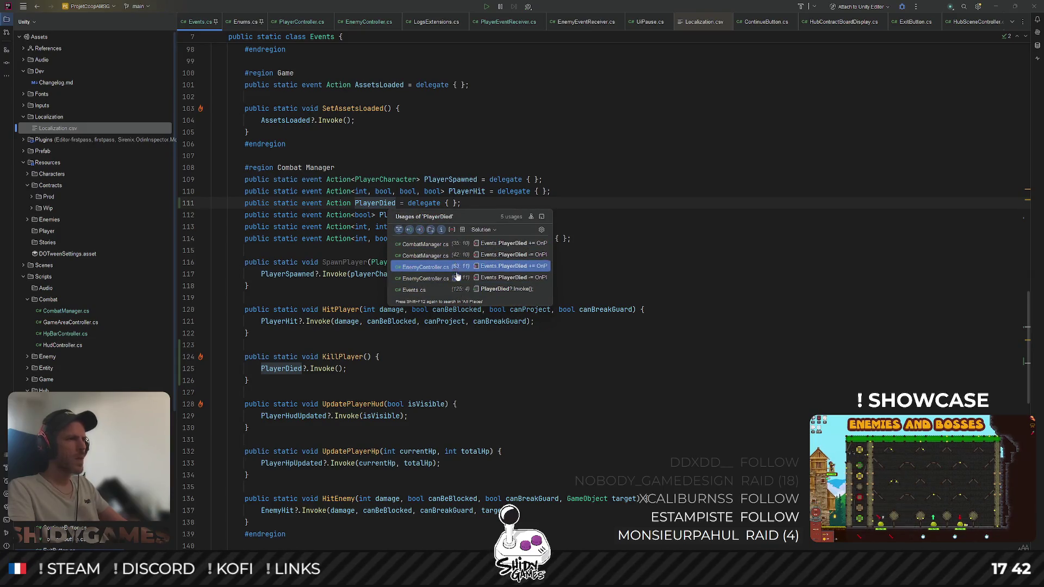
left_click(514, 244)
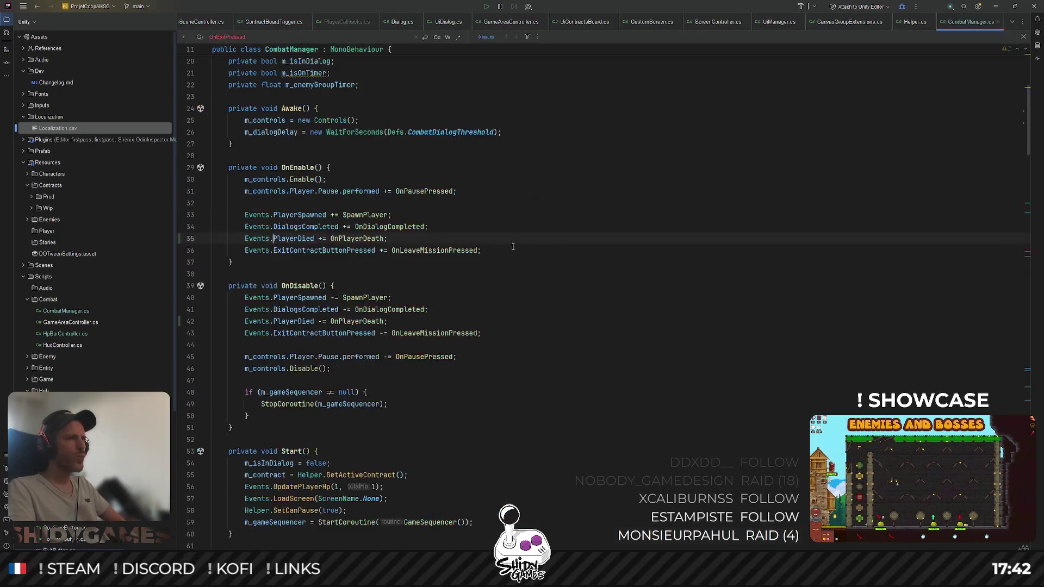
left_click(358, 244, "ctrl")
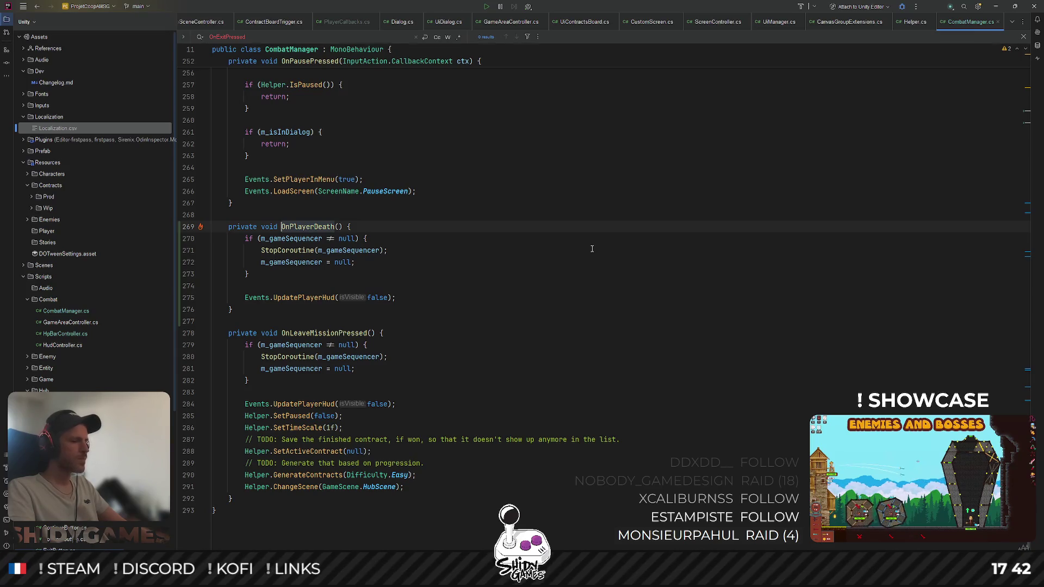
left_click(995, 7)
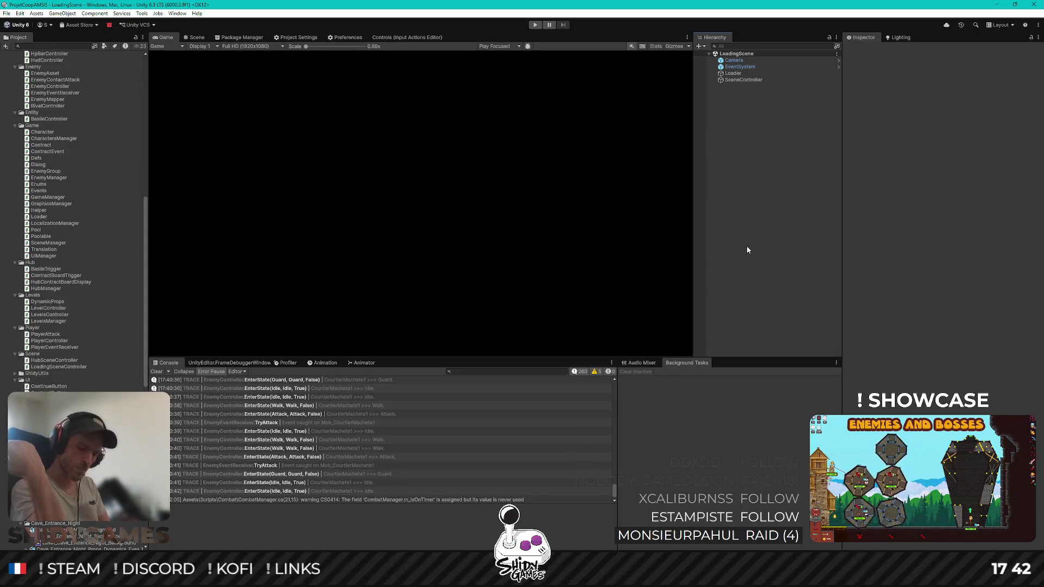
Enter Play mode, start a new game with Jouer and walk to the contract board
left_click(535, 24)
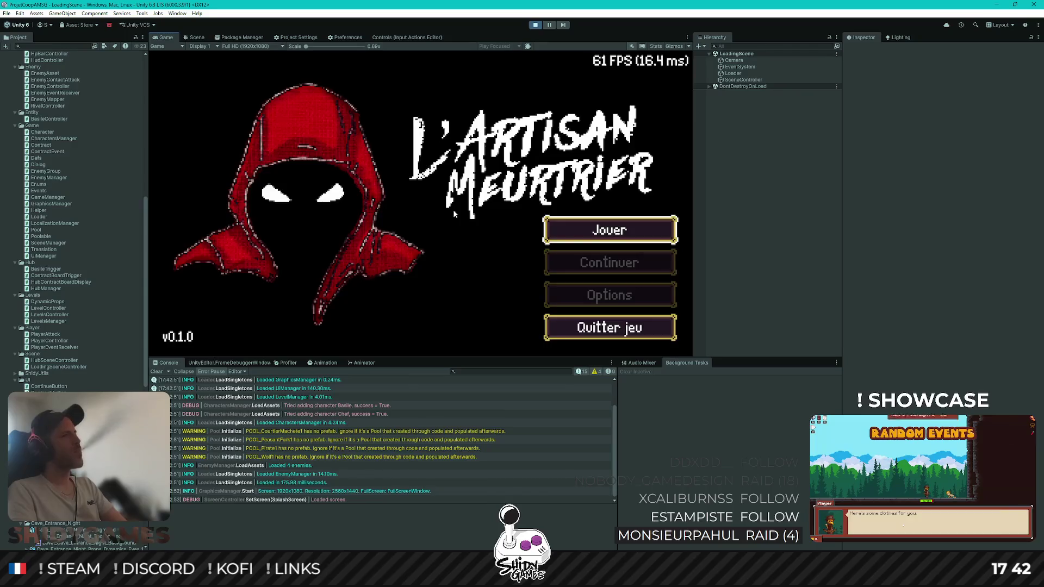
key("Return")
key("d")
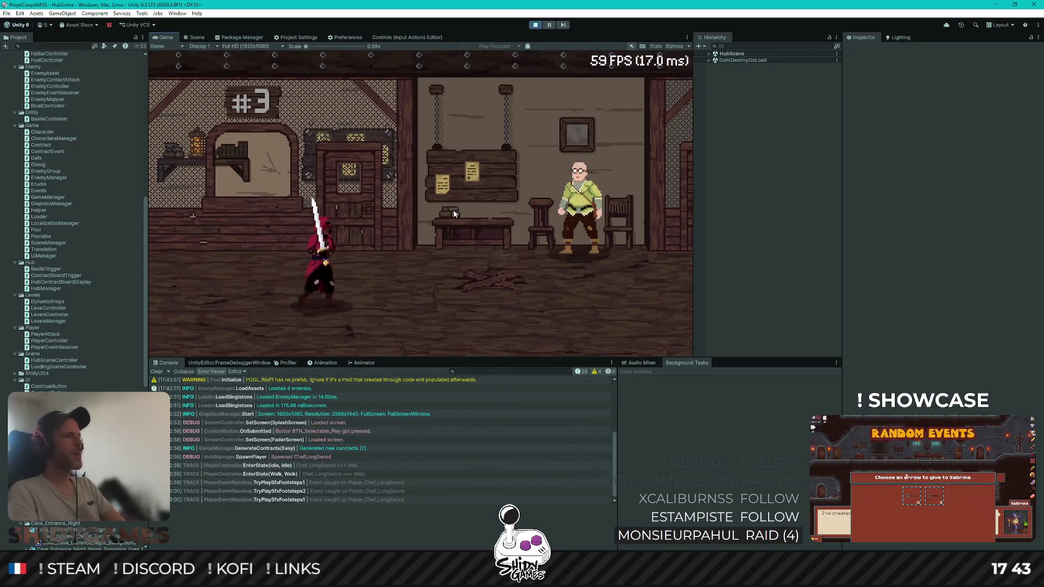
key("d")
Take Contrat 2 from the contract board and talk to Basile to start the mission
key("e")
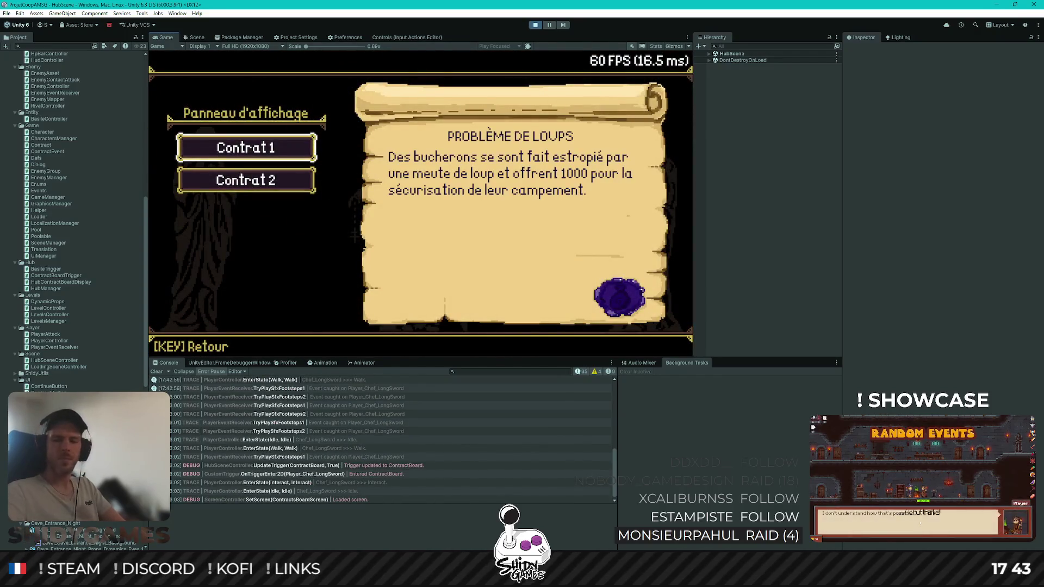
key("s")
key("Return")
key("d")
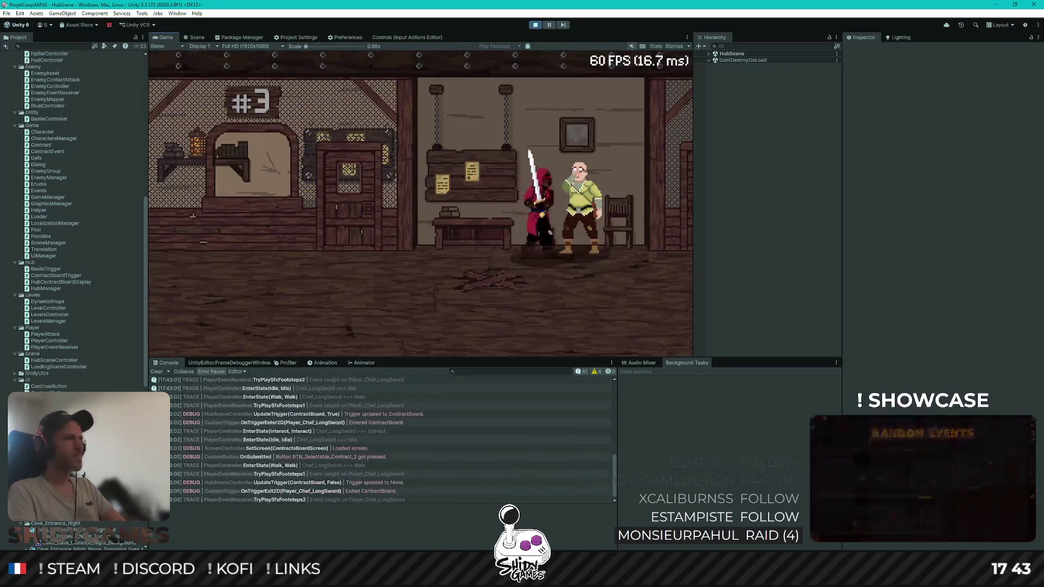
key("e")
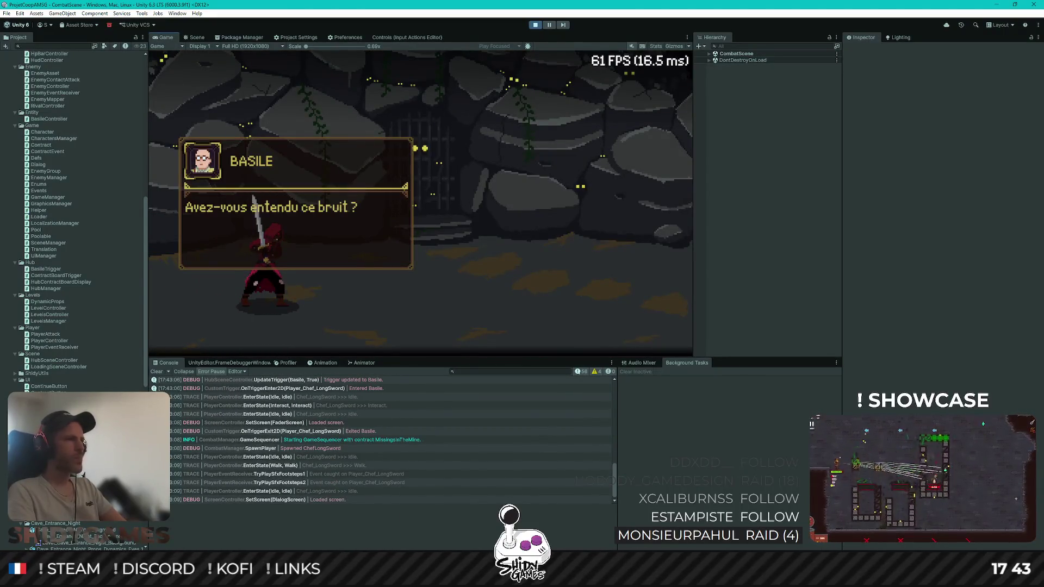
Finish Basile's dialogue, enter the fight and strike the first enemy with the sword
key("e")
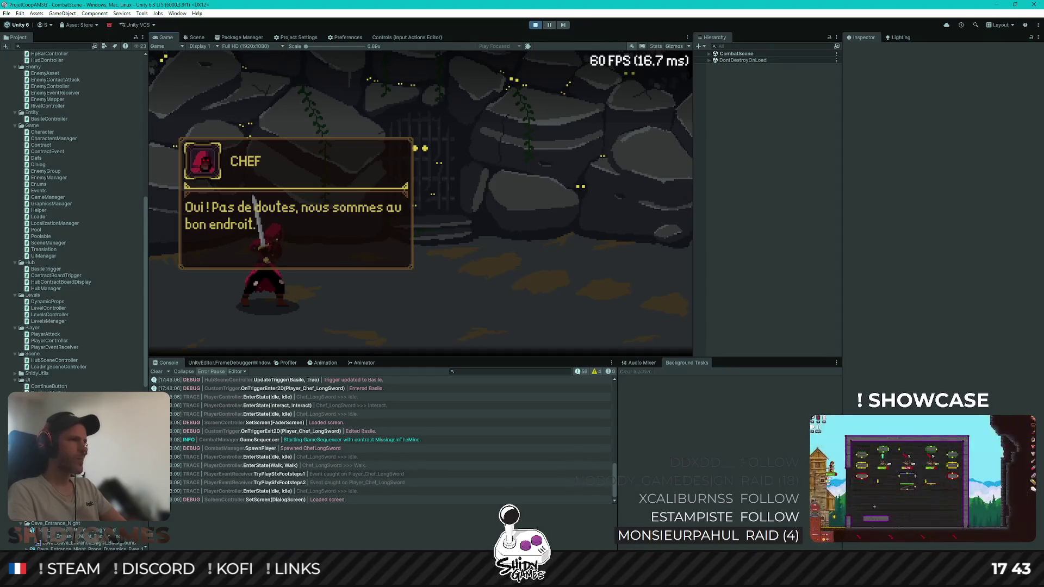
key("e")
key("e")
key("d")
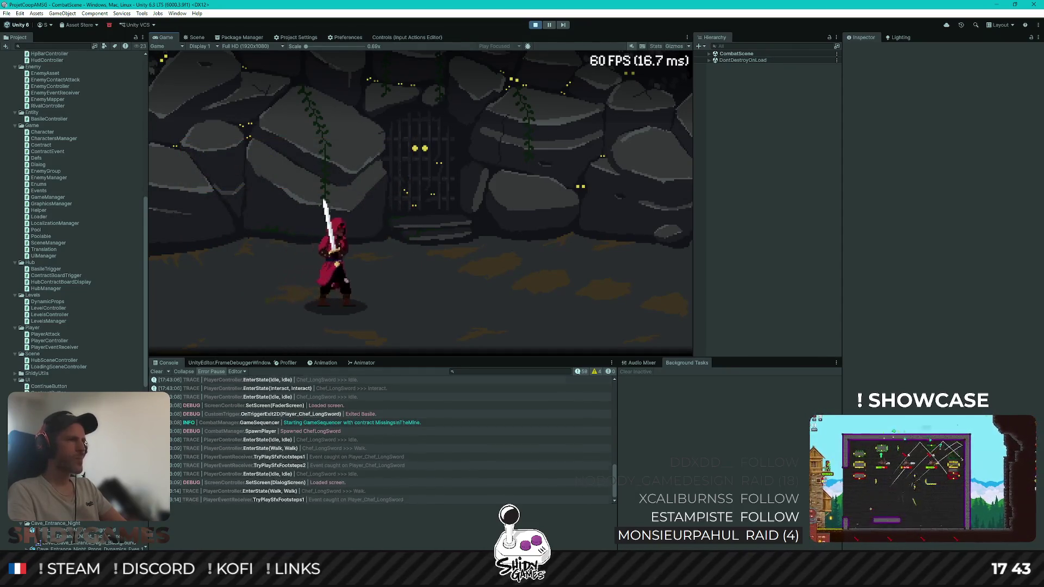
key("d")
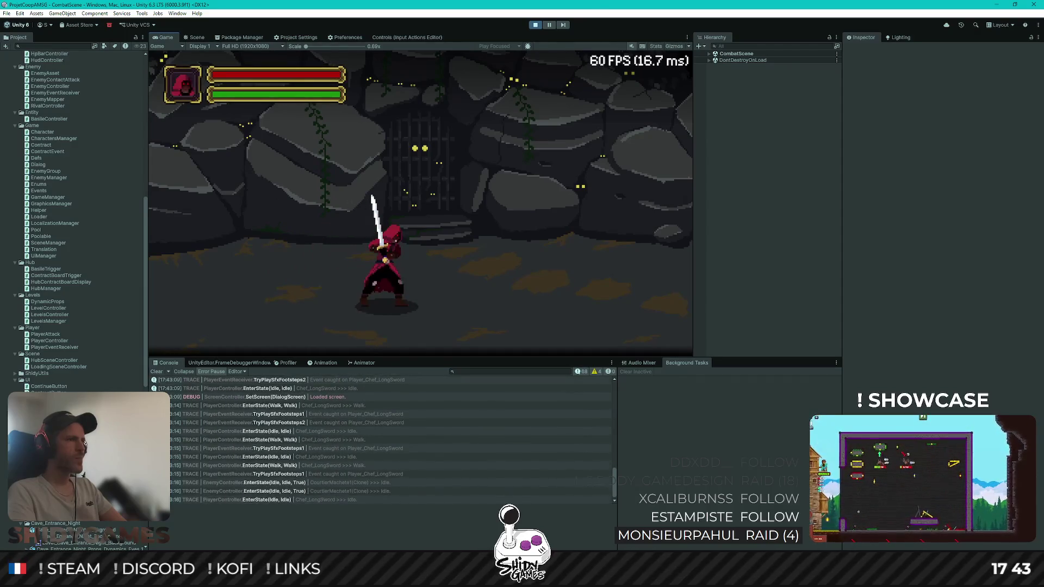
key("q")
key("d")
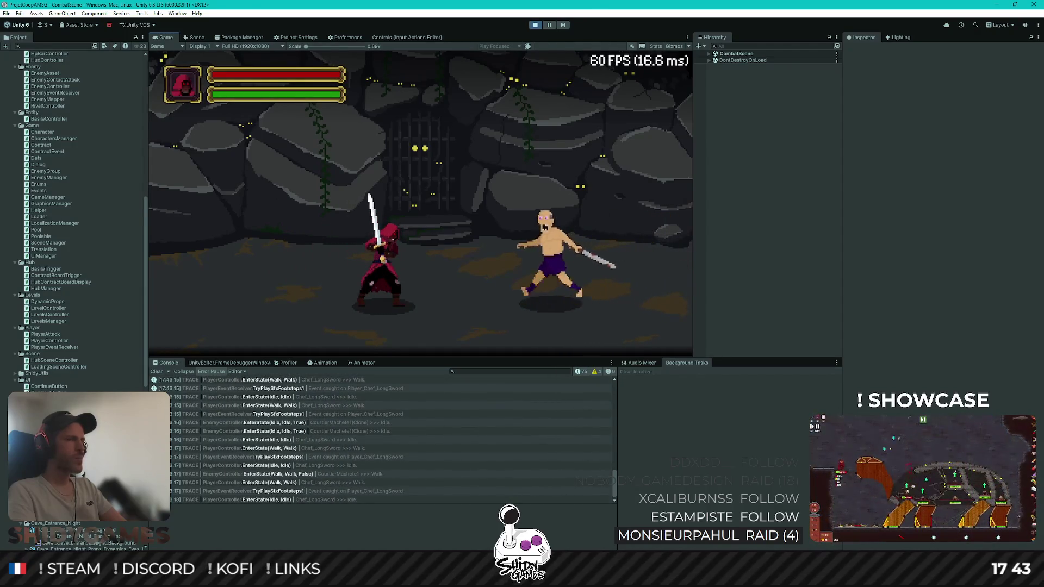
key("d")
key("j")
Throw a projectile at the incoming enemies, drink a healing potion and retreat left
key("d")
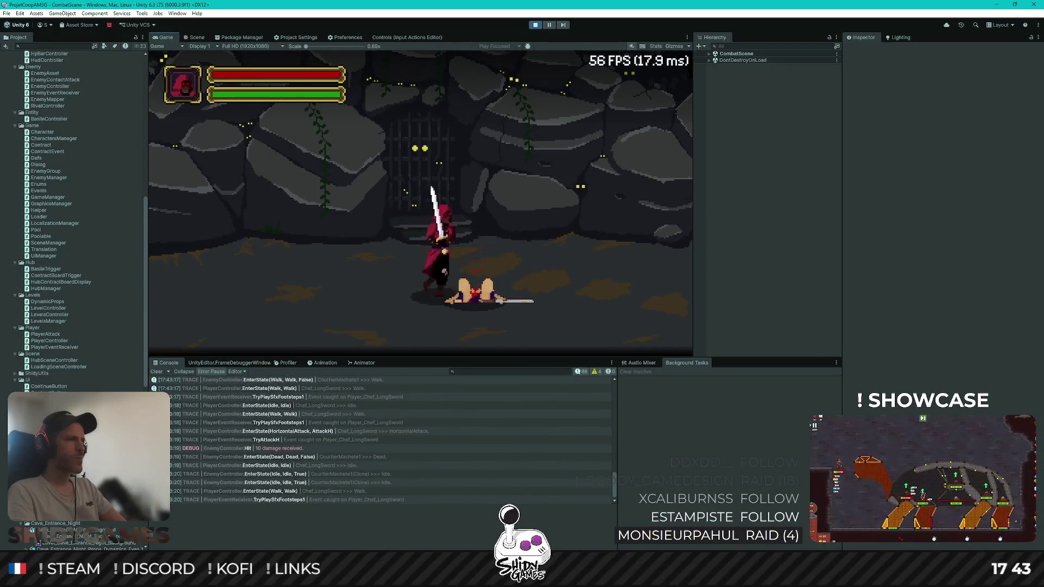
key("q")
key("k")
key("q")
key("l")
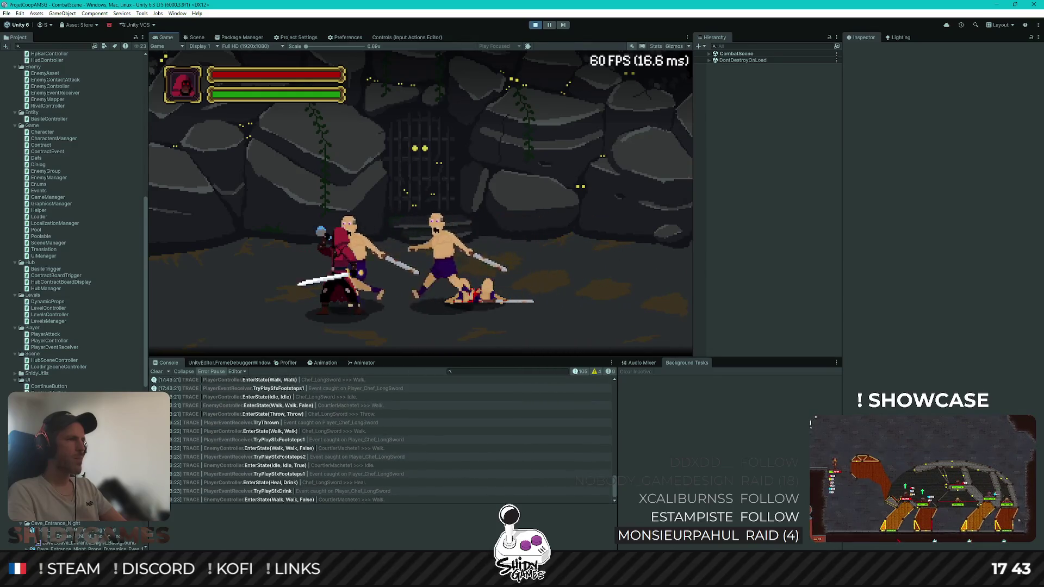
key("q")
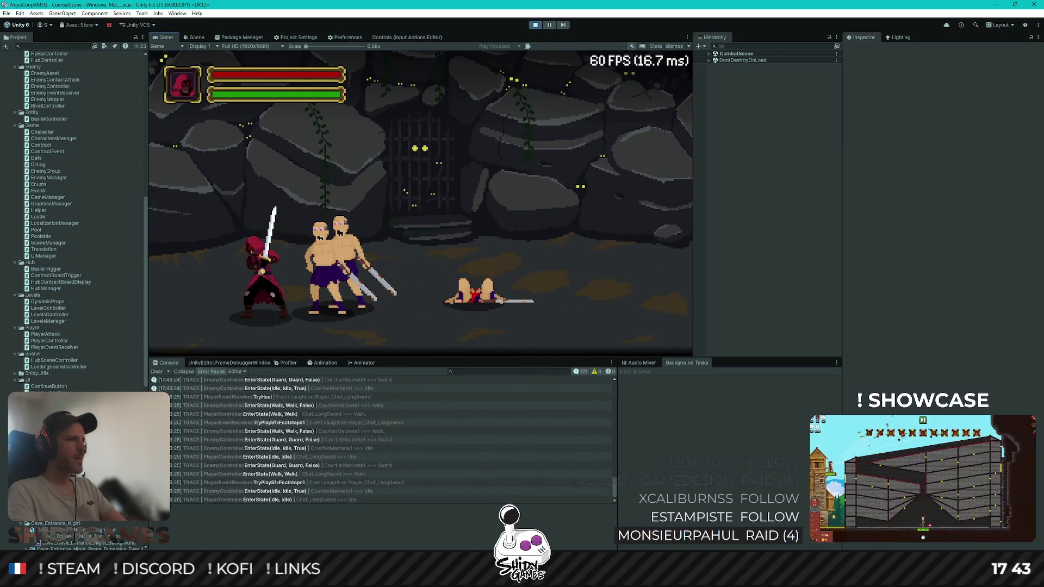
key("q")
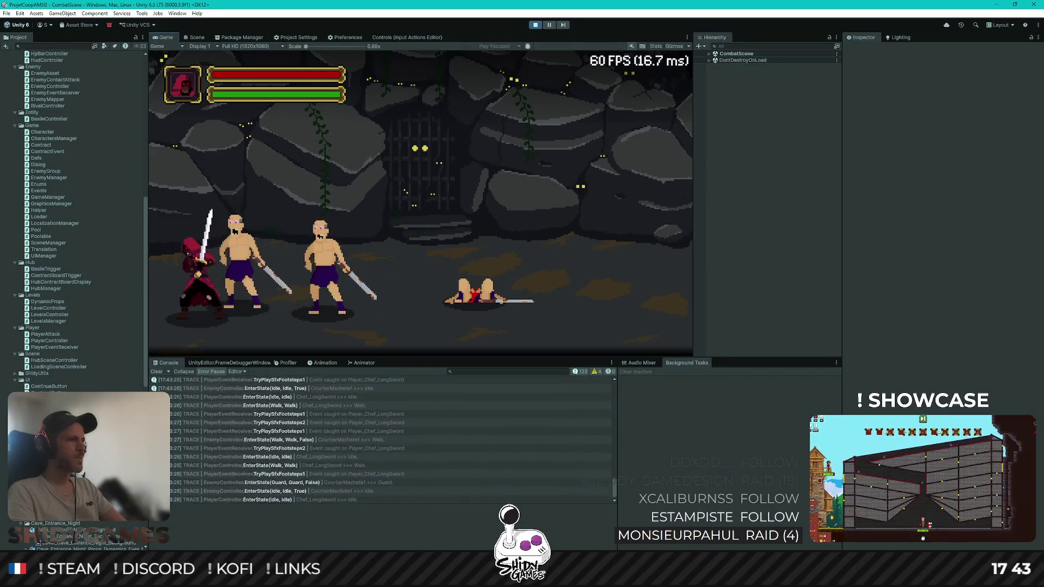
Walk back and forth through the two enemies until they kill the player, then stop the game
key("d")
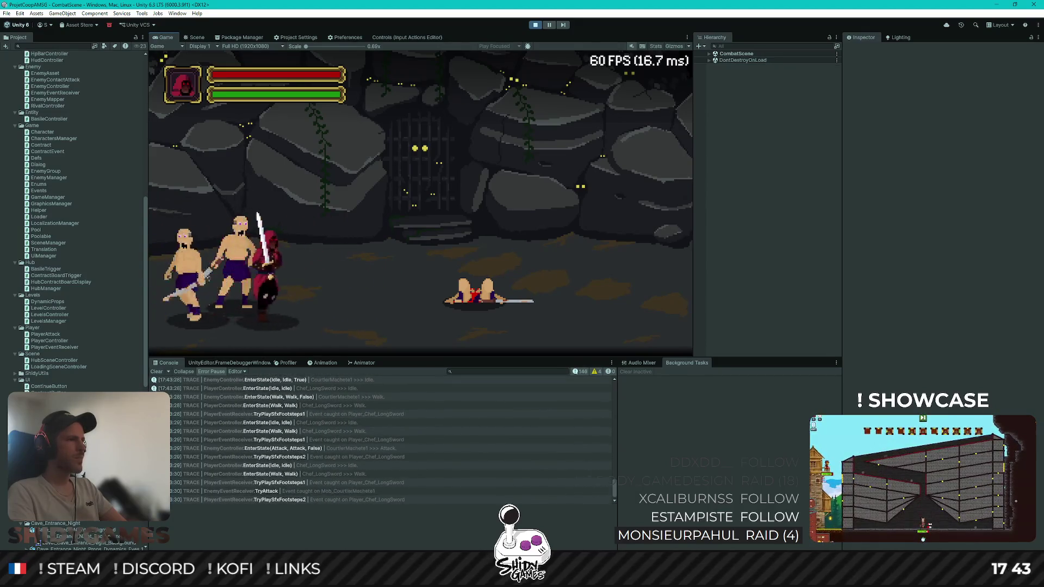
key("d")
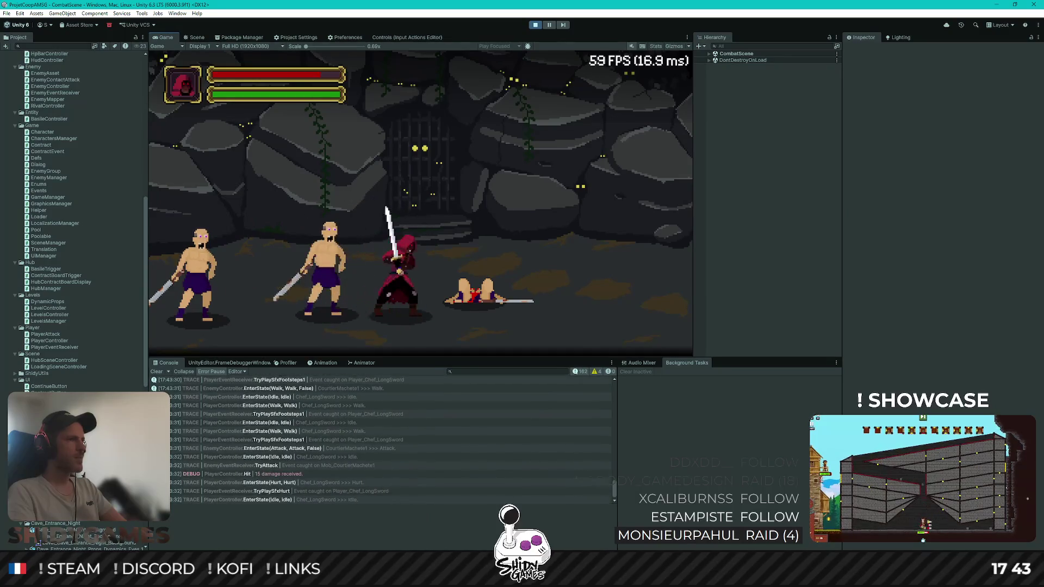
key("d")
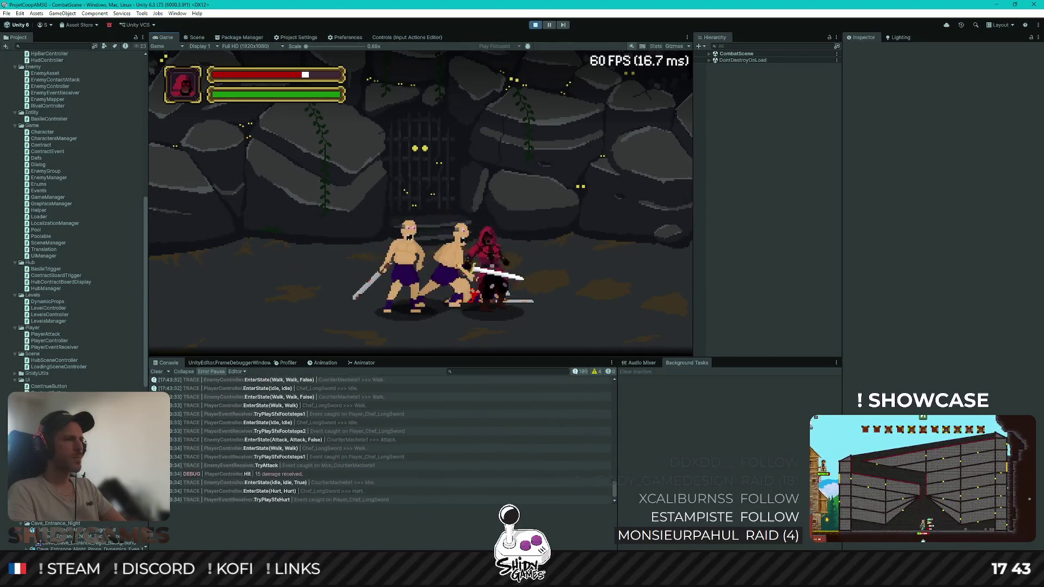
key("d")
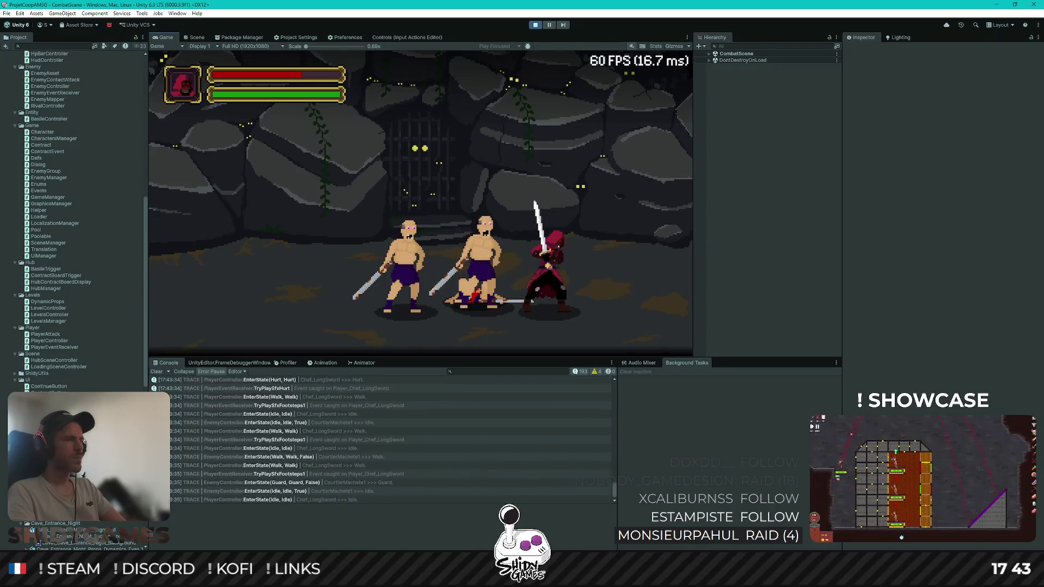
key("d")
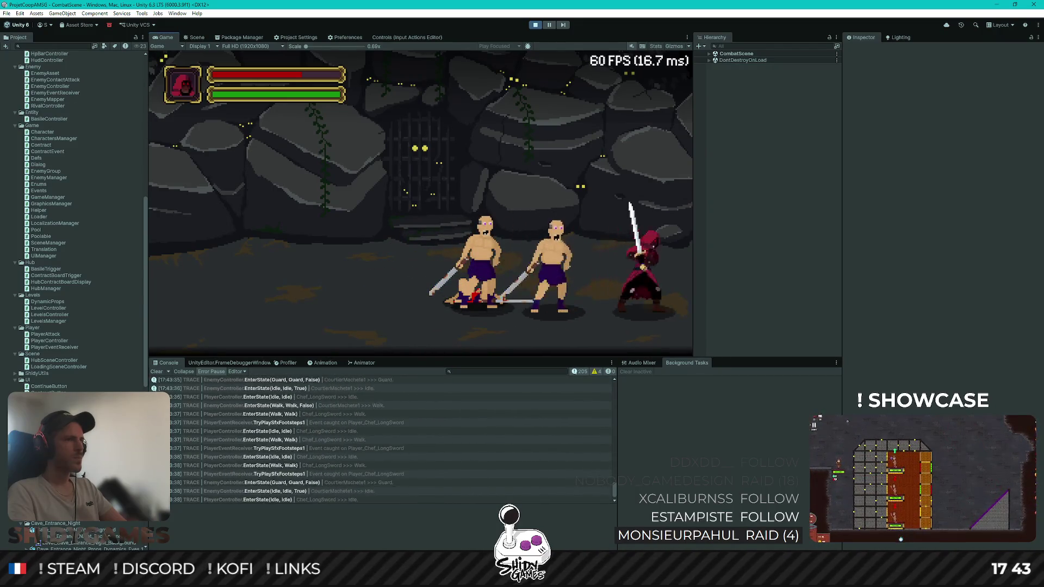
key("a")
key("d")
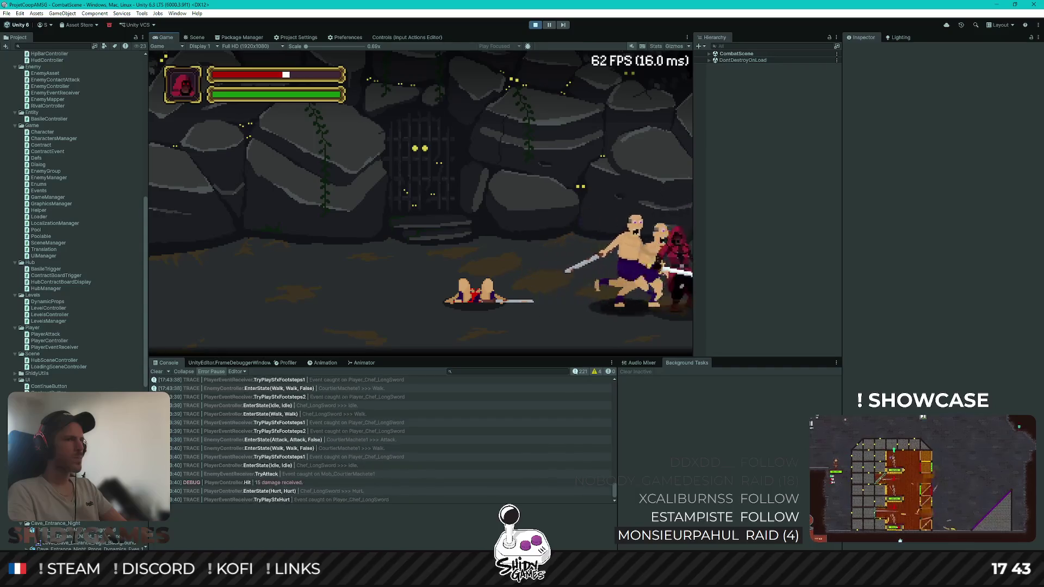
key("a")
key("a")
key("a")
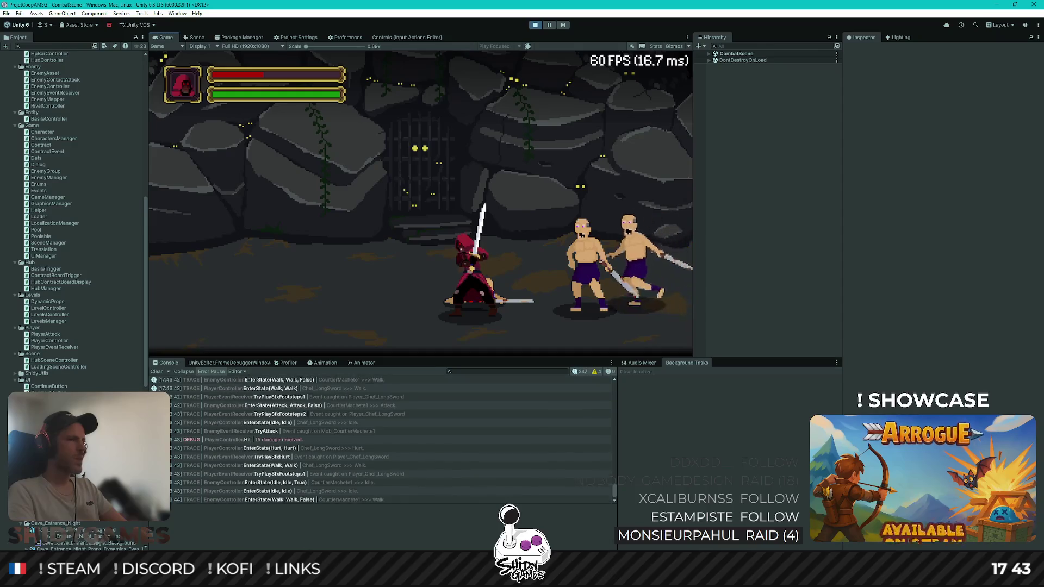
key("a")
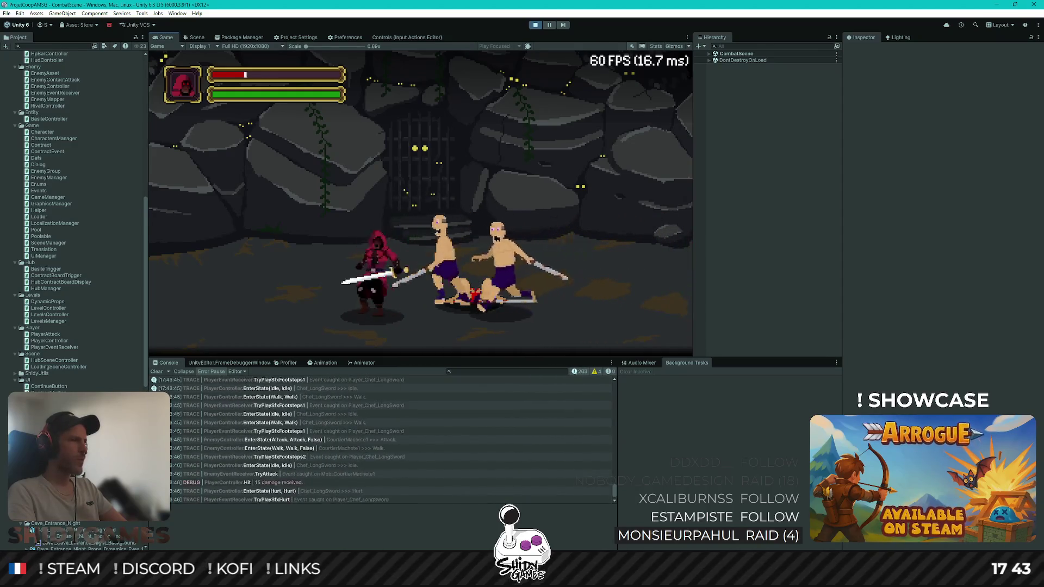
key("a")
key("a")
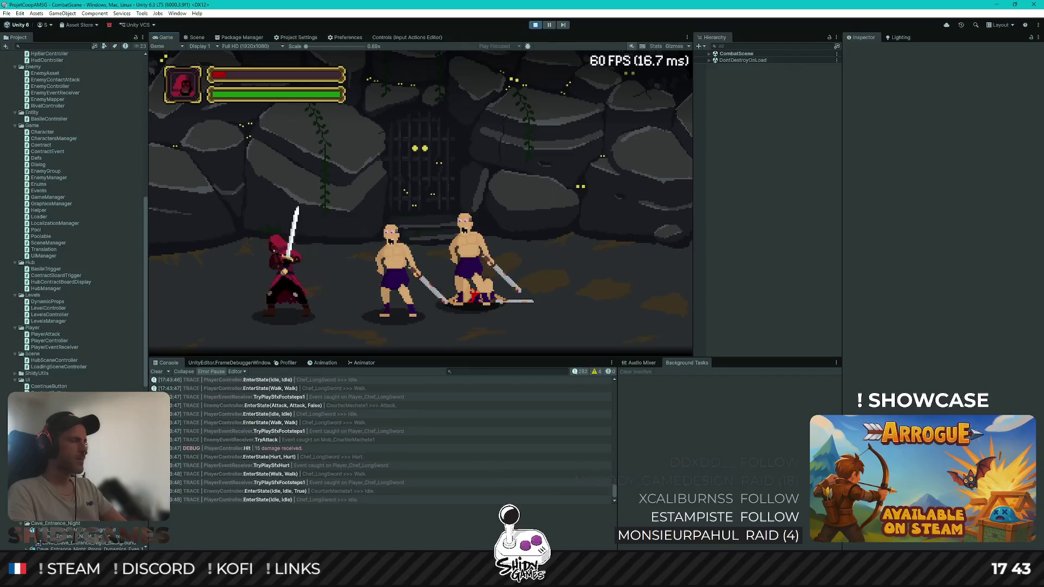
key("a")
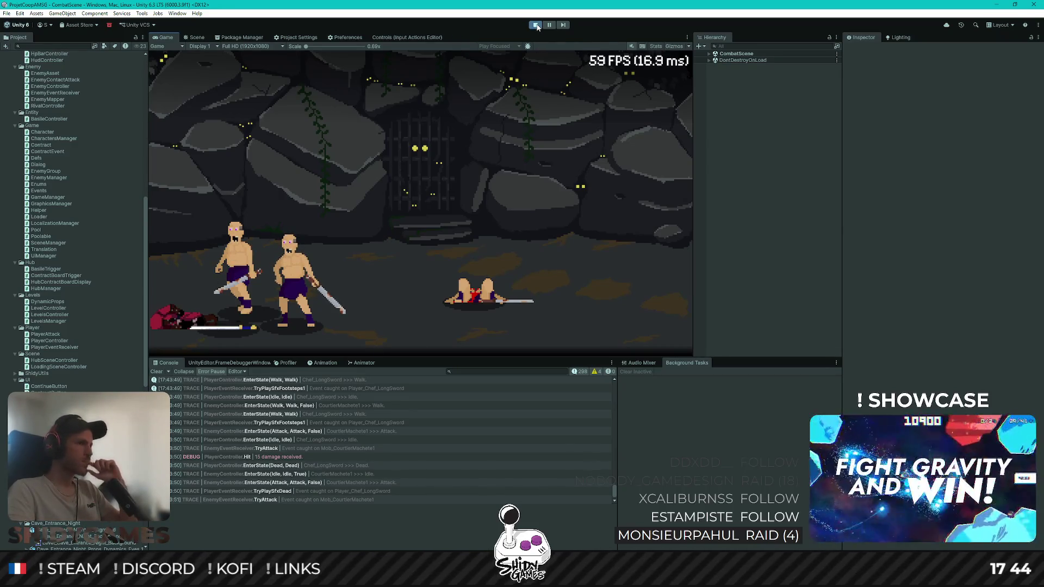
key("ctrl+p")
Open EnemyController.cs in Rider and inspect its OnPlayerDeath handler setting the idle state
key("alt+Tab")
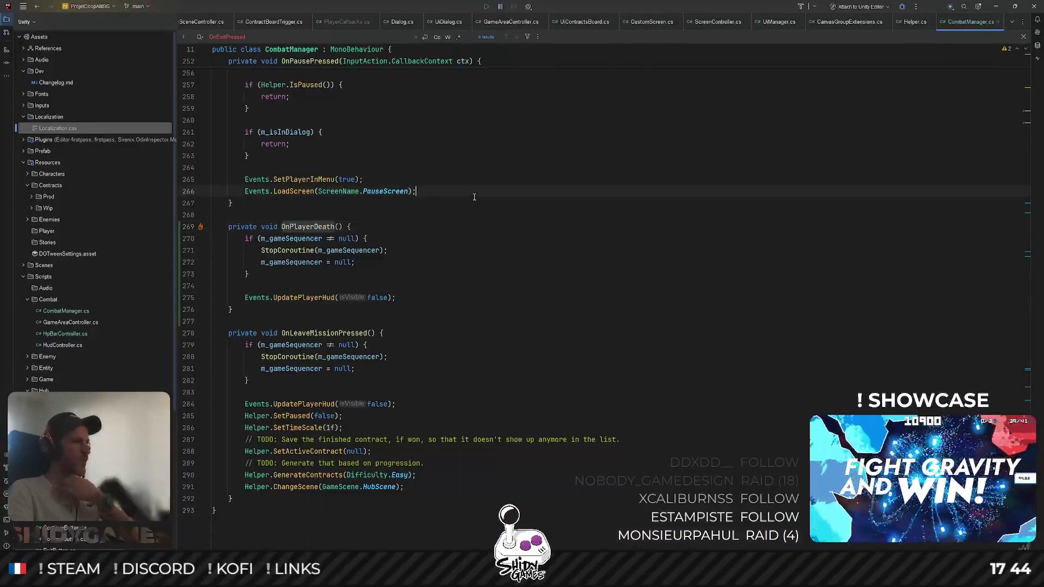
key("ctrl+shift+n")
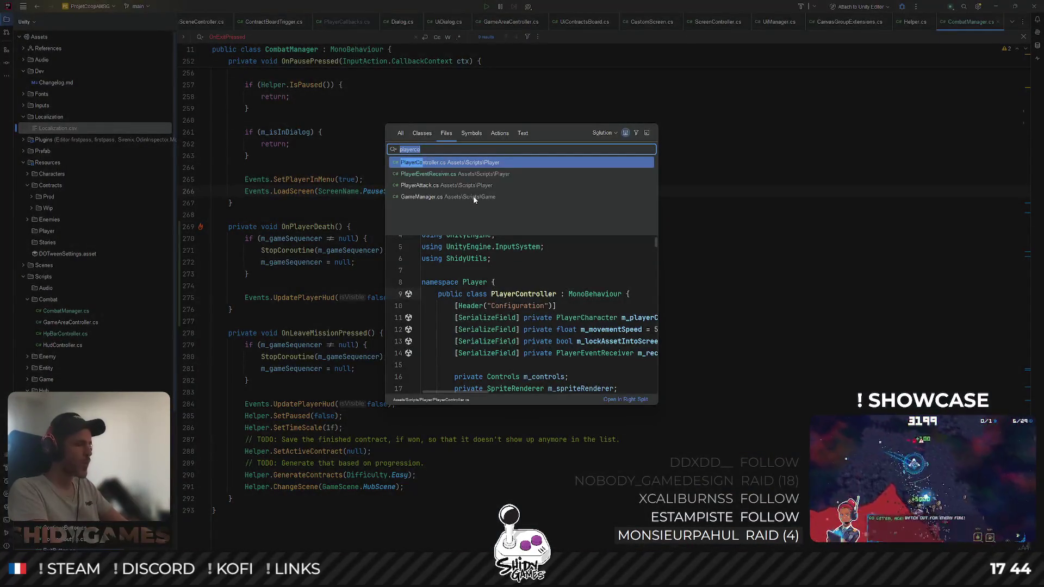
type("enemyco")
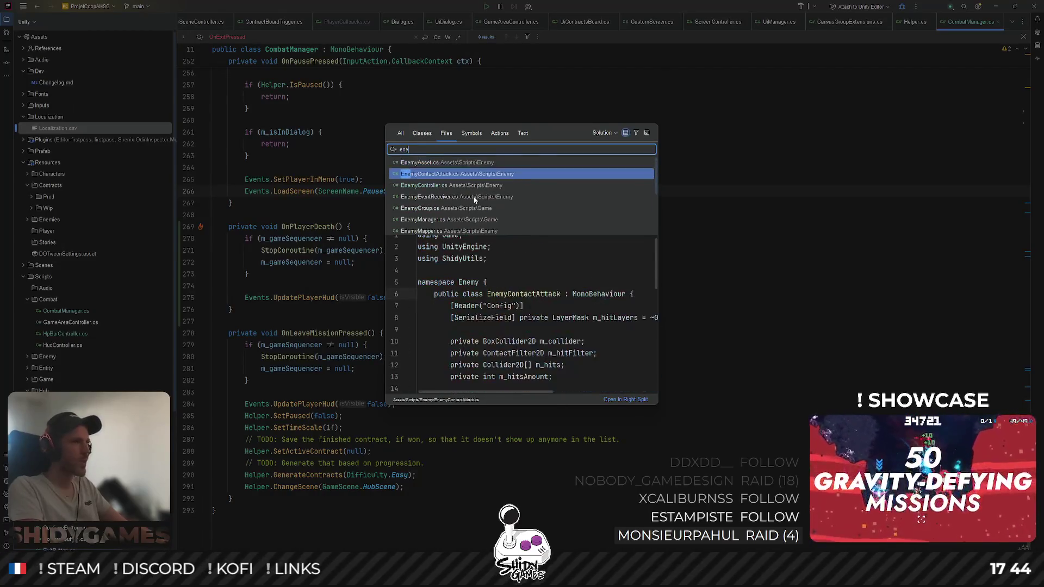
key("Return")
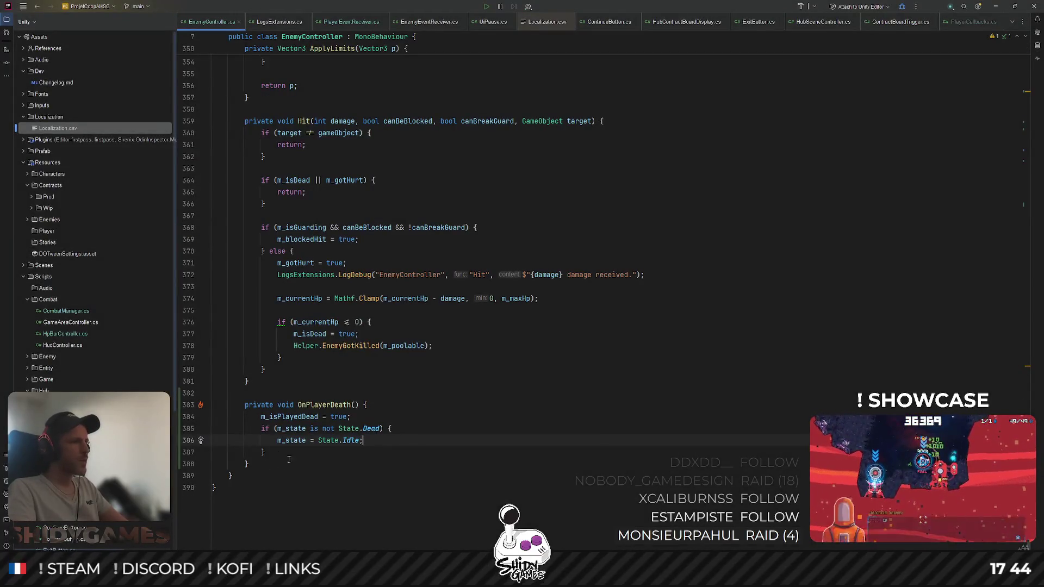
left_click(323, 405)
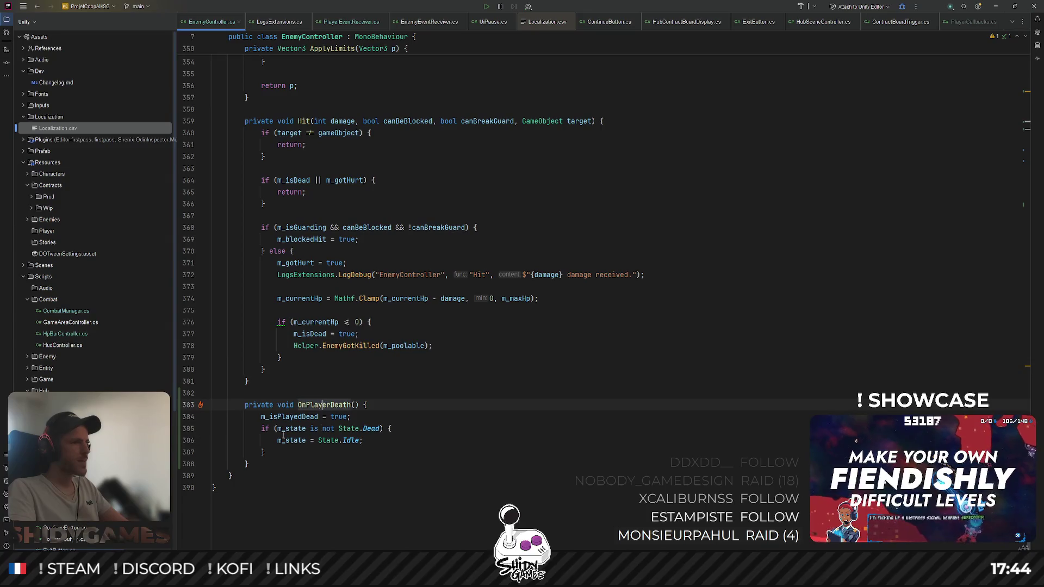
left_click(337, 440)
Find the if (m_isPlayedDead) return check in Update() and delete that block
double_click(303, 416)
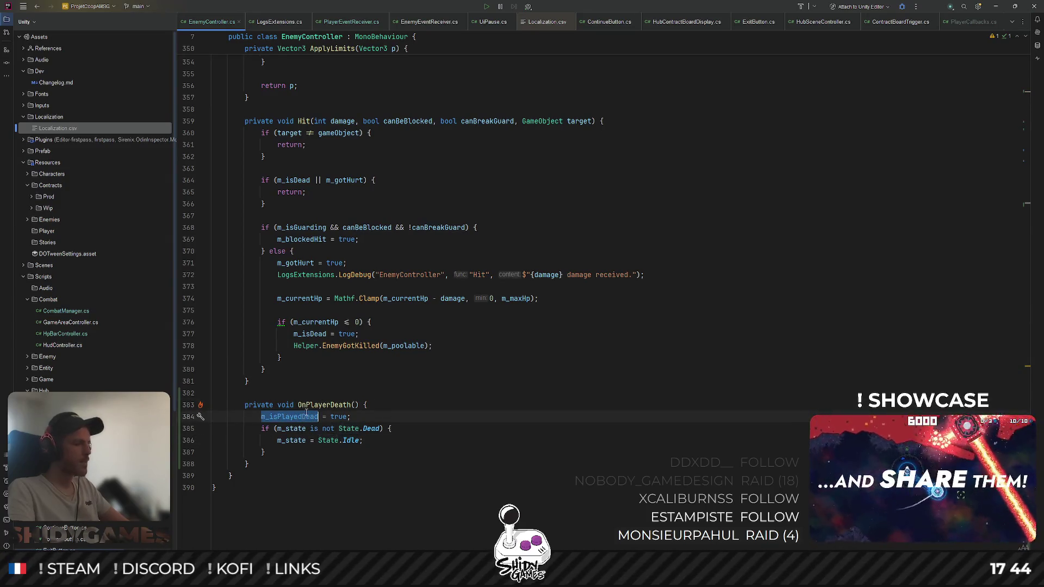
key("ctrl+f")
key("shift+Return")
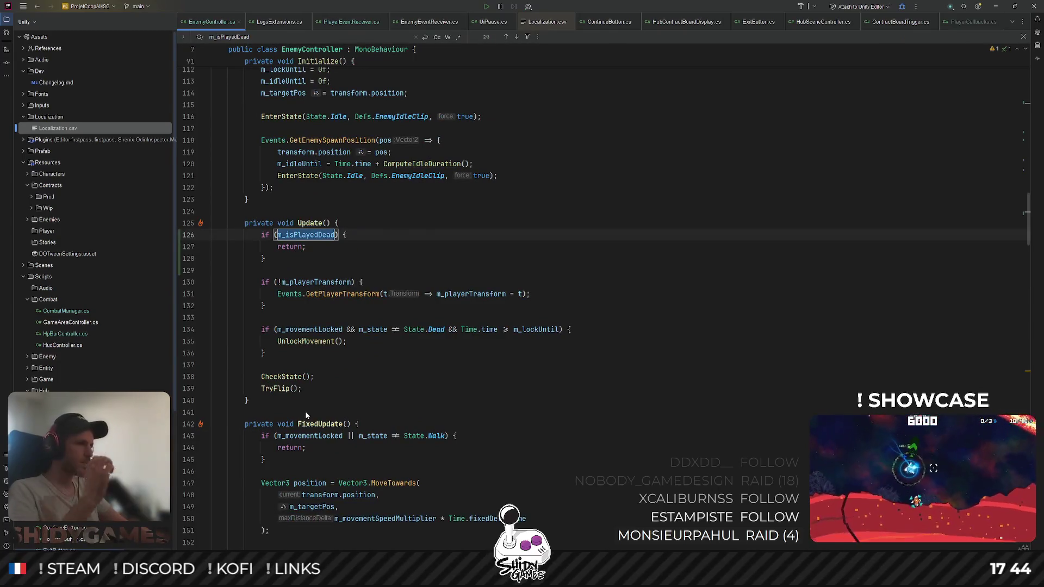
left_click(359, 377)
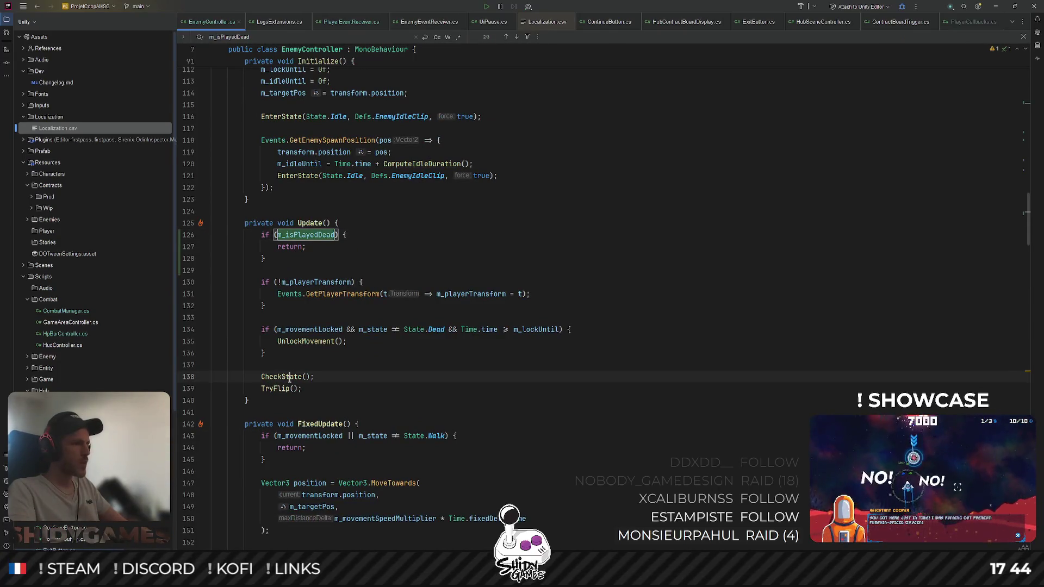
left_click_drag(297, 255, 199, 236)
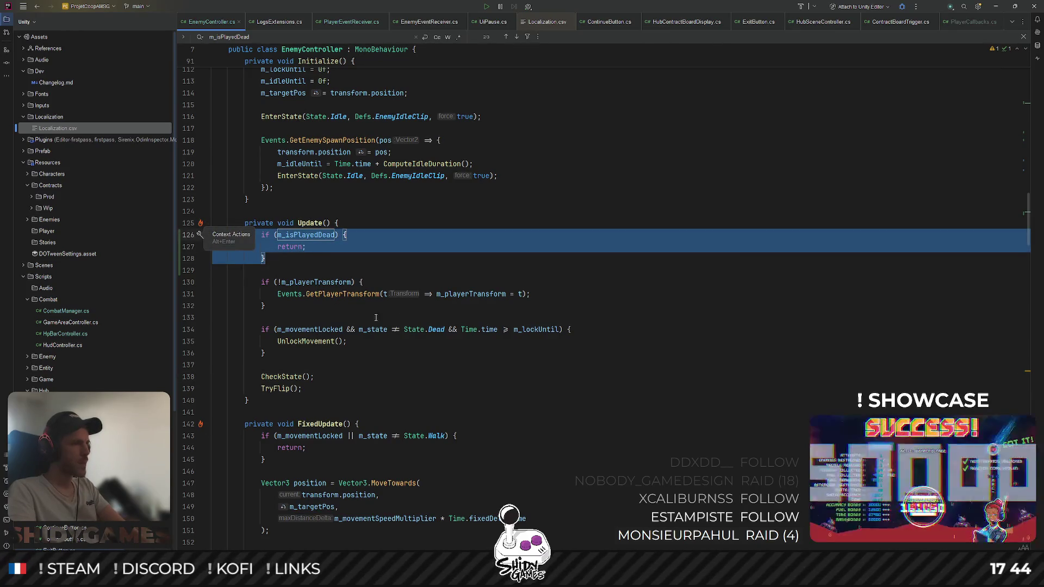
key("Delete")
key("Delete")
key("Delete")
left_click(351, 334)
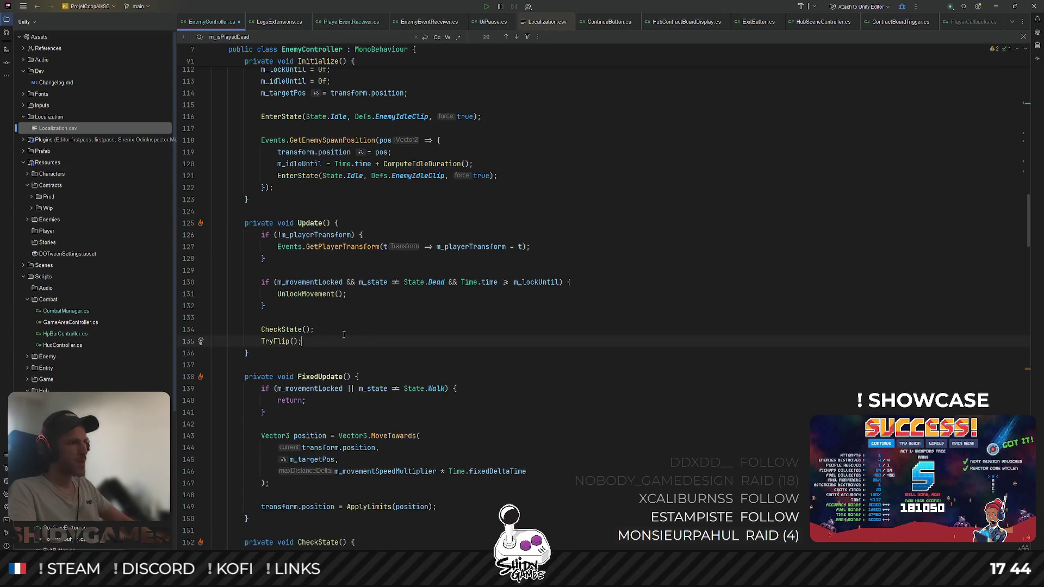
Start a new if (m_isPlayedDead) block at the top of CheckState
left_click(287, 329, "ctrl")
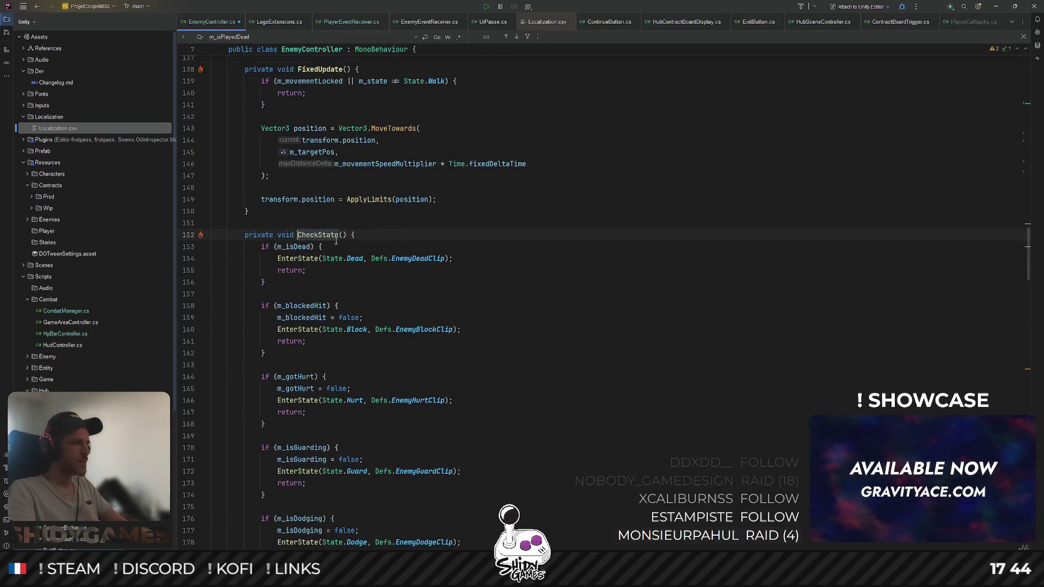
scroll(437, 231, "down", 1)
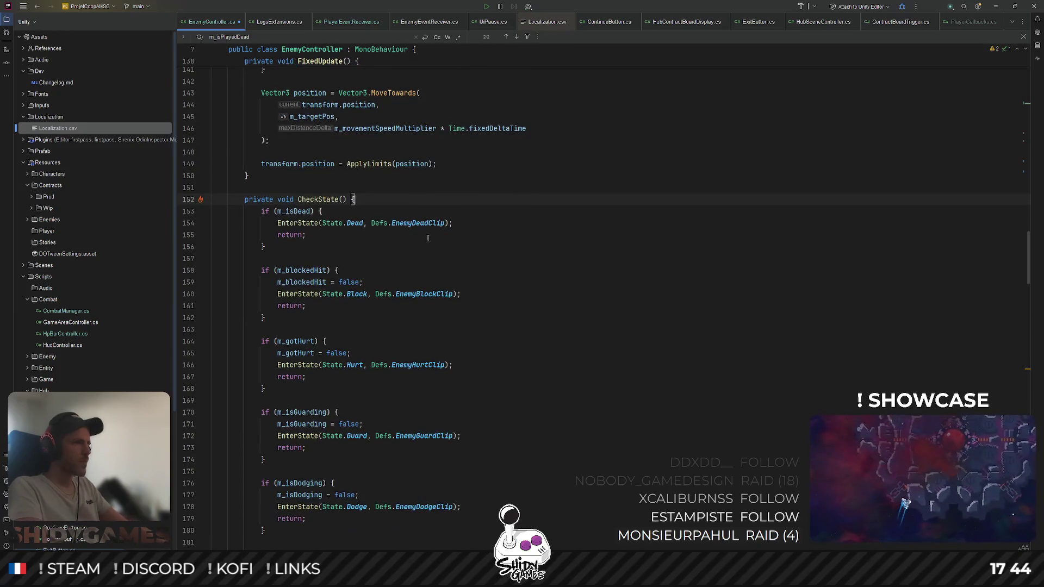
key("Return")
type("if (m_")
key("Return")
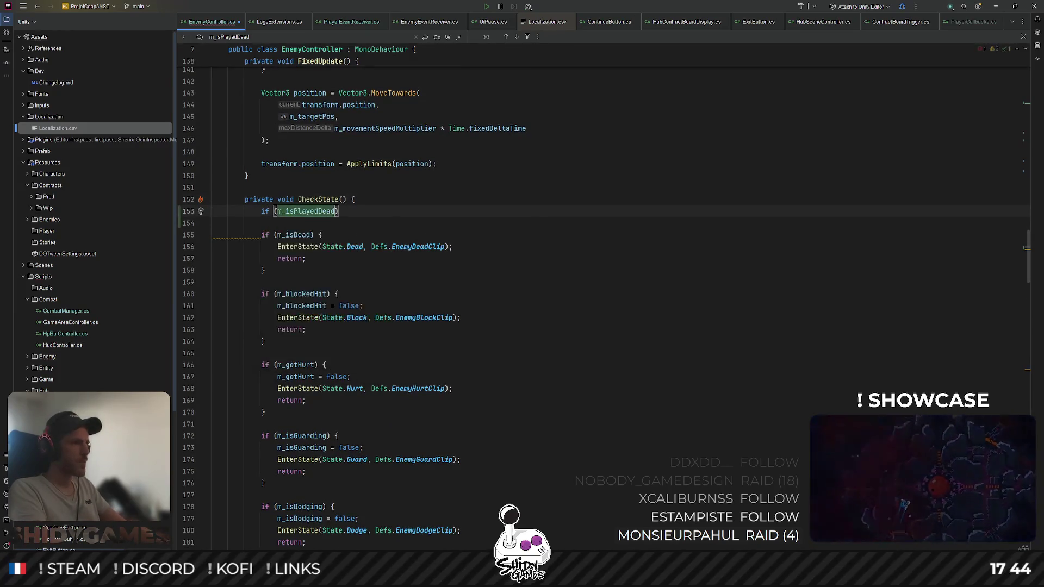
type("{")
key("Return")
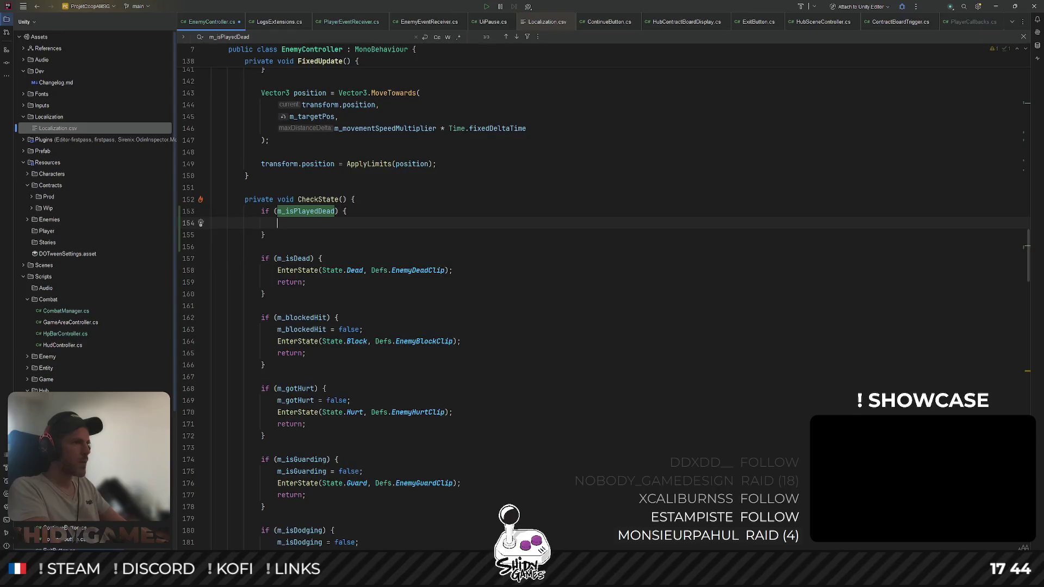
type("R")
key("BackSpace")
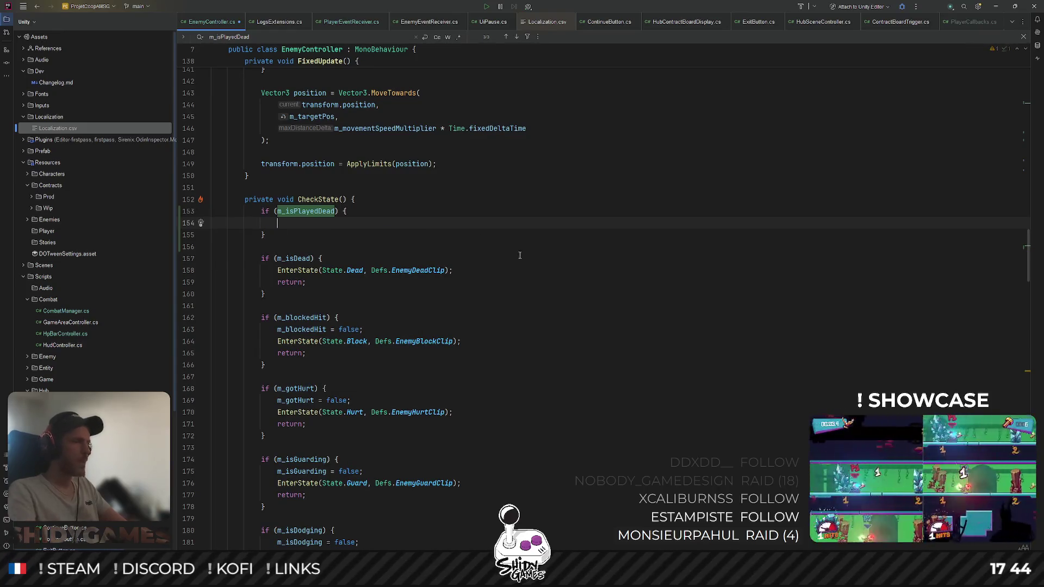
Keep the condition as m_isPlayedDead alone and fill its body with m_state = State.None
double_click(335, 211)
type("&& !")
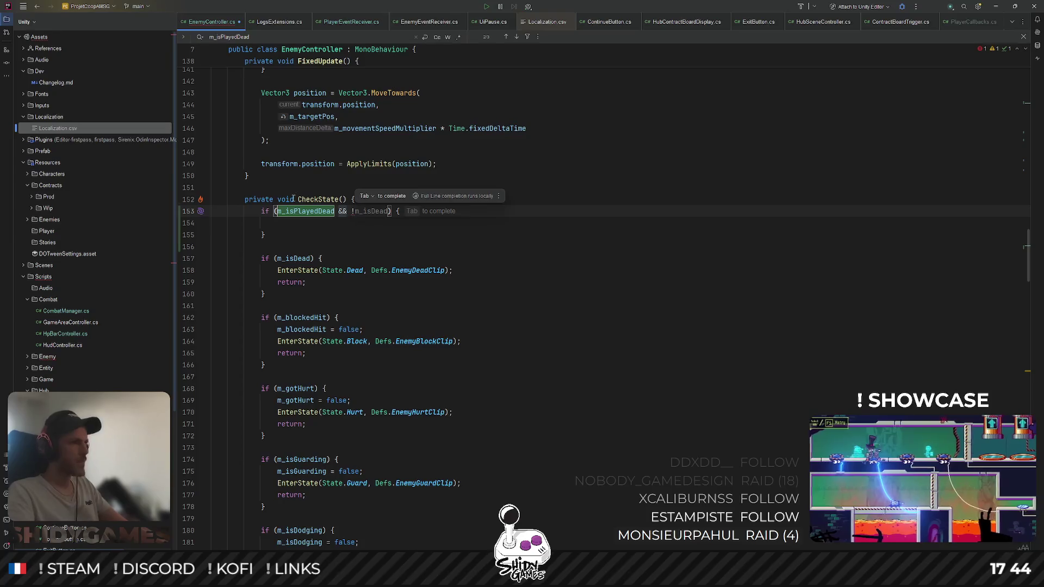
key("BackSpace")
left_click(310, 223)
type("m_")
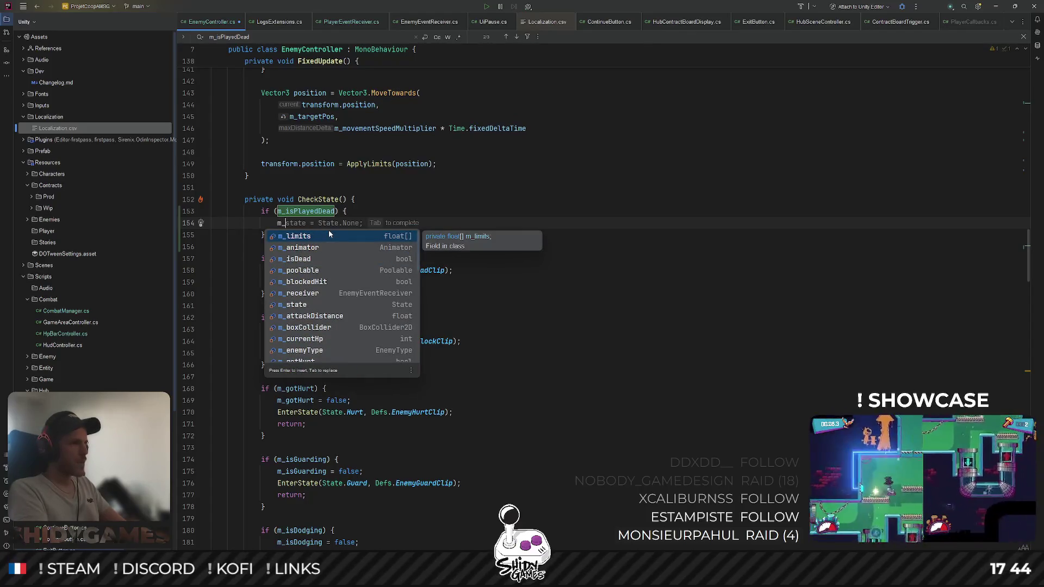
key("Tab")
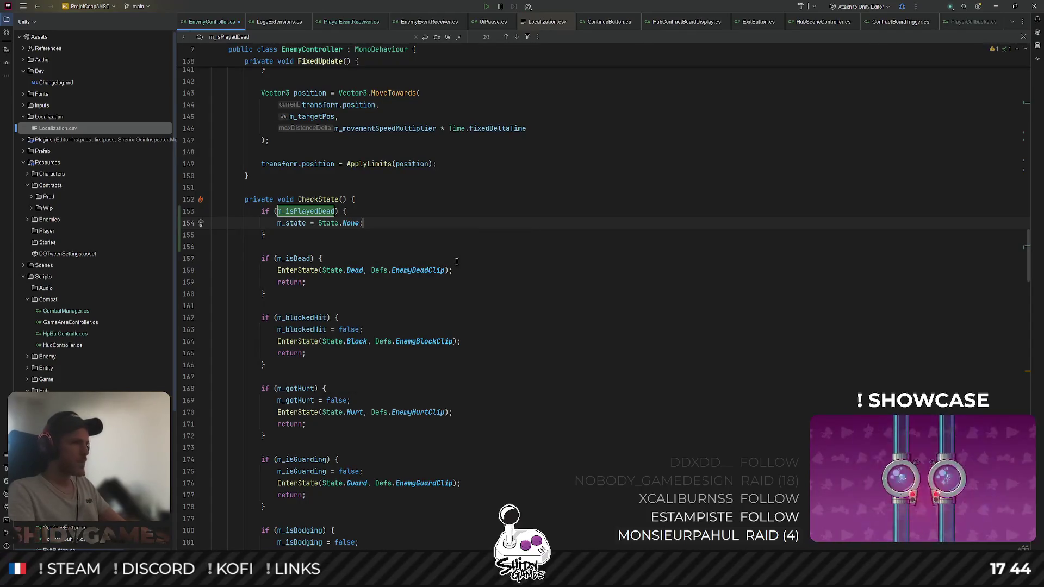
Replace that body with the idle EnterState call from line 214 followed by return;
scroll(312, 357, "down", 10)
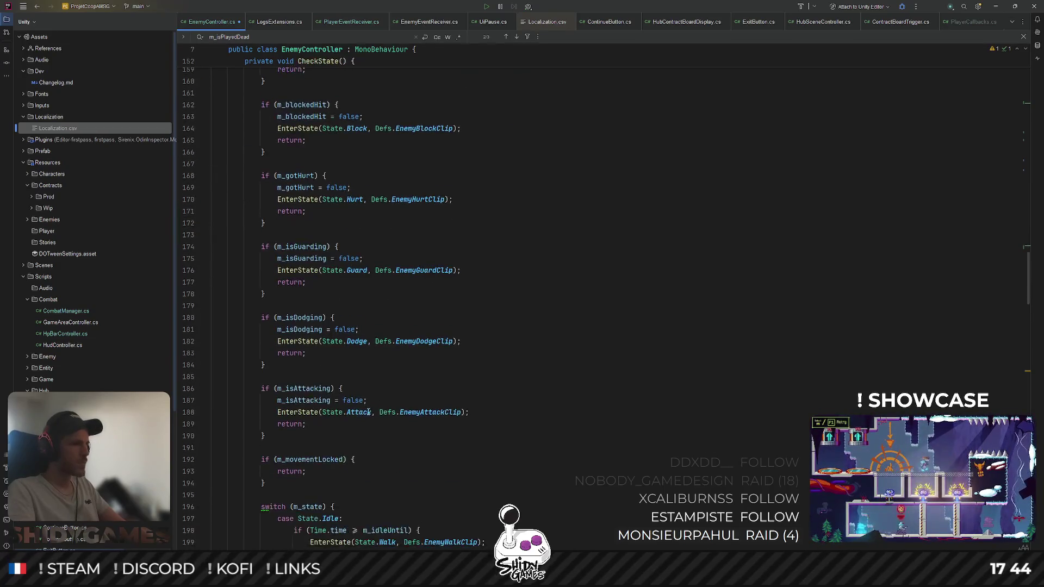
scroll(365, 403, "down", 1)
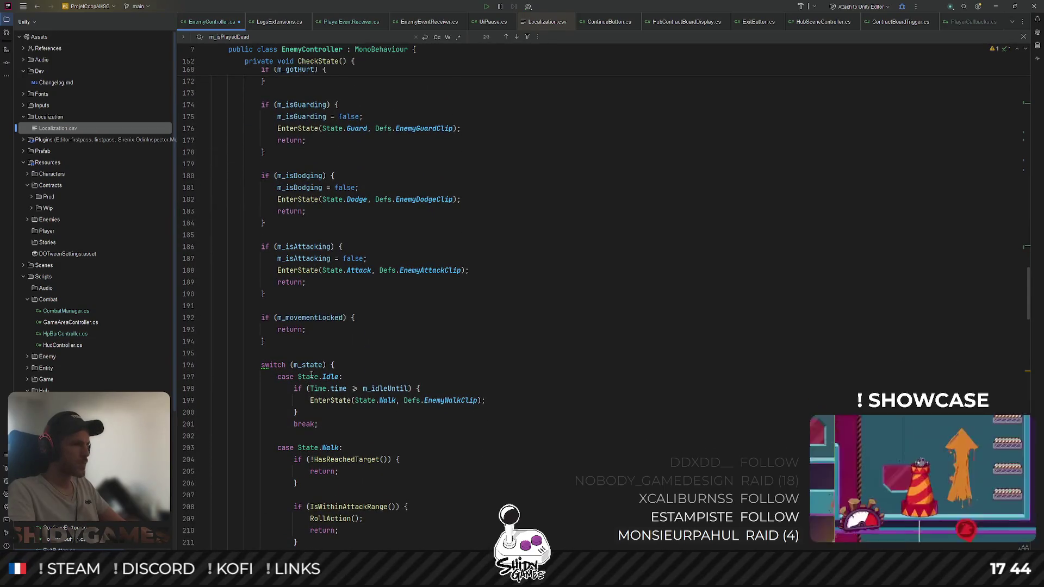
scroll(369, 378, "down", 3)
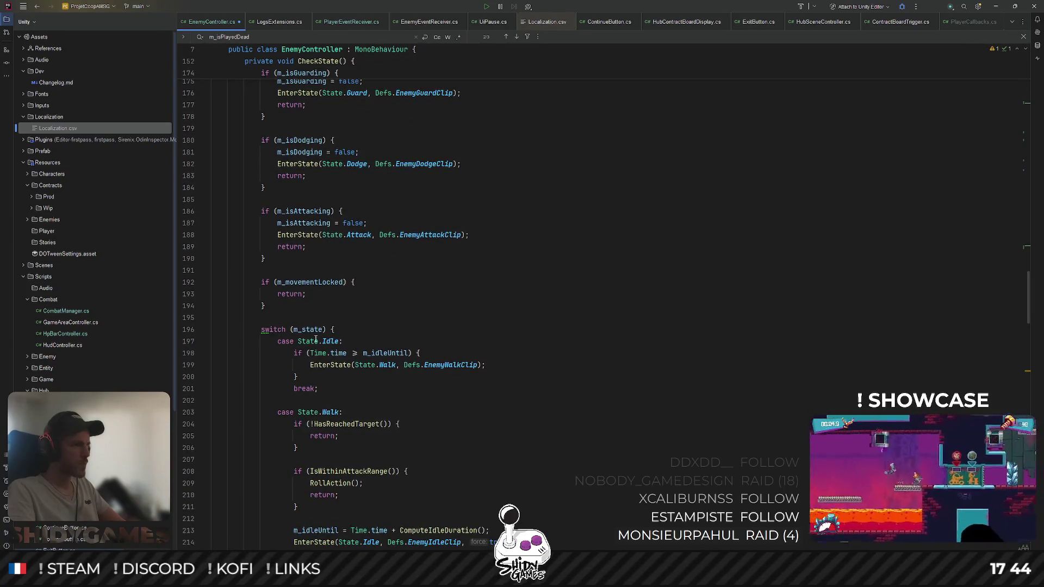
scroll(312, 328, "up", 9)
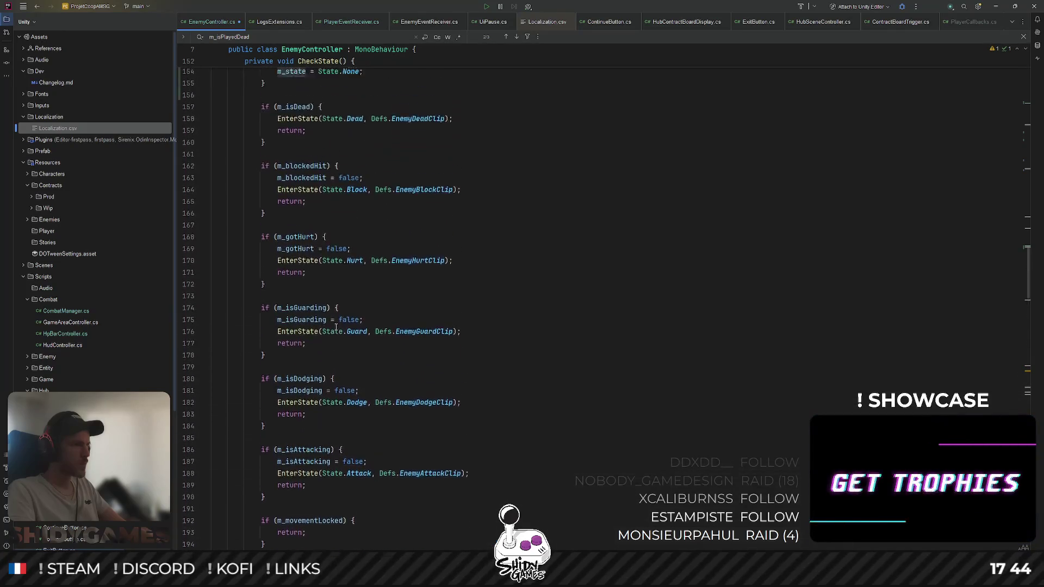
scroll(336, 326, "down", 6)
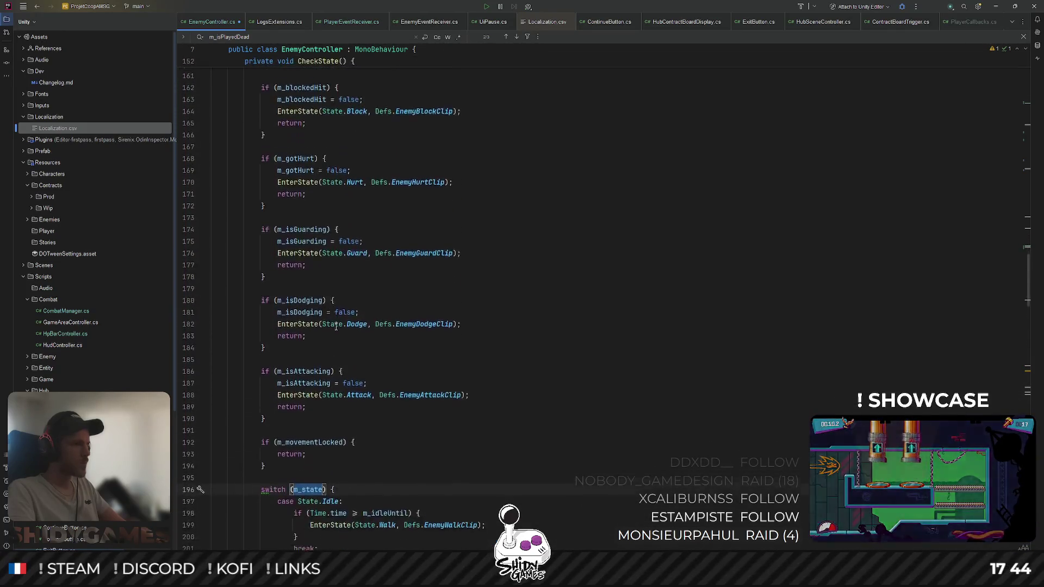
scroll(336, 327, "down", 8)
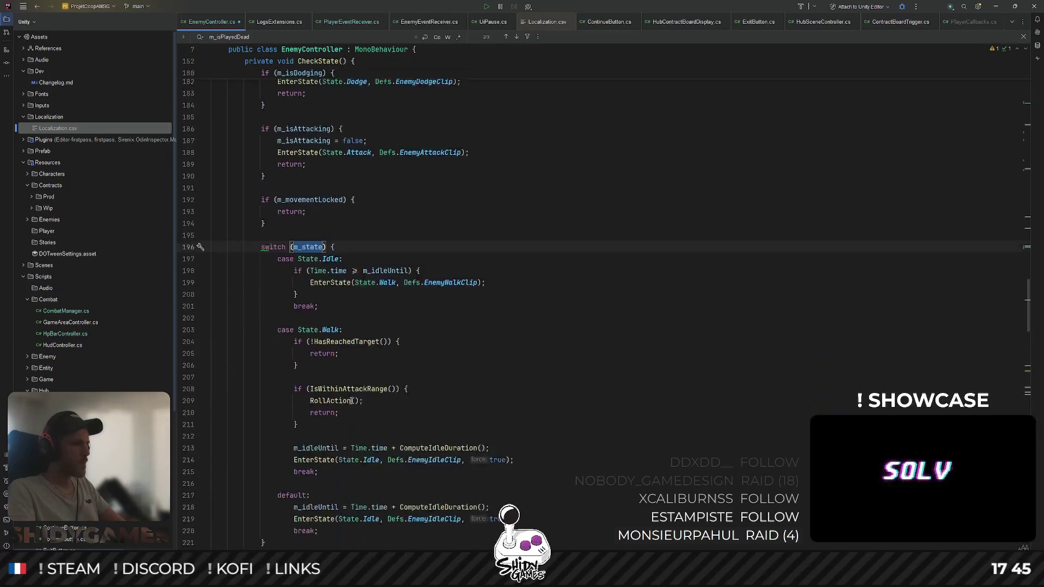
left_click_drag(521, 364, 296, 365)
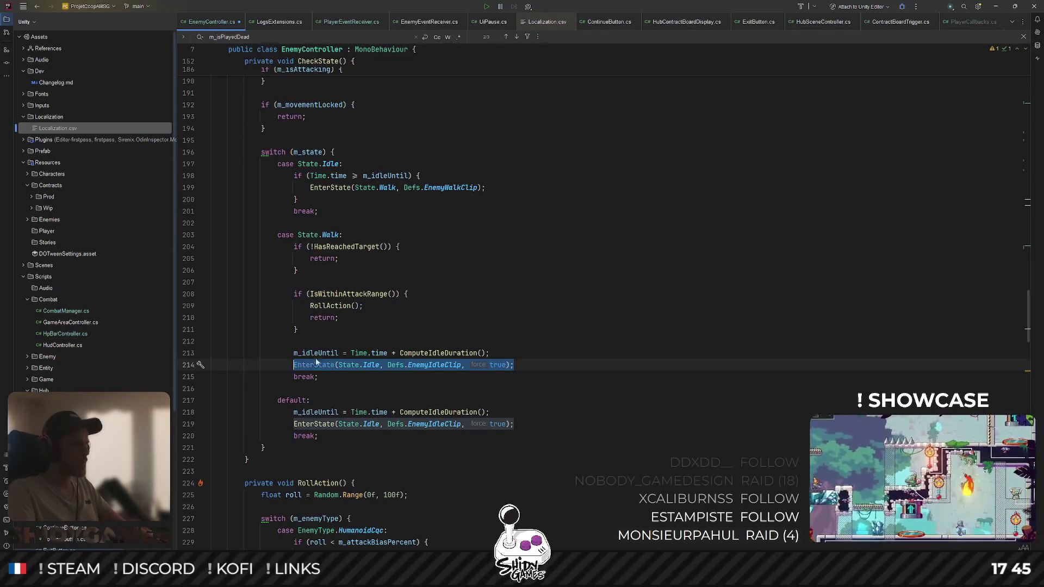
key("shift+F3")
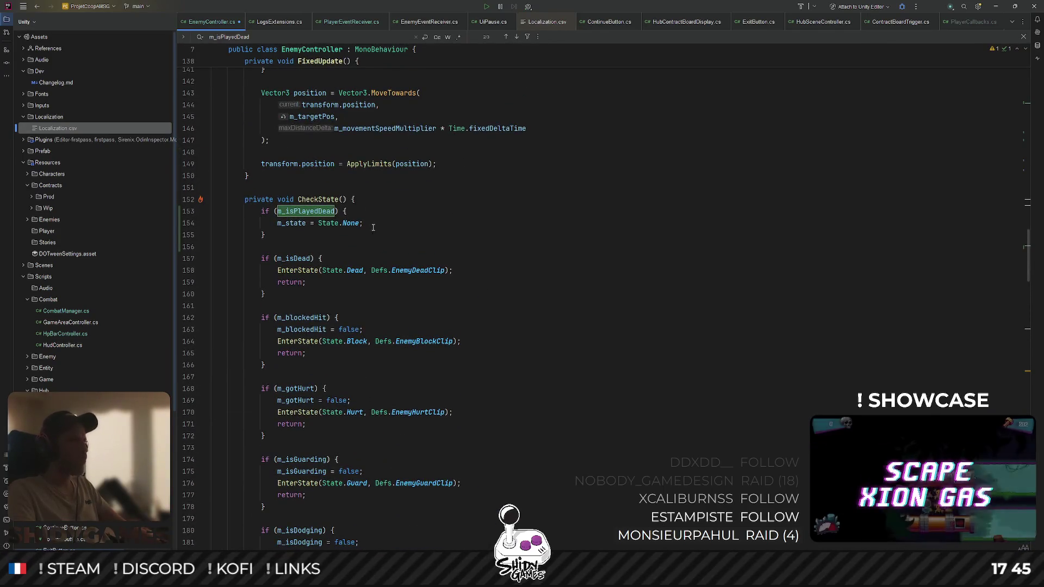
left_click_drag(373, 228, 290, 224)
type("EnterState(State.Idle, Defs.EnemyIdleClip, true);")
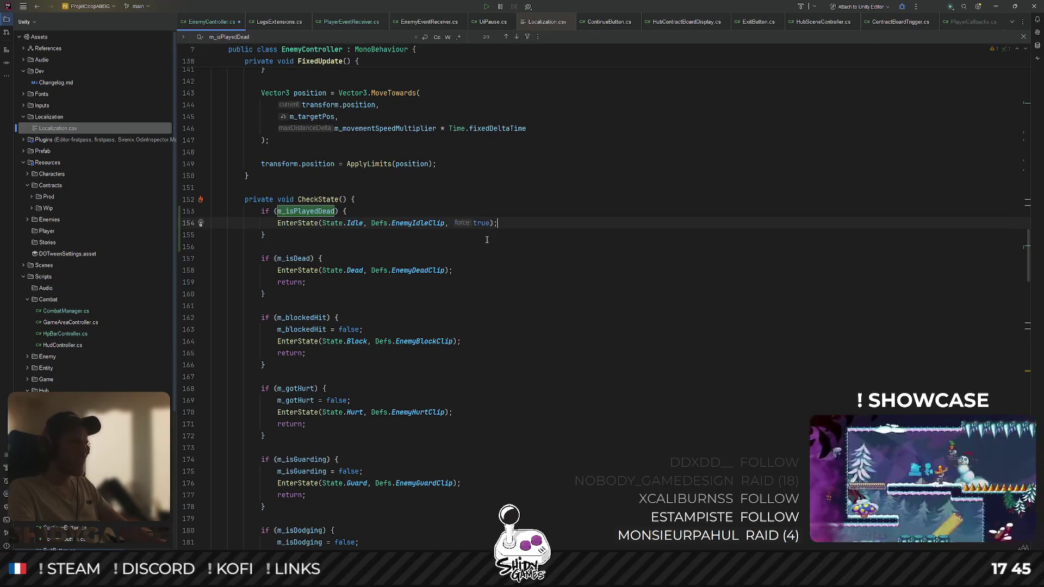
key("Return")
type("return;")
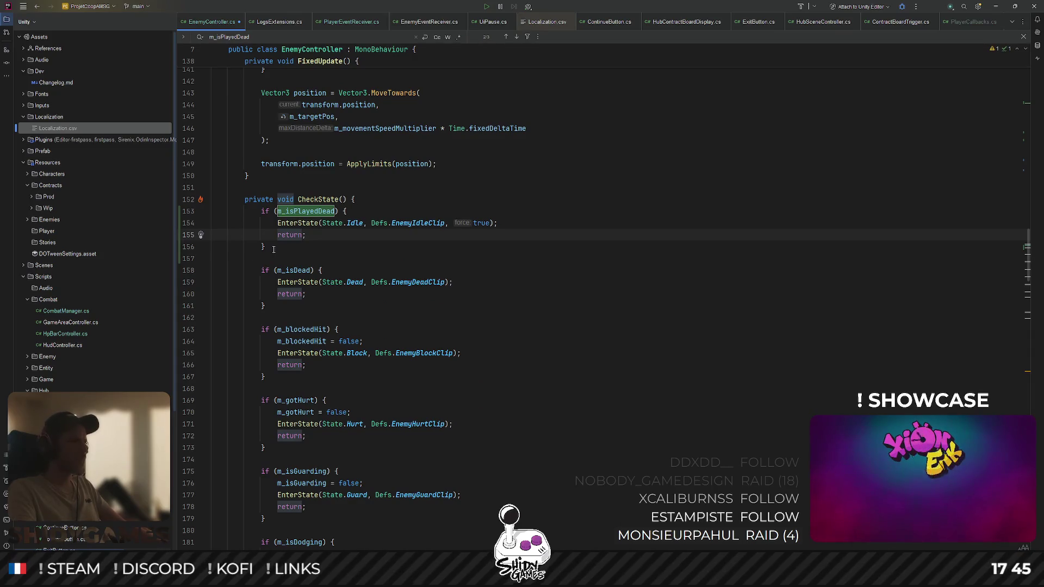
Move the m_isPlayedDead check below the m_isDead check and tidy the blank lines
left_click_drag(274, 249, 213, 211)
key("alt+shift+Down")
key("alt+shift+Down")
key("alt+shift+Down")
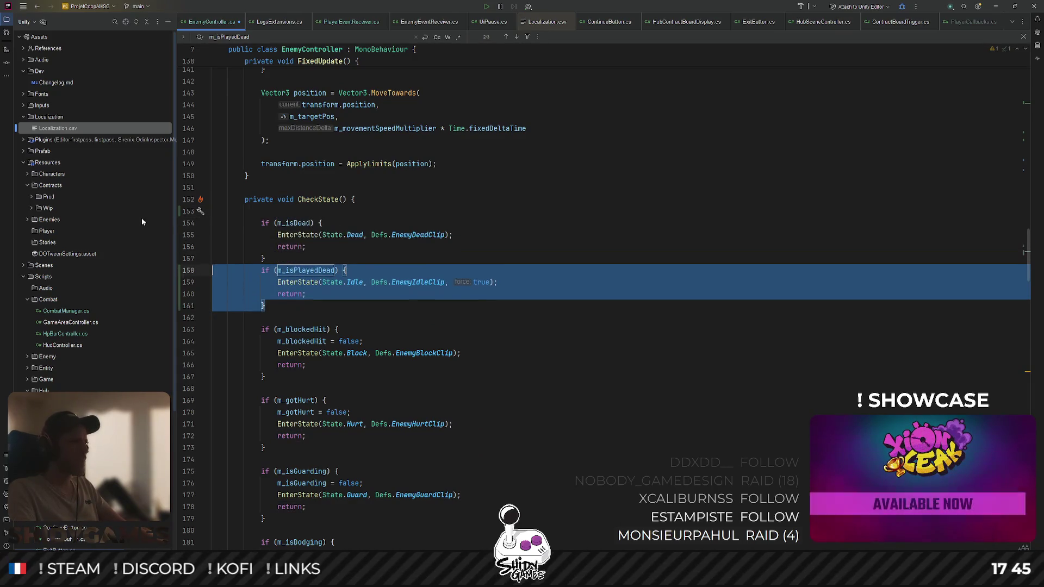
left_click(268, 211)
key("BackSpace")
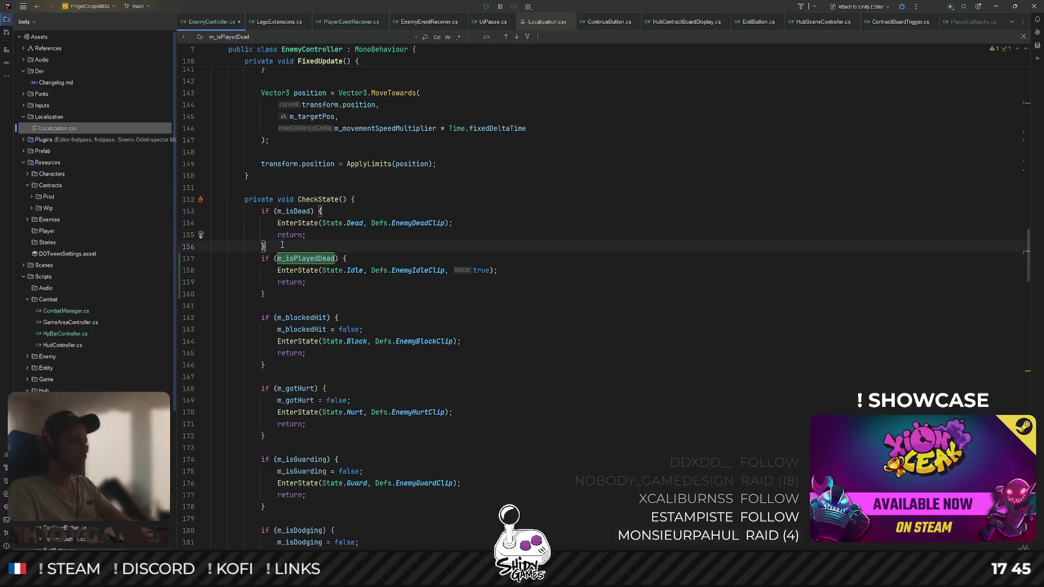
key("Return")
left_click(601, 236)
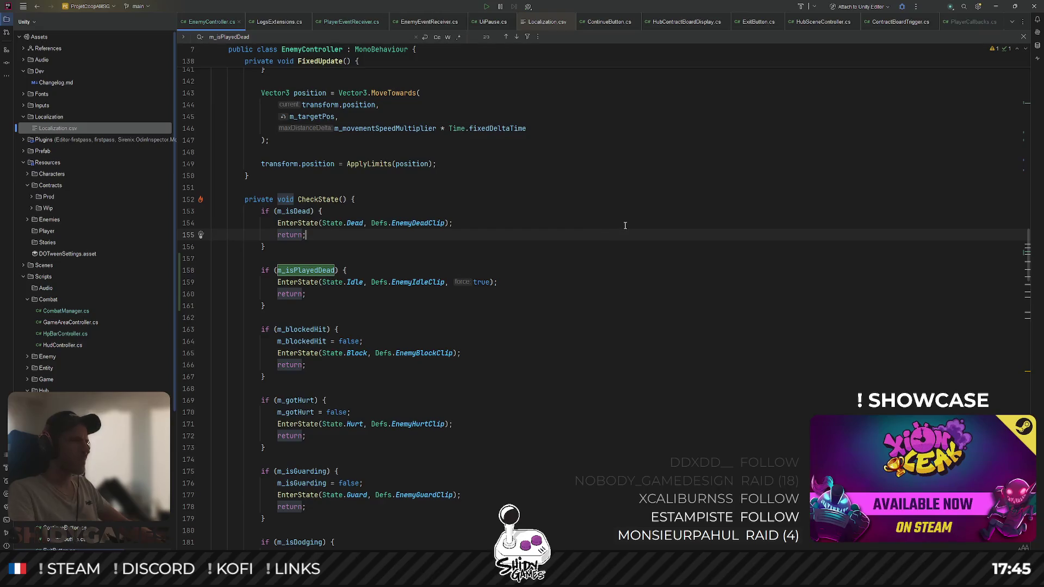
key("alt+Tab")
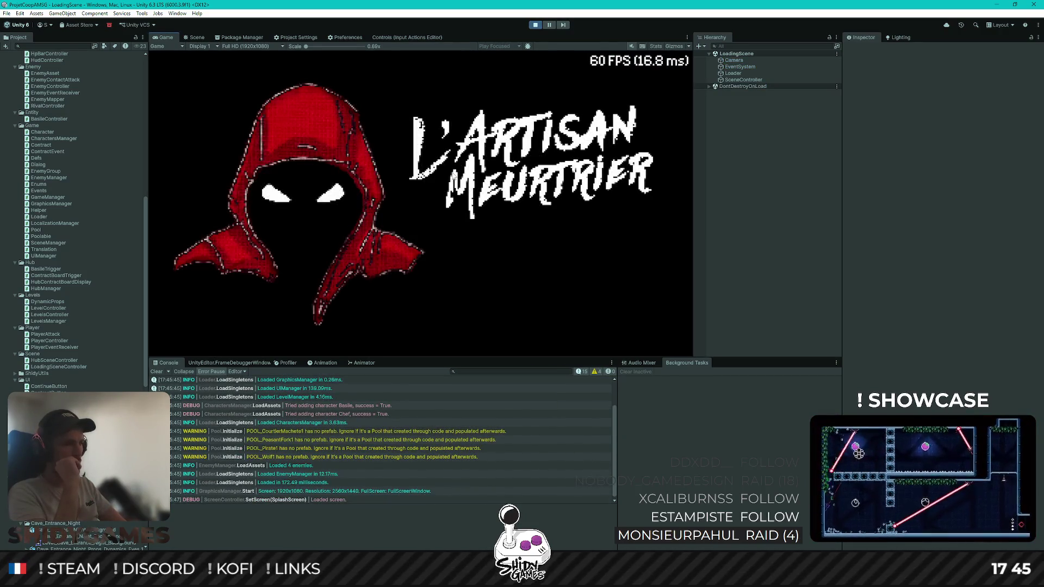
Choose Jouer on the main menu once the splash screen has passed
key("Return")
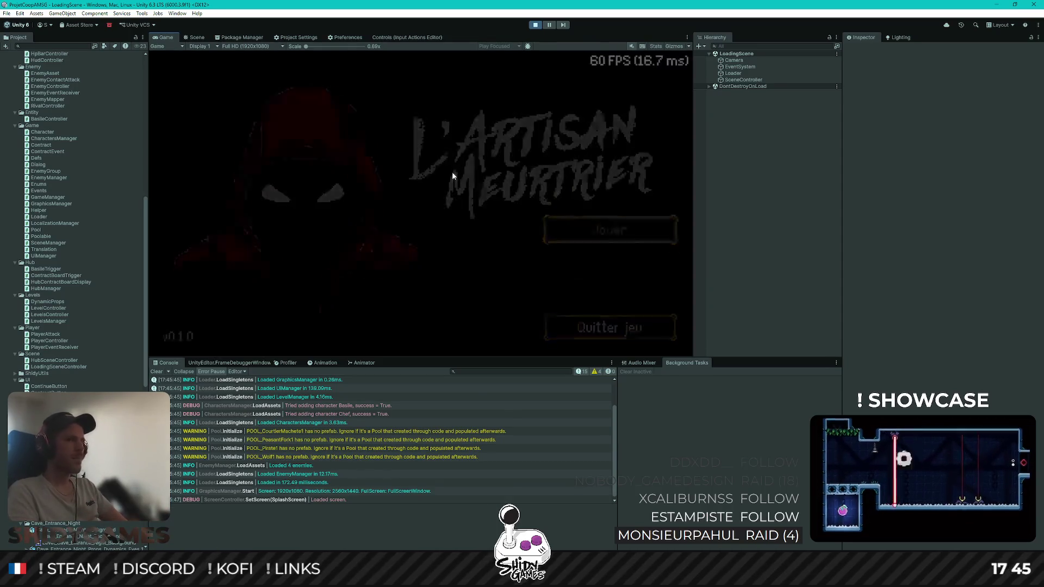
Walk to the contract board, leave it, then talk to Basile to play the cave mission
key("d")
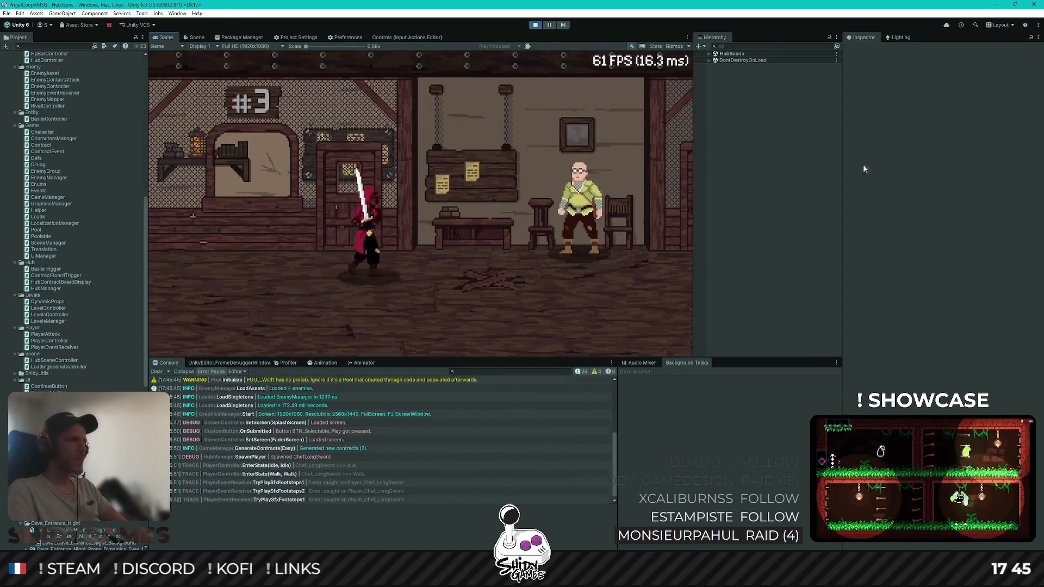
key("e")
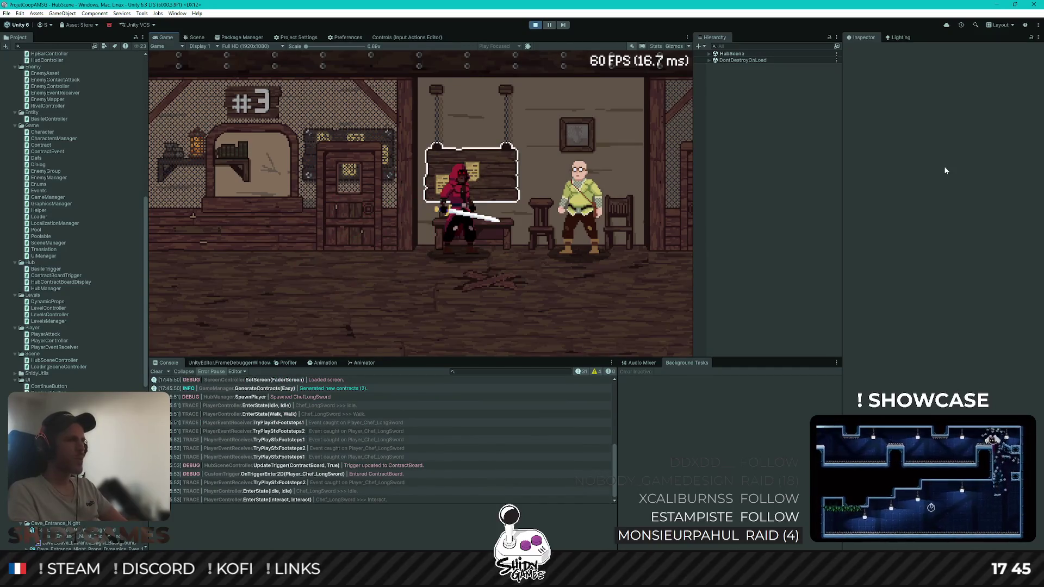
key("Escape")
key("d")
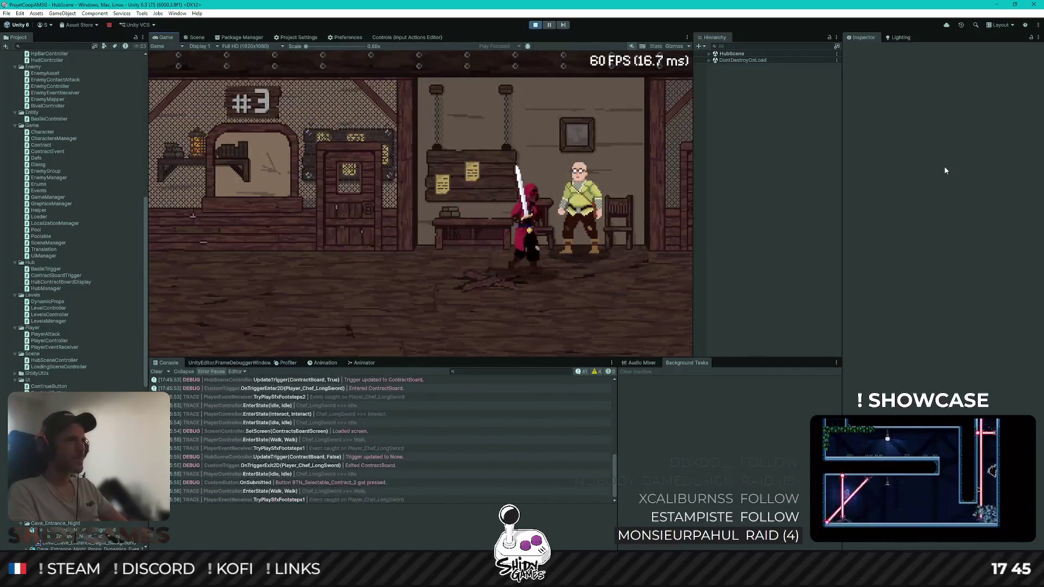
key("e")
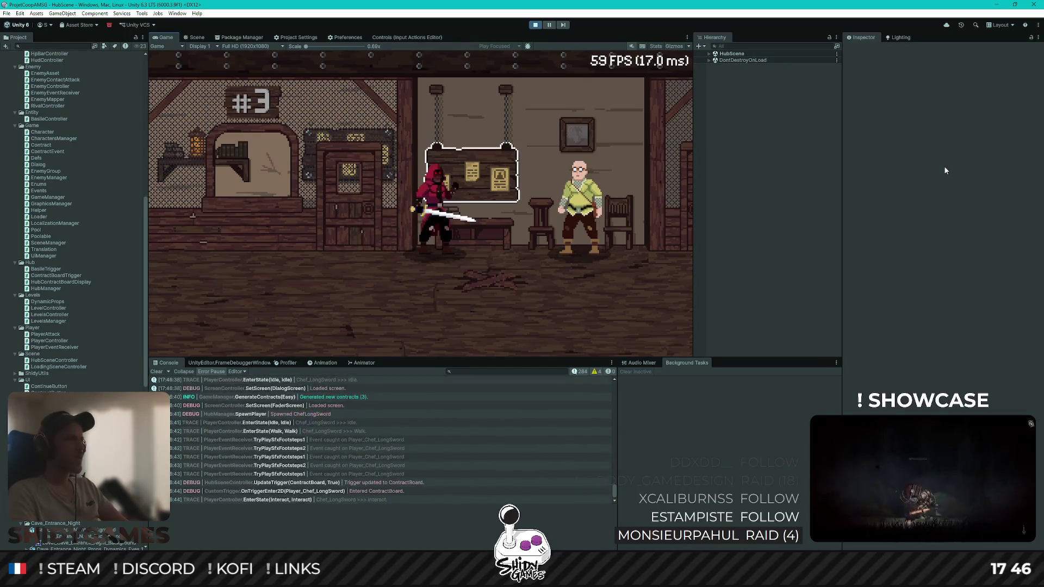
Pick Contrat 2, the pirate contract, and walk to Basile to launch its combat scene
key("Down")
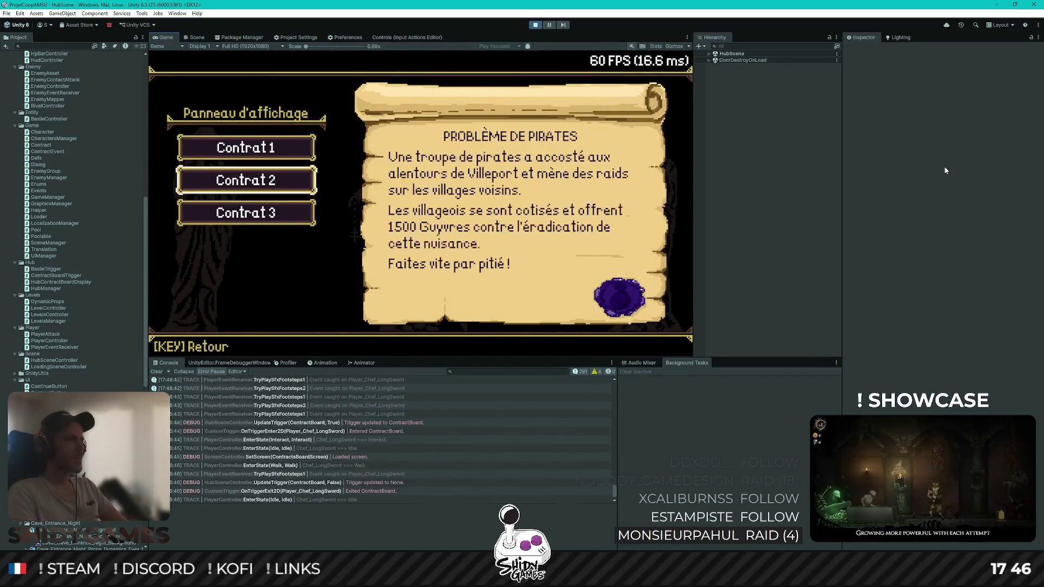
key("Return")
key("Right")
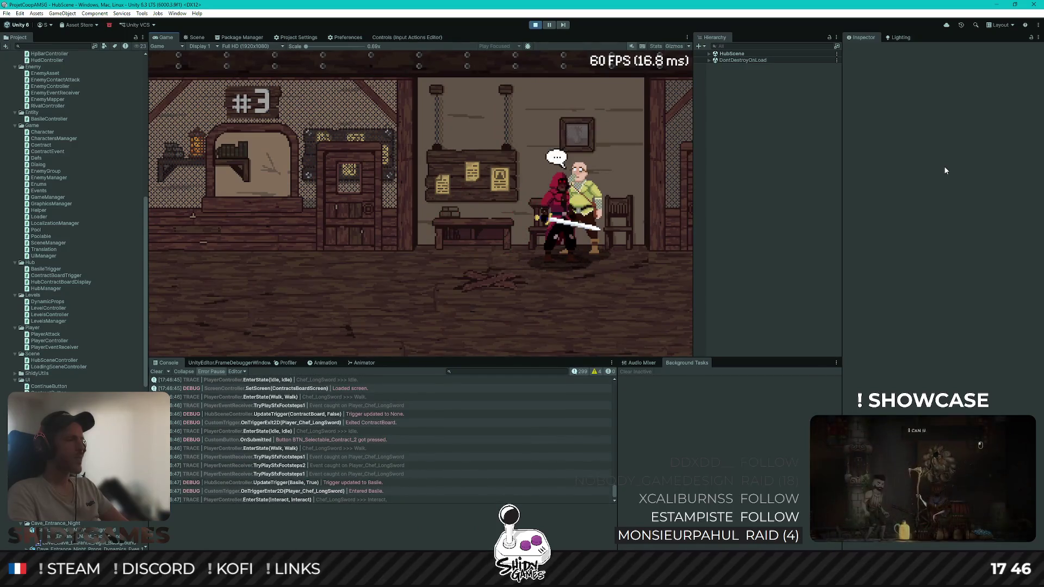
key("Right")
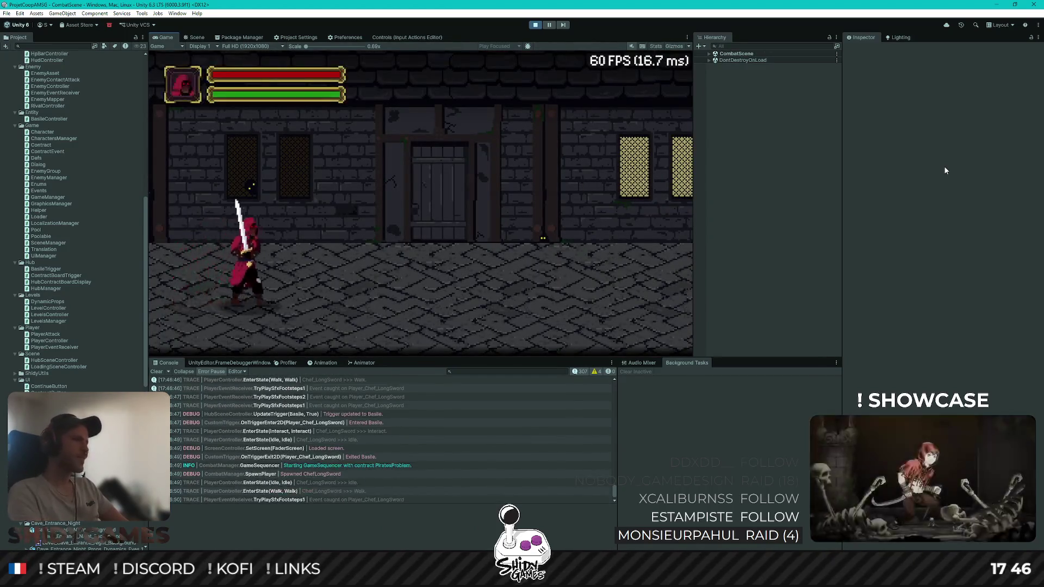
Walk the player along the street and skip through the dialogue
key("Right")
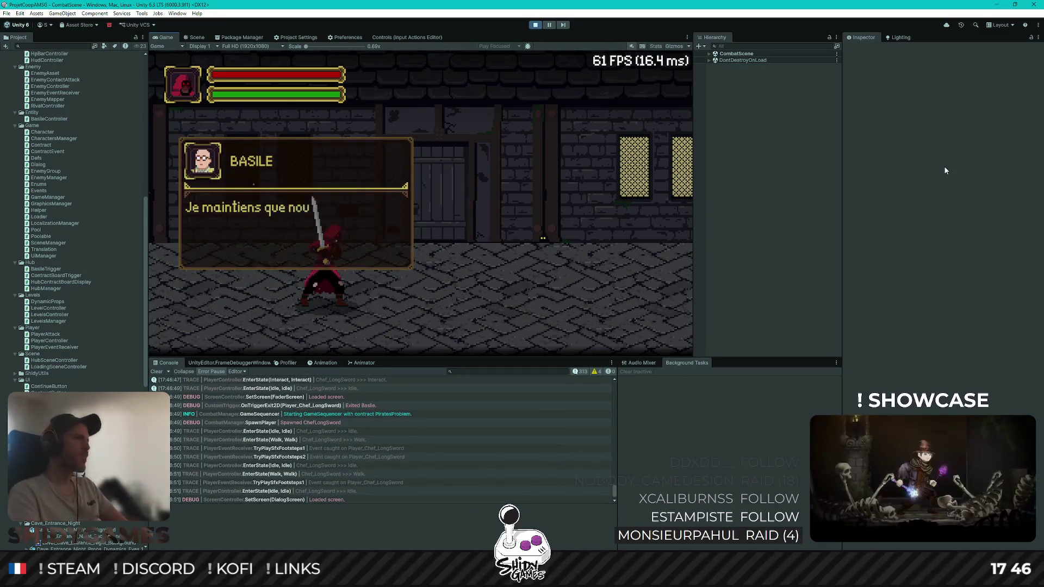
key("Return")
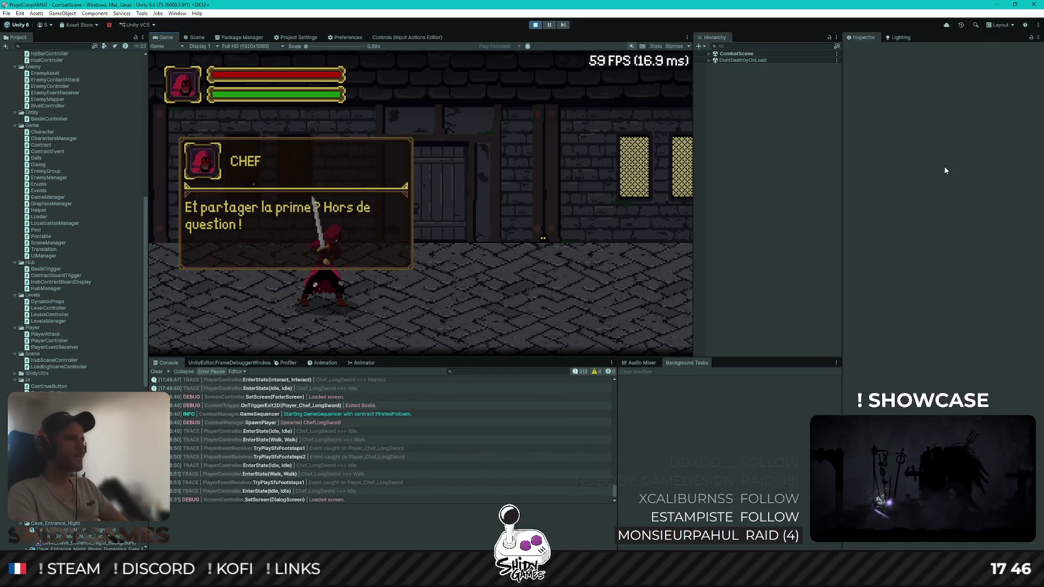
key("Return")
key("Return")
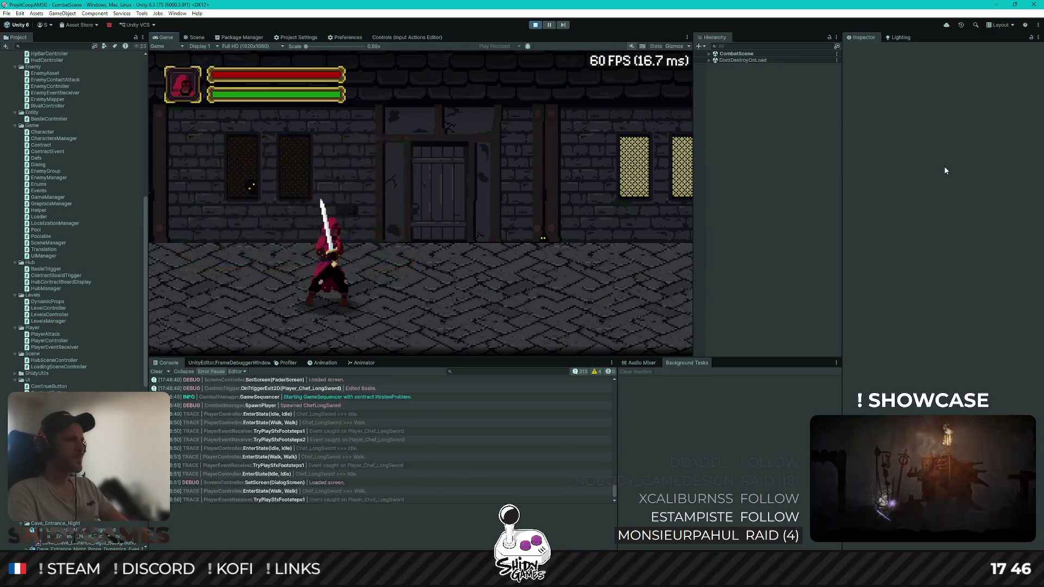
key("Right")
Fight the first group of pirates and walk on toward the next ones
key("Left")
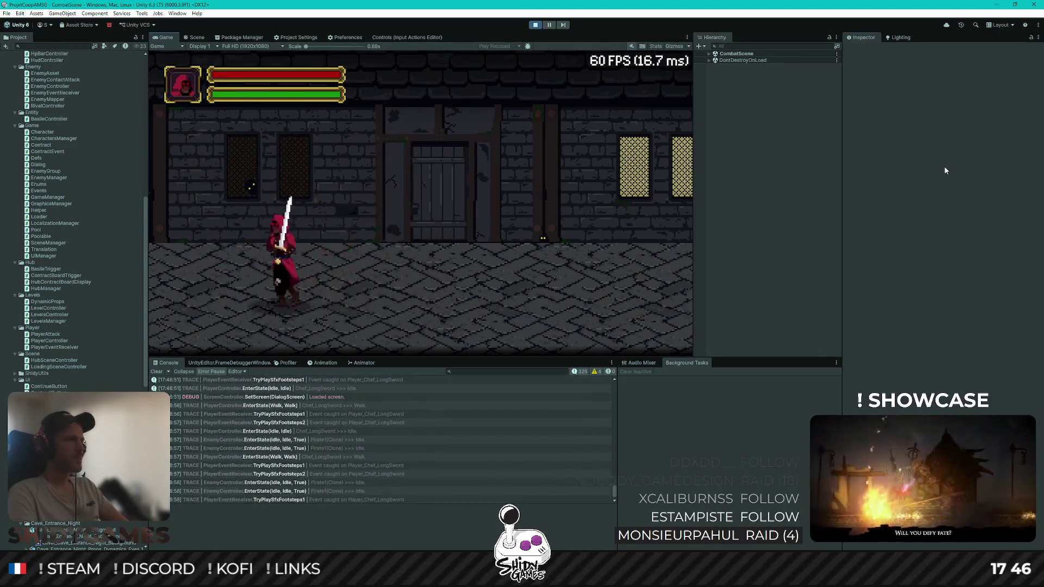
key("Right")
key("Right")
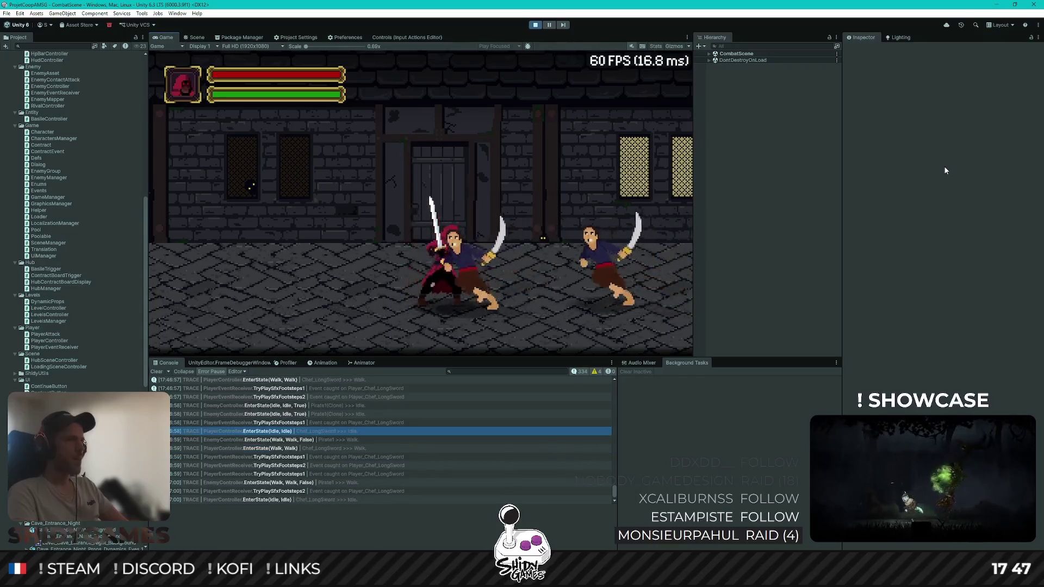
key("Left")
key("Left")
key("Right")
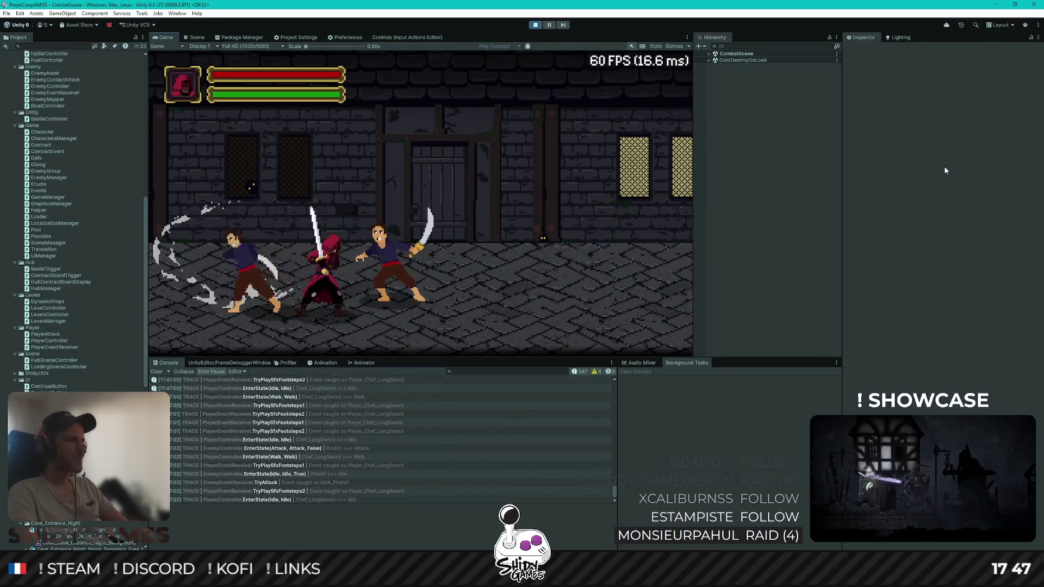
key("Right")
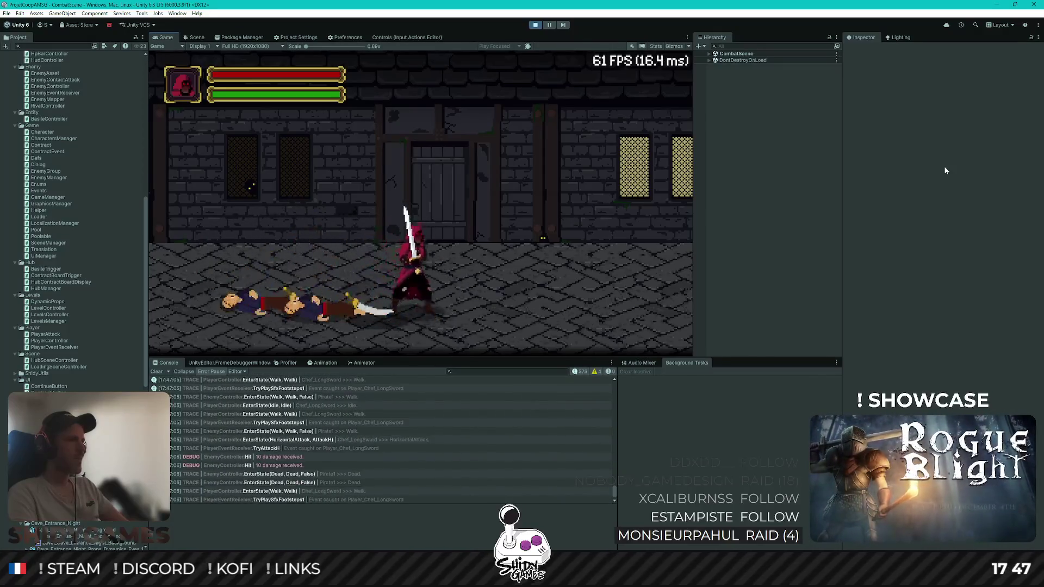
key("Right")
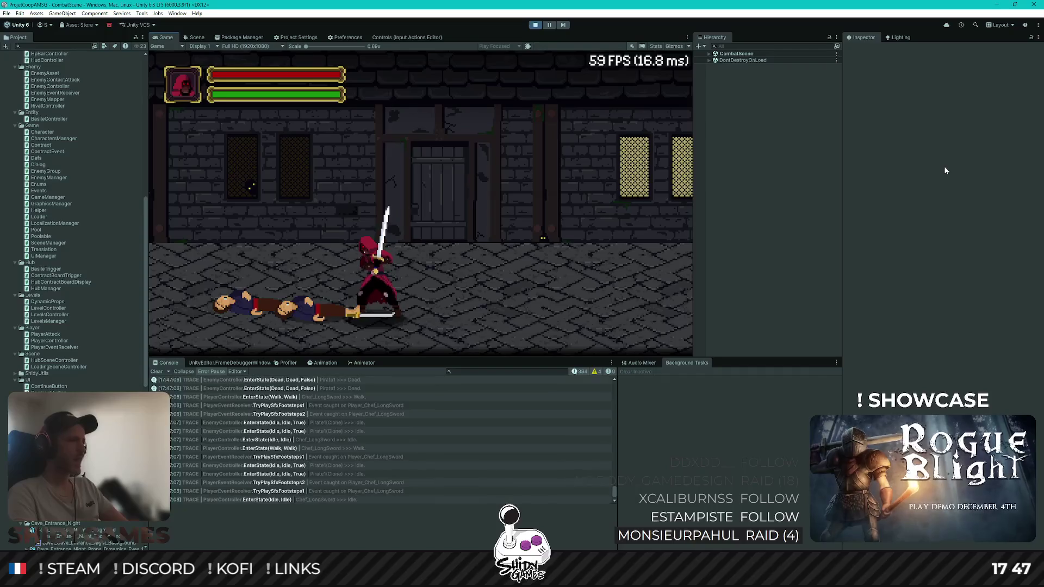
key("Right")
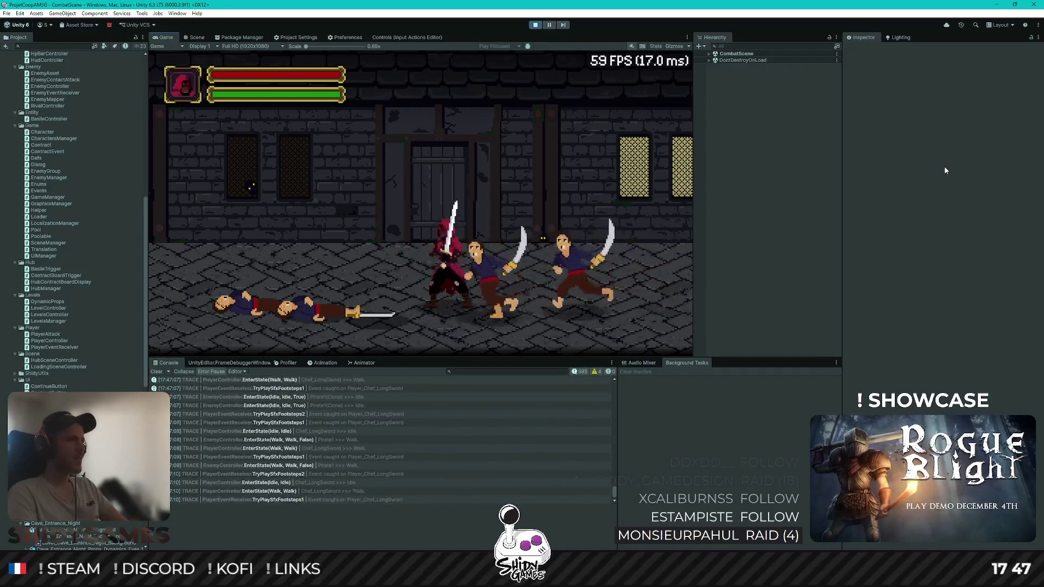
key("Left")
key("Left")
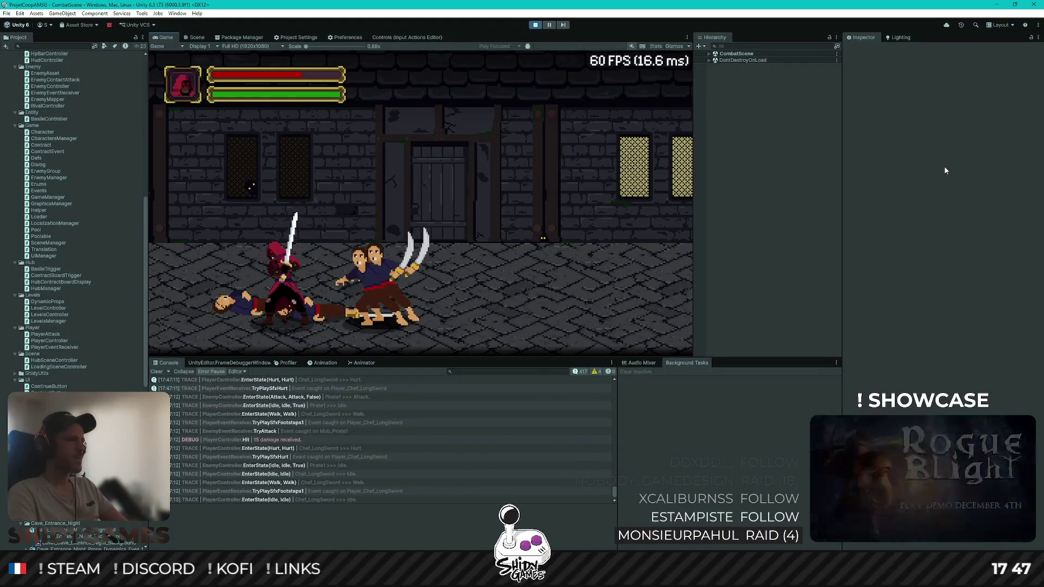
Strike down another pirate, let the last pirate kill the player, and stop the game
key("Left")
key("Right")
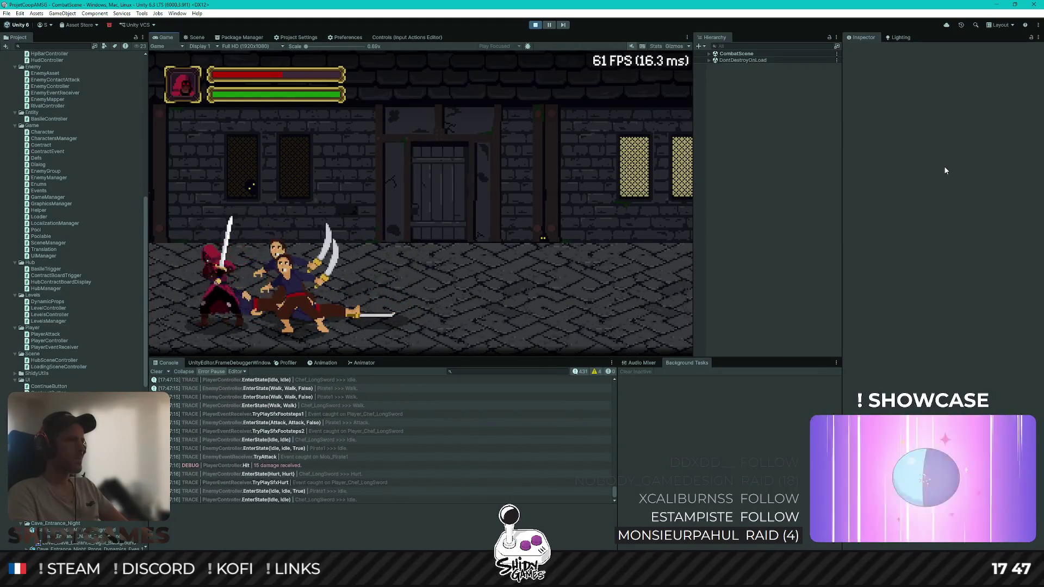
key("Right")
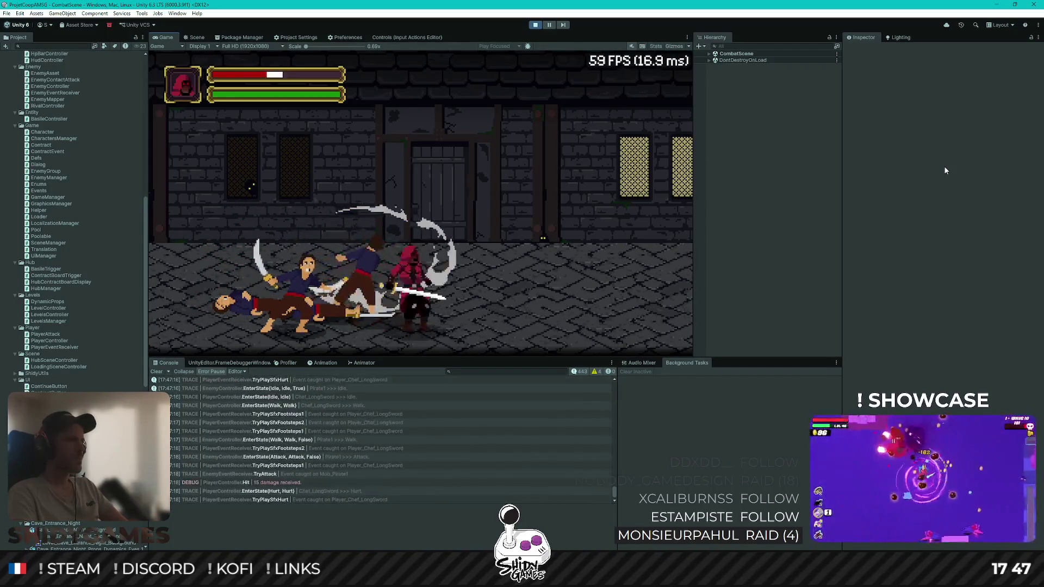
key("Right")
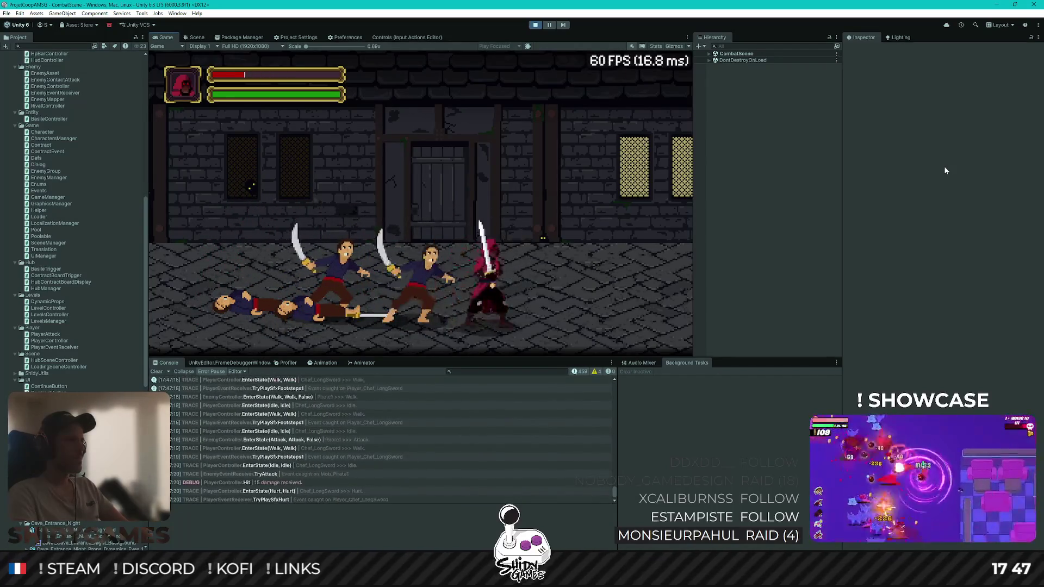
key("x")
key("Right")
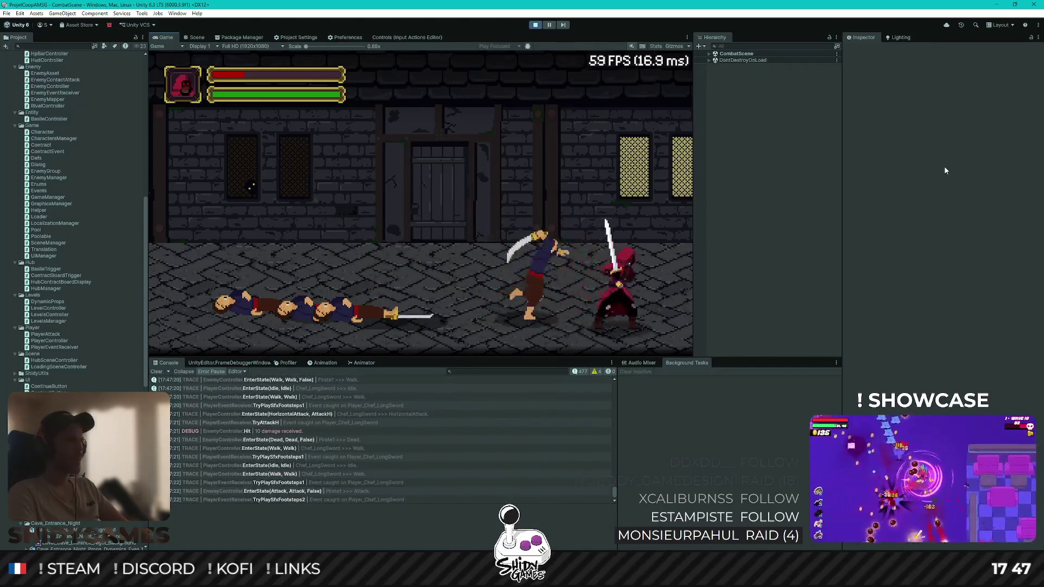
key("Left")
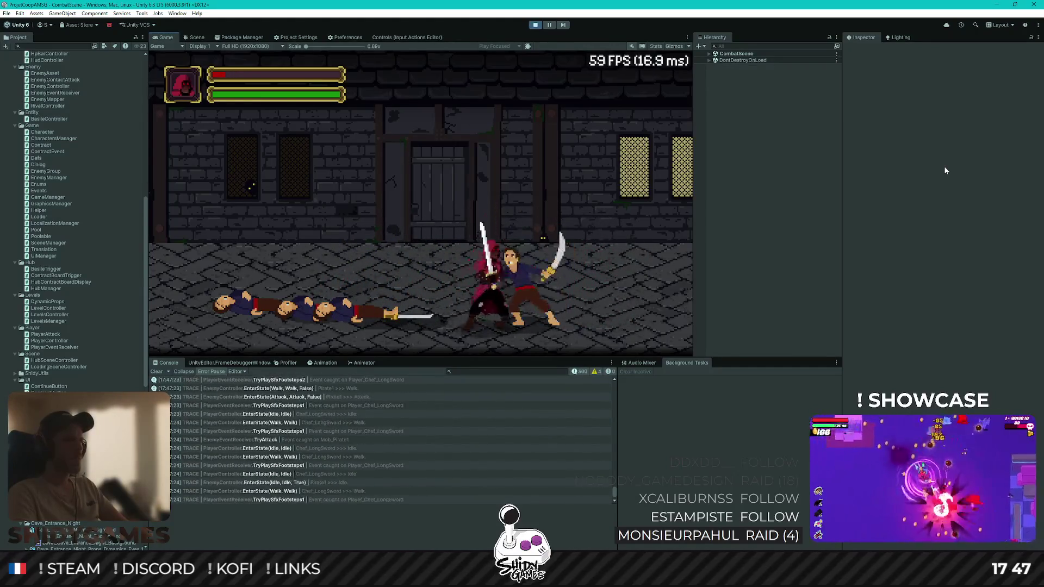
key("Left")
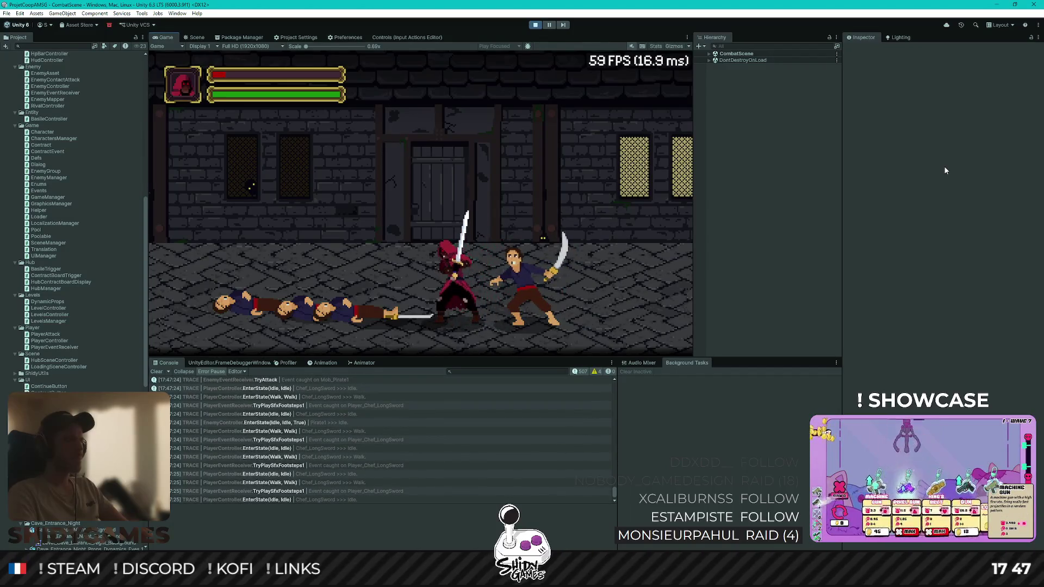
key("Left")
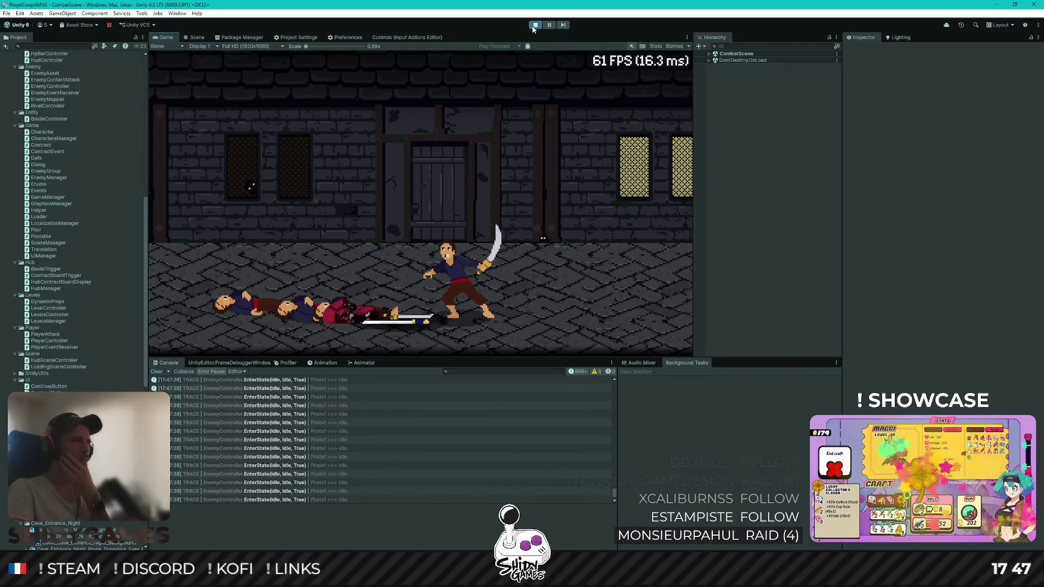
key("ctrl+p")
key("alt+Tab")
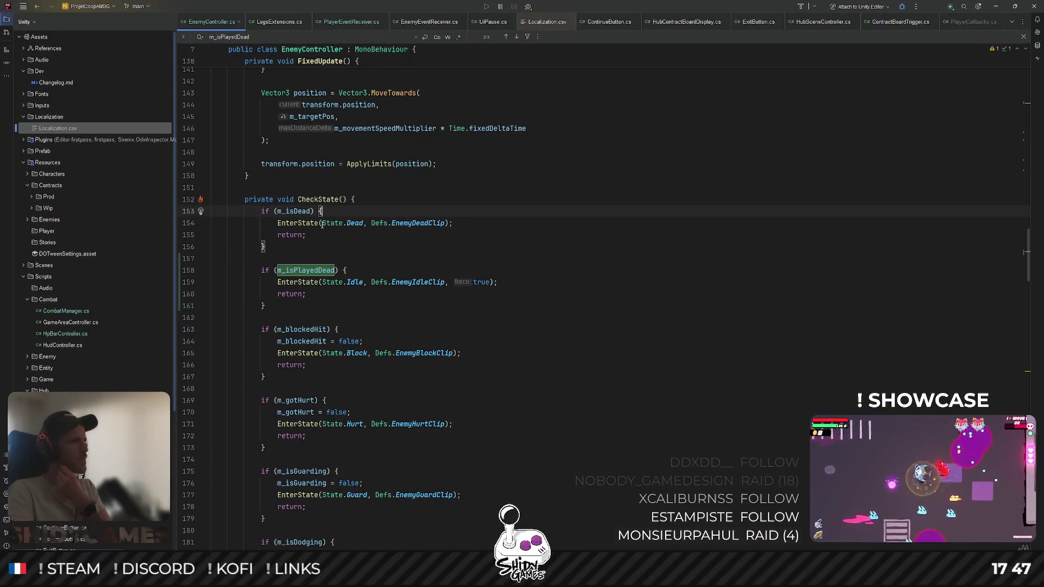
Scroll through EnemyController.cs to review the enemy state logic
scroll(376, 263, "up", 5)
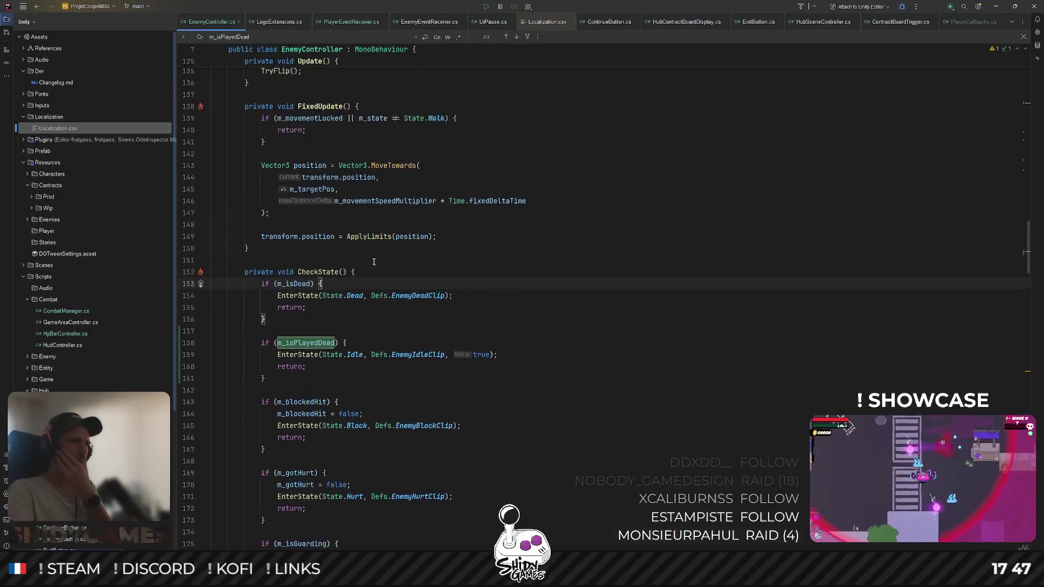
scroll(318, 364, "up", 7)
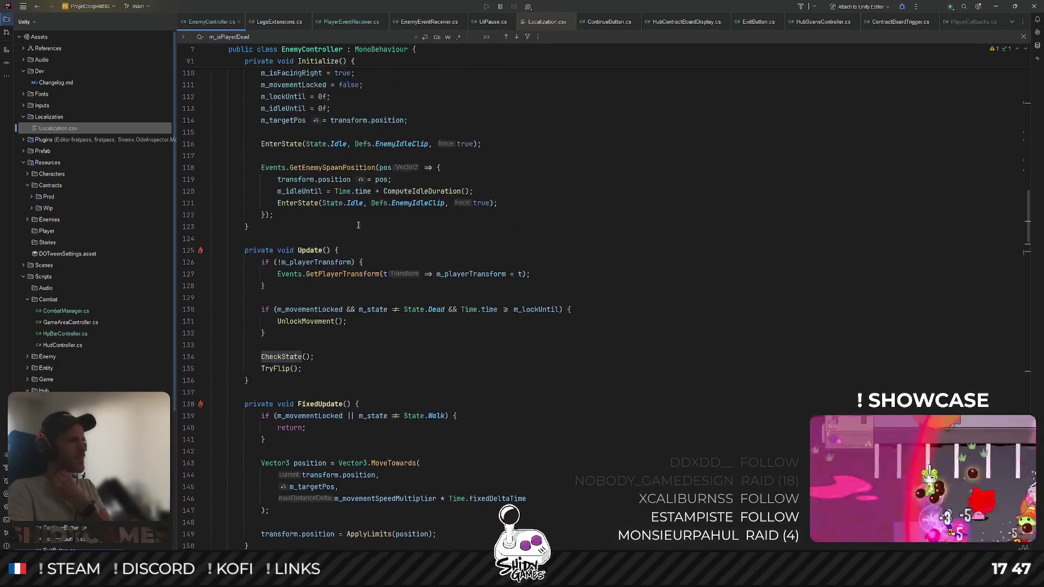
scroll(381, 389, "up", 6)
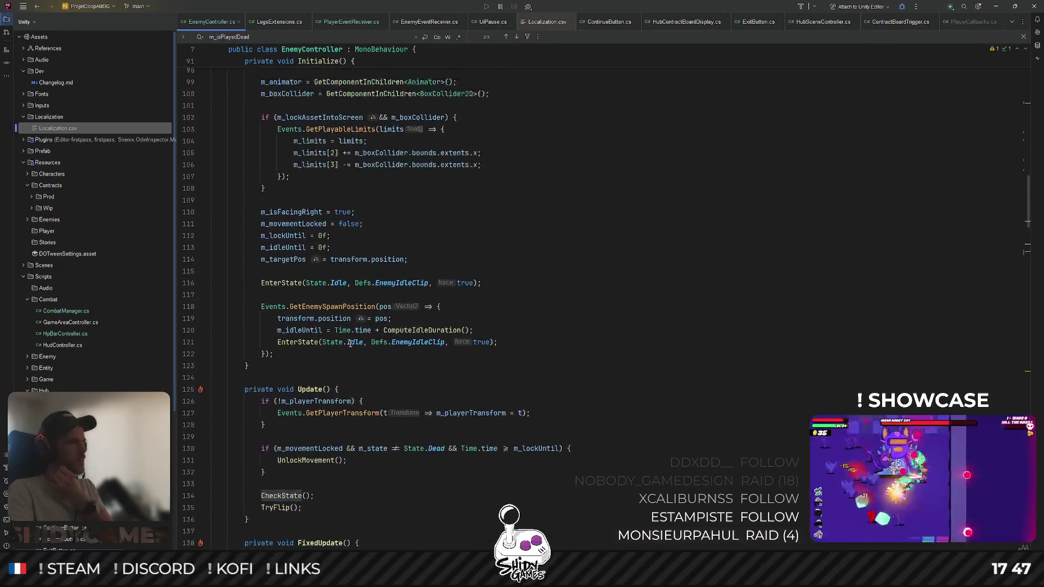
scroll(348, 361, "down", 5)
scroll(326, 420, "up", 6)
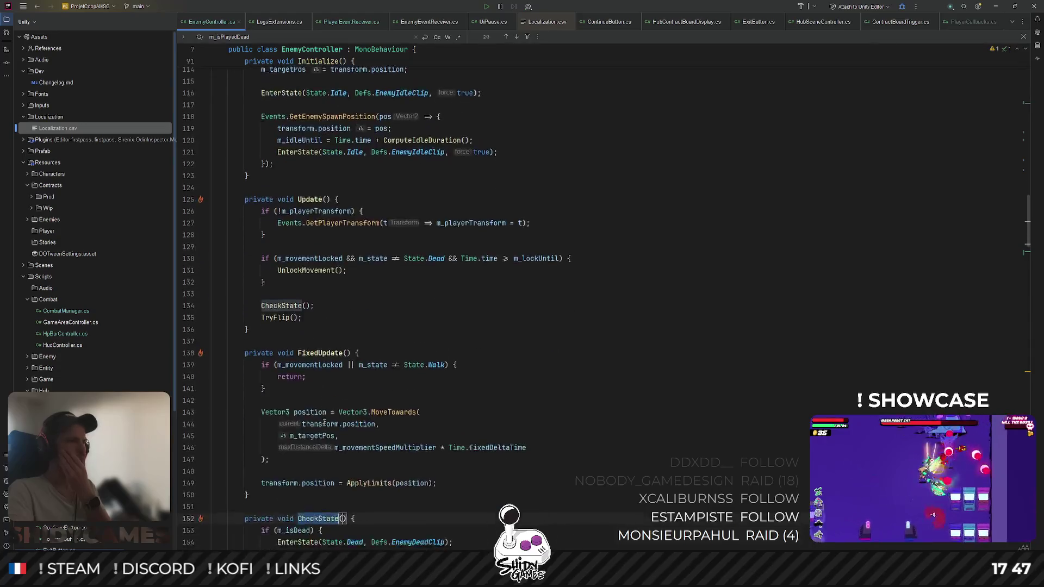
scroll(332, 413, "down", 14)
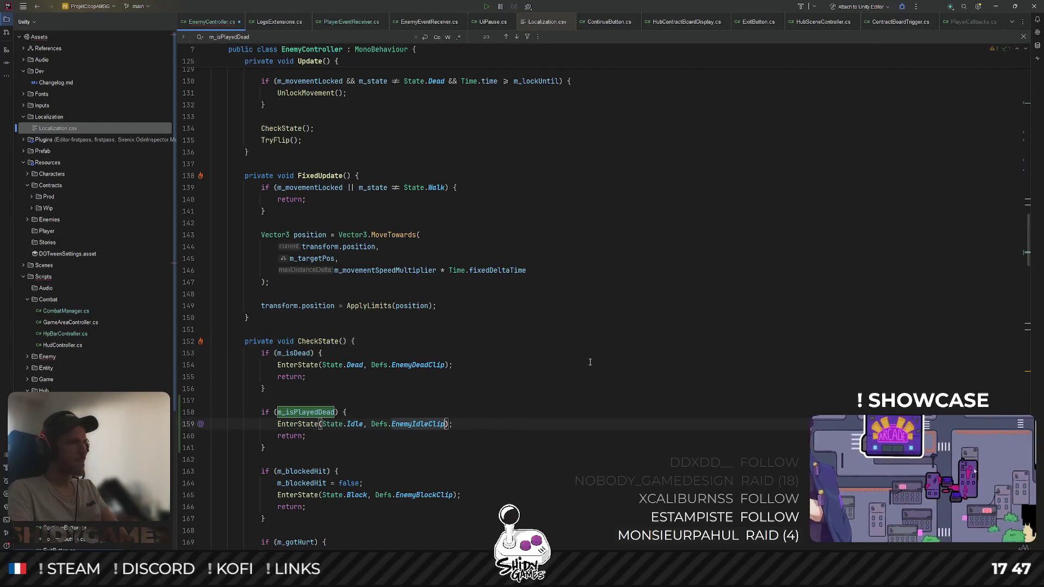
scroll(590, 362, "up", 2)
scroll(544, 359, "down", 3)
scroll(506, 359, "up", 1)
left_click(500, 362)
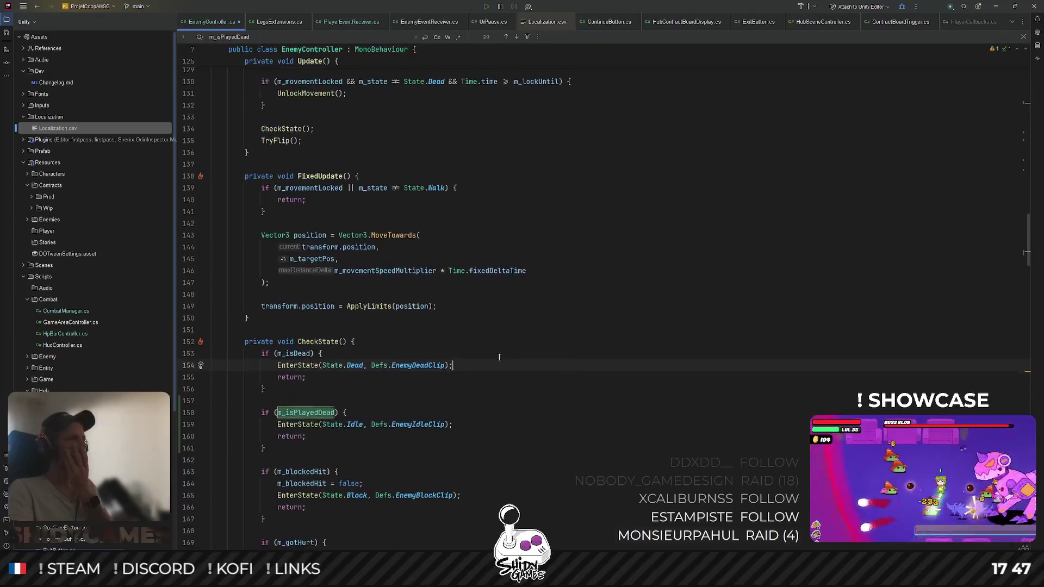
scroll(327, 344, "up", 6)
scroll(338, 341, "up", 11)
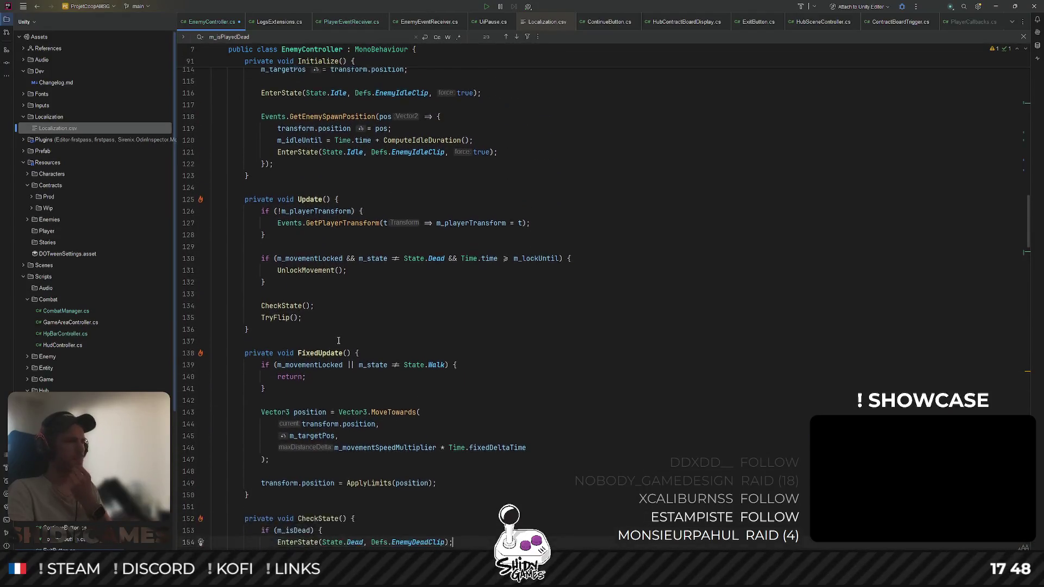
scroll(335, 341, "up", 2)
scroll(348, 315, "down", 10)
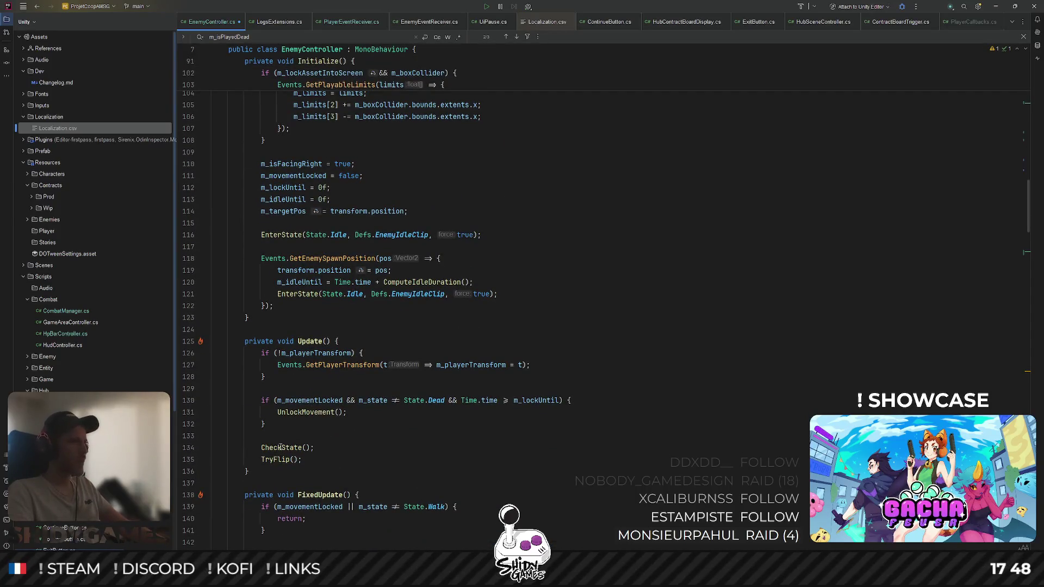
Inspect the CheckState definition, return to Update, and add a blank line at its top
left_click(290, 448, "ctrl")
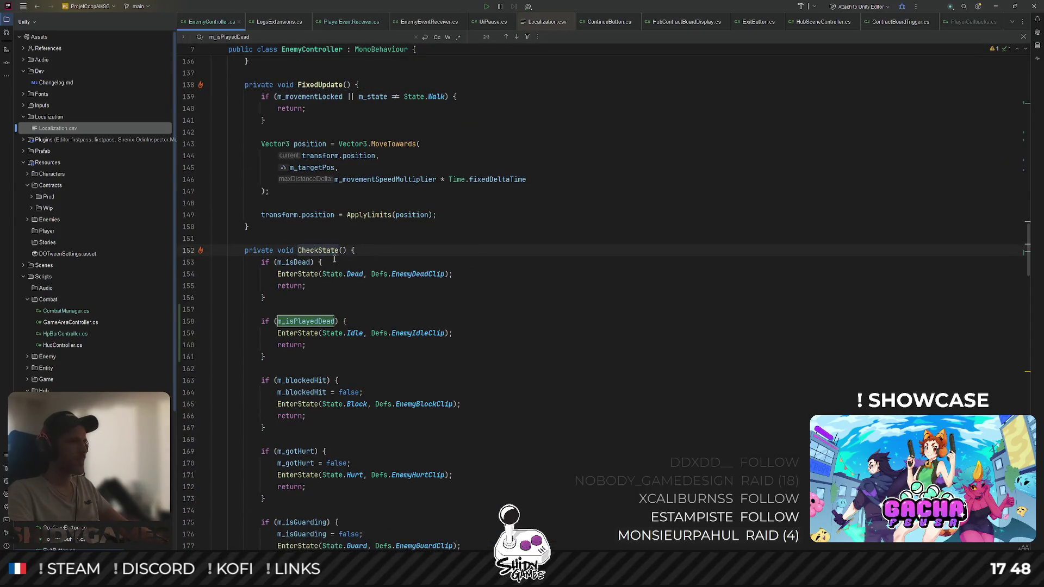
key("ctrl+alt+Left")
scroll(307, 262, "up", 2)
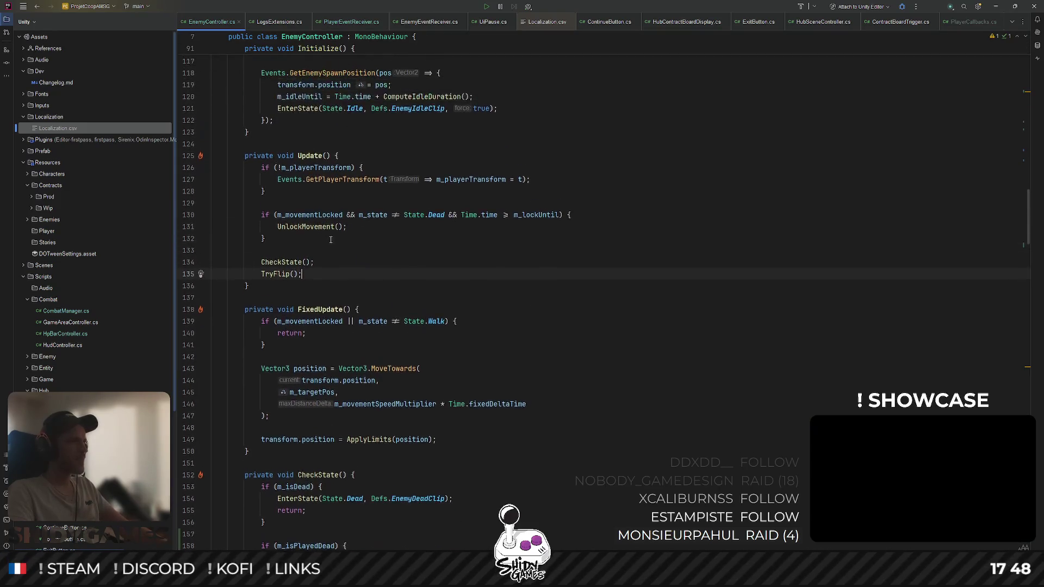
scroll(375, 224, "up", 1)
key("Return")
key("Return")
key("Up")
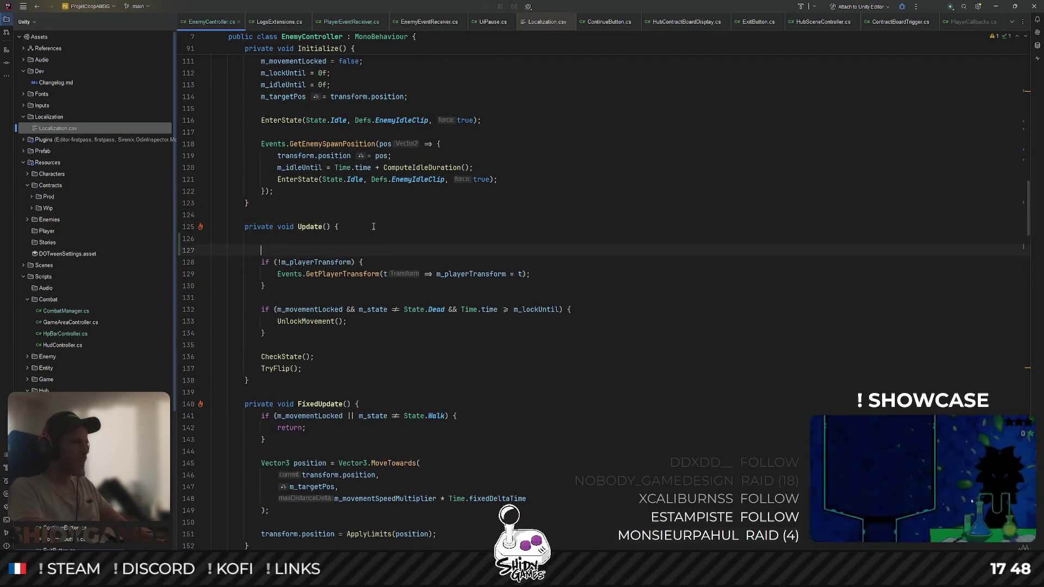
Begin the if condition with m_isPlayedDead and m_state == State.Idle
type("if (m")
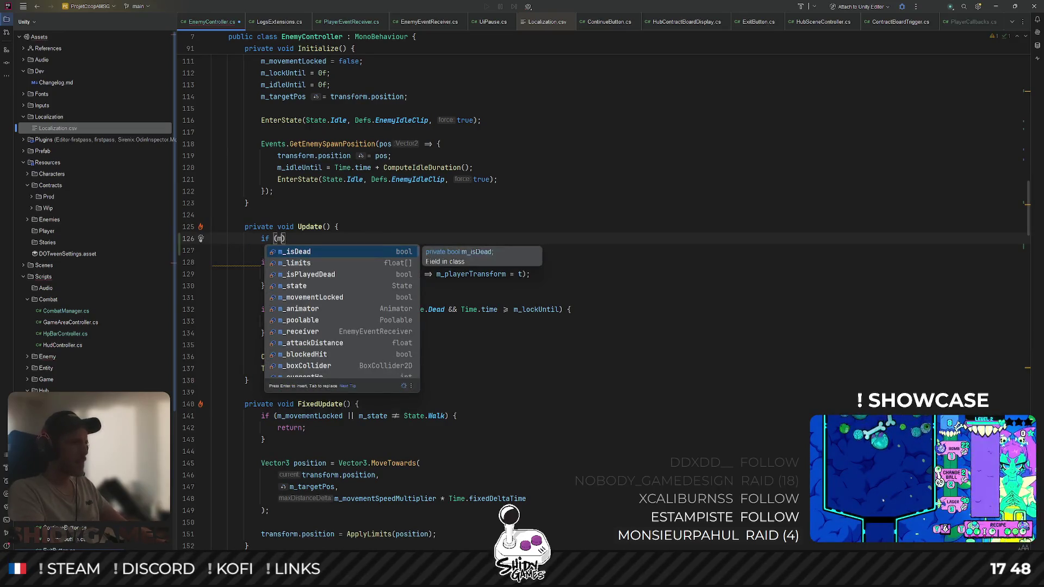
key("Down")
key("Down")
key("Return")
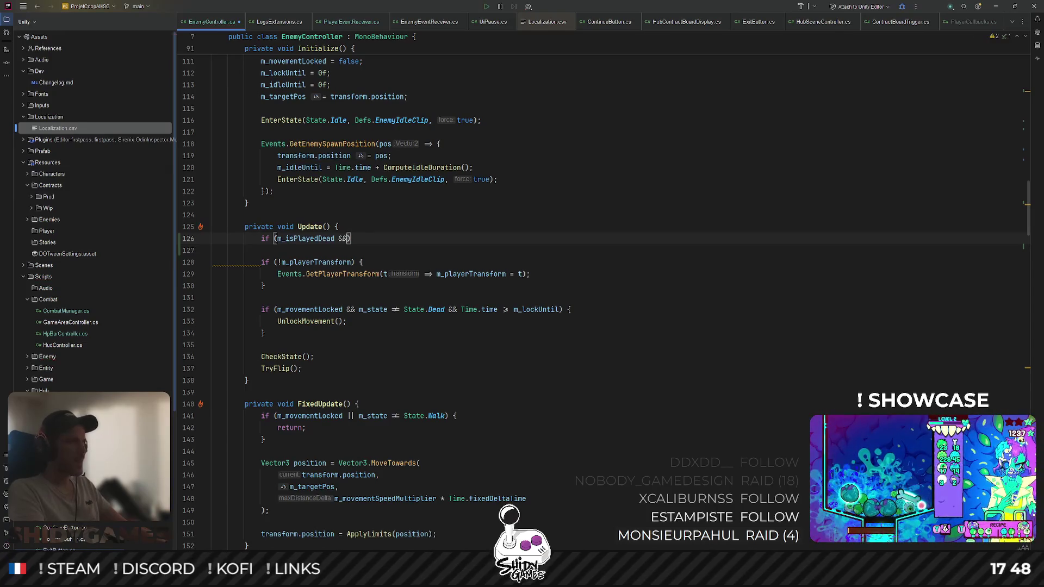
type(" m_st")
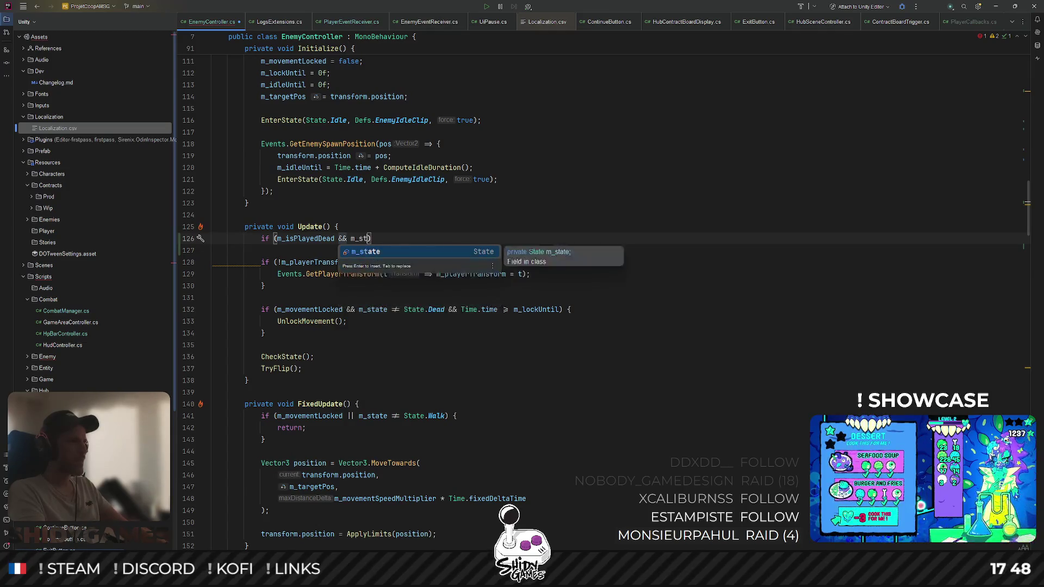
key("Return")
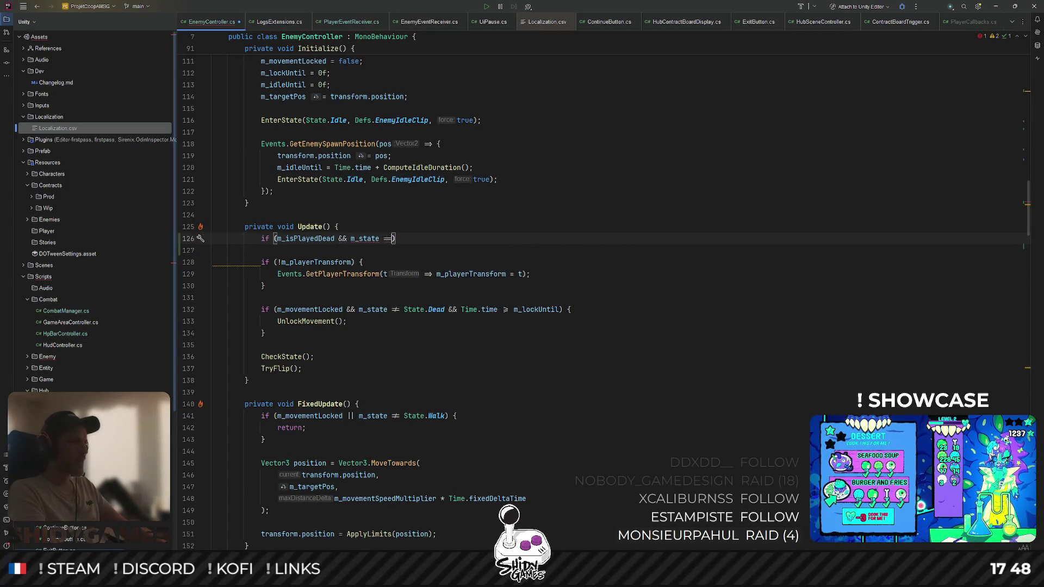
type("=")
key("Return")
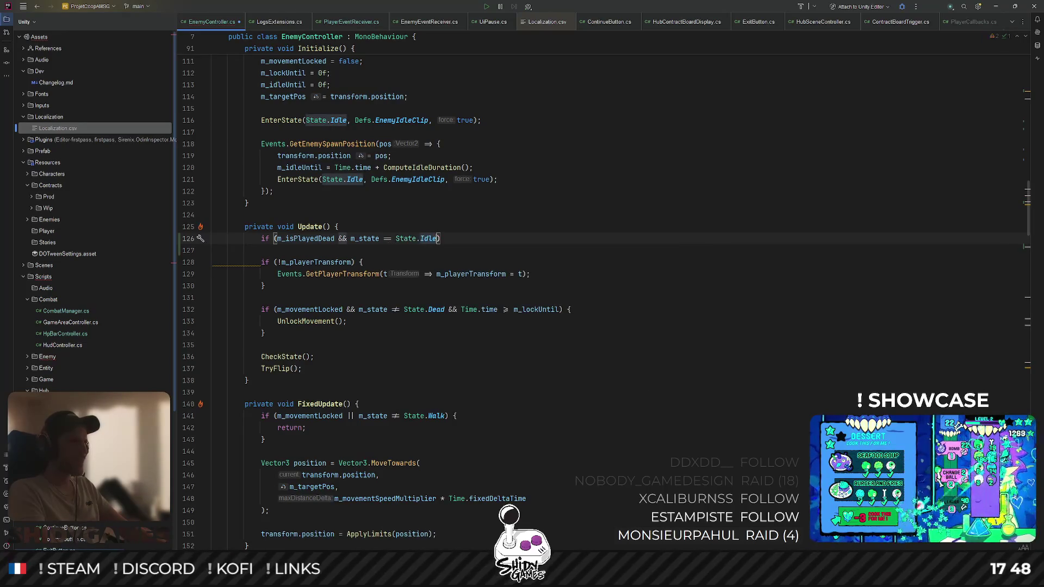
Add the !m_isDead clause and give the if a body that returns early
left_click(383, 238)
type("&&")
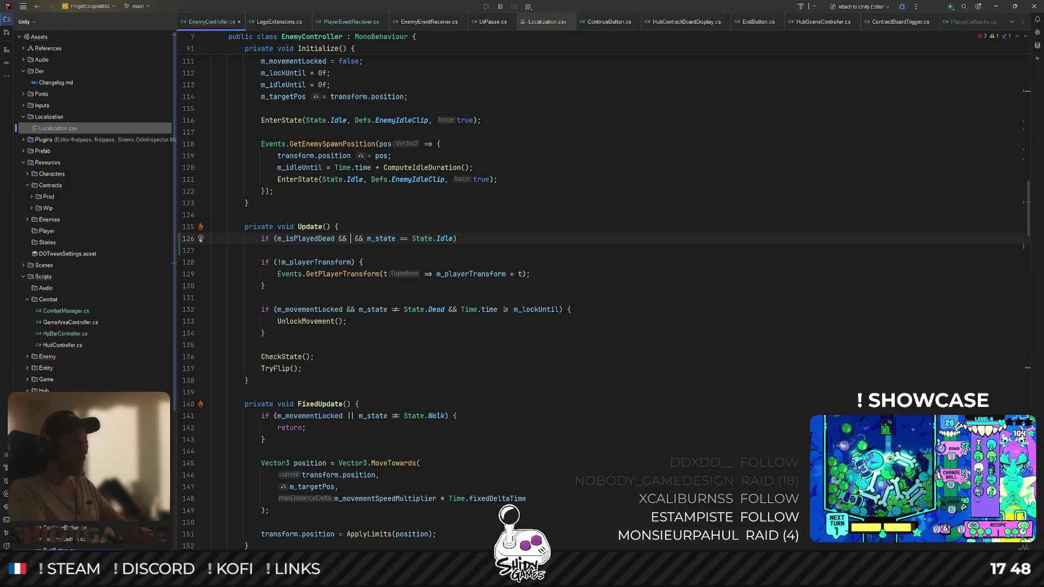
type("m_s")
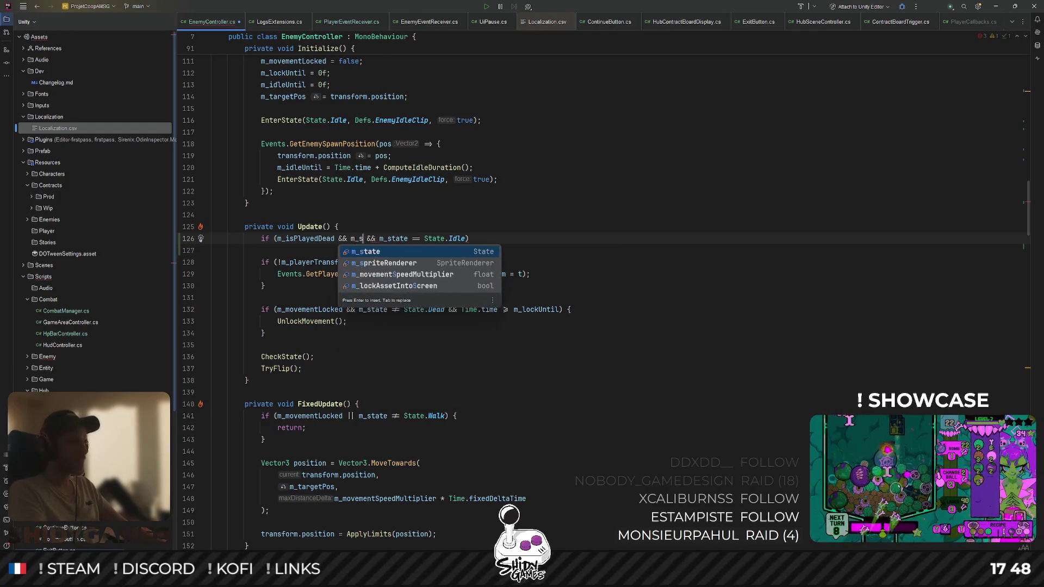
key("BackSpace")
type("is")
key("Down")
key("Return")
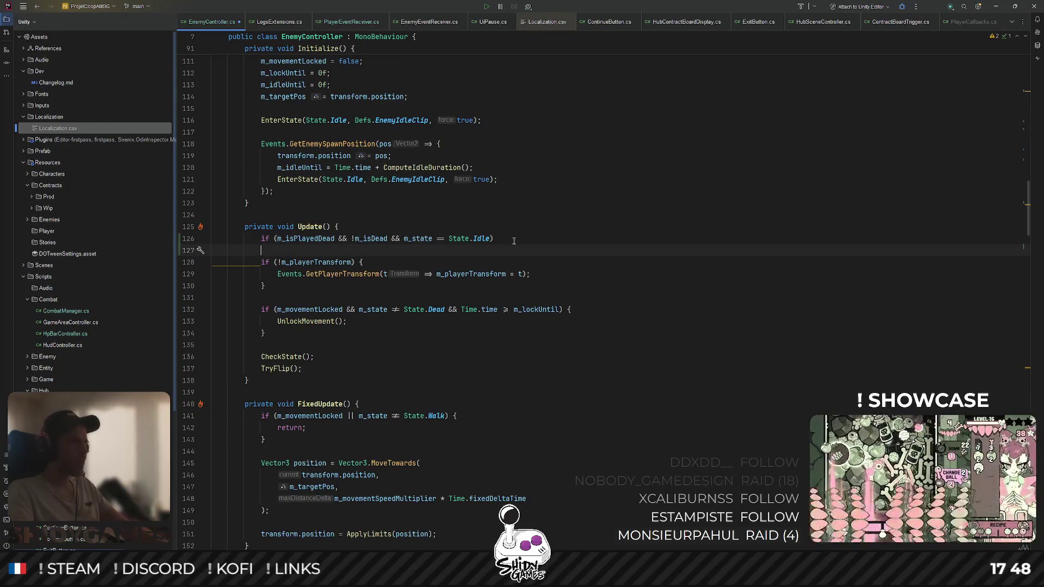
type("{")
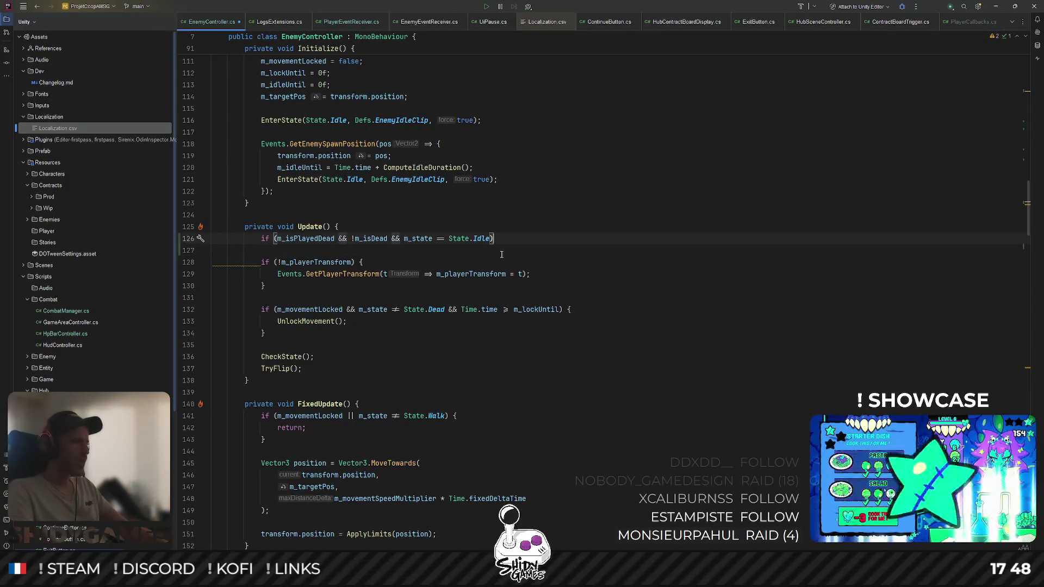
key("Return")
type("return;")
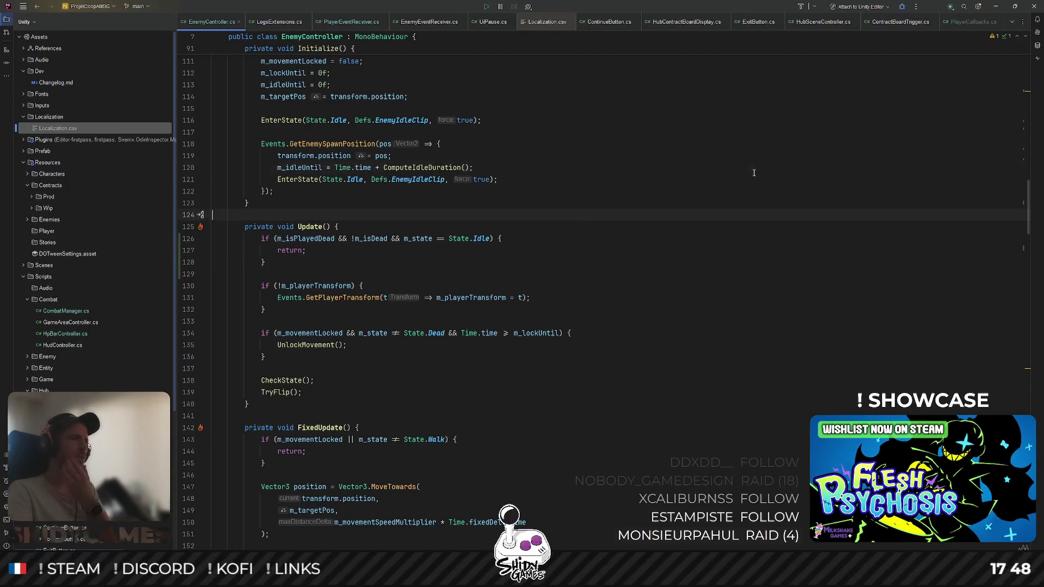
left_click(994, 7)
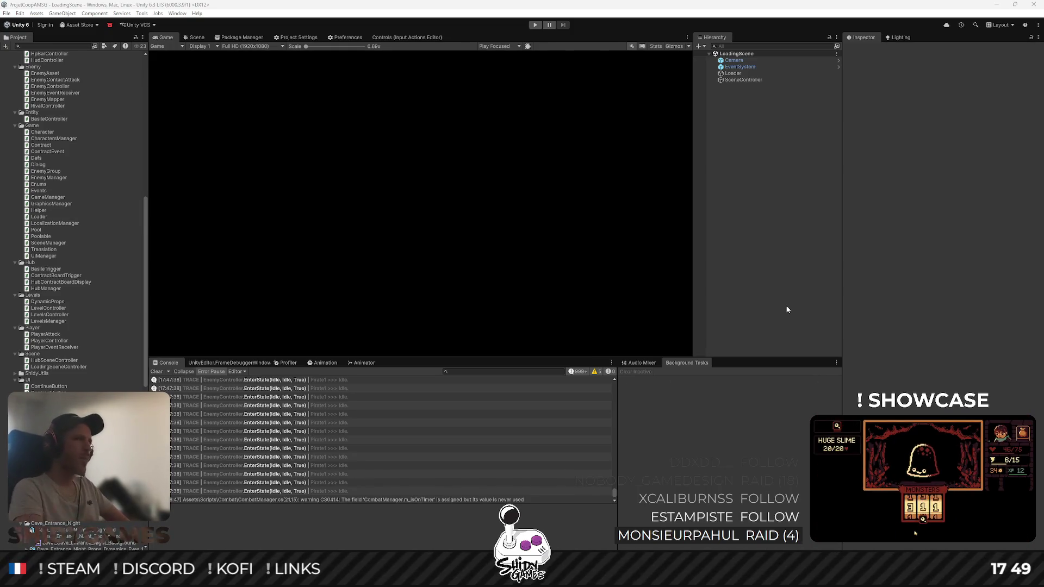
left_click(521, 310)
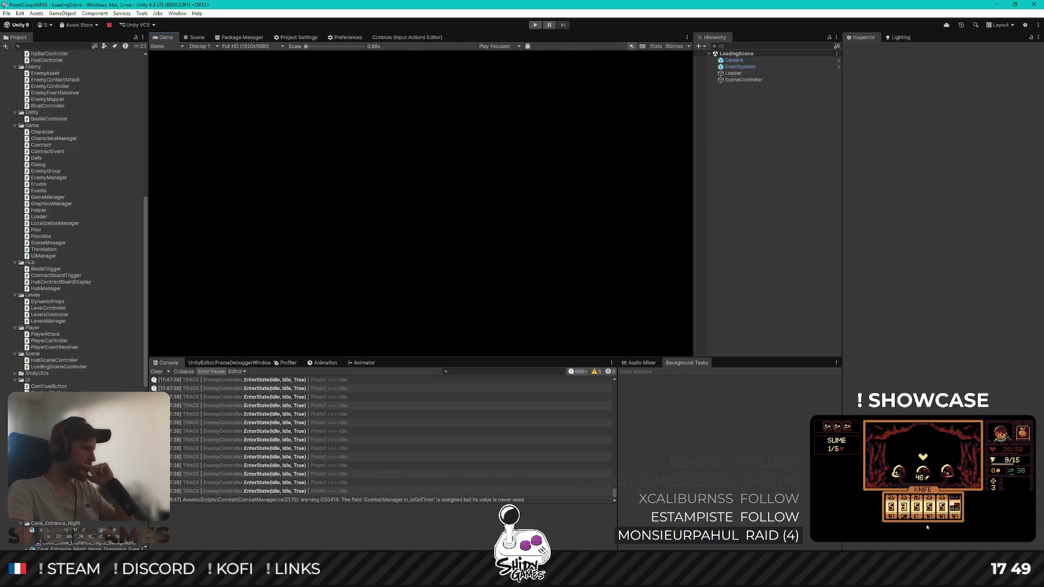
key("alt+Tab")
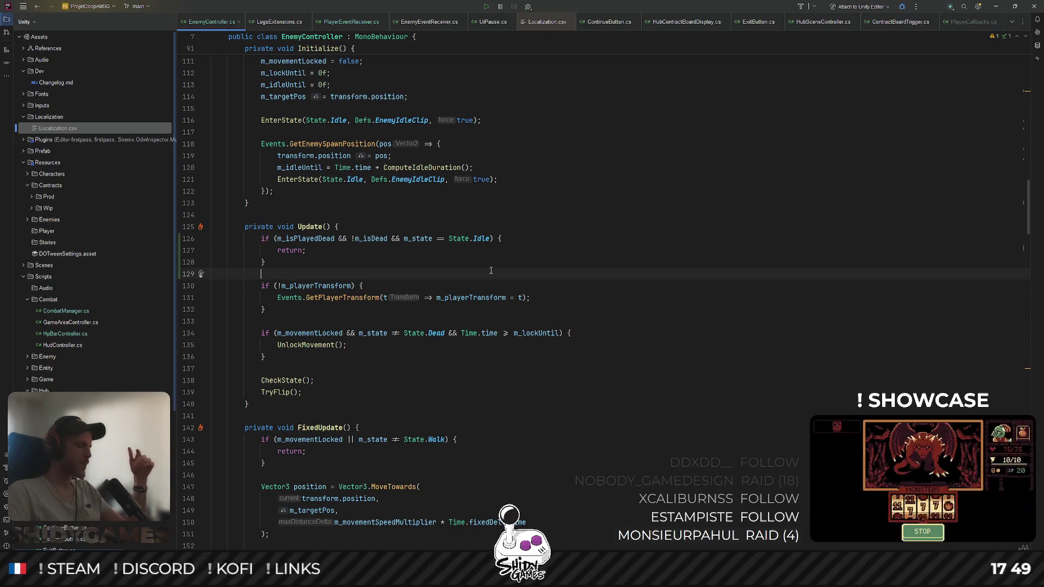
Open CombatManager.cs and add blank lines after OnPlayerDeath
key("ctrl+shift+n")
type("comba")
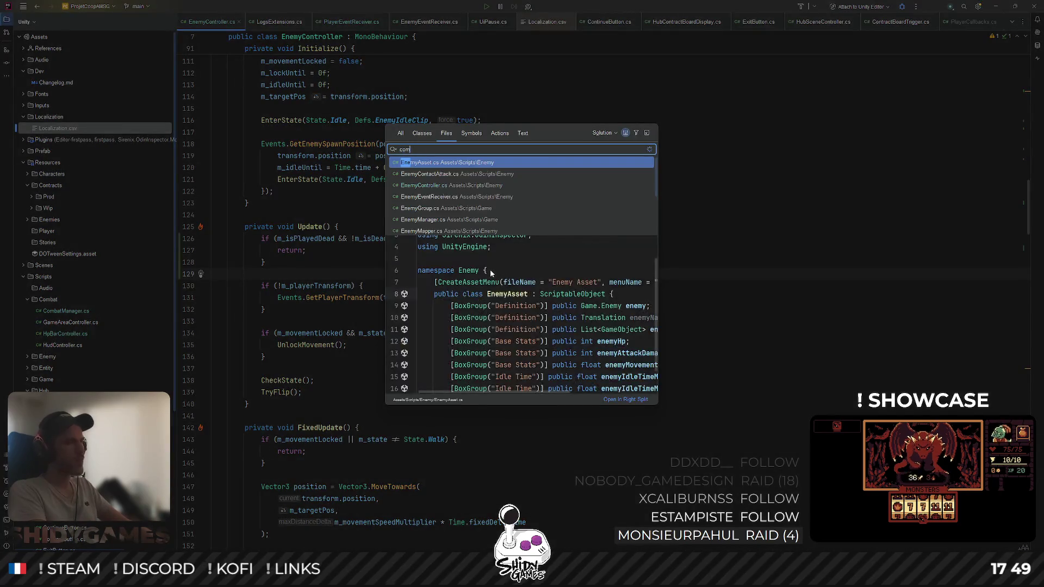
key("Return")
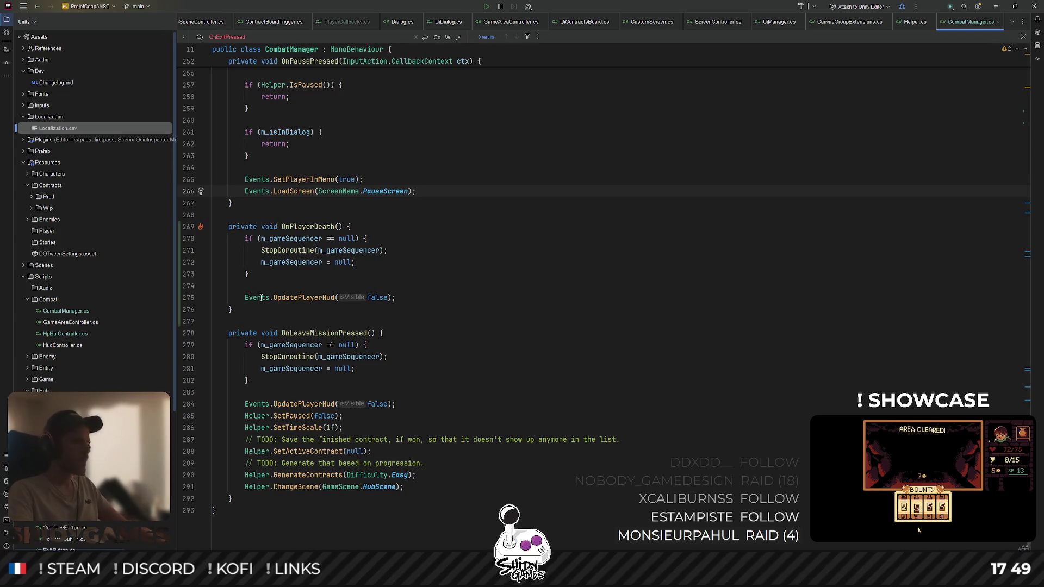
left_click(243, 313)
key("Return")
key("Return")
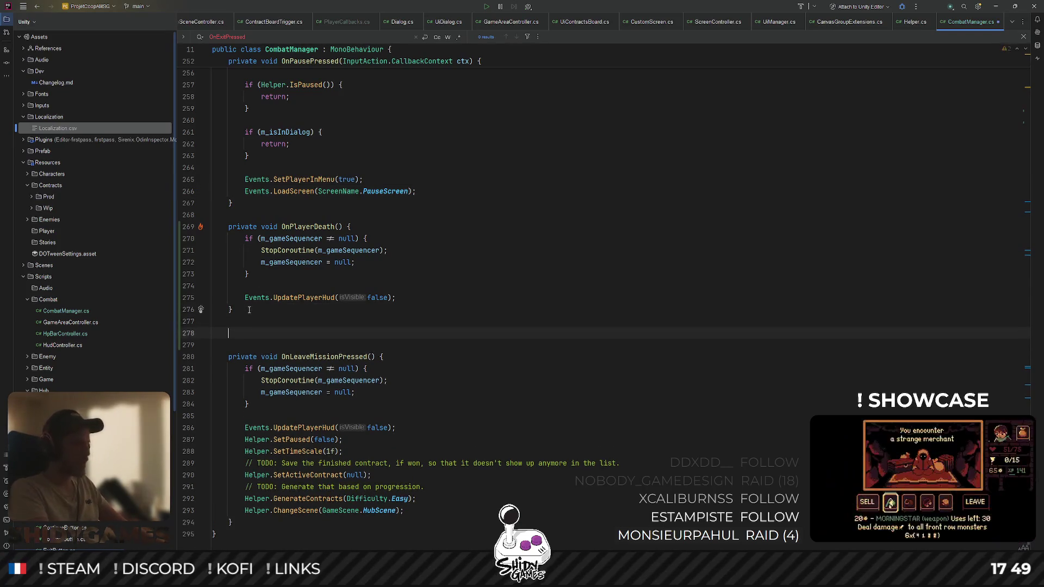
Declare private IEnumerator DeathCoroutine that yields return new WaitForSeconds()
type("private IE")
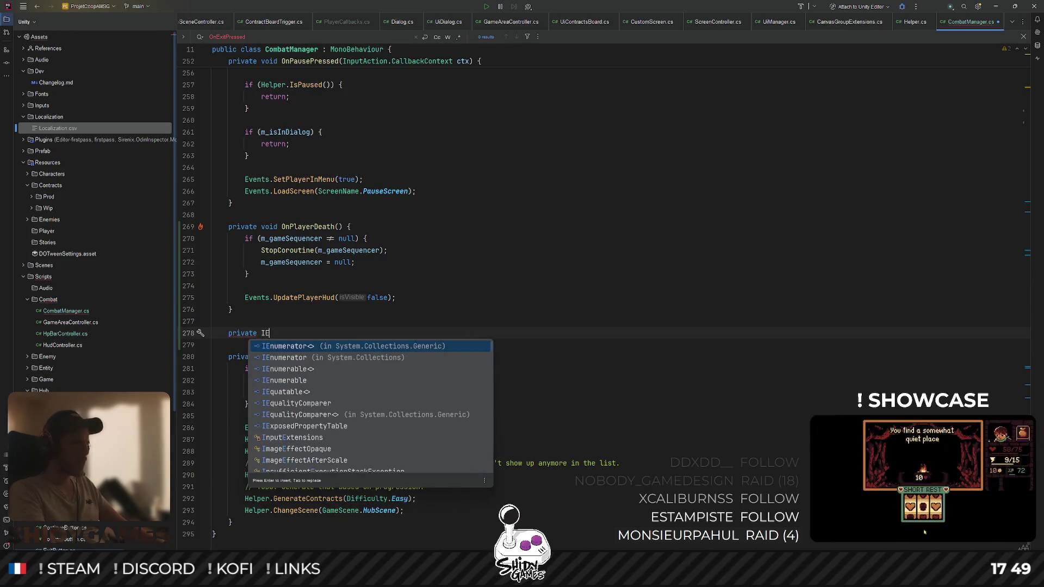
key("Down")
key("Return")
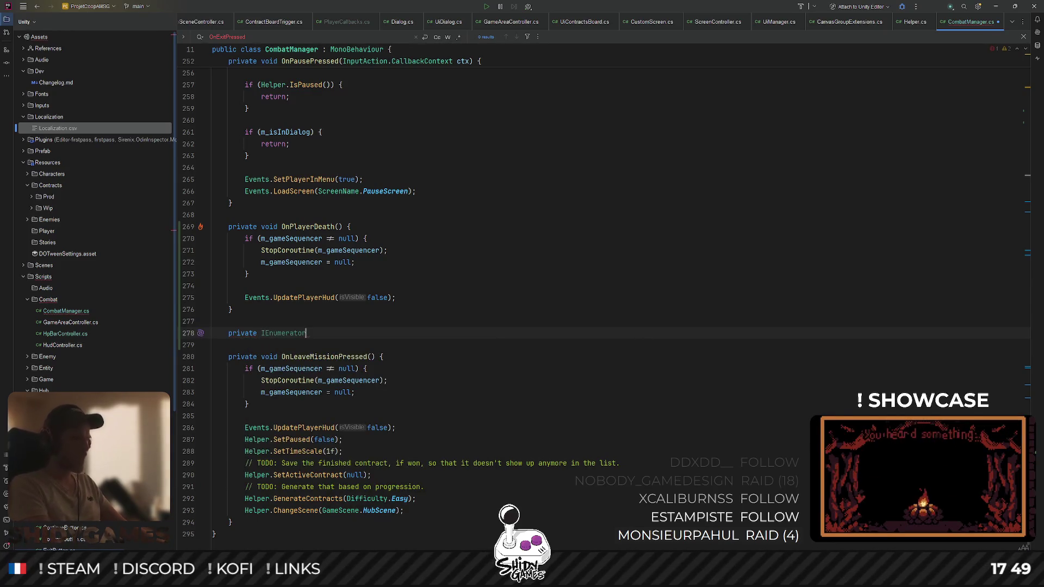
type(" DeathCorout")
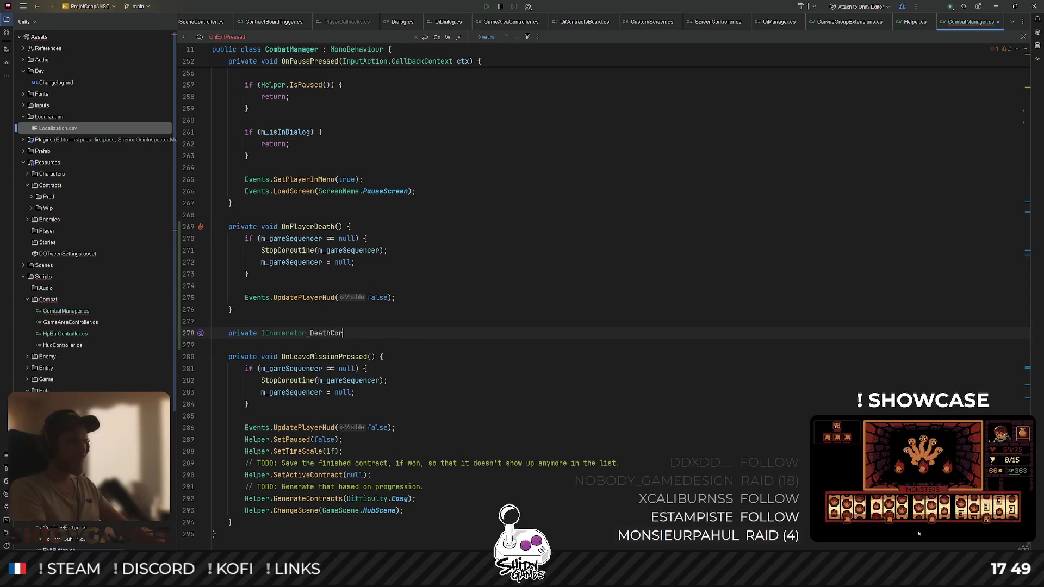
key("Tab")
key("Return")
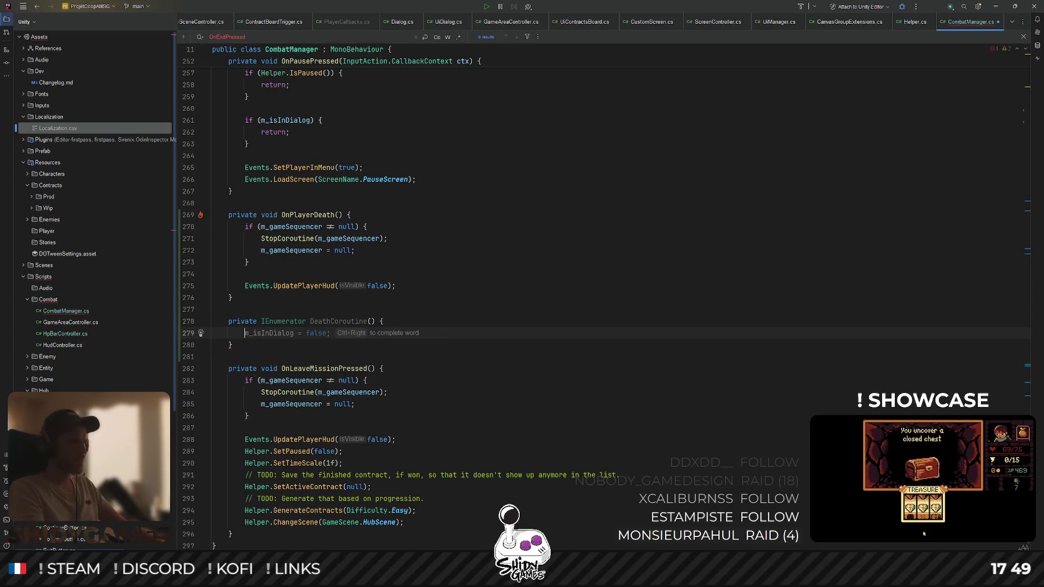
type("yield return ")
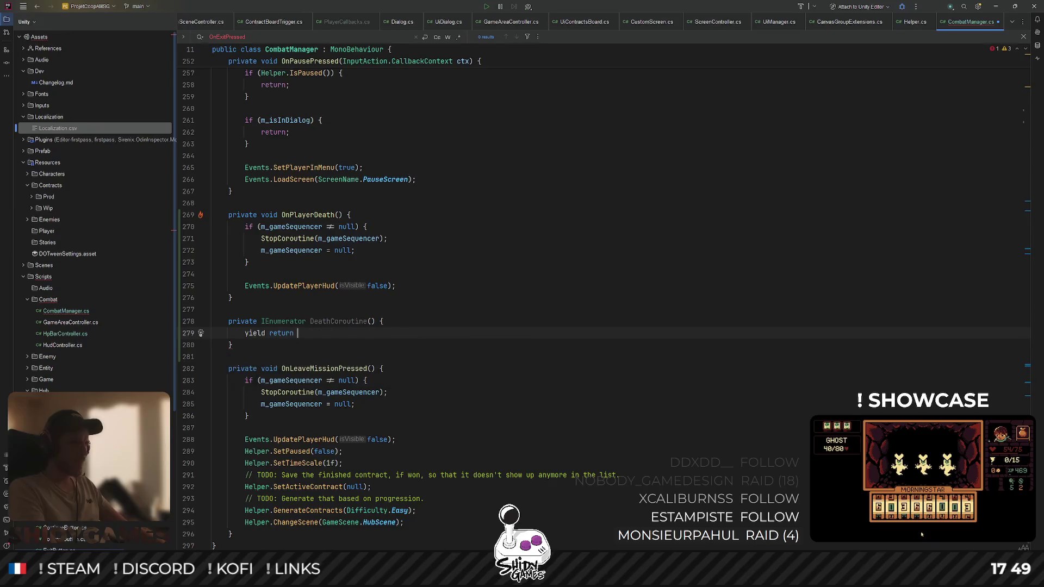
type("new WaitForS")
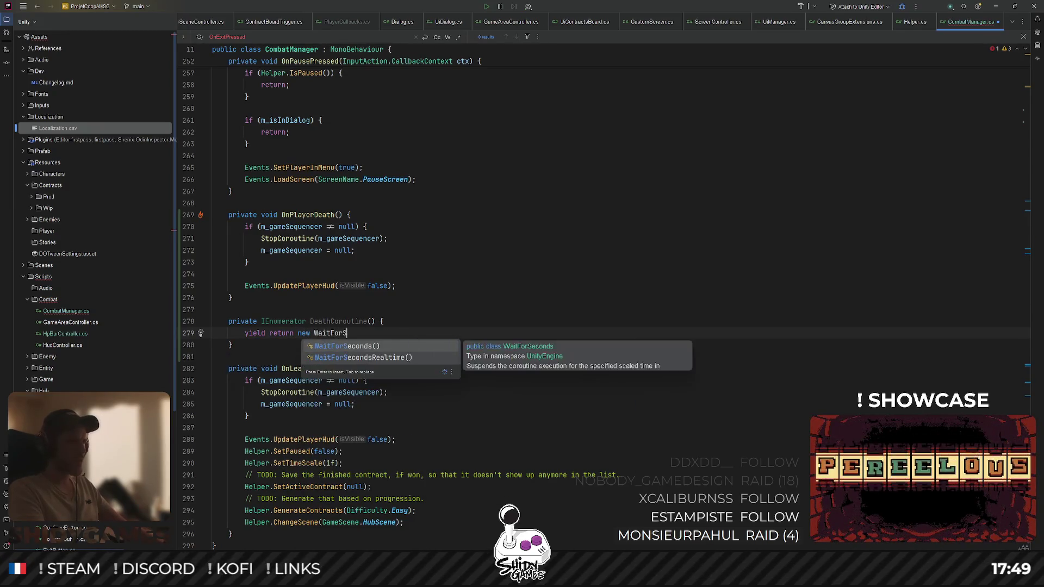
key("Return")
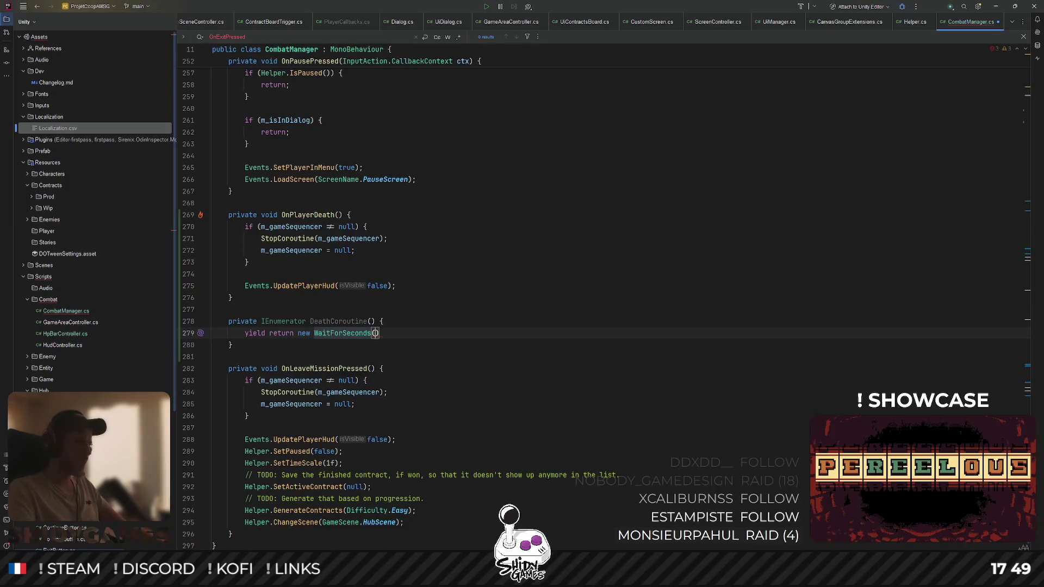
left_click(375, 215)
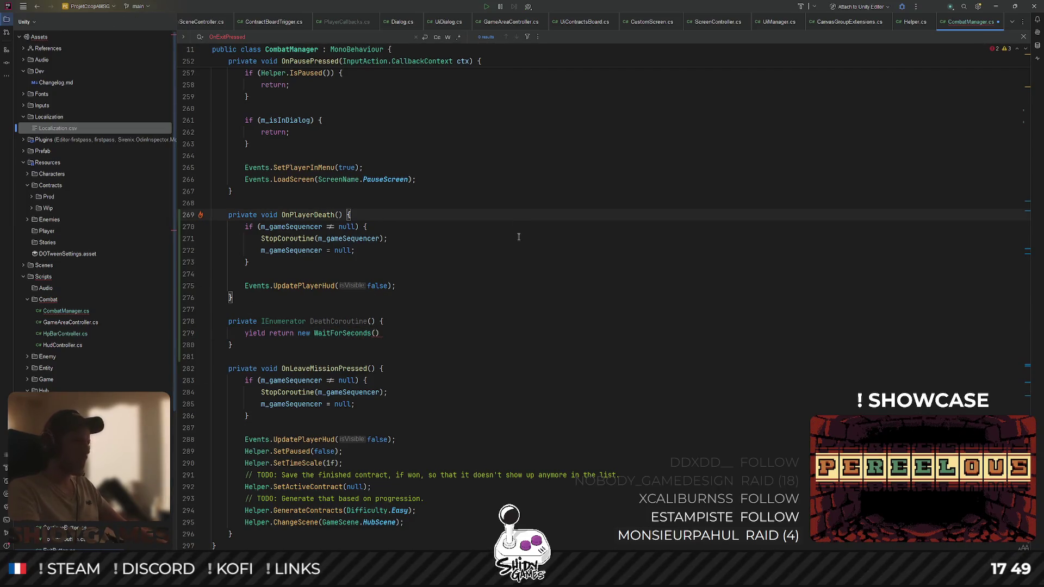
key("Return")
Add Helper.SetCanPause(false) to OnPlayerDeath
type("He")
key("Return")
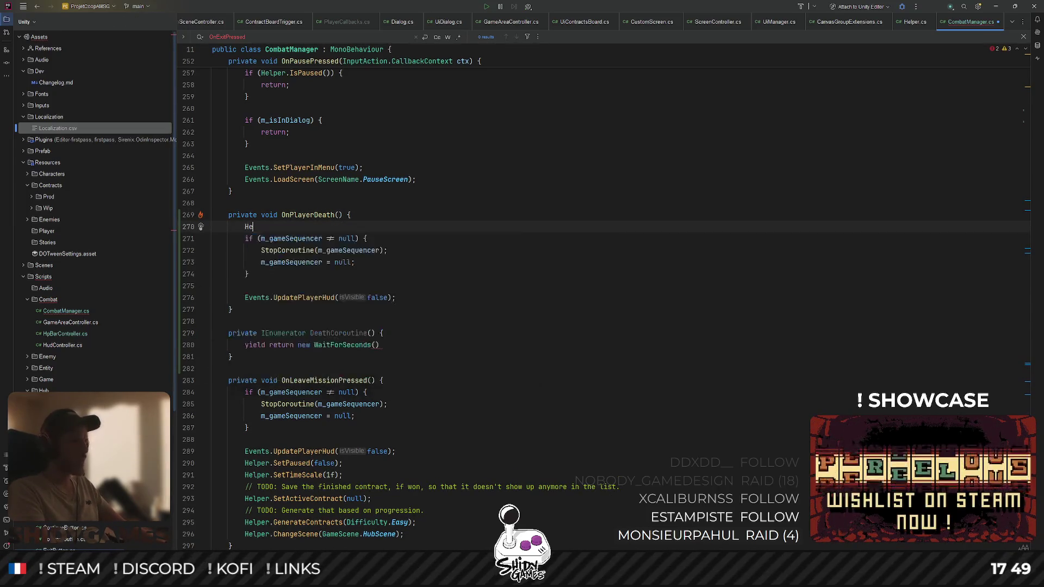
type("lper.Set")
key("Return")
type("anPause(false);")
key("Return")
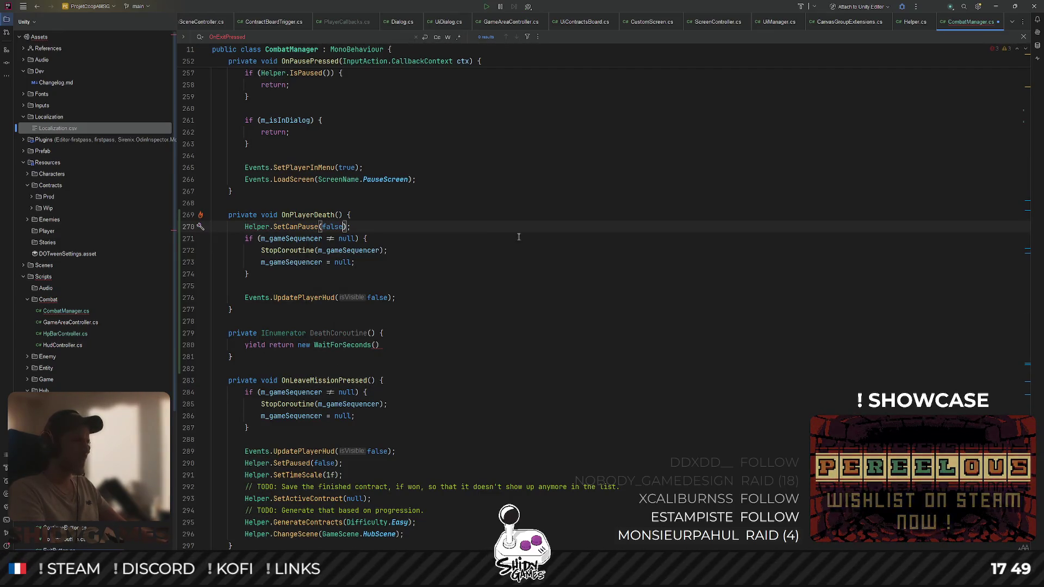
key("End")
key("Return")
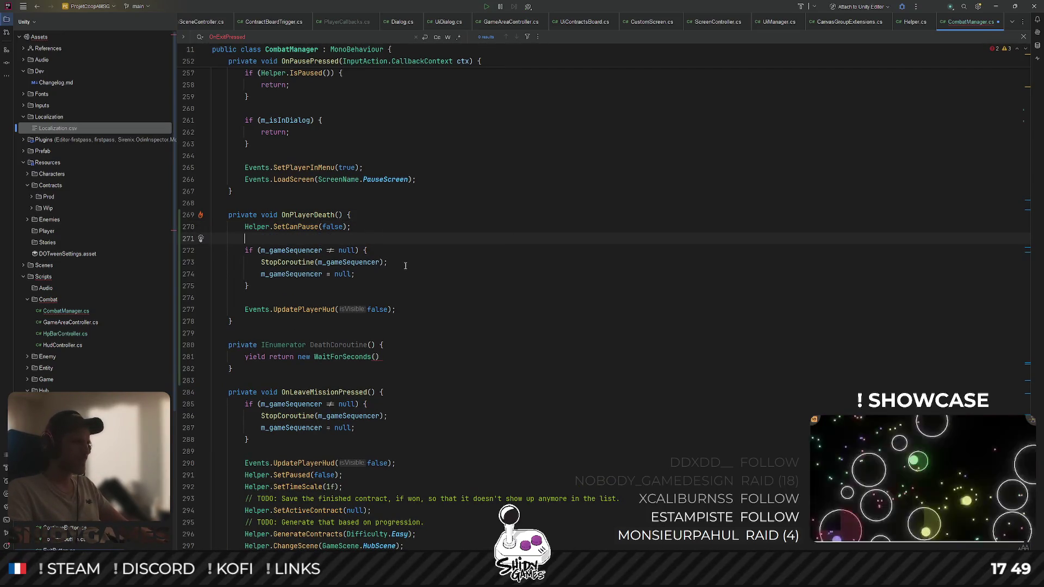
Move the SetCanPause(false) call below the if-block
key("Up")
key("ctrl+x")
key("Down")
key("Down")
key("Down")
key("ctrl+v")
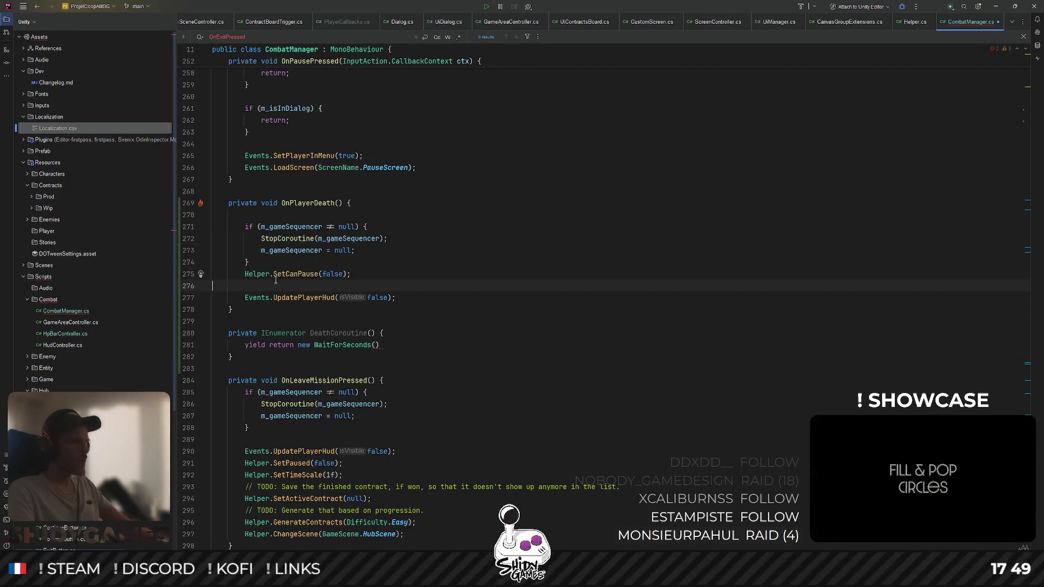
key("BackSpace")
key("alt+shift+Down")
key("alt+shift+Down")
key("alt+shift+Down")
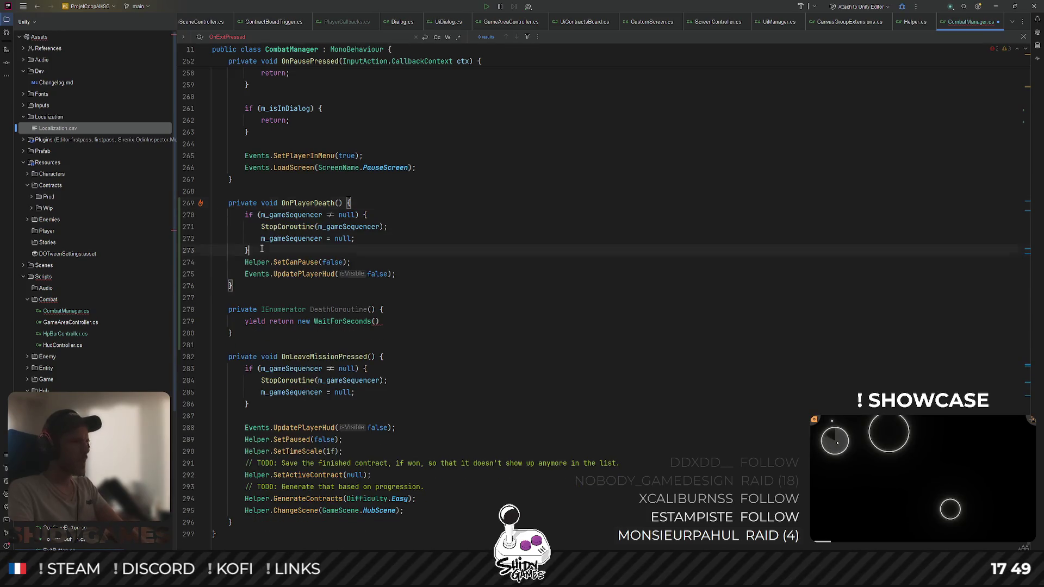
scroll(297, 431, "down", 1)
Add Helper.SetTimeScale(1f), copied from OnLeaveMissionPressed, after the SetCanPause call
left_click(297, 431)
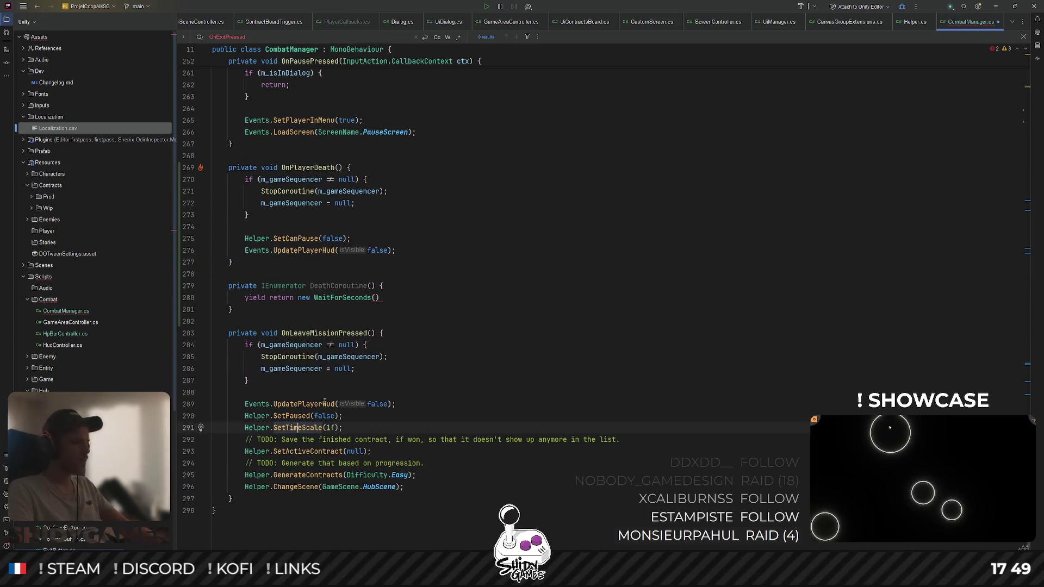
left_click(374, 243)
key("Left")
key("Left")
key("Left")
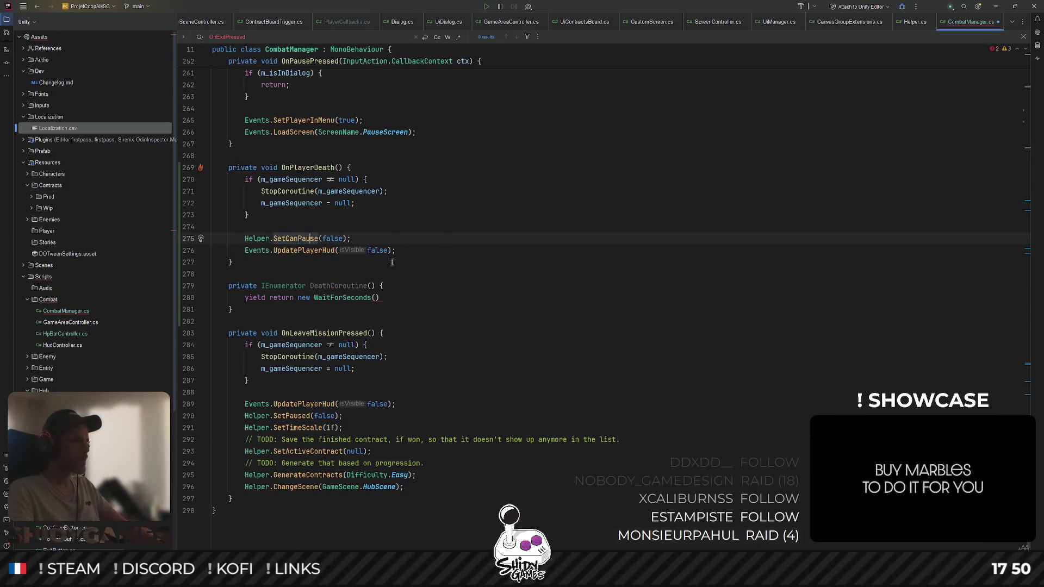
left_click(405, 255)
key("Return")
key("ctrl+v")
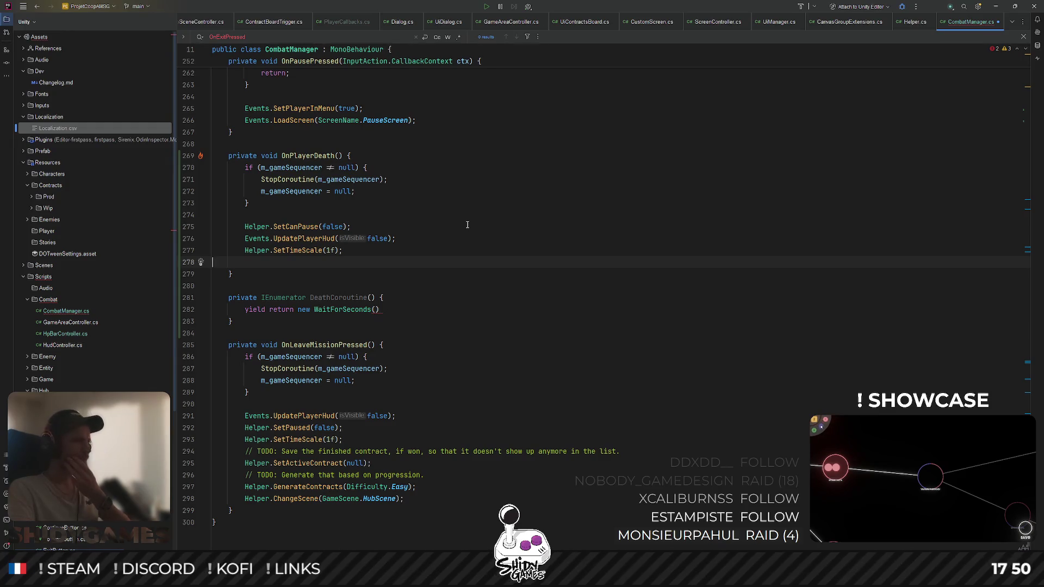
scroll(467, 220, "up", 4)
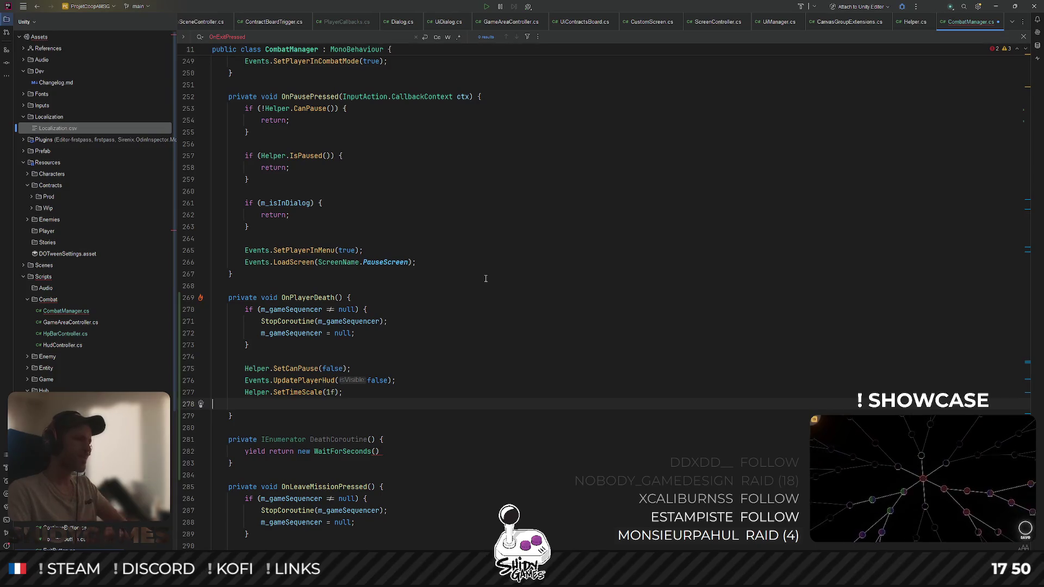
scroll(453, 283, "down", 2)
type("3f")
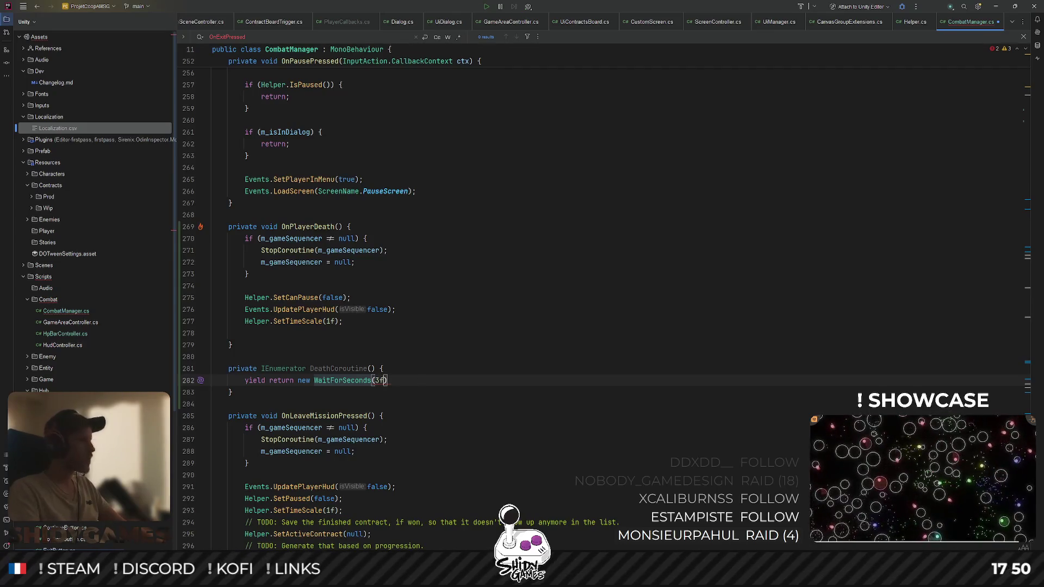
type(");")
key("Up")
key("Up")
key("Up")
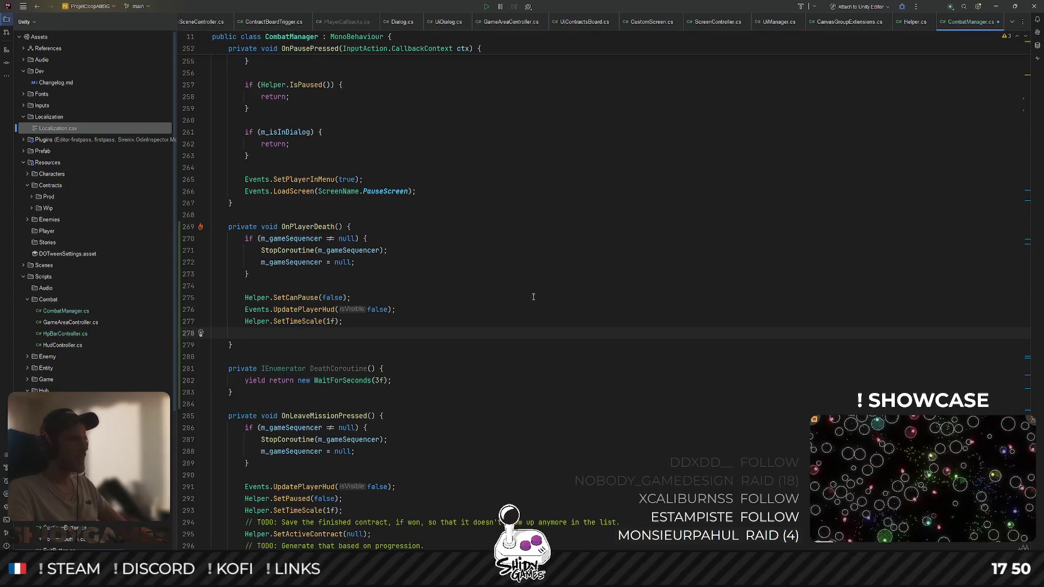
scroll(534, 296, "up", 20)
Declare a private Coroutine m_deathCoroutine field below m_gameSequencer
left_click(399, 237)
key("Return")
type("pri")
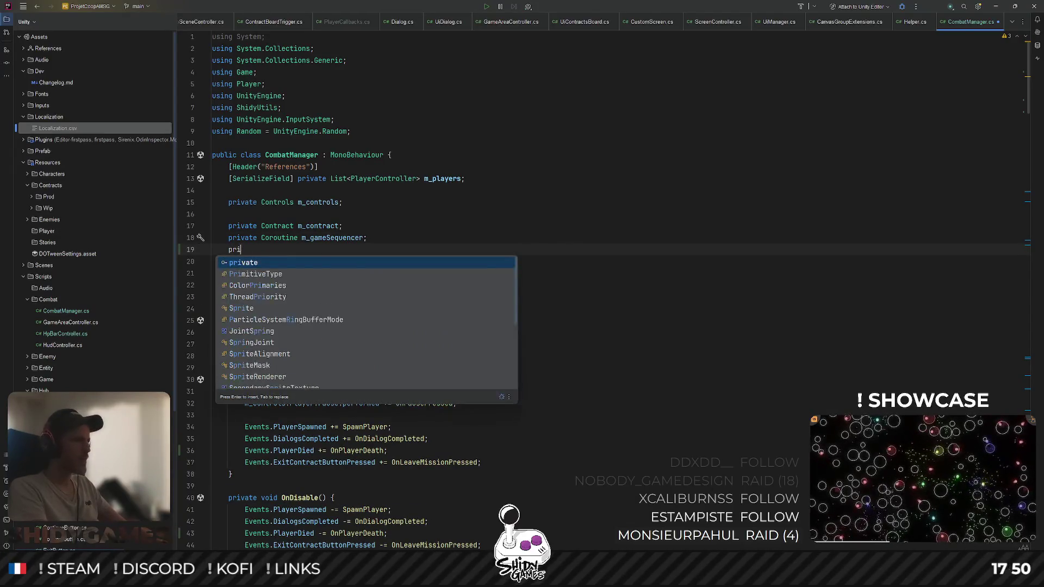
type("vate Cor")
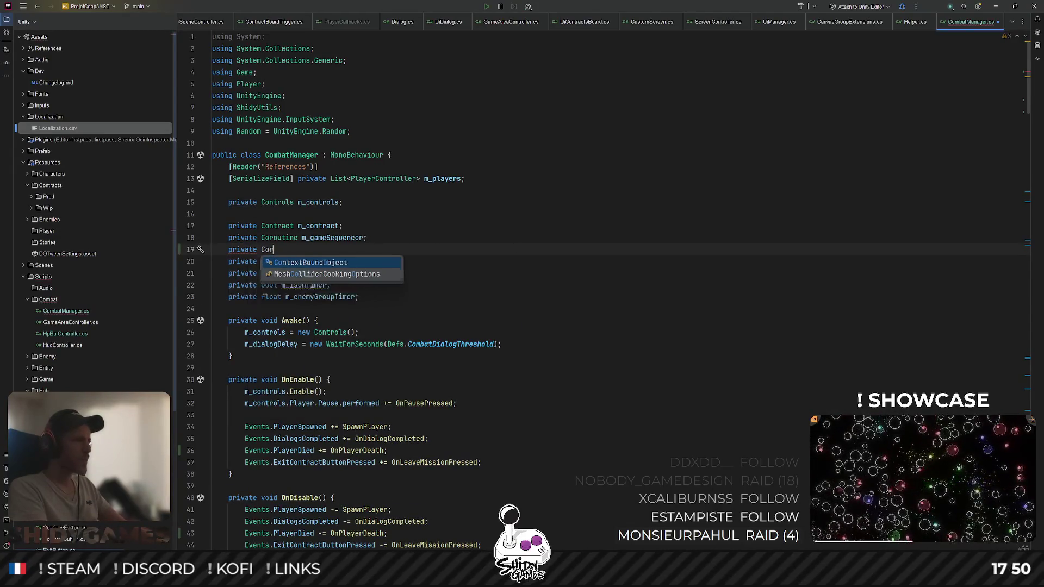
key("Return")
type("m_death")
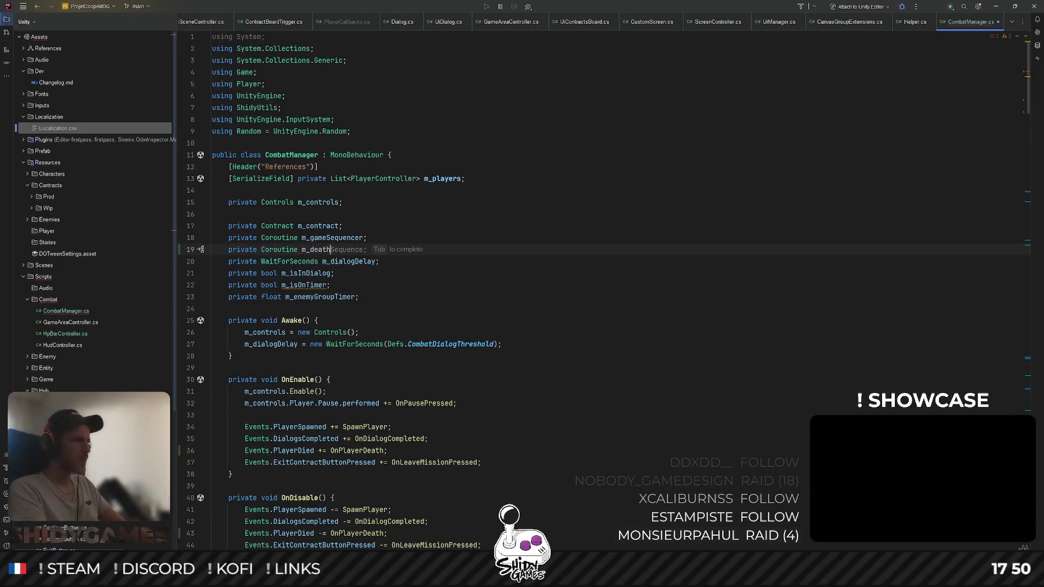
type("C")
key("Return")
type(";")
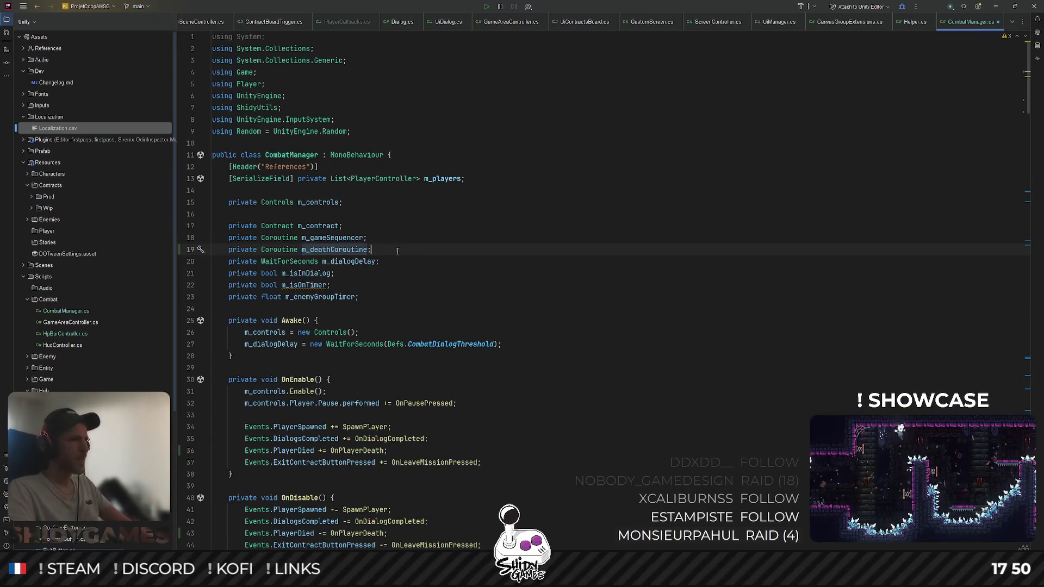
key("Return")
In OnDisable, stop m_deathCoroutine when it is not null
scroll(412, 239, "down", 5)
scroll(447, 229, "down", 1)
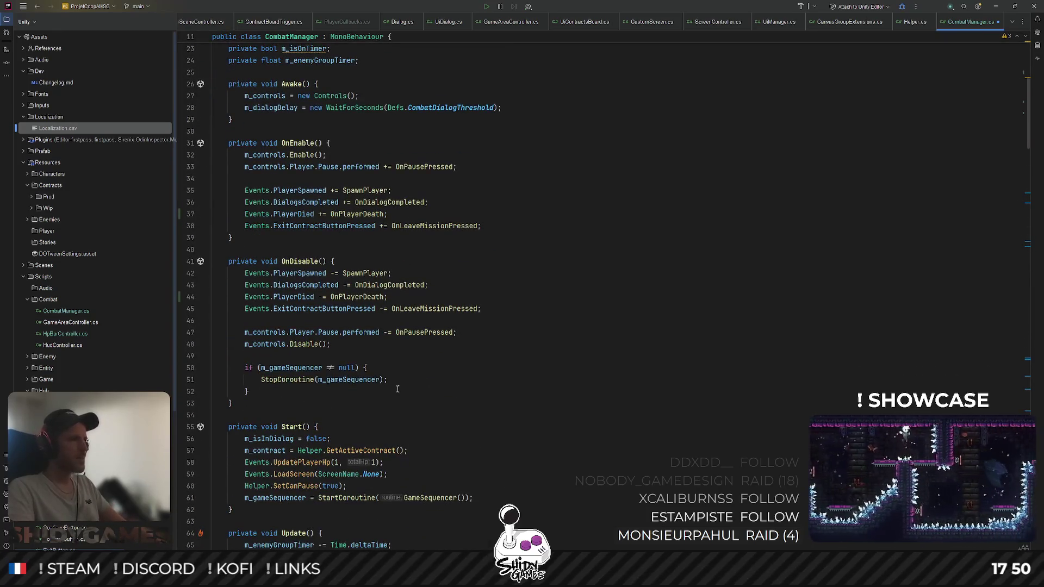
key("Return")
key("Return")
type("if (m")
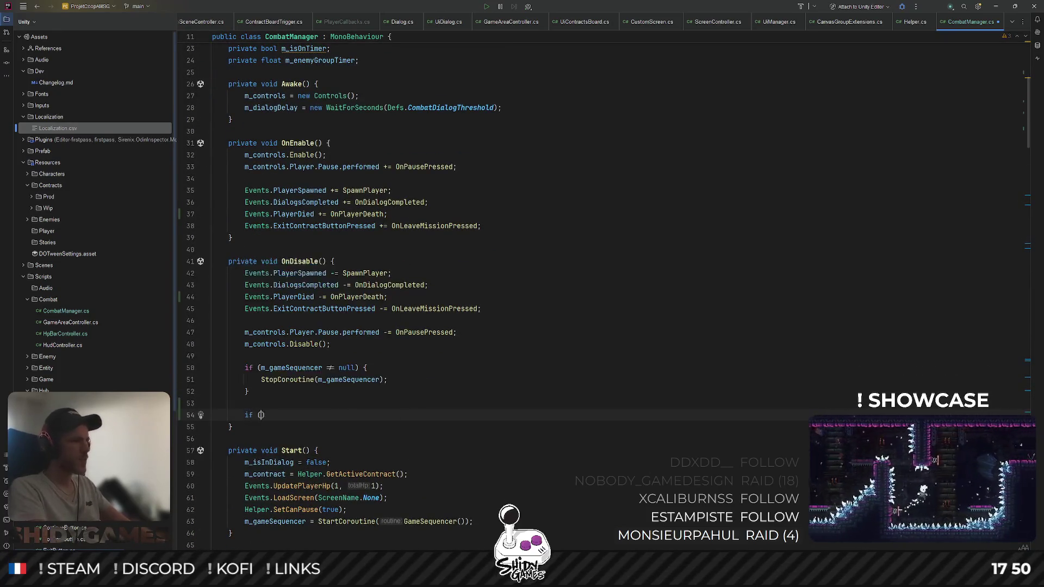
type("_de")
key("Return")
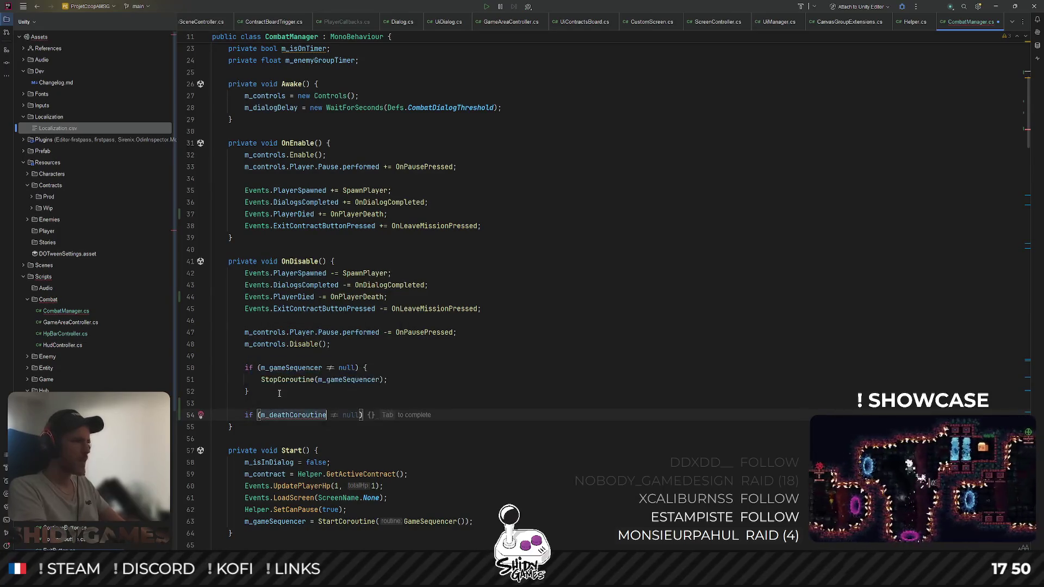
key("Tab")
key("Return")
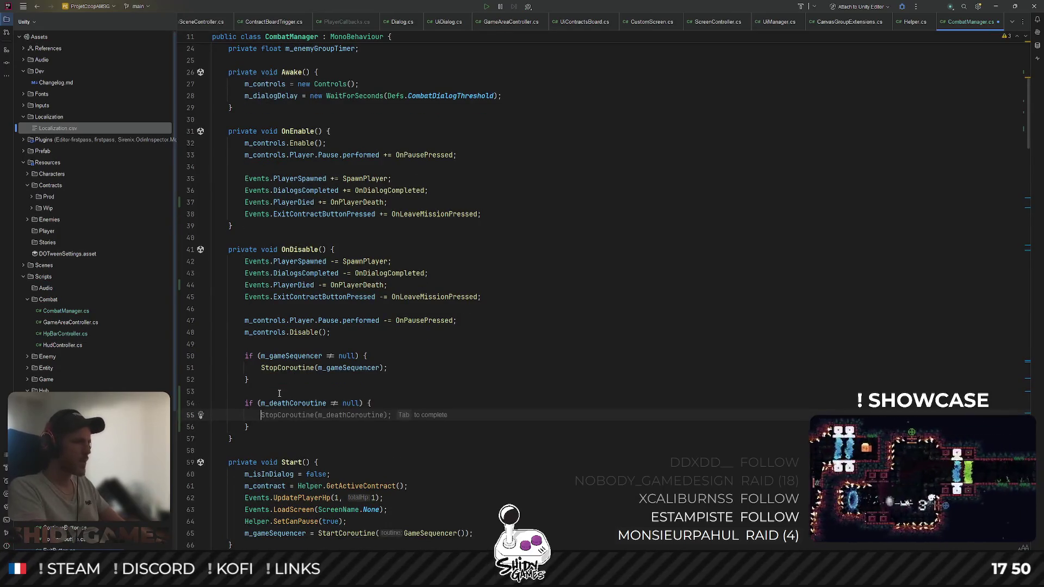
key("Tab")
scroll(458, 320, "down", 20)
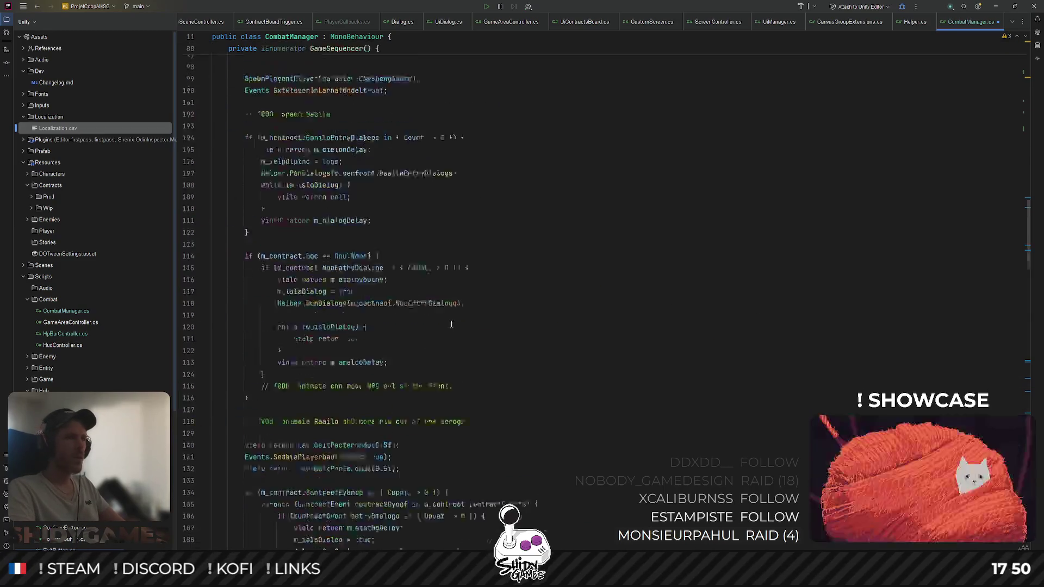
left_click(399, 269)
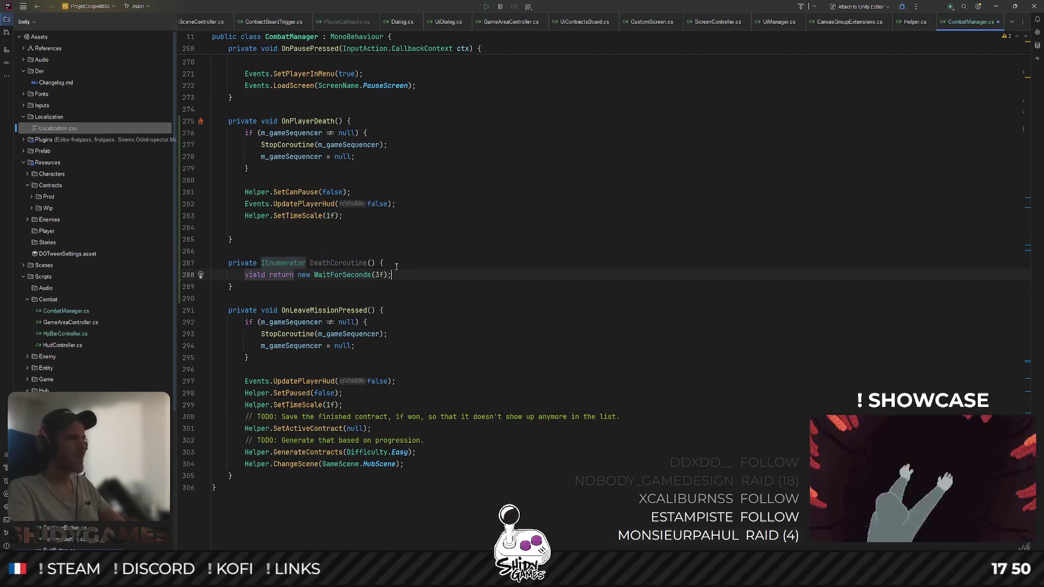
End OnPlayerDeath with m_deathCoroutine = StartCoroutine(DeathCoroutine())
left_click(361, 222)
key("Return")
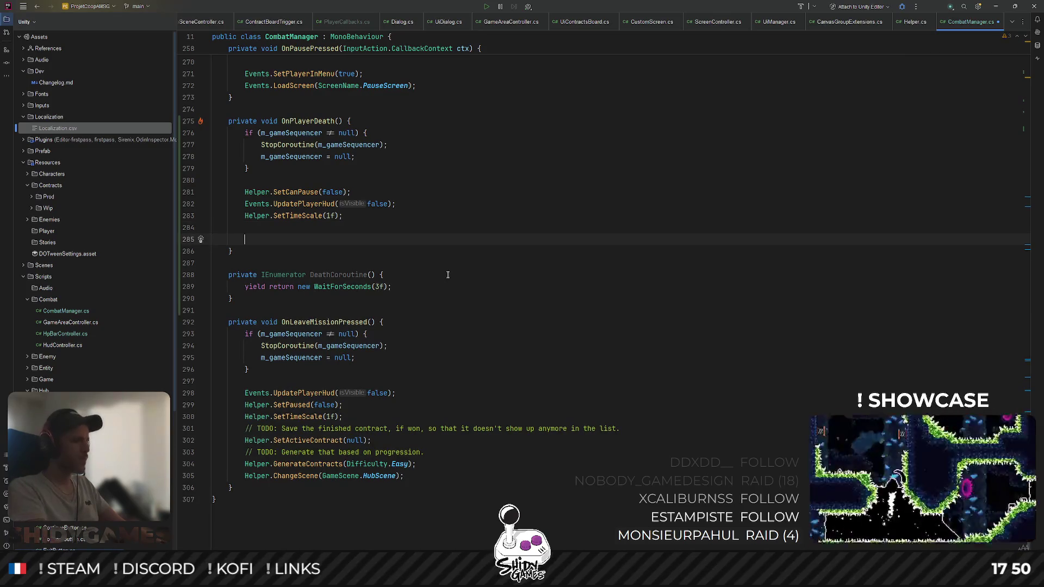
type("m_deathCoroutine = ")
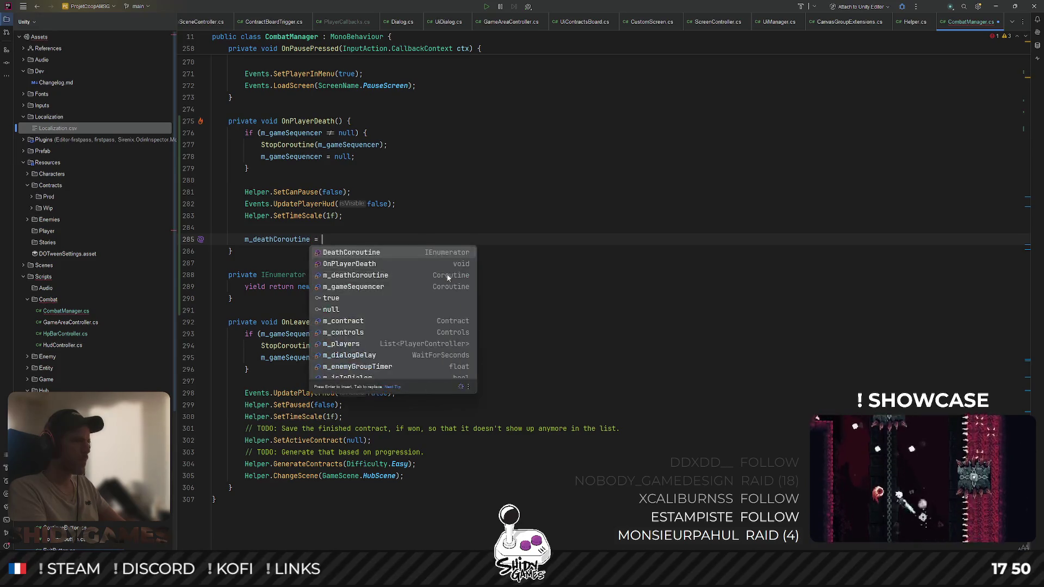
type("StartCoroutine(D")
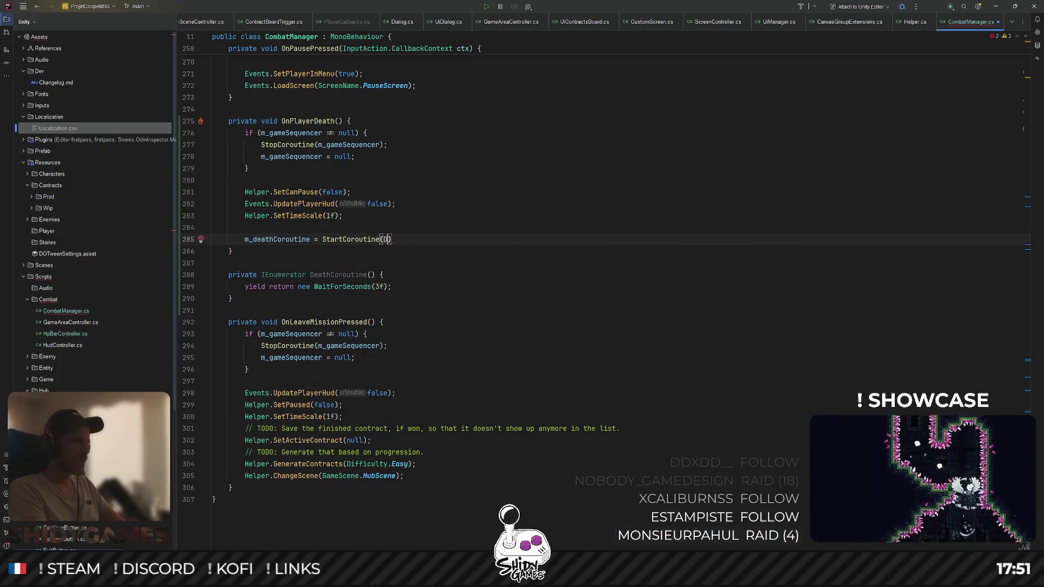
key("Return")
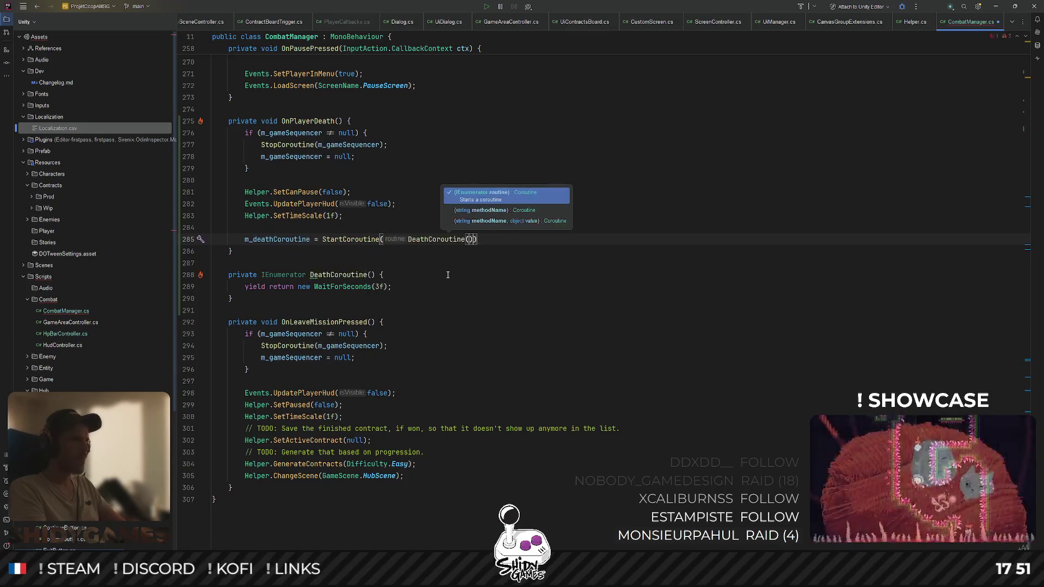
key("Down")
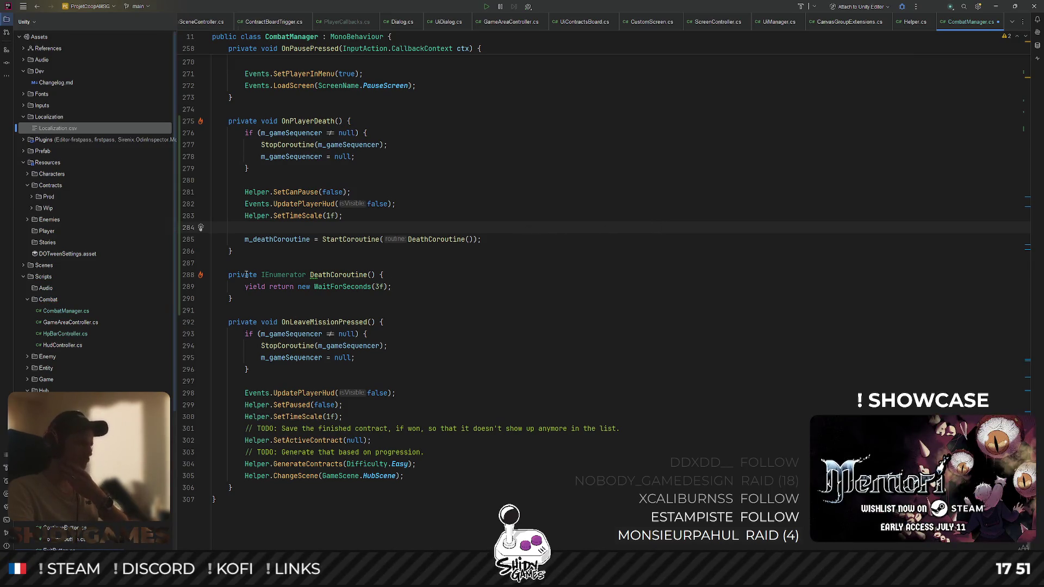
Copy the contract-clearing, contract-generating and HubScene lines 301–305
left_click(423, 284)
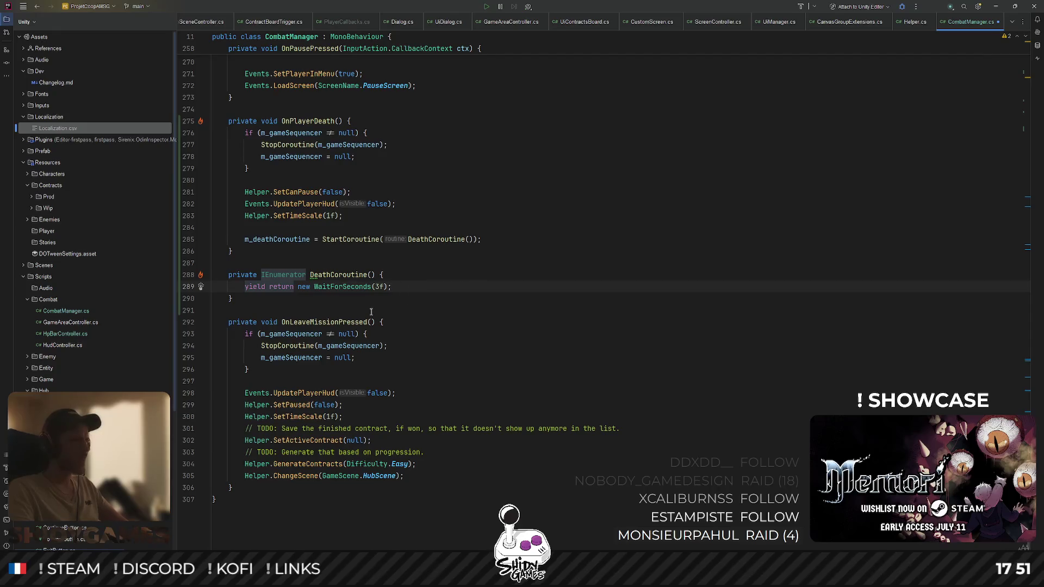
scroll(372, 311, "down", 1)
mouse_move(396, 461)
left_mouse_down()
mouse_move(213, 429)
mouse_move(213, 416)
left_mouse_up()
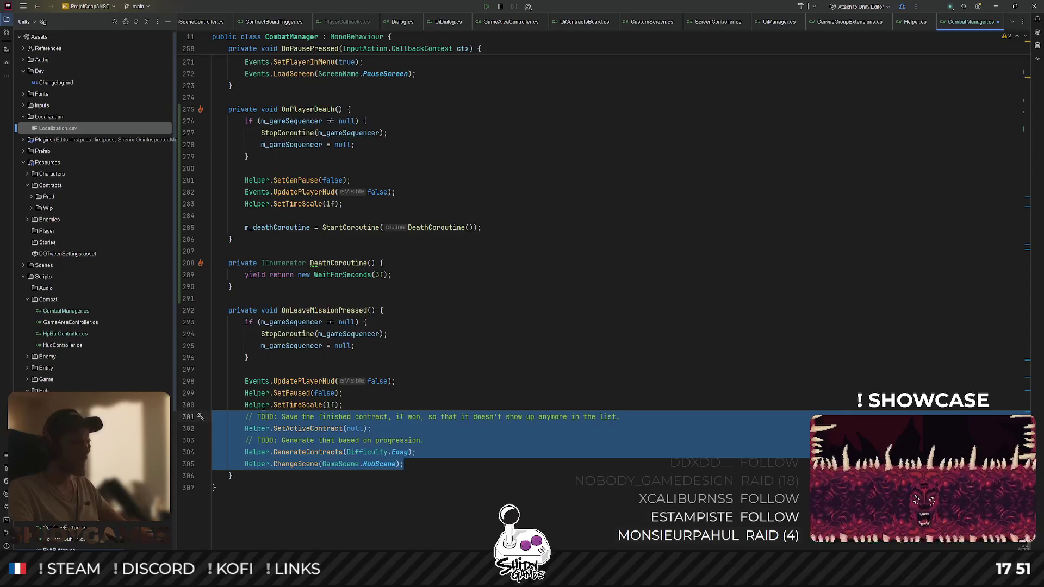
key("ctrl+c")
Paste those lines into DeathCoroutine right after the 3-second wait
left_click(527, 223)
key("Return")
key("Return")
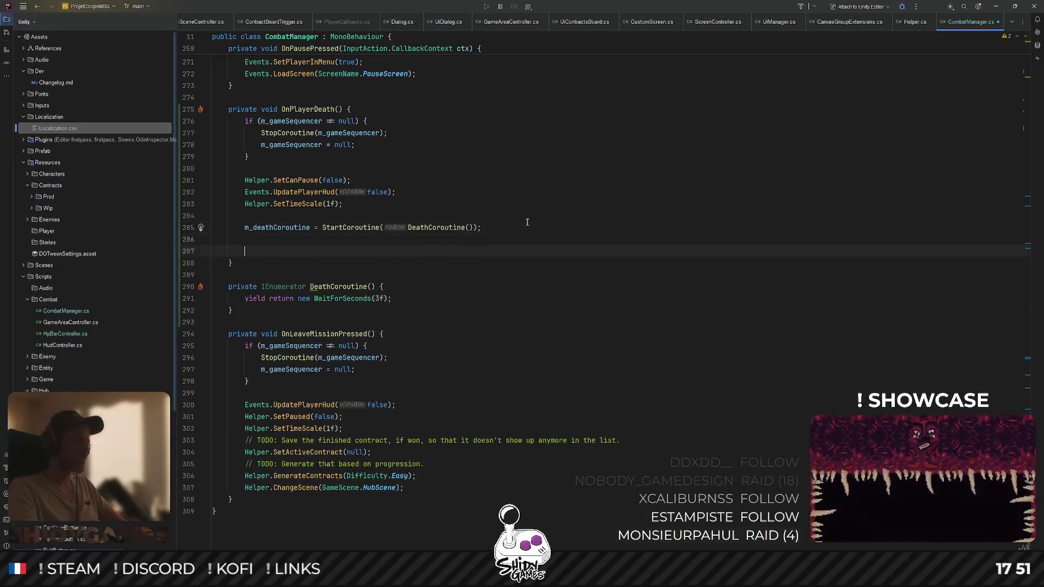
key("ctrl+v")
key("ctrl+z")
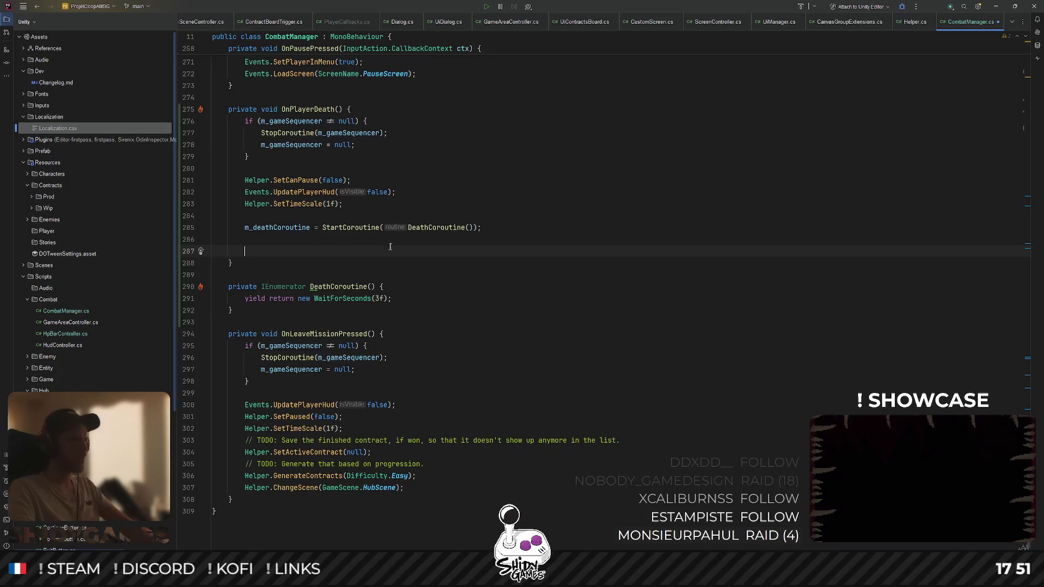
key("ctrl+z")
key("ctrl+z")
left_click(423, 277)
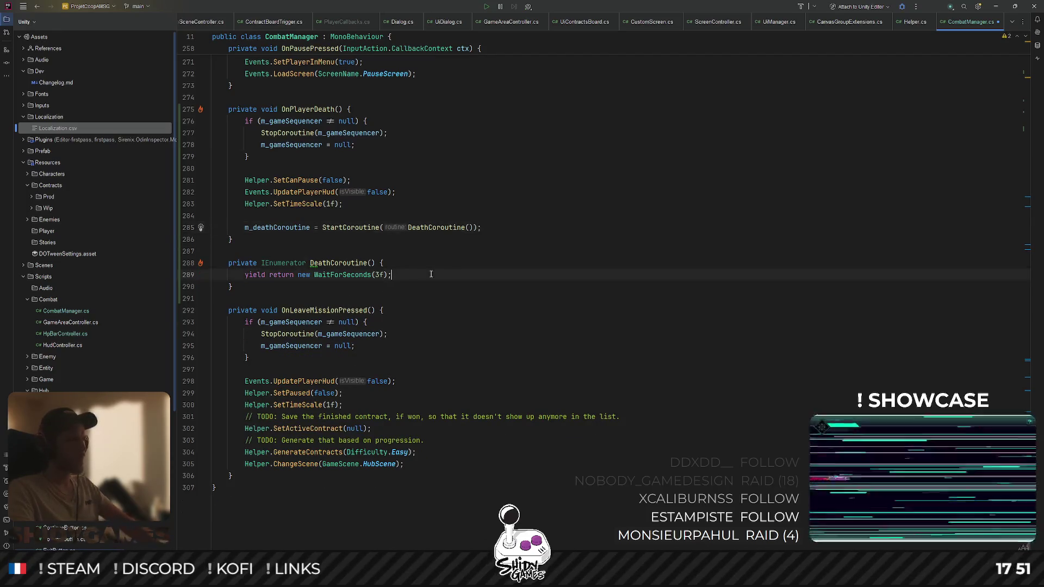
key("Return")
key("ctrl+v")
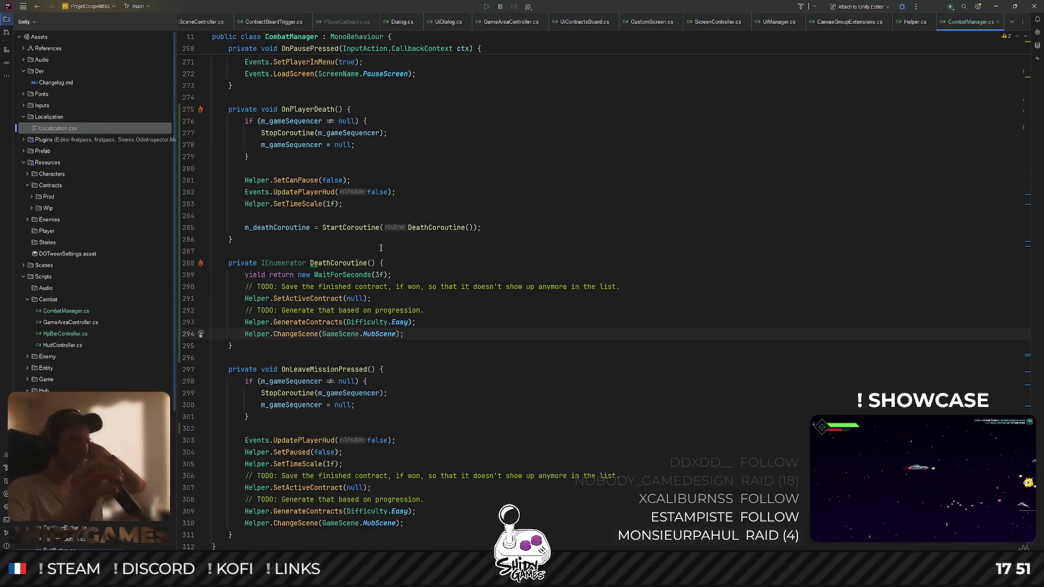
key("alt+Tab")
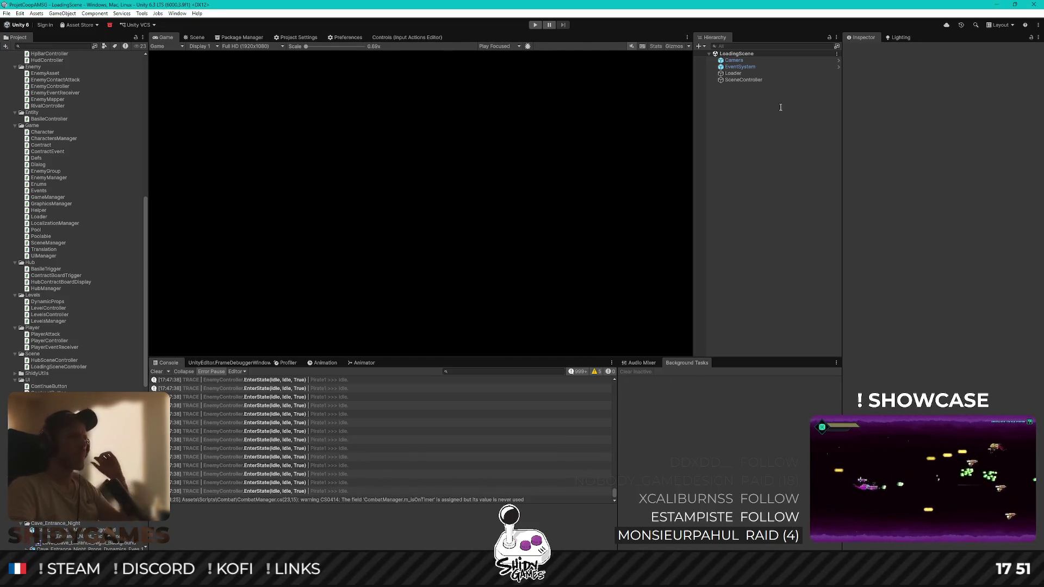
Enter play mode, start the game, and pick the first contract from the hub's contract board
left_click(535, 26)
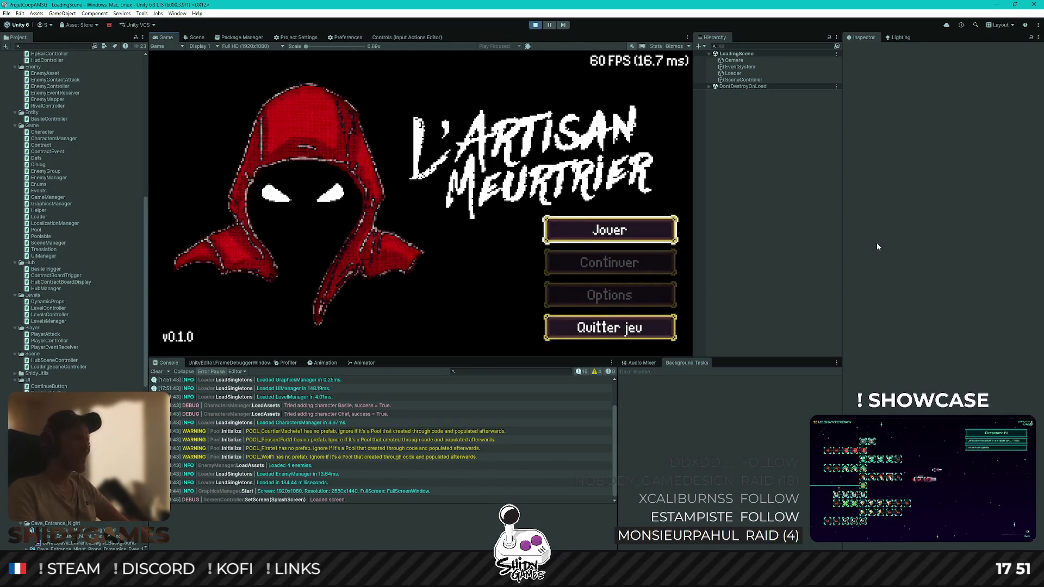
key("Return")
key("d")
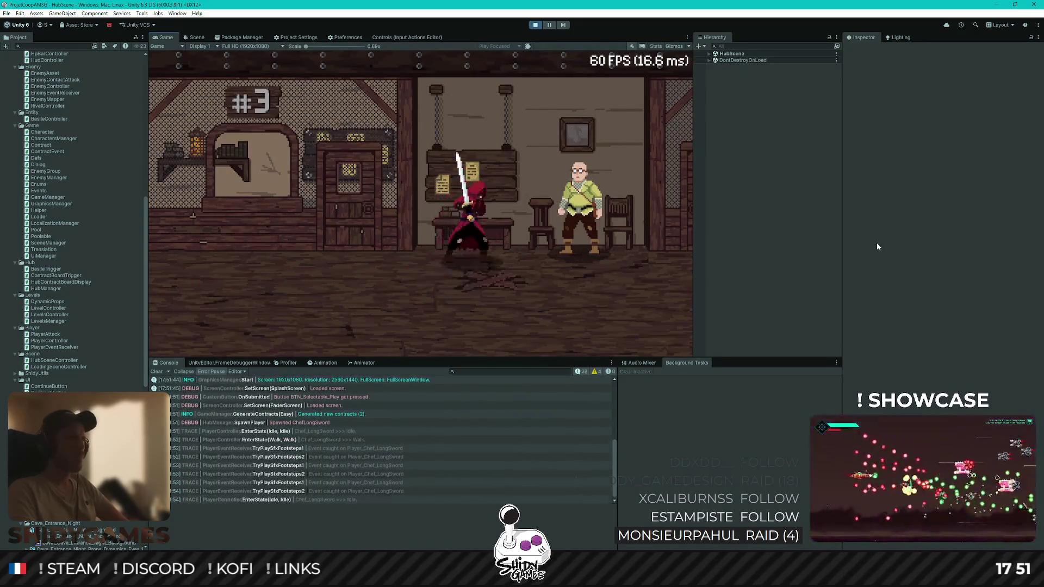
key("e")
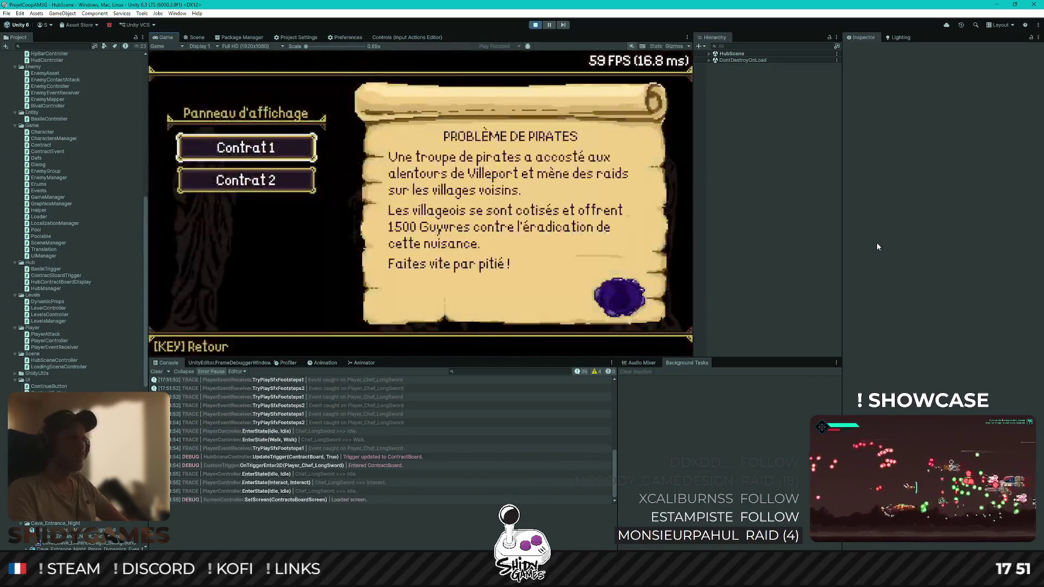
key("Return")
Talk to Basile to launch the mission and get through the opening dialogue with Chef
key("d")
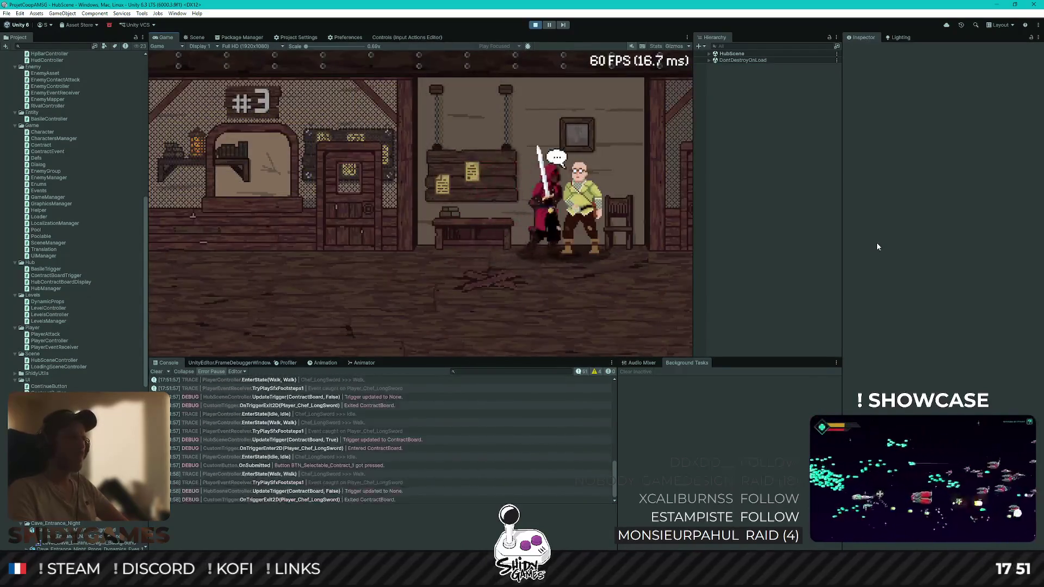
key("e")
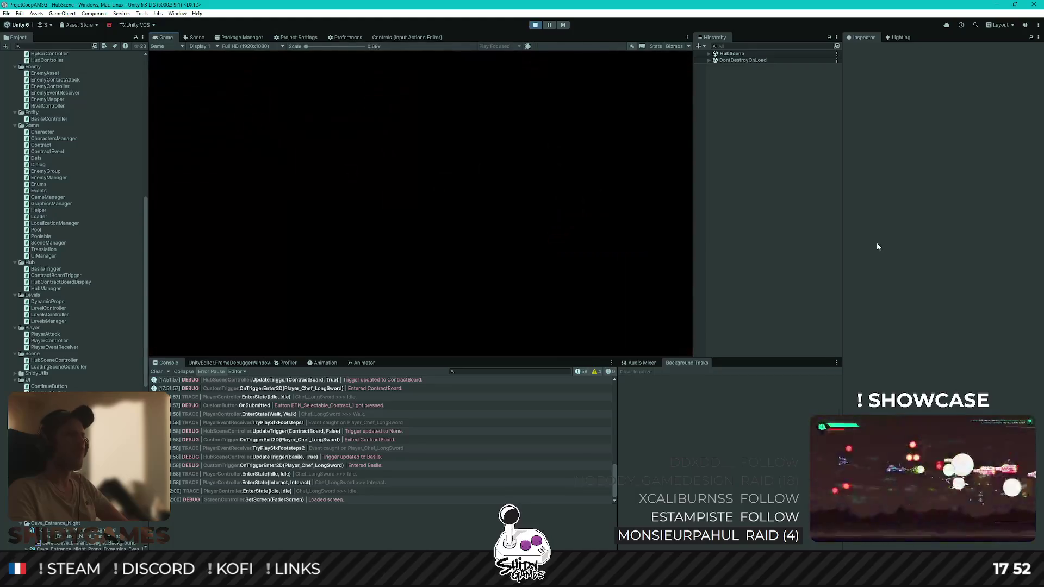
key("d")
key("a")
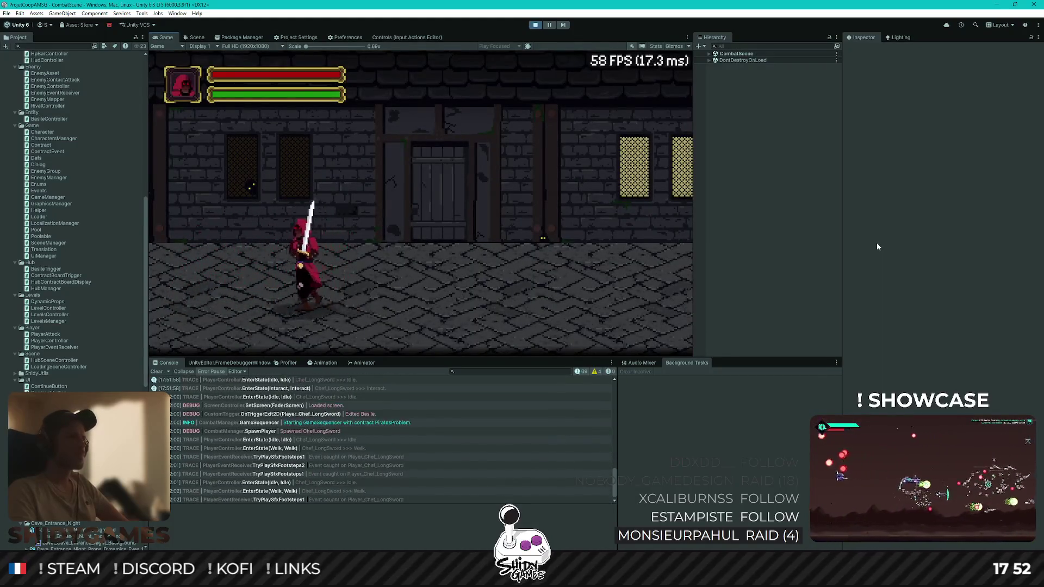
key("e")
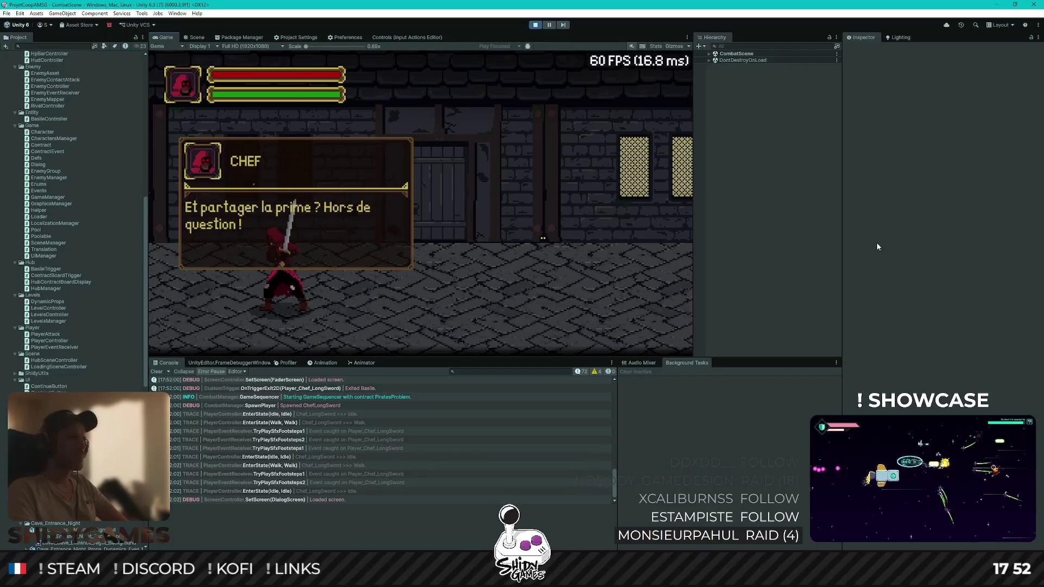
key("e")
key("e")
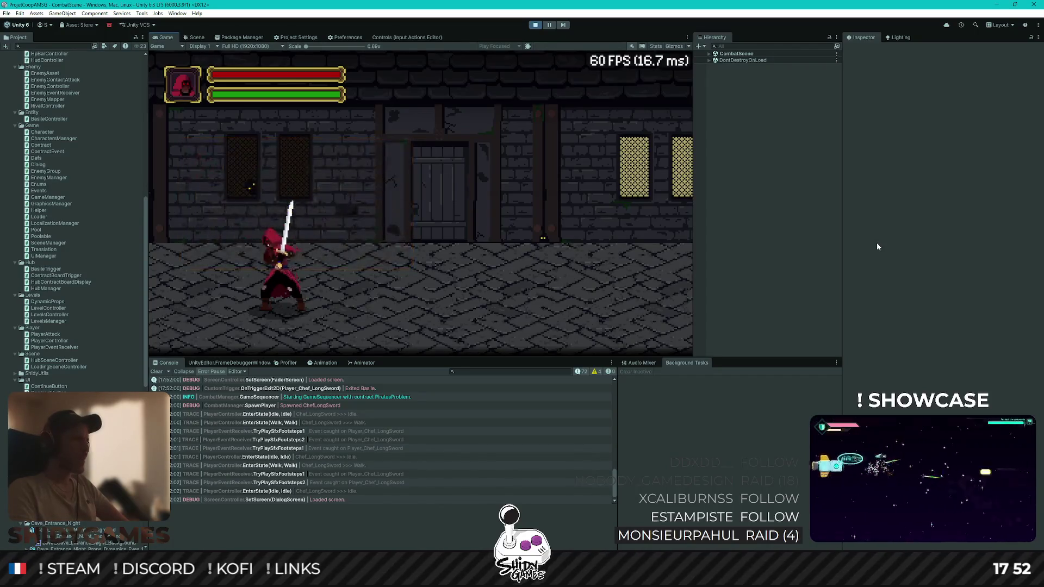
Fight the pirates until the player dies, watch the return to the hub, then stop play mode
key("d")
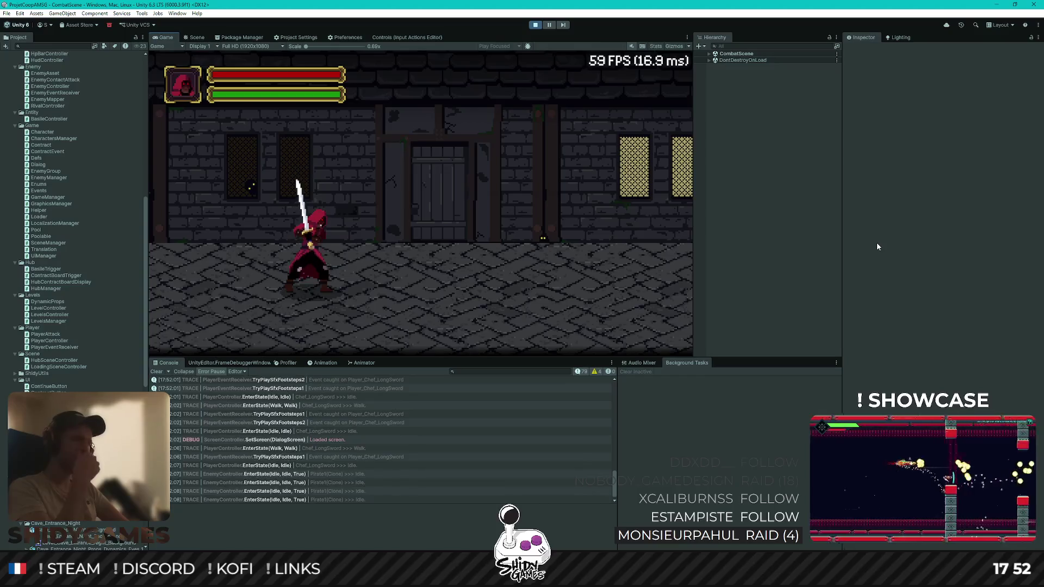
key("a")
key("d")
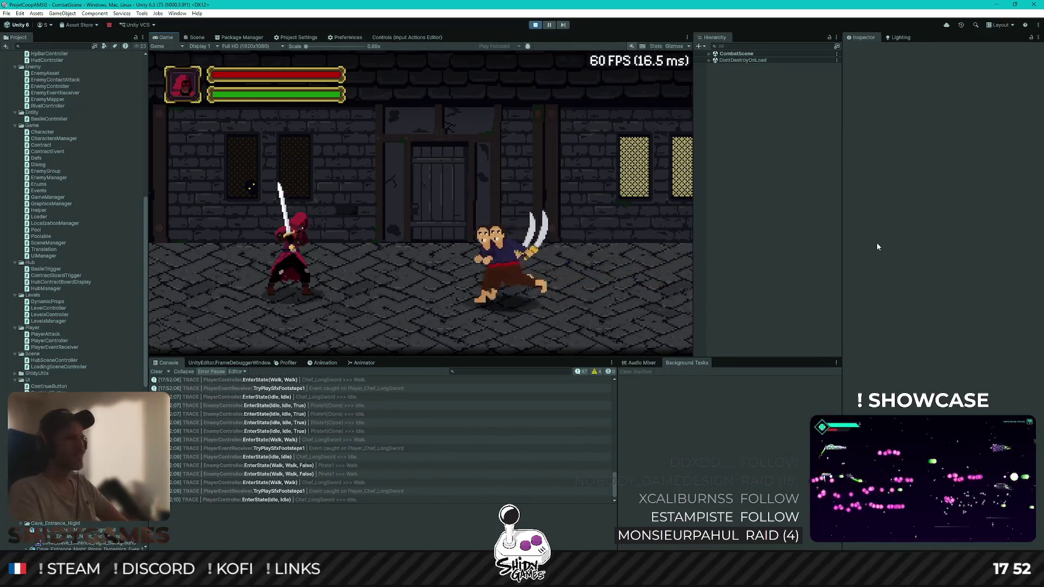
key("j")
key("a")
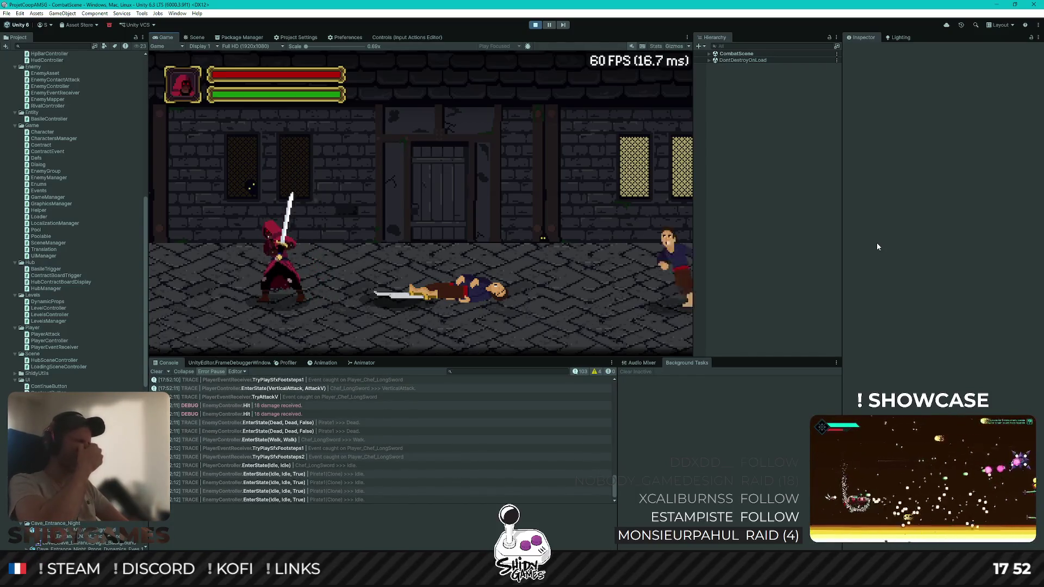
key("d")
key("d")
key("d")
key("a")
key("a")
key("a")
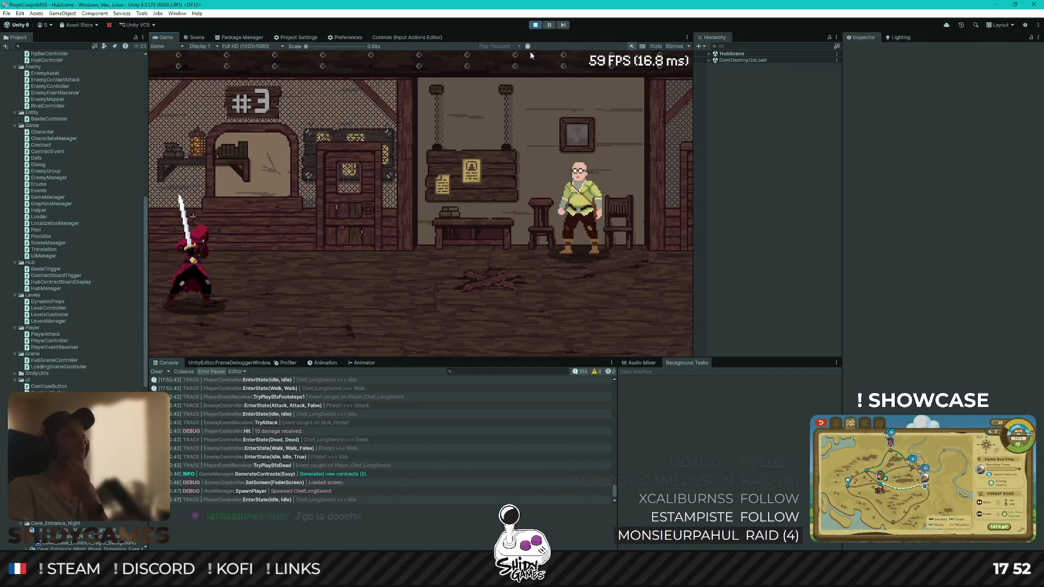
key("ctrl+p")
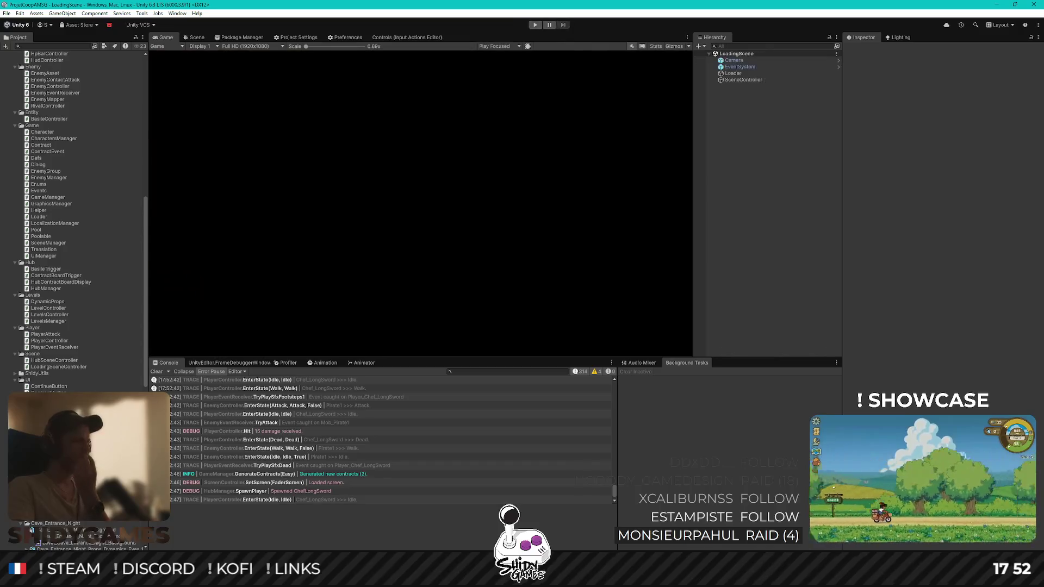
Back in Rider, open EnemyController.cs by searching everywhere for 'enemy'
key("alt+Tab")
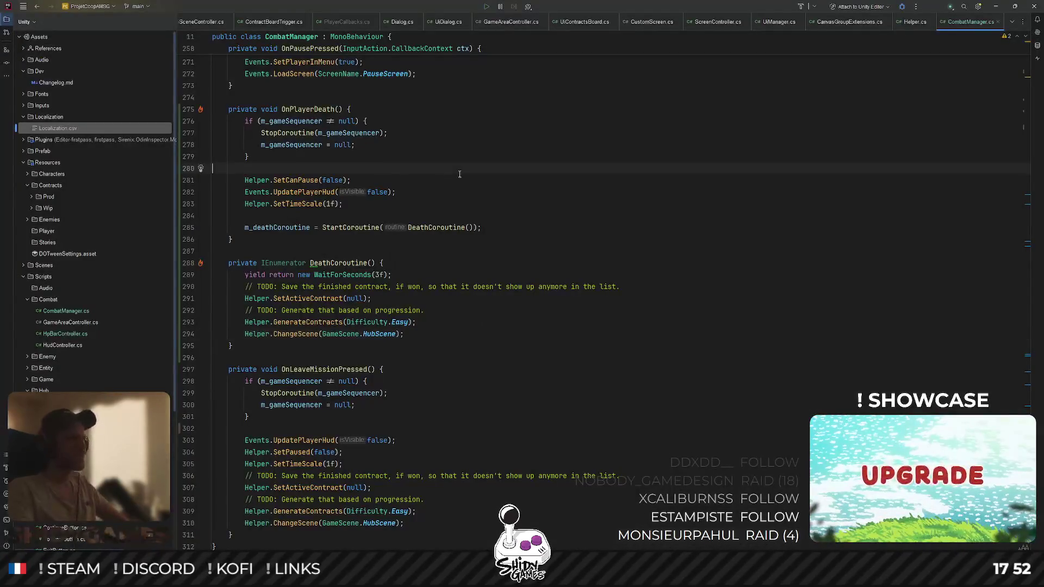
type("enemy")
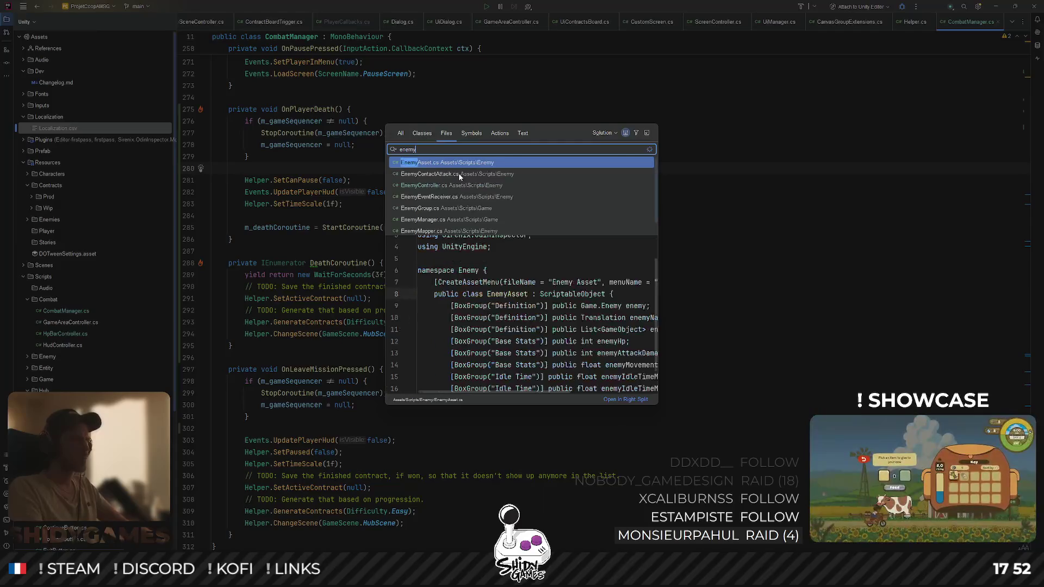
key("Return")
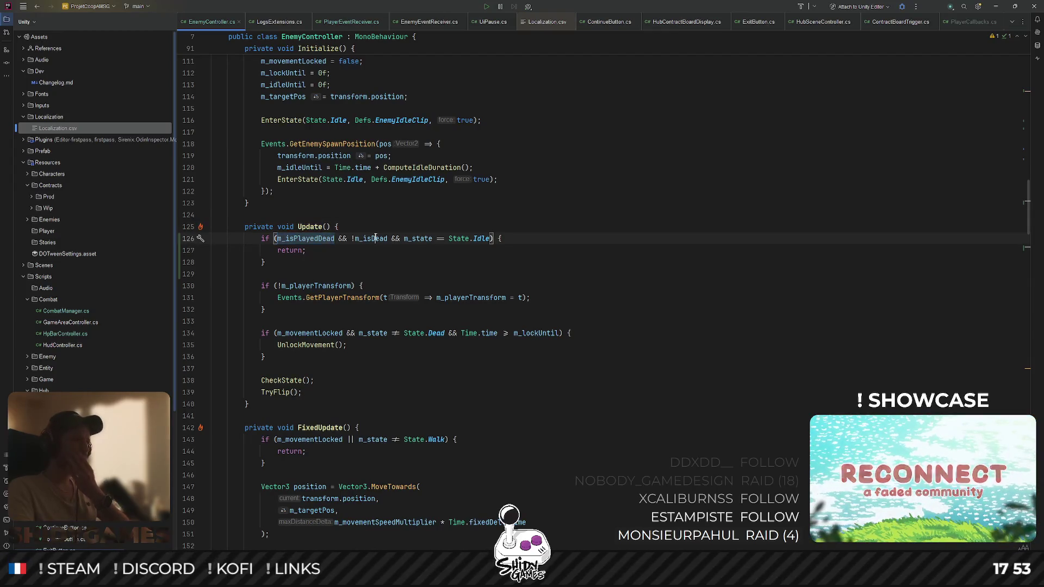
Delete the if block in OnPlayerDeath that forced a living enemy's state to Idle
scroll(375, 238, "down", 20)
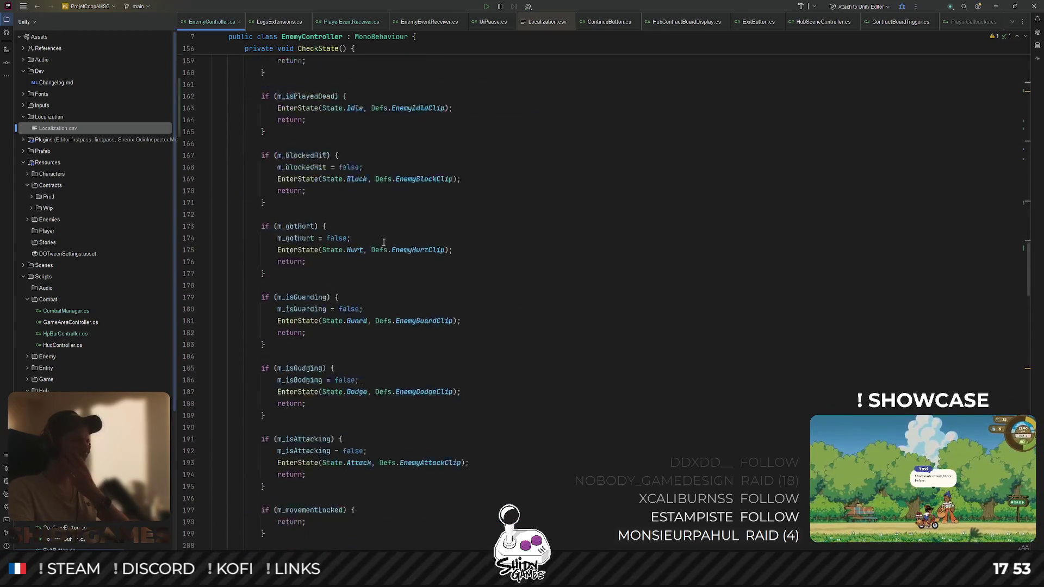
scroll(385, 241, "down", 20)
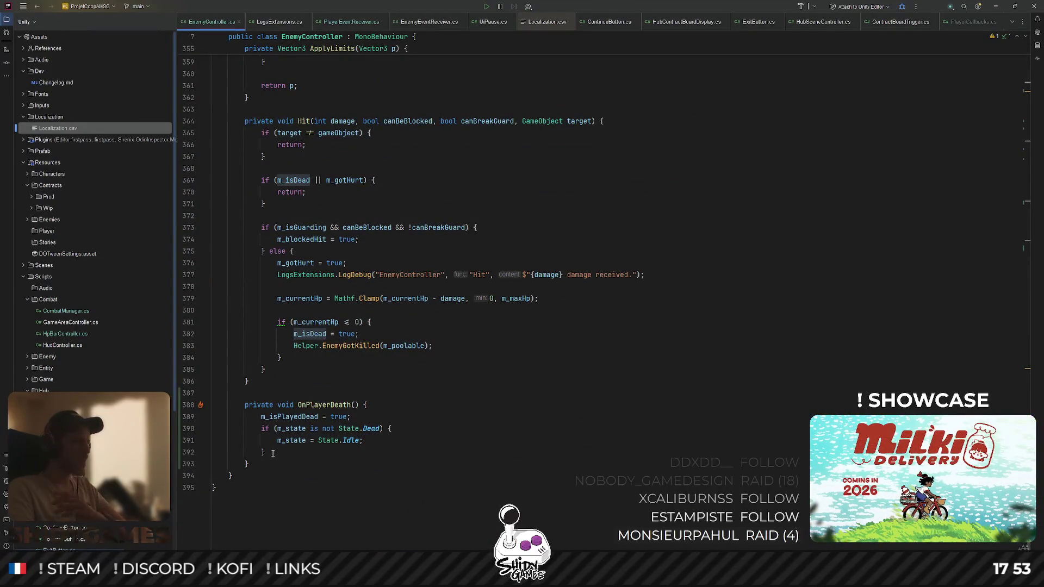
left_click_drag(274, 451, 262, 429)
key("Delete")
scroll(417, 432, "up", 10)
scroll(417, 433, "up", 20)
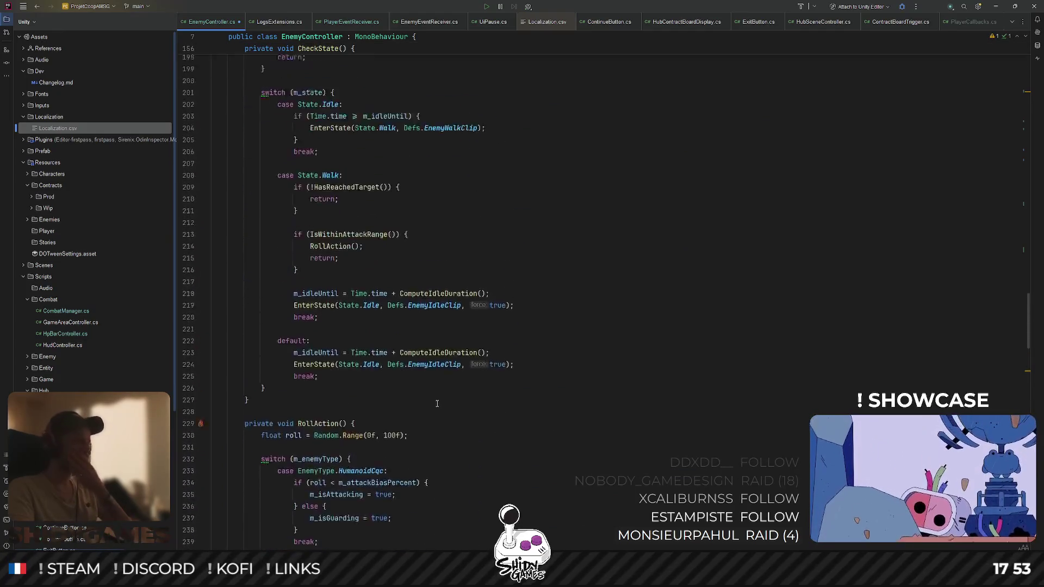